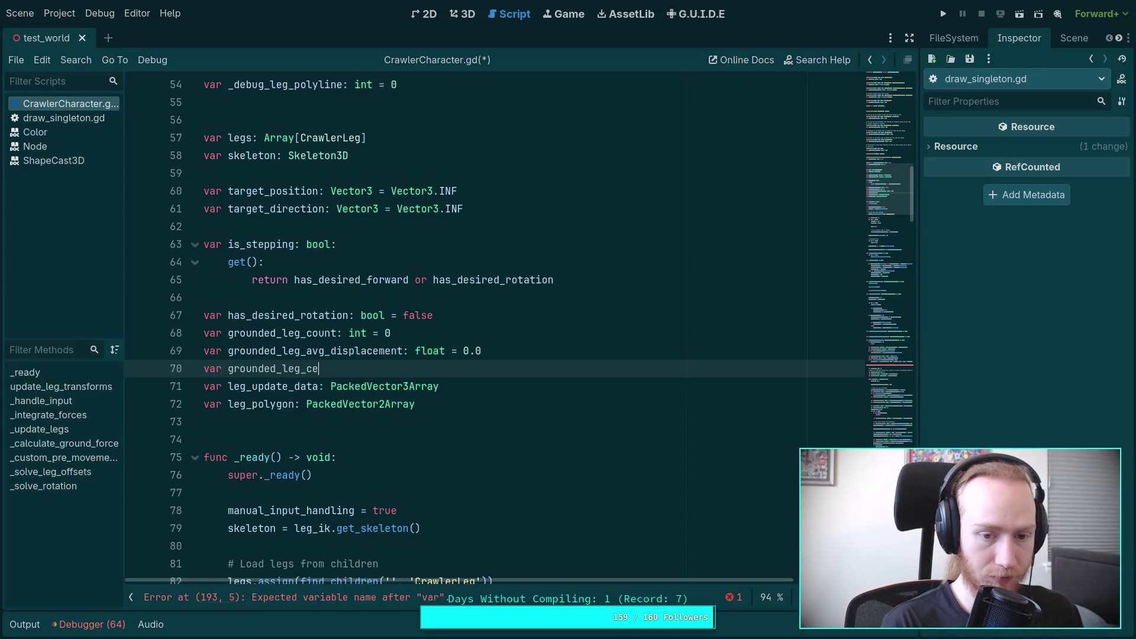
Finish line 70 as 'var grounded_leg_center_point: Vector3'
{"action": "type", "text": "oint: Vector"}
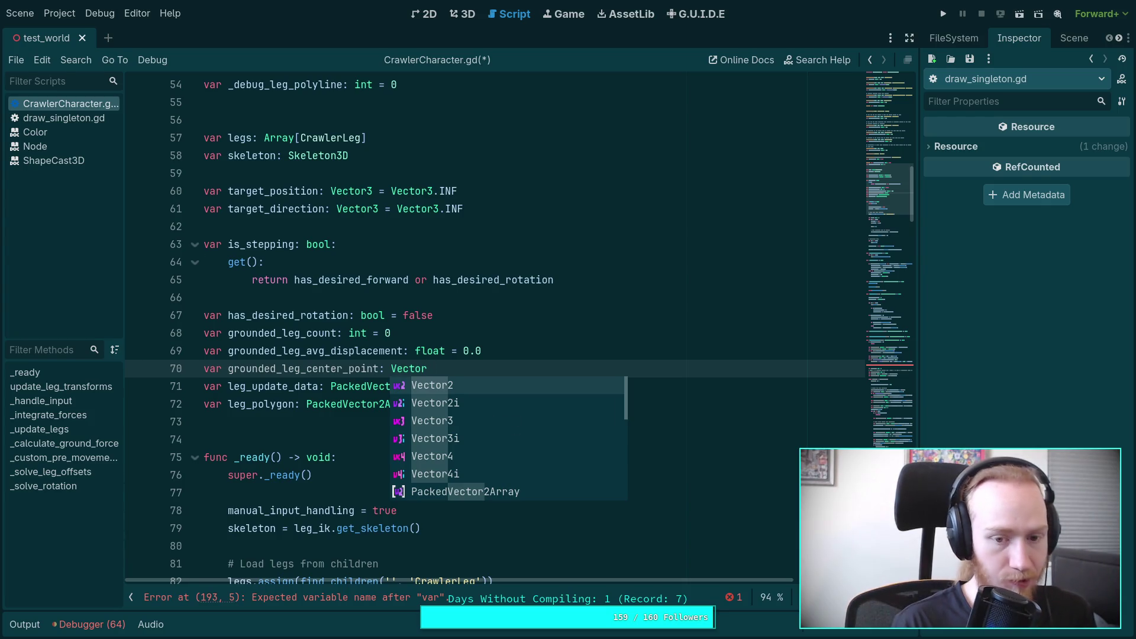
{"action": "type", "text": "3"}
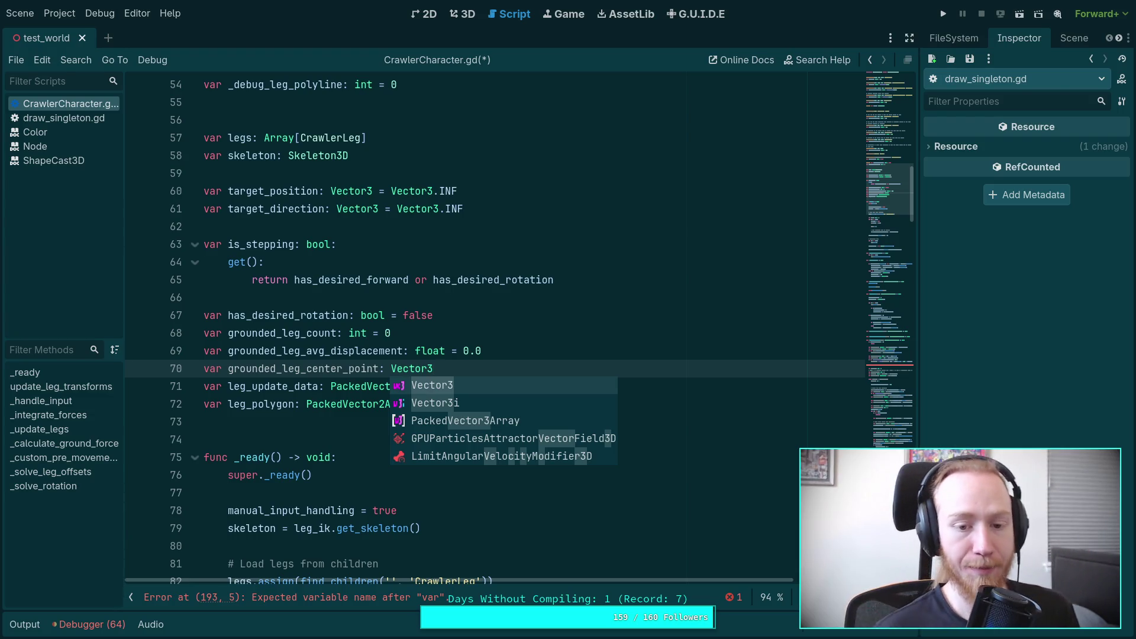
Add 'grounded_leg_center_point += leg.ground_point' below the ground_normal line in the grounded branch
{"action": "scroll", "coordinate": [449, 327], "scroll_direction": "down", "scroll_amount": 15}
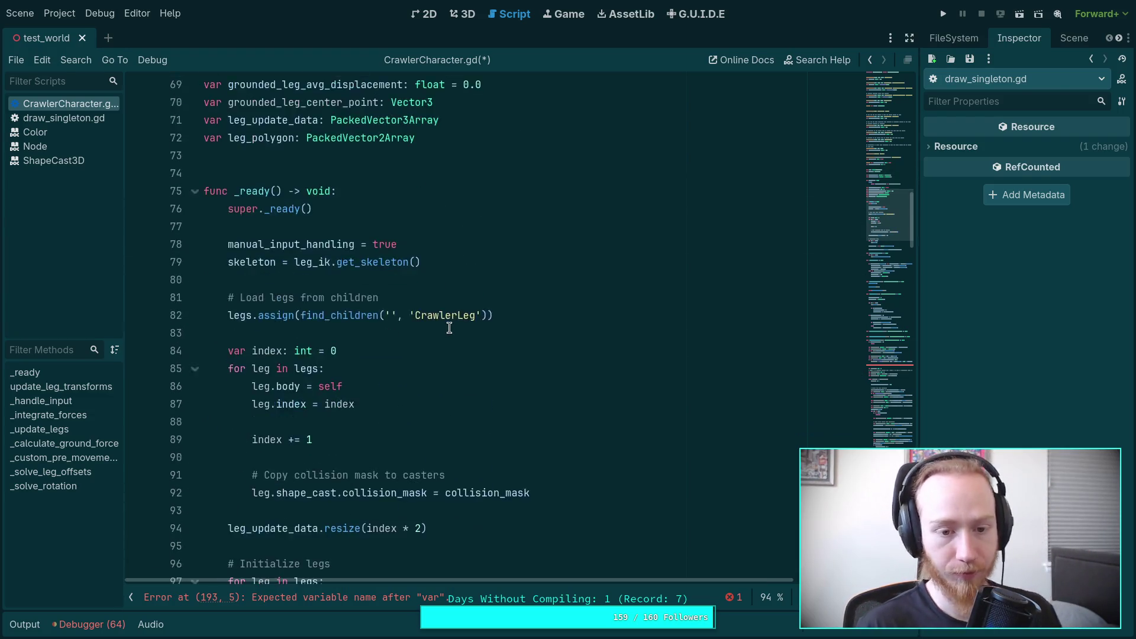
{"action": "scroll", "coordinate": [455, 375], "scroll_direction": "down", "scroll_amount": 6}
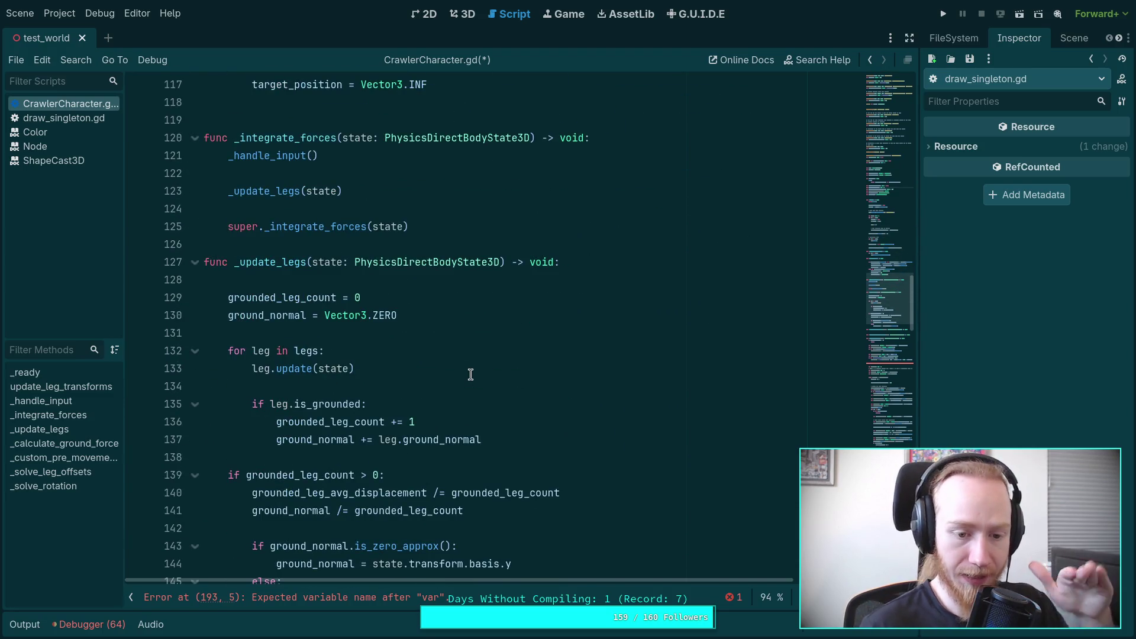
{"action": "scroll", "coordinate": [476, 376], "scroll_direction": "down", "scroll_amount": 3}
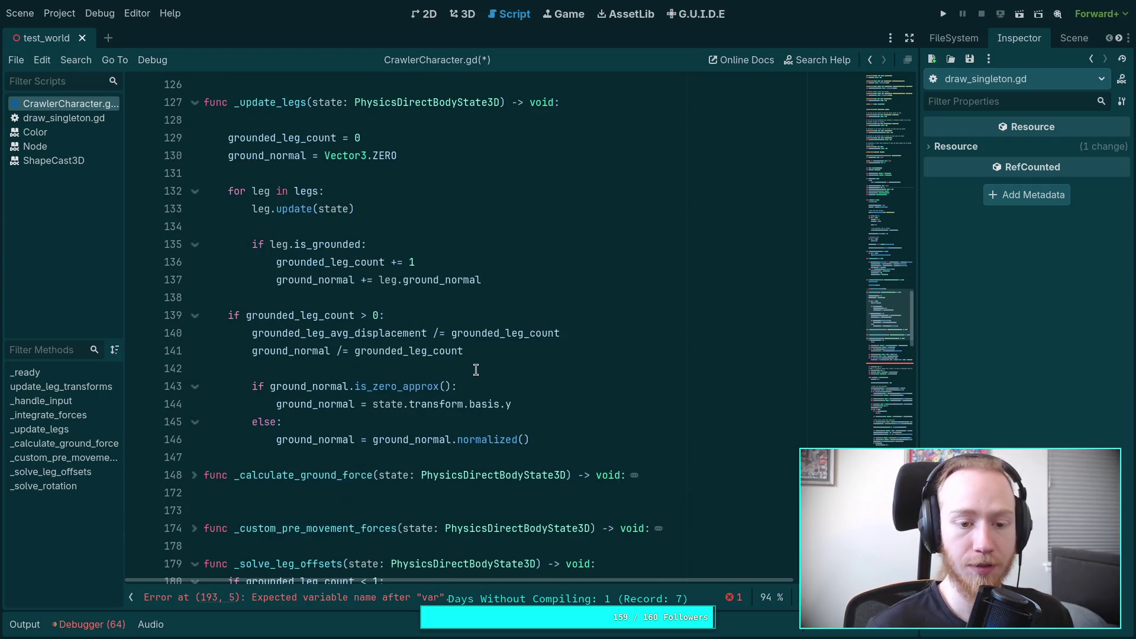
{"action": "scroll", "coordinate": [487, 364], "scroll_direction": "down", "scroll_amount": 1}
{"action": "scroll", "coordinate": [519, 368], "scroll_direction": "down", "scroll_amount": 1}
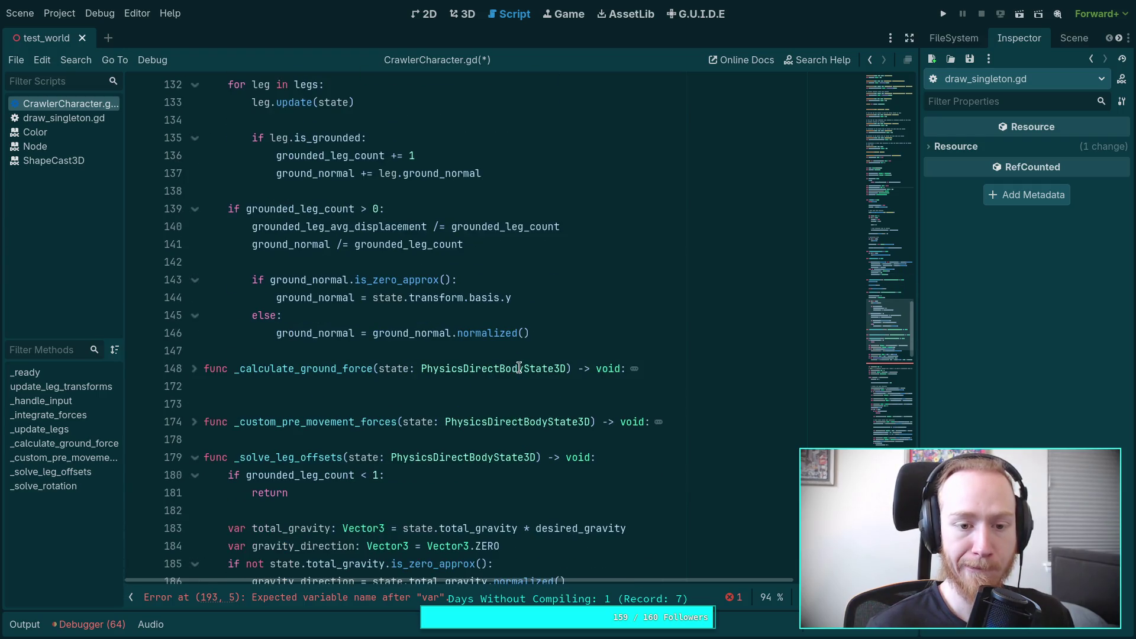
{"action": "scroll", "coordinate": [507, 351], "scroll_direction": "down", "scroll_amount": 1}
{"action": "scroll", "coordinate": [506, 349], "scroll_direction": "up", "scroll_amount": 3}
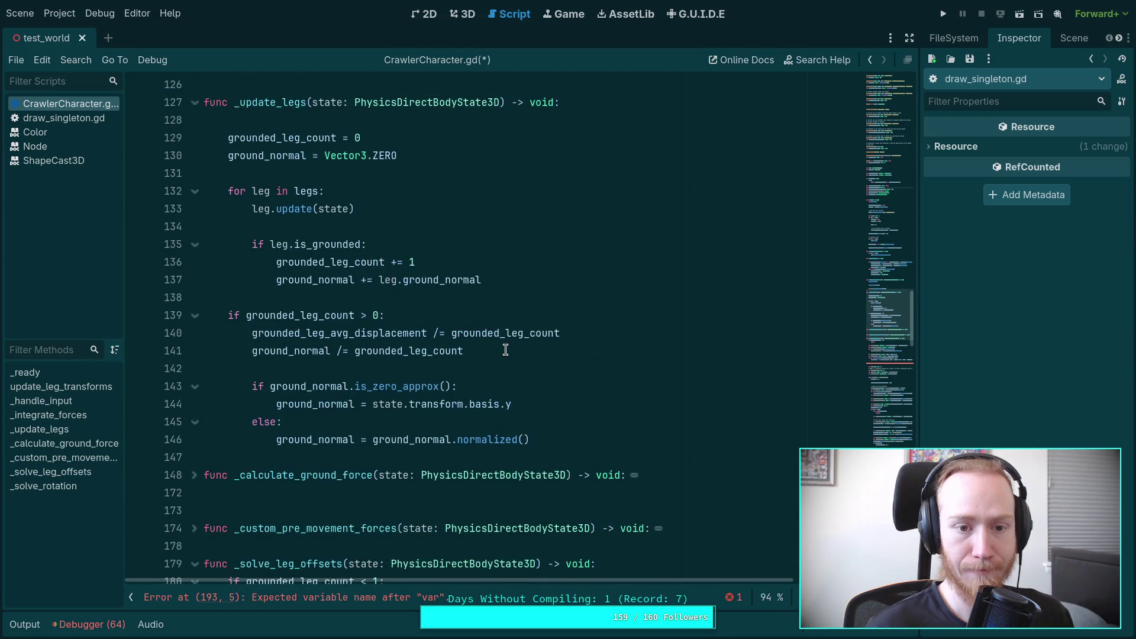
{"action": "left_click", "coordinate": [571, 275]}
{"action": "key", "text": "Return"}
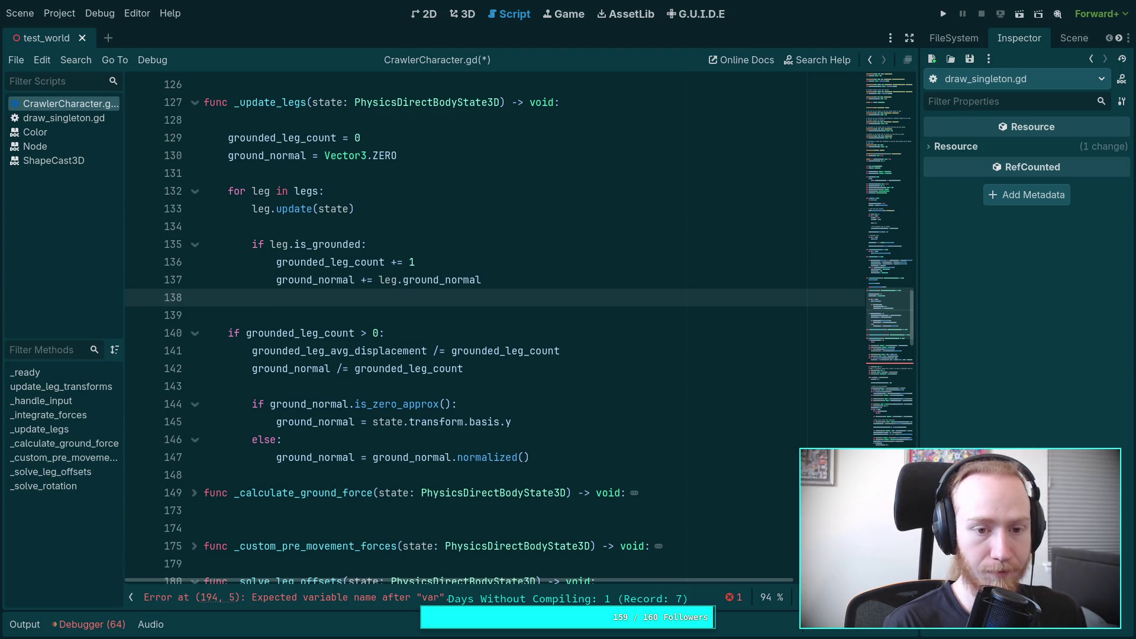
{"action": "type", "text": "grounded_"}
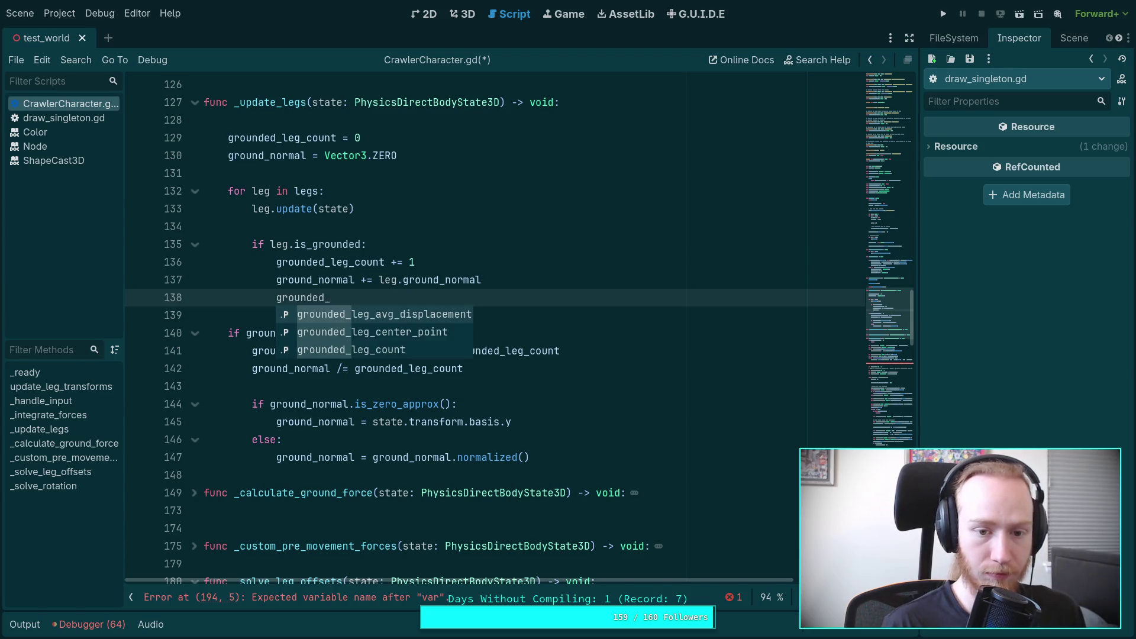
{"action": "key", "text": "Down"}
{"action": "key", "text": "Return"}
{"action": "type", "text": "+= leg.grou"}
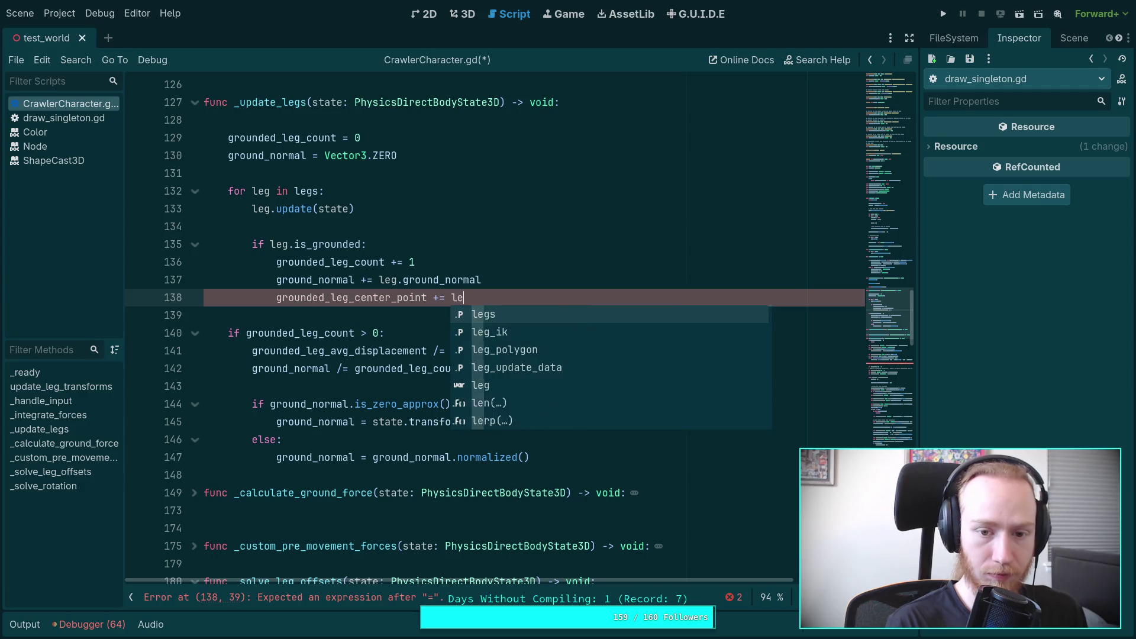
{"action": "type", "text": "d"}
{"action": "key", "text": "Down"}
{"action": "key", "text": "Down"}
{"action": "key", "text": "Down"}
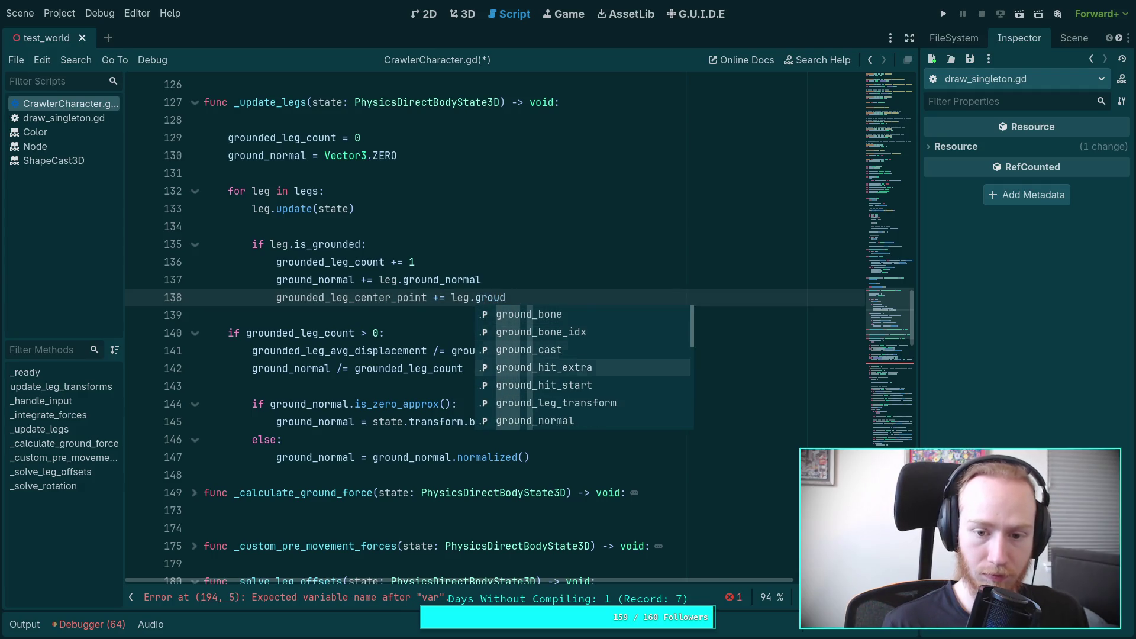
{"action": "key", "text": "Return"}
{"action": "key", "text": "alt+Up"}
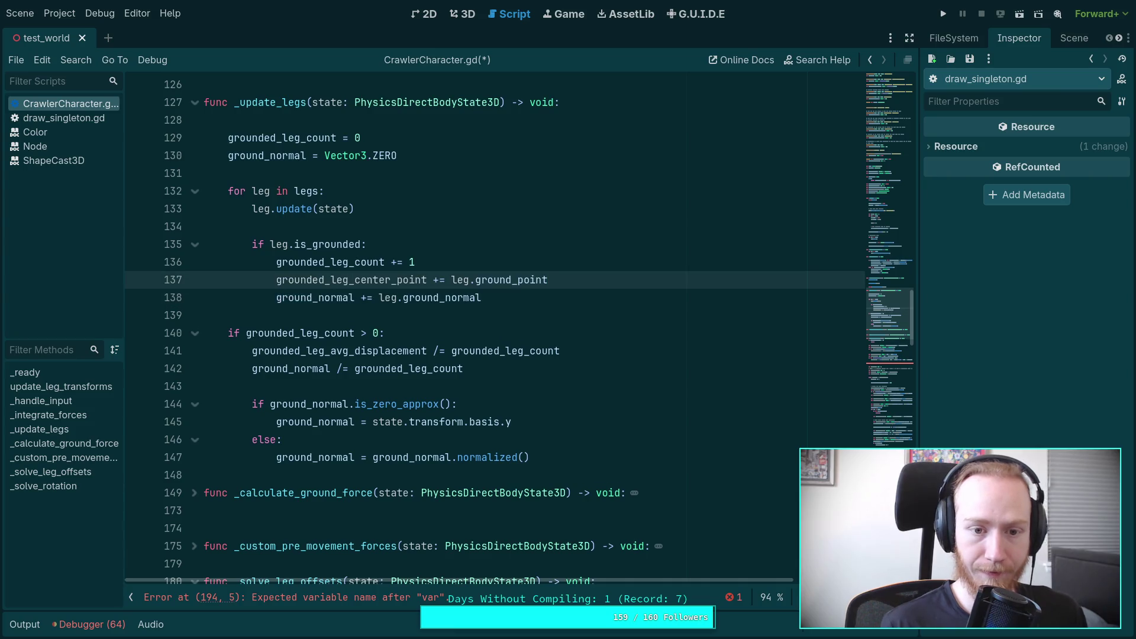
{"action": "key", "text": "alt+Down"}
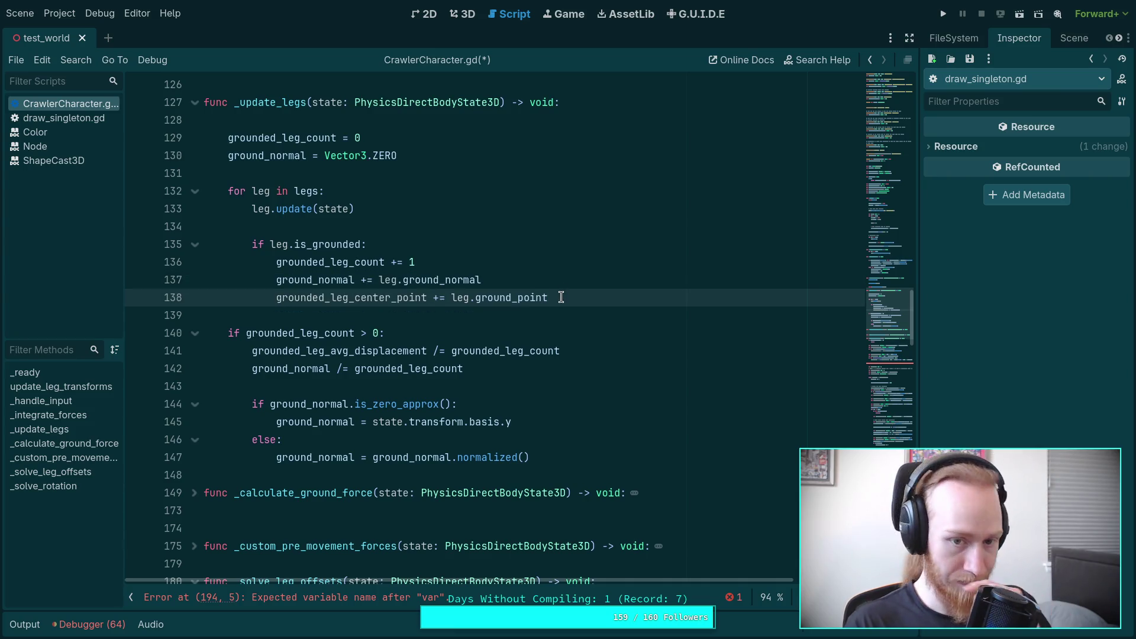
After the normal division, add 'grounded_leg_center_point /= grounded_leg_count'
{"action": "left_click", "coordinate": [588, 366]}
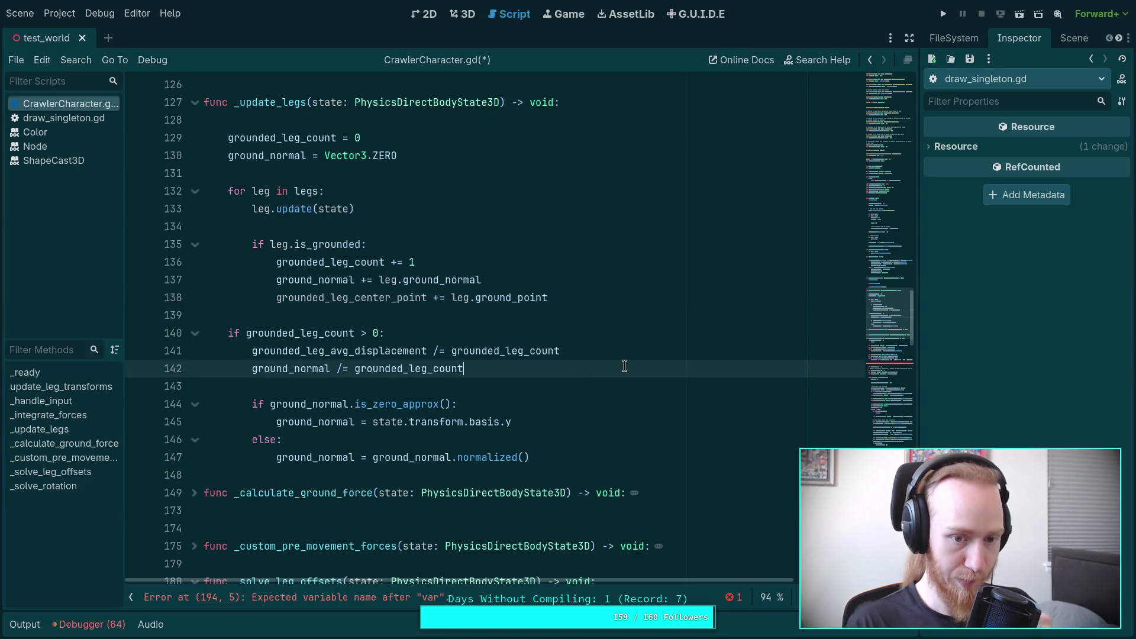
{"action": "key", "text": "Return"}
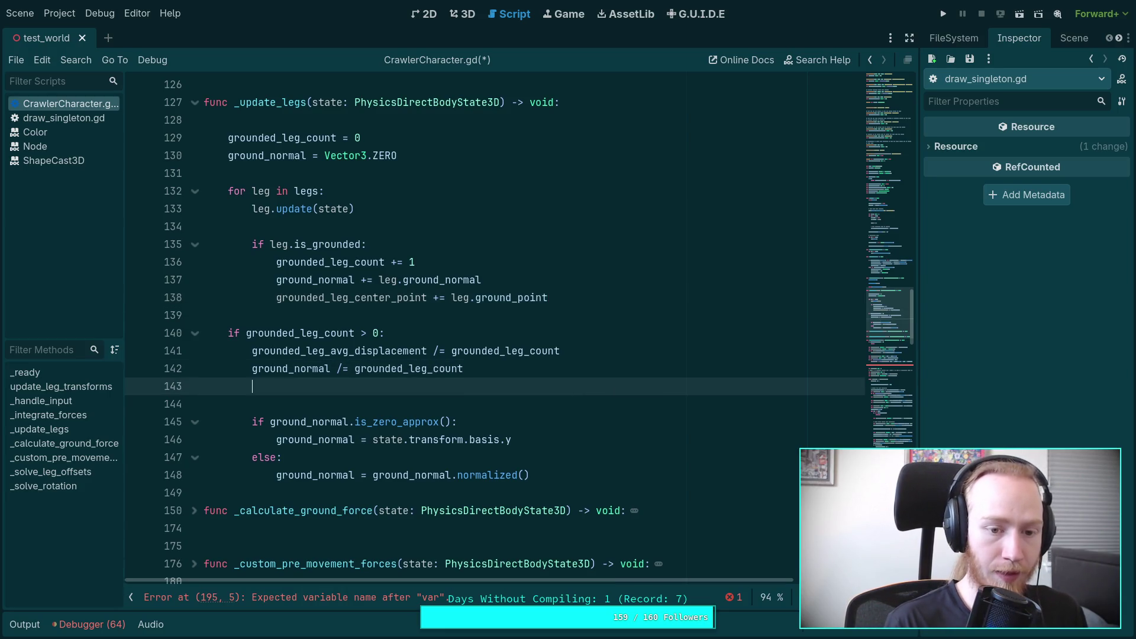
{"action": "type", "text": "grounded_e"}
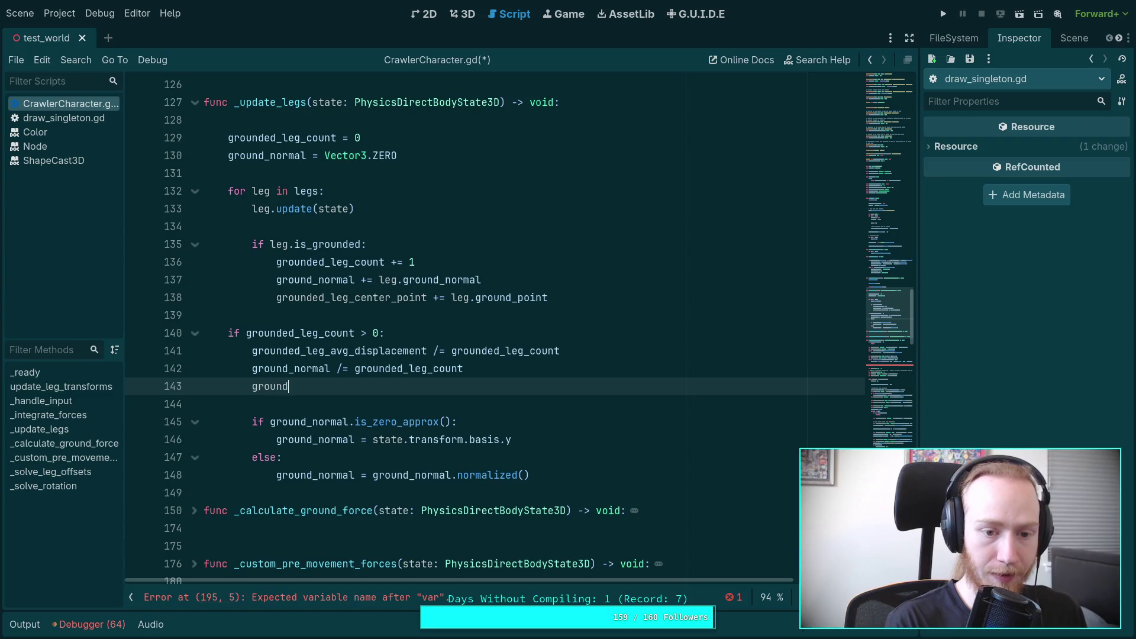
{"action": "key", "text": "Down"}
{"action": "key", "text": "Return"}
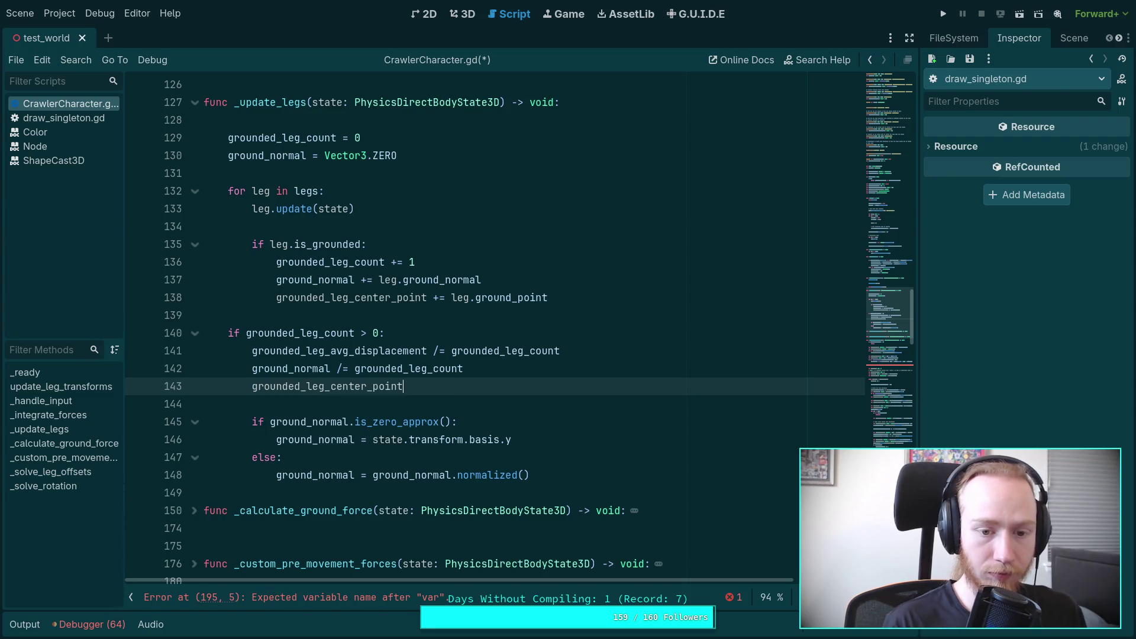
{"action": "type", "text": "grounded"}
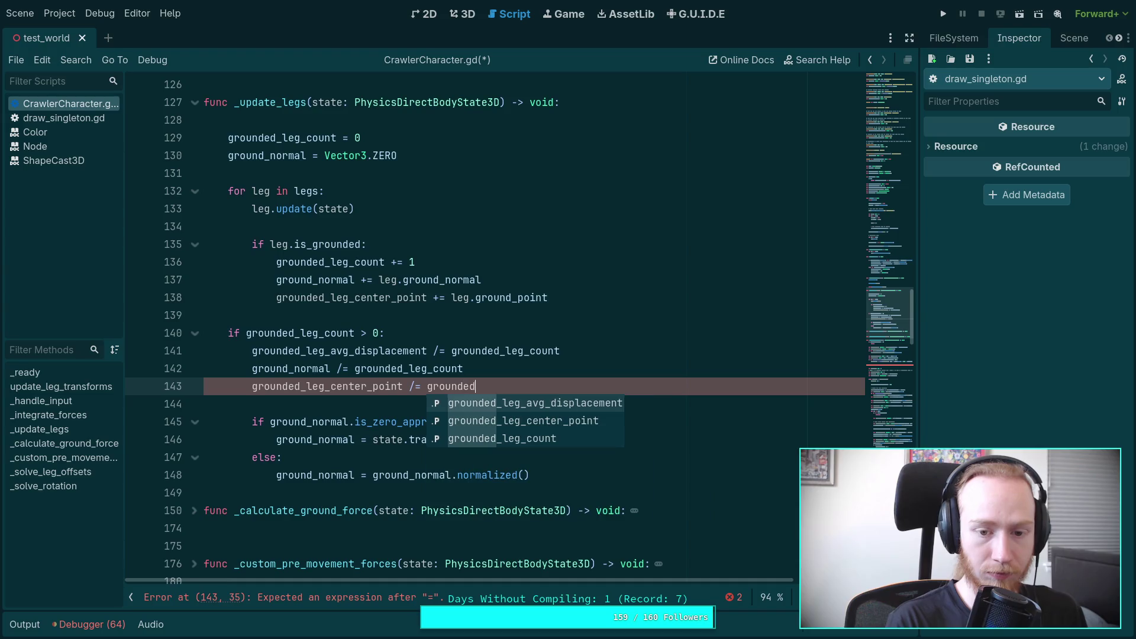
{"action": "key", "text": "Down"}
{"action": "key", "text": "Down"}
{"action": "key", "text": "Return"}
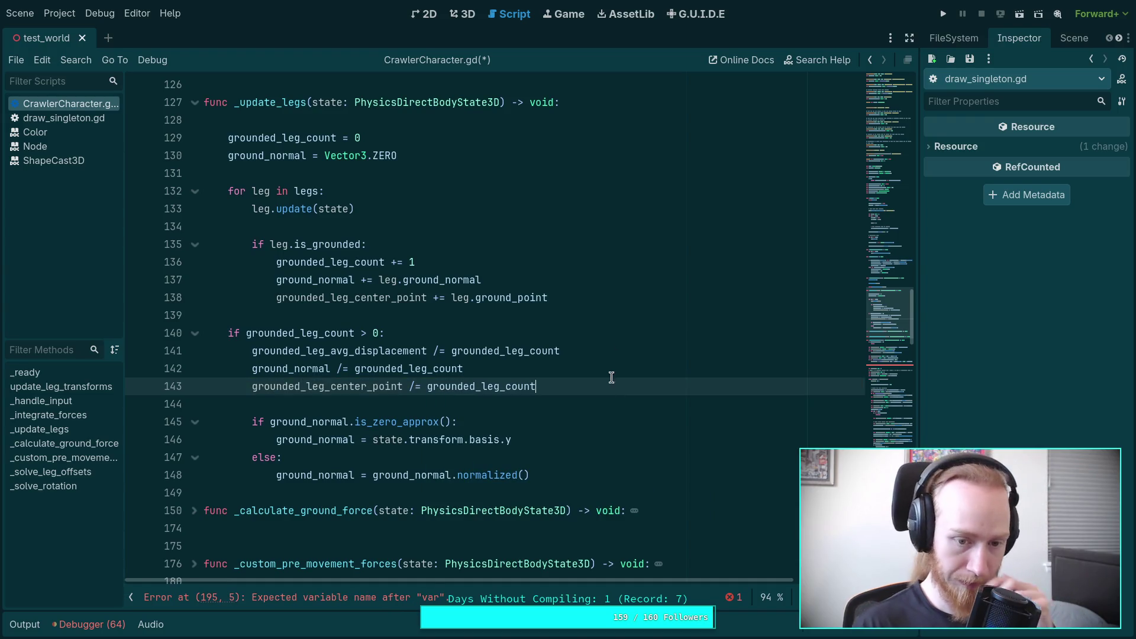
{"action": "scroll", "coordinate": [583, 445], "scroll_direction": "down", "scroll_amount": 20}
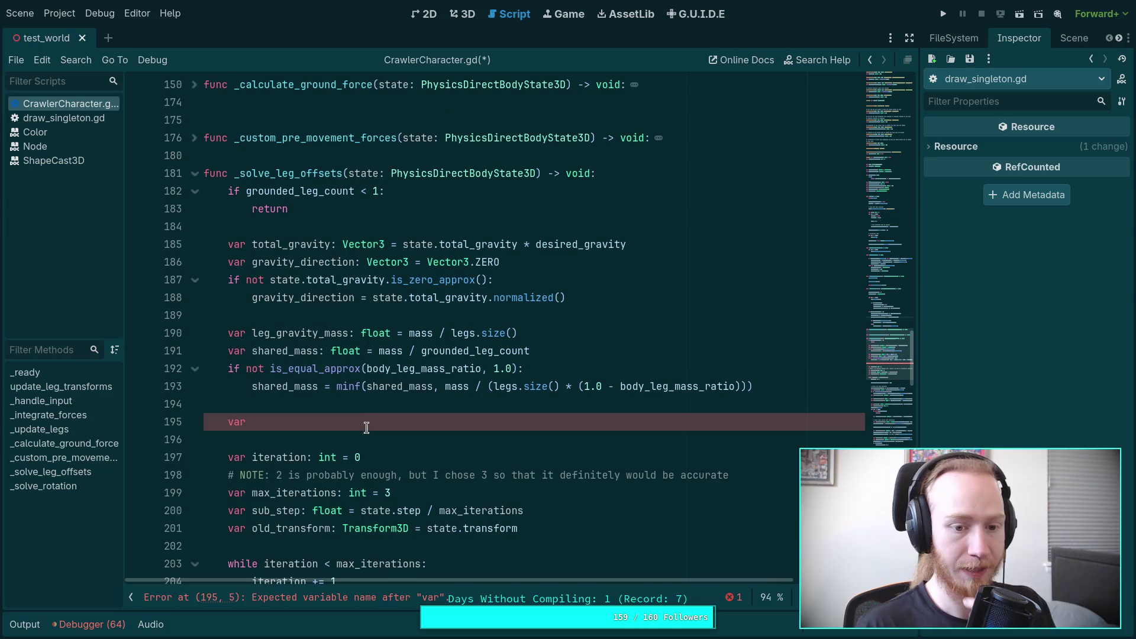
Delete the unfinished var line 195 causing the error and collapse the first leg loop
{"action": "scroll", "coordinate": [518, 387], "scroll_direction": "down", "scroll_amount": 1}
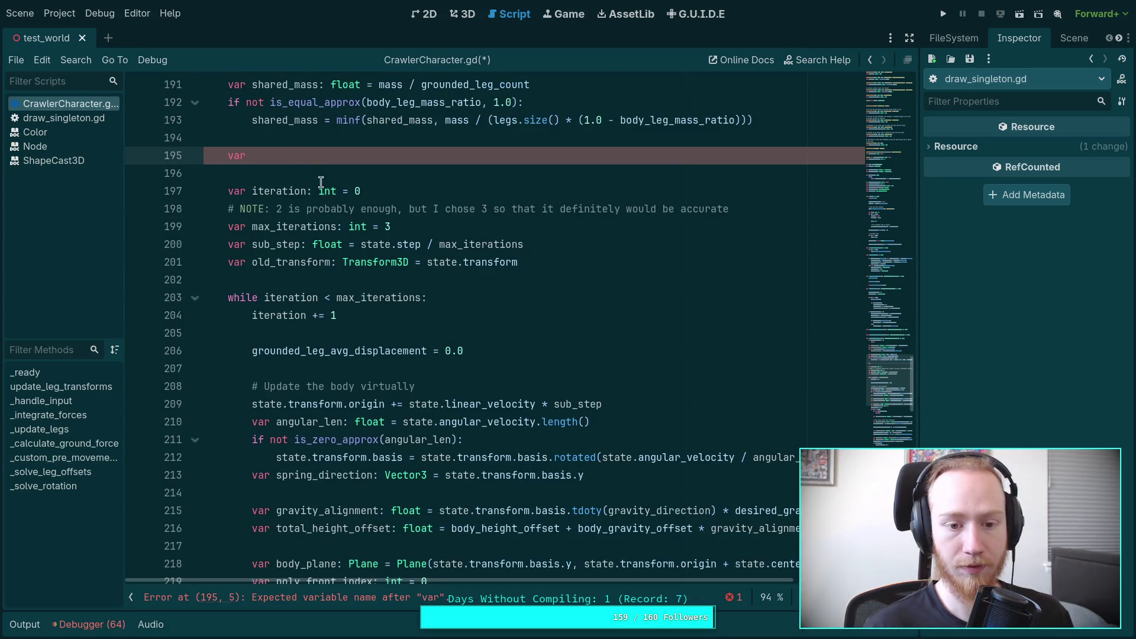
{"action": "left_click", "coordinate": [320, 155]}
{"action": "key", "text": "BackSpace"}
{"action": "key", "text": "BackSpace"}
{"action": "key", "text": "BackSpace"}
{"action": "scroll", "coordinate": [492, 367], "scroll_direction": "down", "scroll_amount": 3}
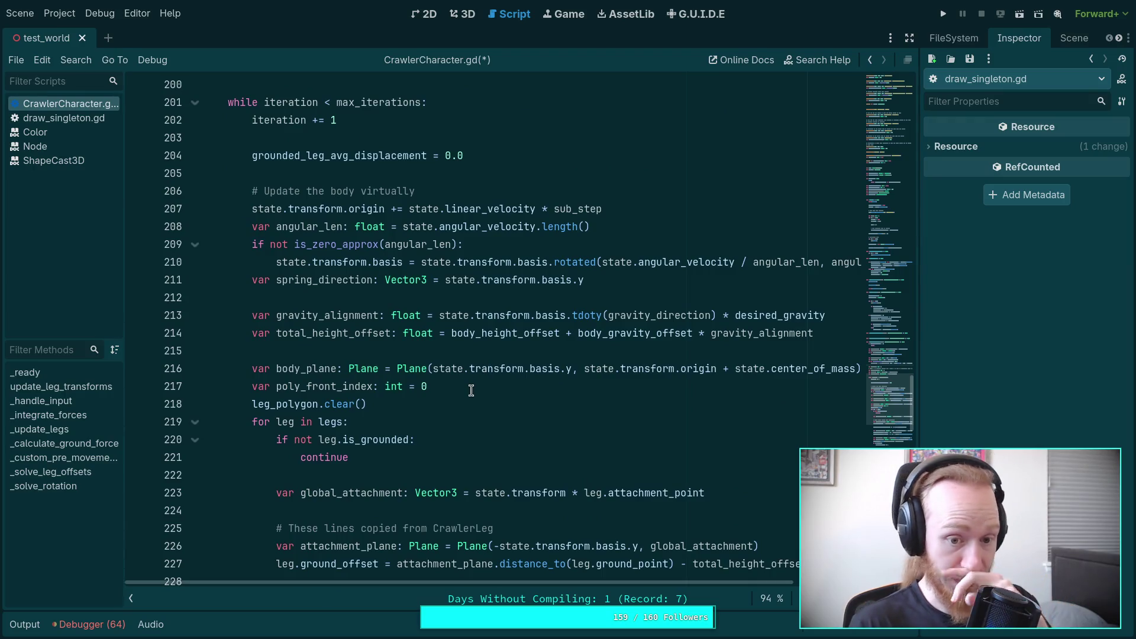
{"action": "scroll", "coordinate": [471, 390], "scroll_direction": "down", "scroll_amount": 2}
{"action": "left_click", "coordinate": [195, 315]}
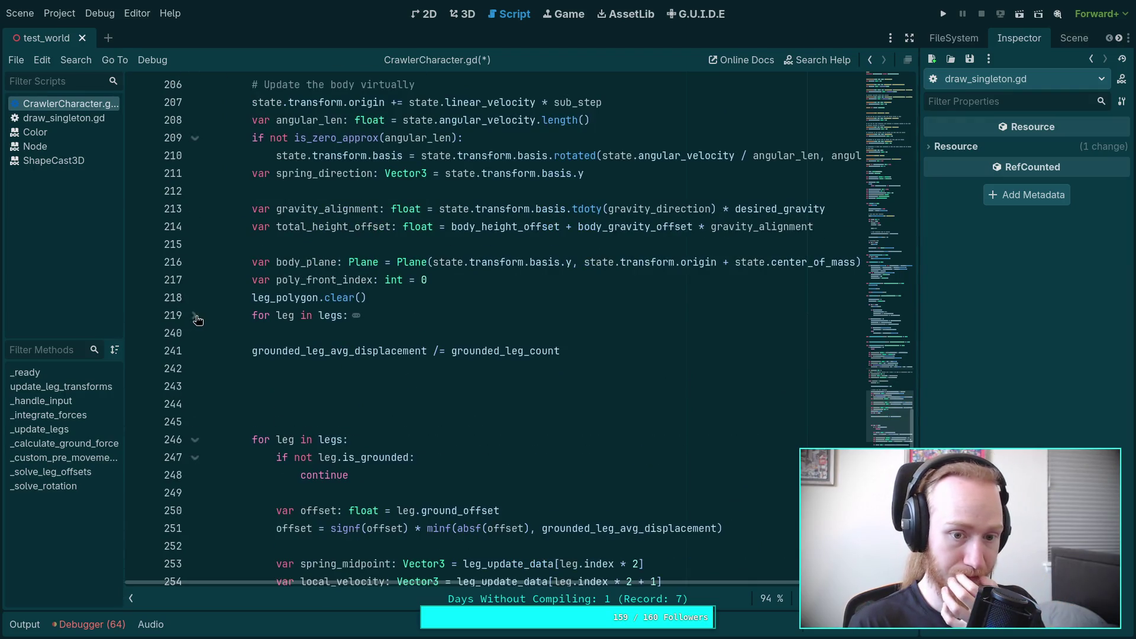
{"action": "left_click", "coordinate": [378, 395]}
{"action": "left_click", "coordinate": [405, 388]}
Start line 243 as 'var leg_center_point: Vector3 = body_plane', correcting the type from Vector2
{"action": "type", "text": "var"}
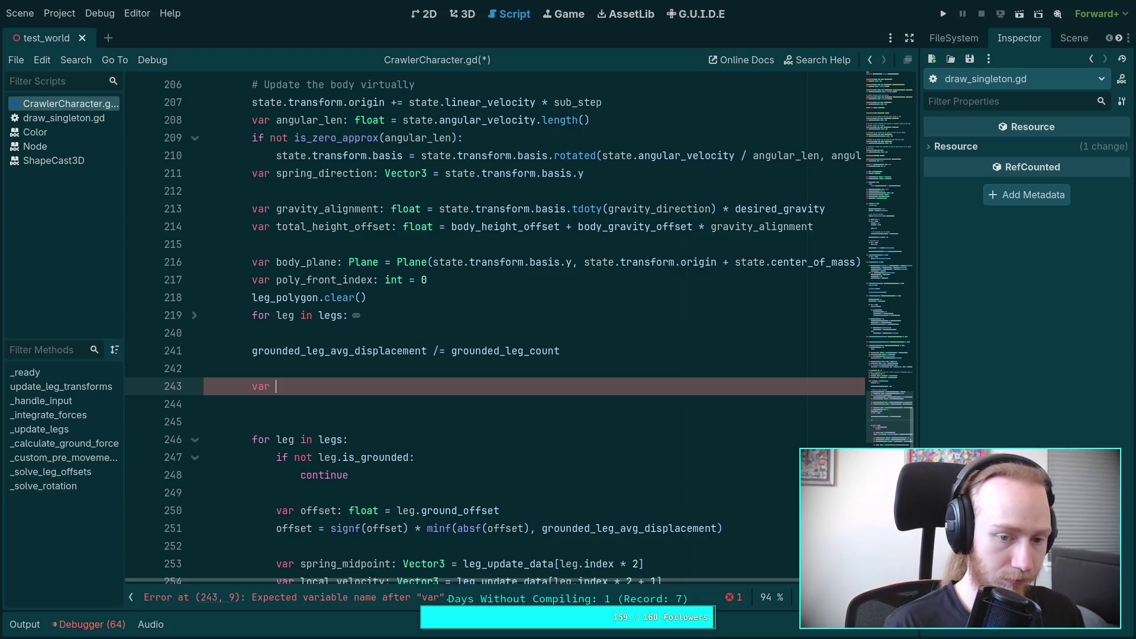
{"action": "type", "text": "leg_"}
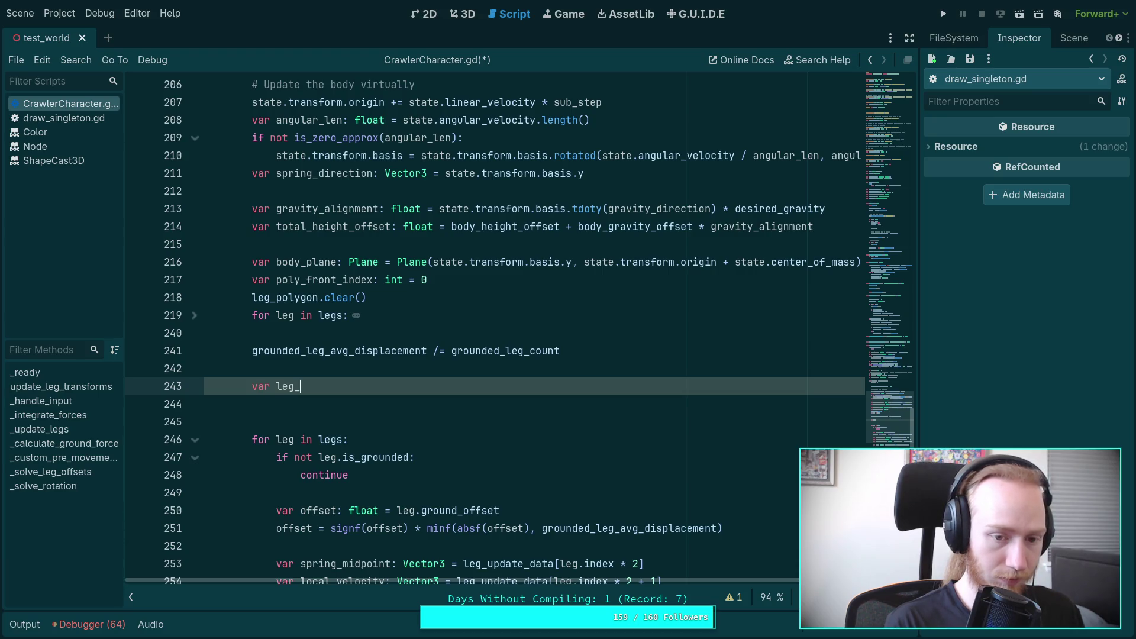
{"action": "type", "text": "oint: "}
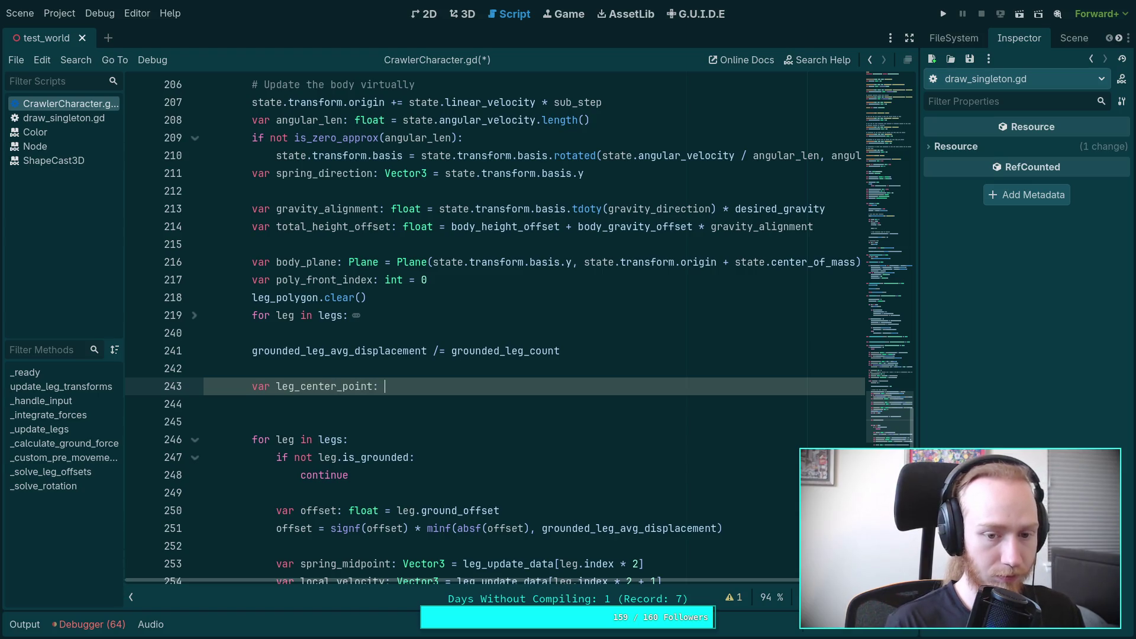
{"action": "type", "text": "Vector2 = "}
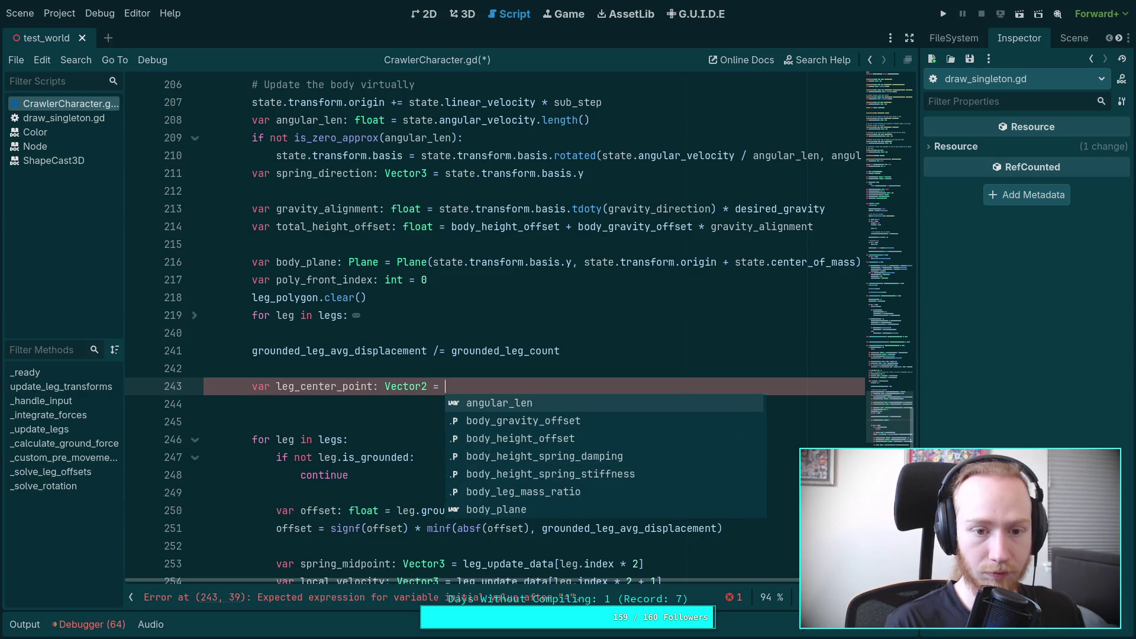
{"action": "type", "text": "body"}
{"action": "key", "text": "Down"}
{"action": "key", "text": "Down"}
{"action": "key", "text": "Down"}
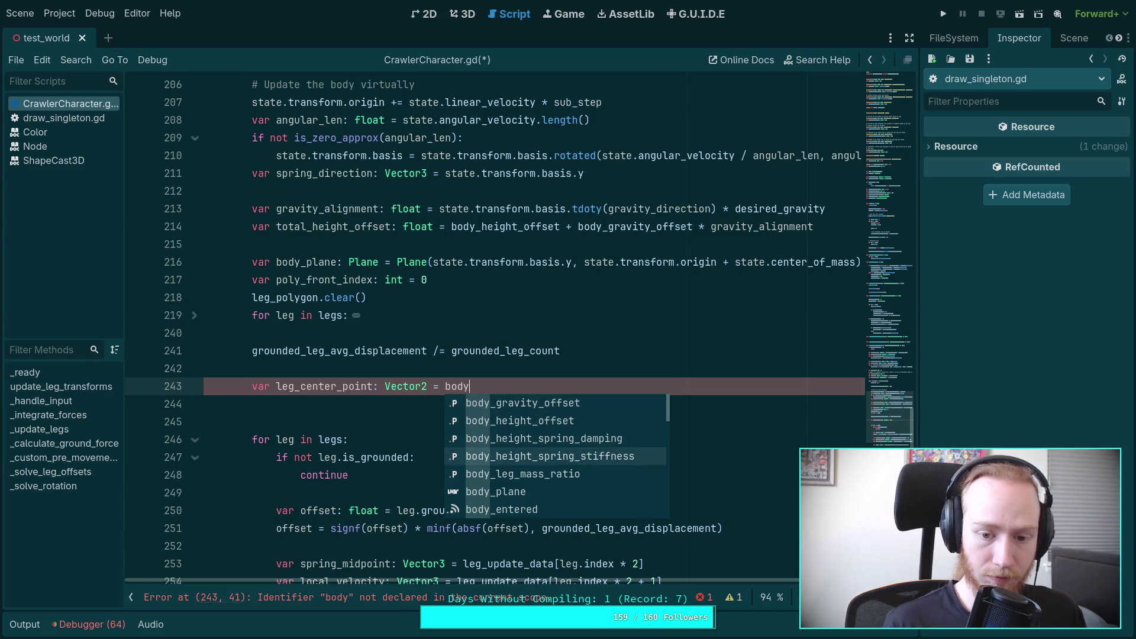
{"action": "key", "text": "Down"}
{"action": "key", "text": "Down"}
{"action": "key", "text": "Return"}
{"action": "type", "text": "."}
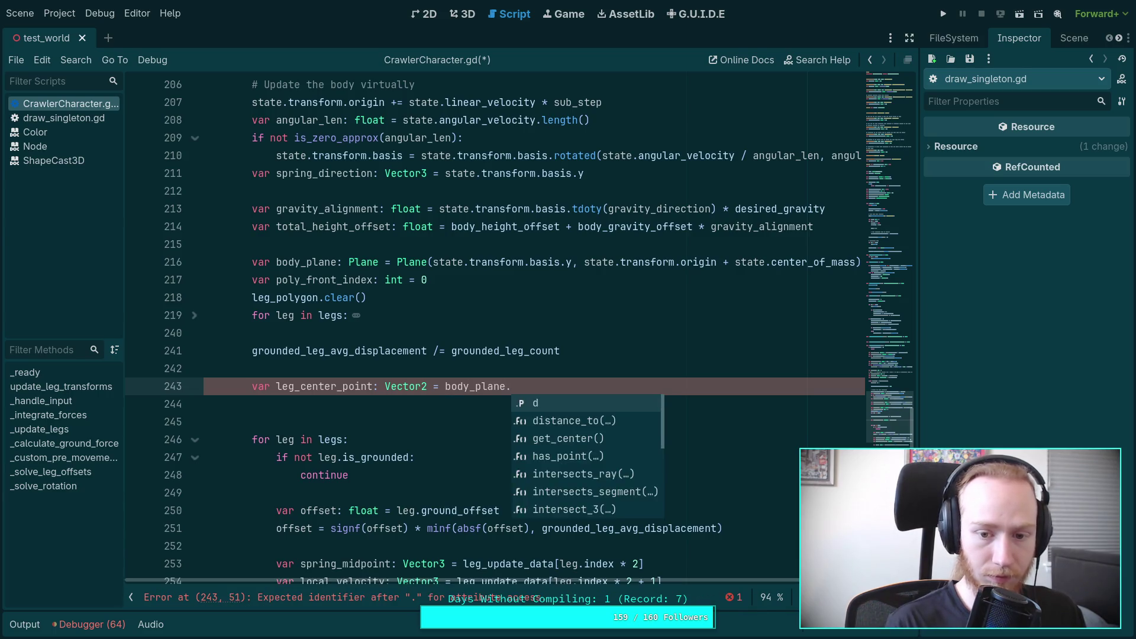
{"action": "type", "text": "pr"}
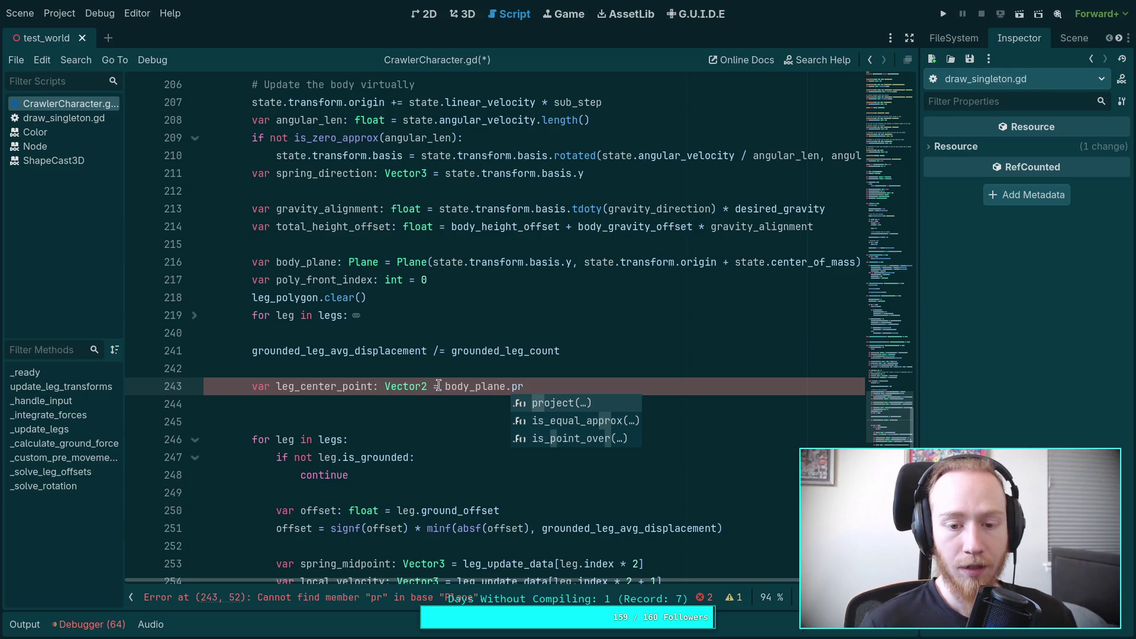
{"action": "left_click", "coordinate": [423, 386]}
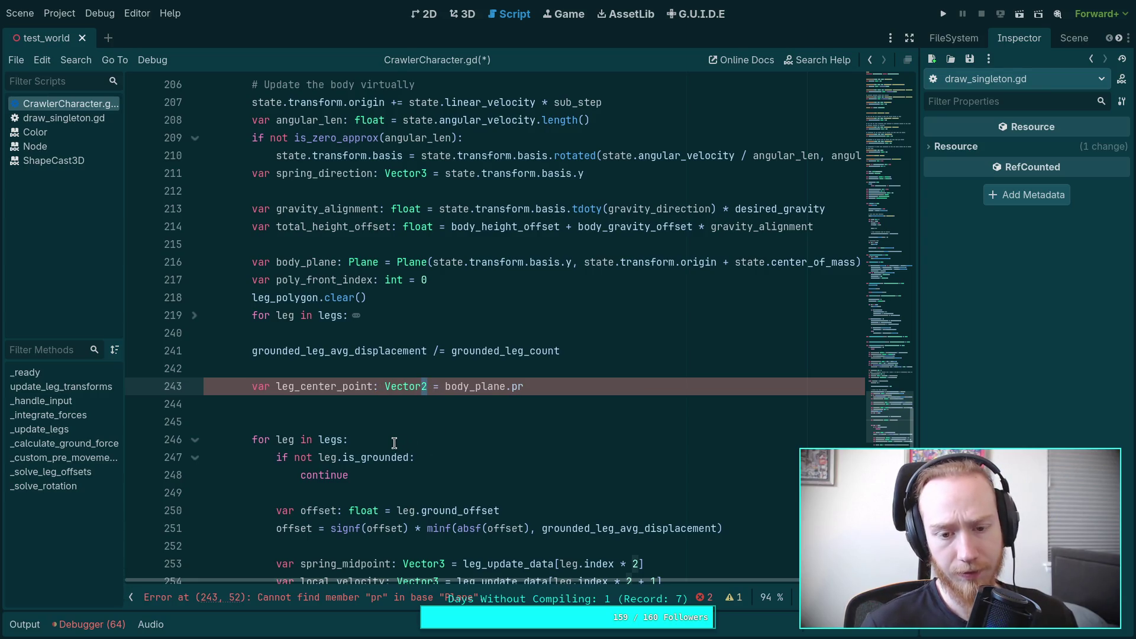
{"action": "scroll", "coordinate": [394, 443], "scroll_direction": "up", "scroll_amount": 1}
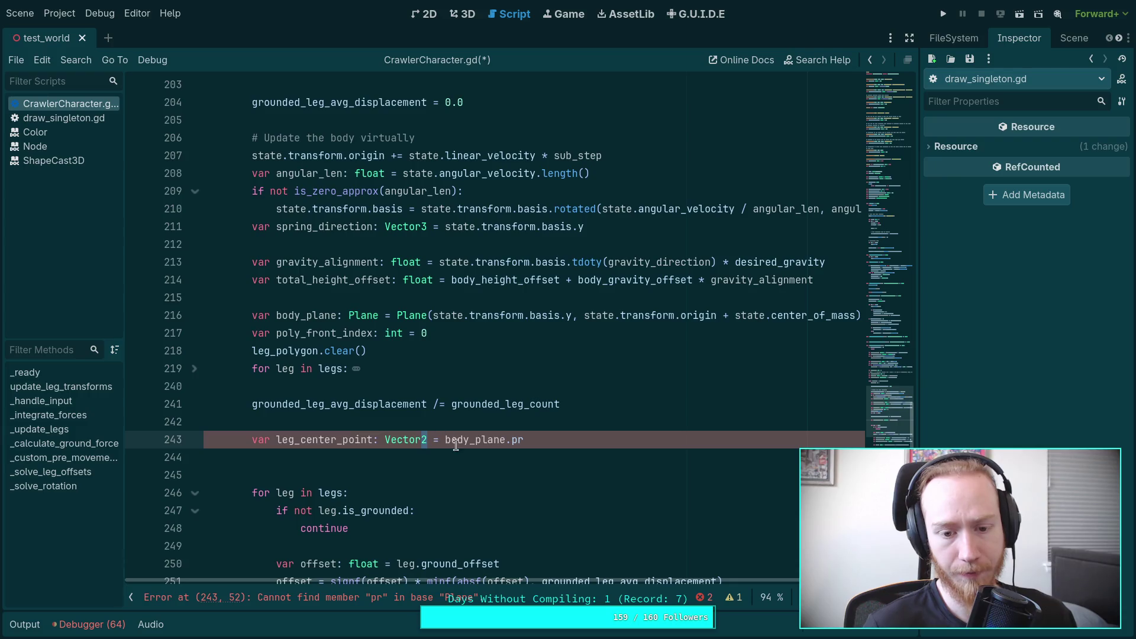
{"action": "key", "text": "Delete"}
{"action": "type", "text": "3"}
Complete line 243 with '.project(grounded_leg_center_point)'
{"action": "left_click", "coordinate": [602, 443]}
{"action": "type", "text": "oj"}
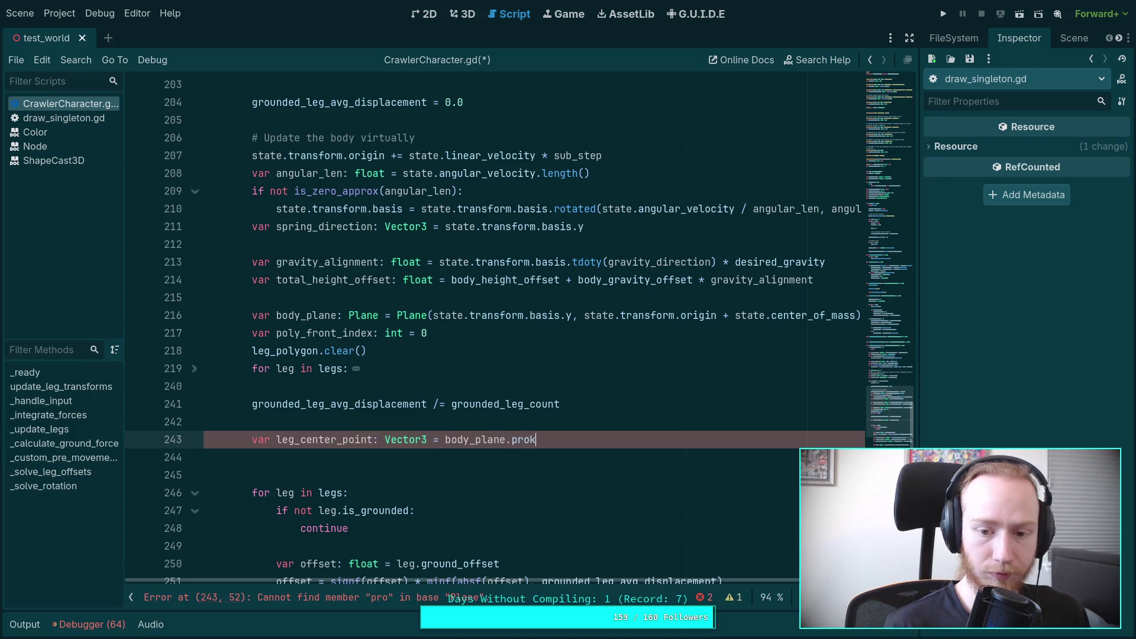
{"action": "key", "text": "Return"}
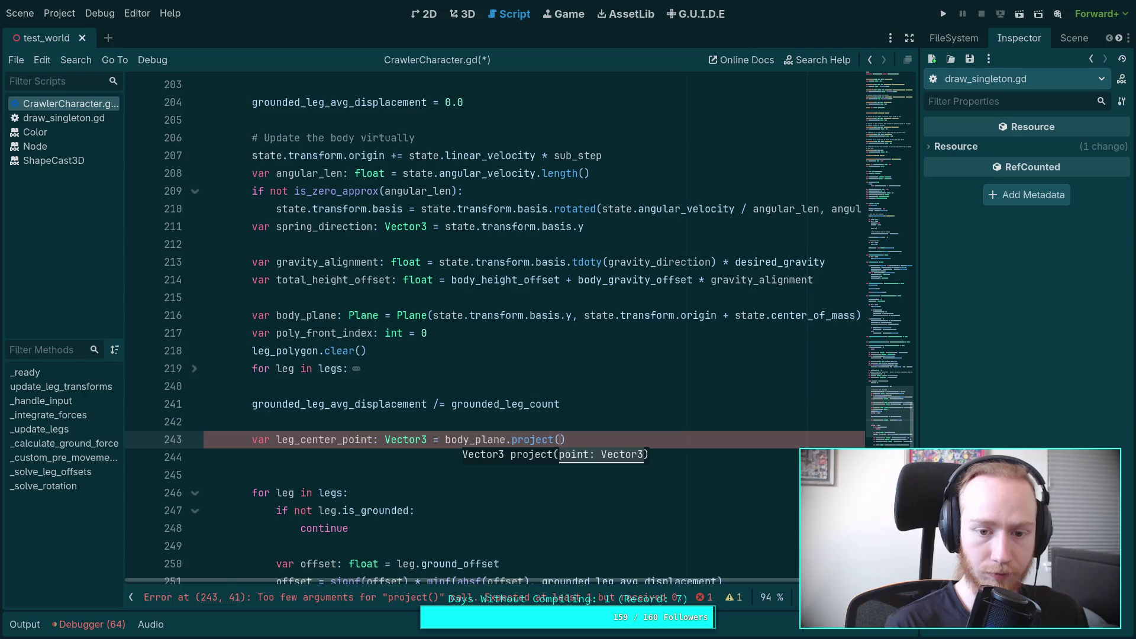
{"action": "type", "text": "gr"}
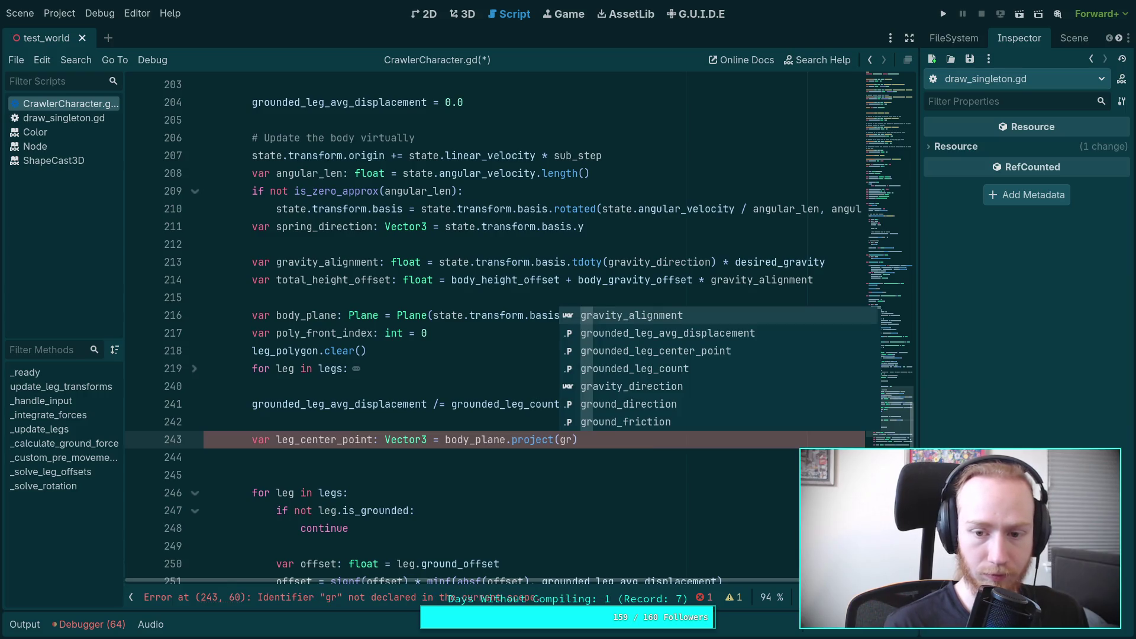
{"action": "key", "text": "Down"}
{"action": "key", "text": "Down"}
{"action": "key", "text": "Return"}
{"action": "left_click", "coordinate": [253, 457]}
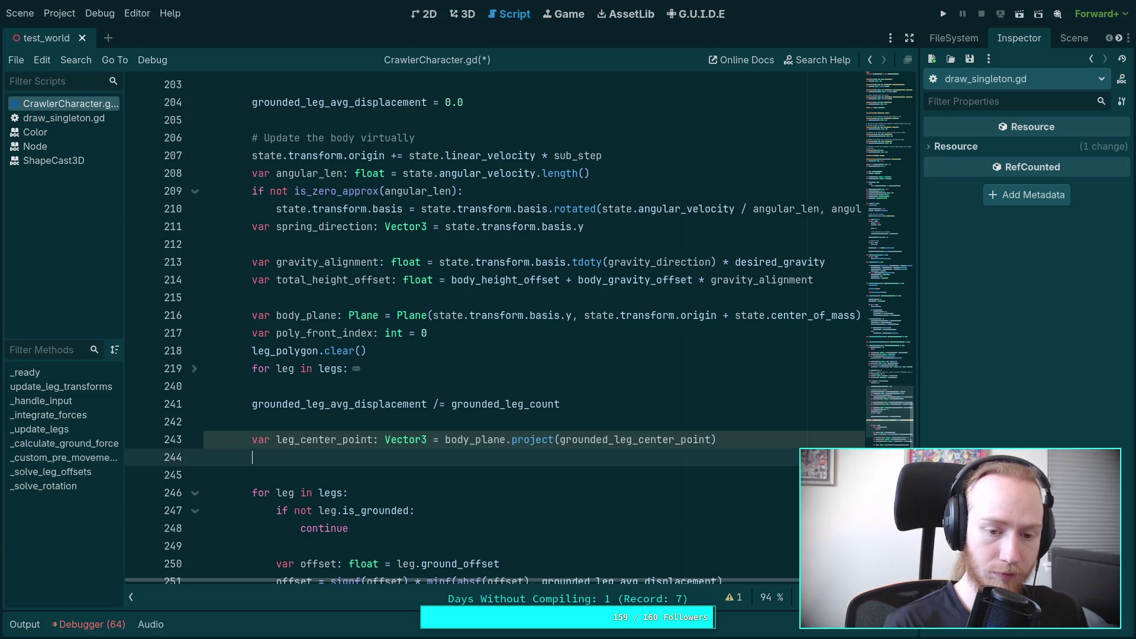
Add line 244 'var leg_center_poly_point: Vector2 = Vector2(state.transform.basis.tdotx(leg_center_point)'
{"action": "left_click", "coordinate": [376, 440]}
{"action": "left_click", "coordinate": [350, 454]}
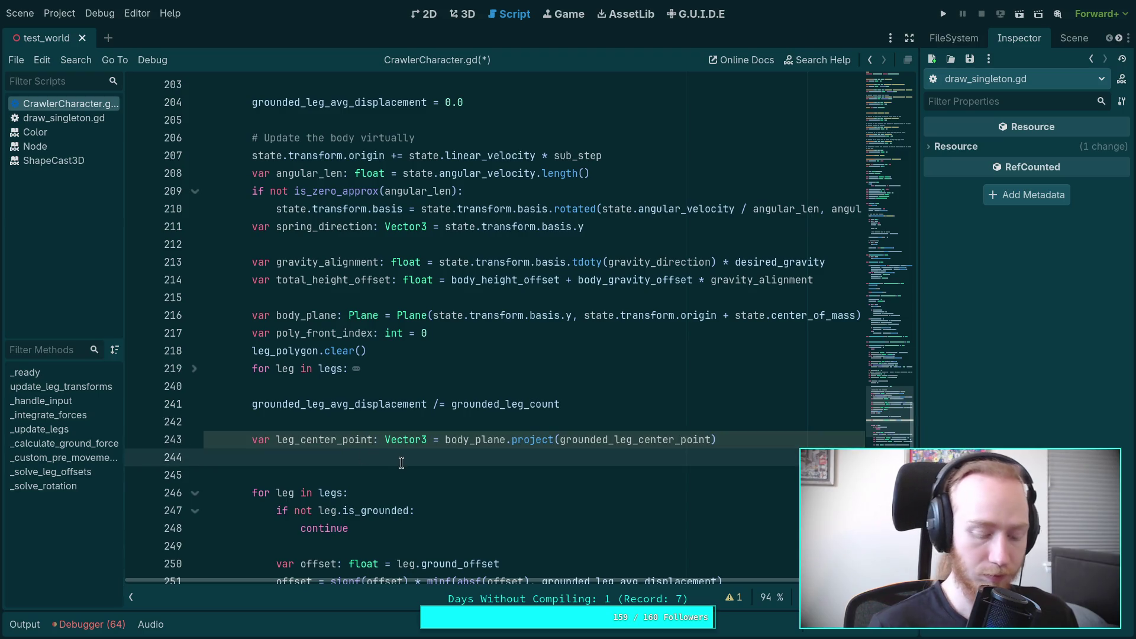
{"action": "type", "text": "var "}
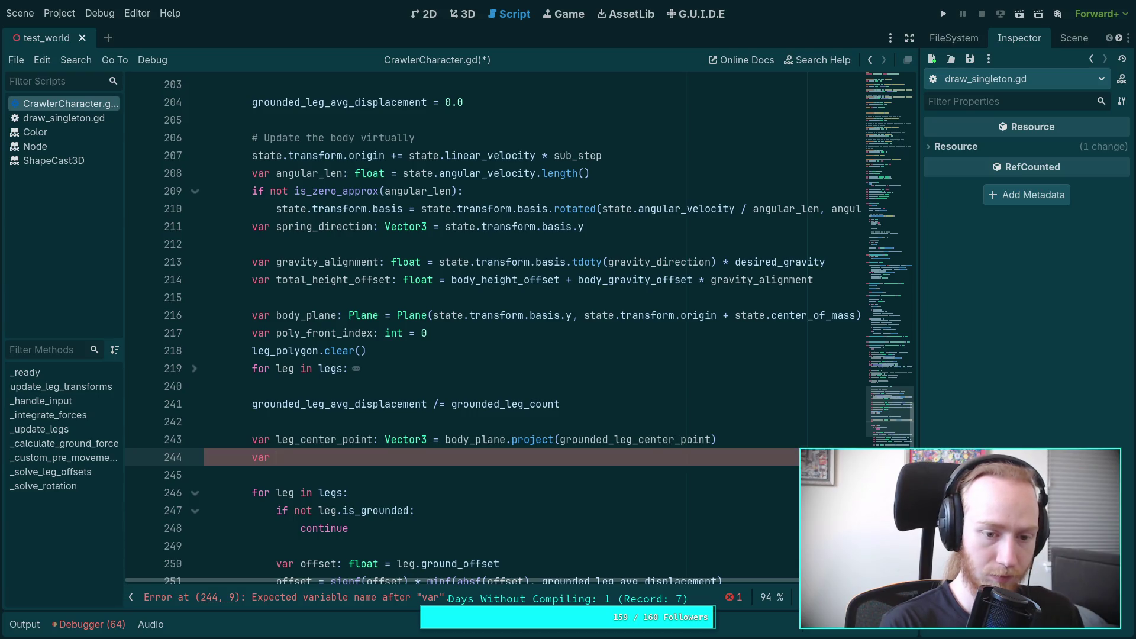
{"action": "type", "text": "leg_c"}
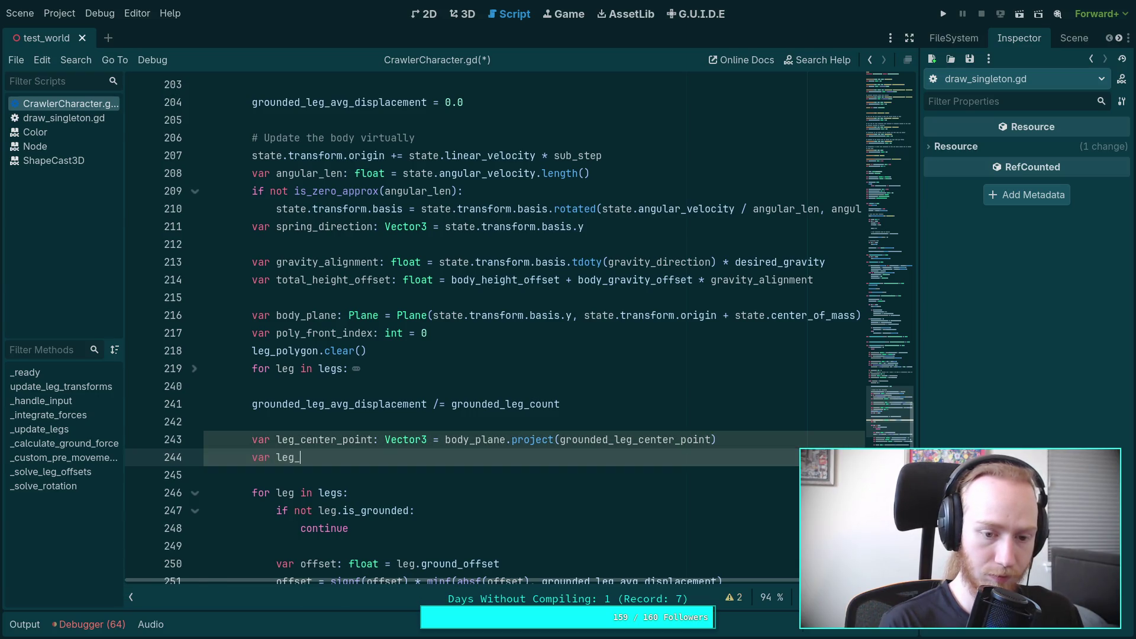
{"action": "type", "text": "enter_po"}
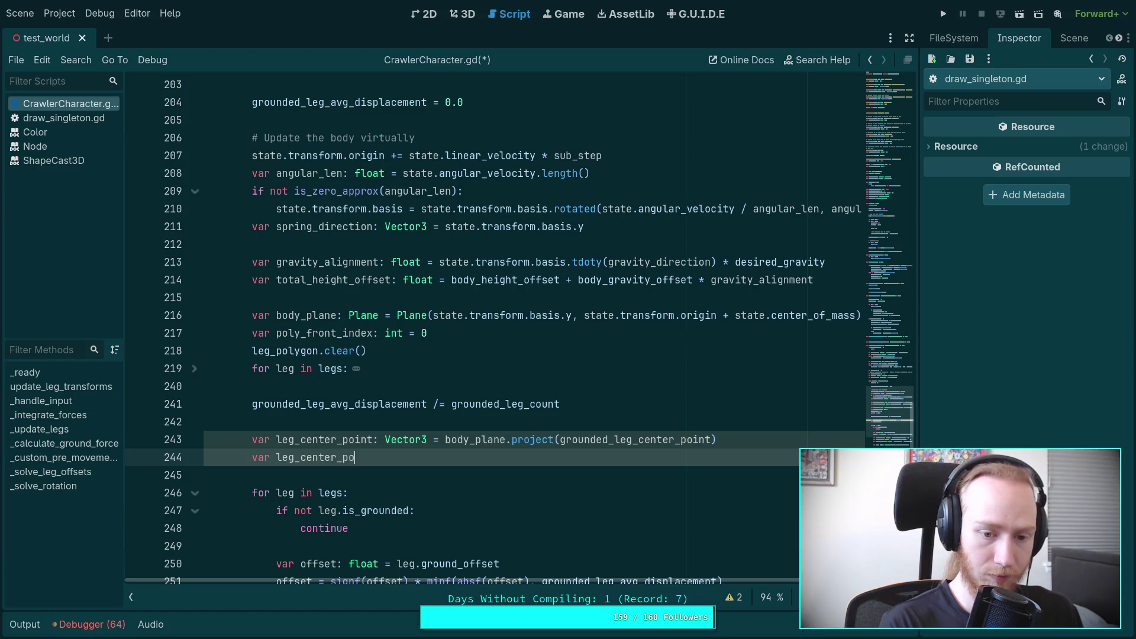
{"action": "type", "text": "ly_point: V"}
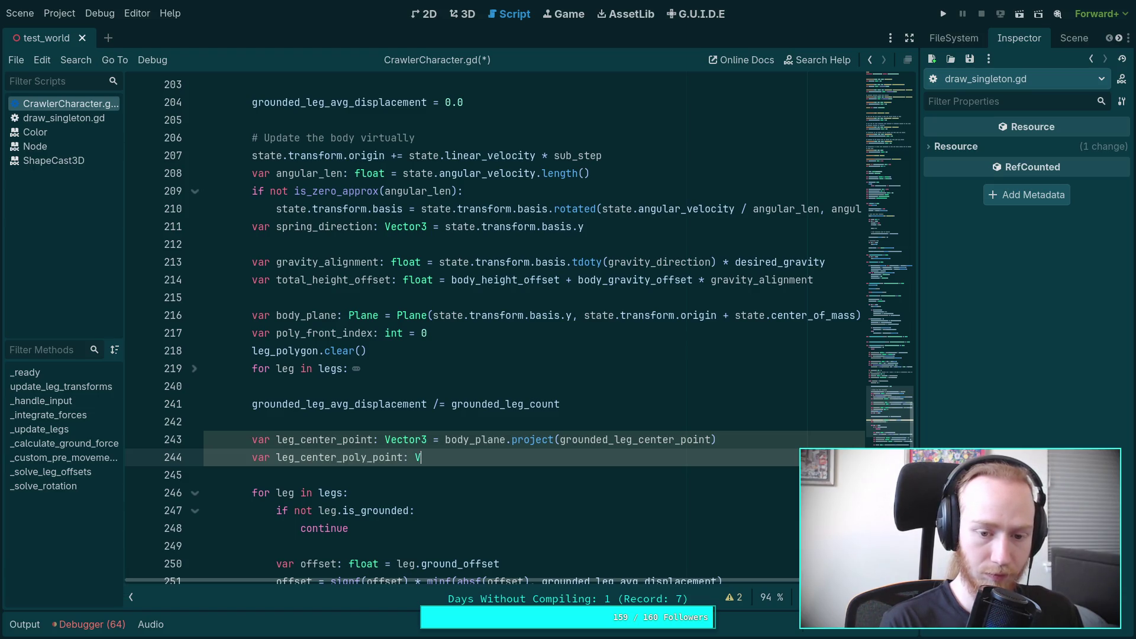
{"action": "type", "text": "ector2 = "}
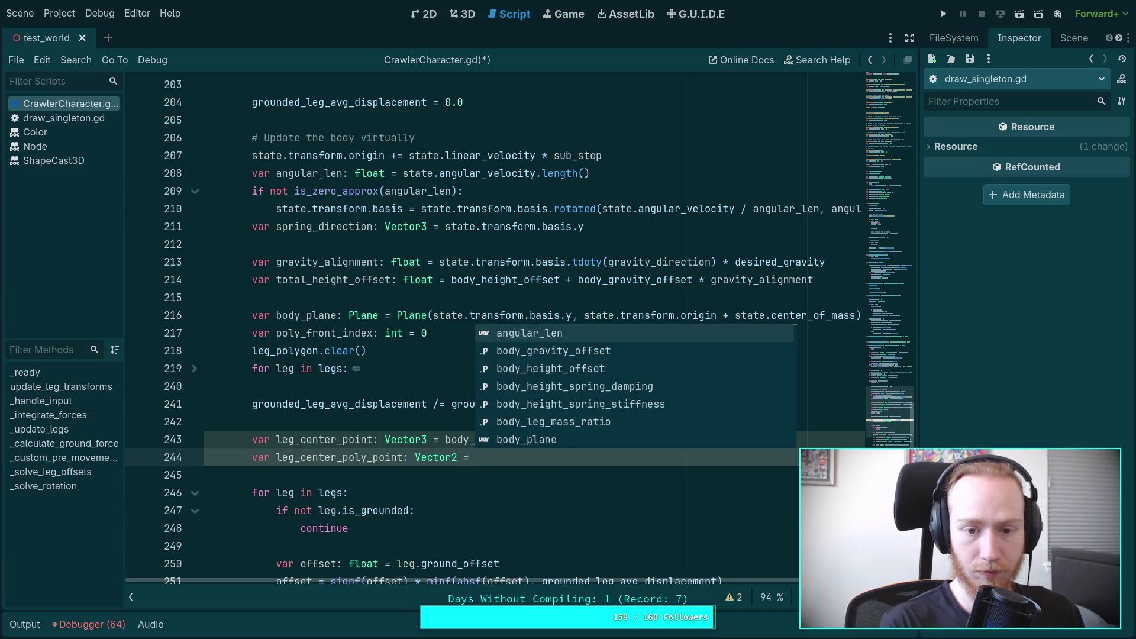
{"action": "type", "text": "Vector2("}
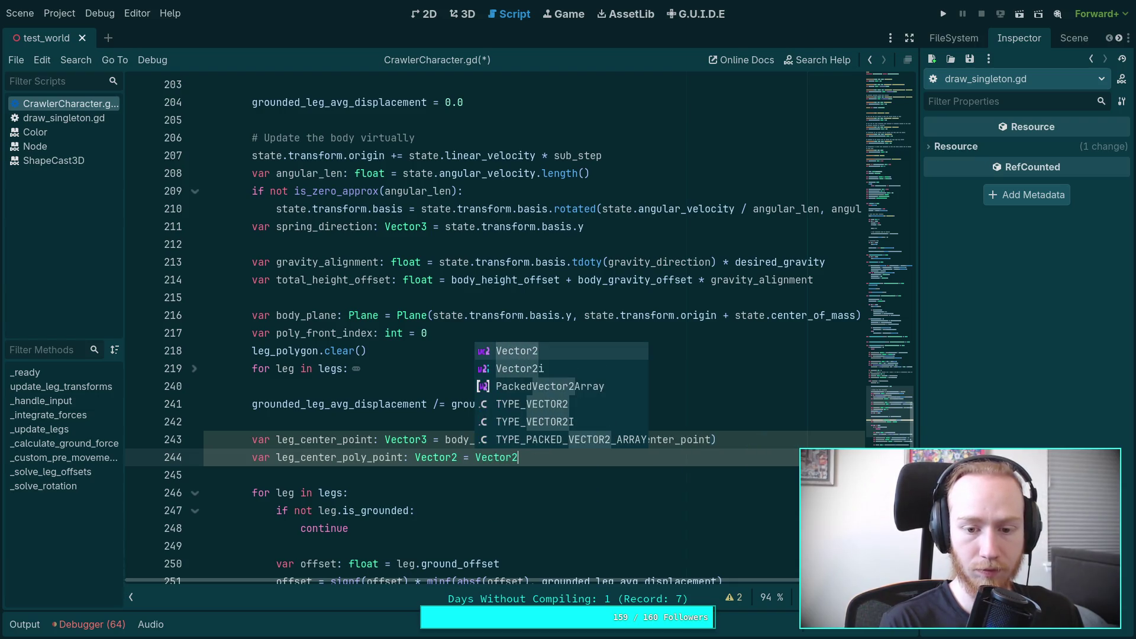
{"action": "left_click", "coordinate": [194, 369]}
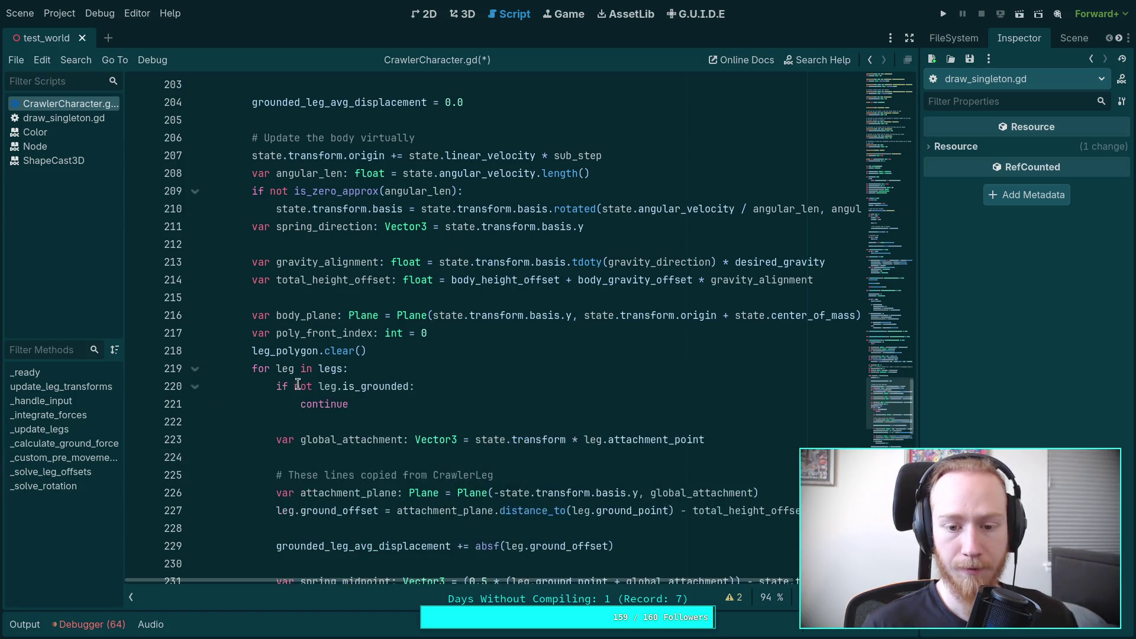
{"action": "scroll", "coordinate": [448, 424], "scroll_direction": "down", "scroll_amount": 5}
{"action": "scroll", "coordinate": [449, 424], "scroll_direction": "down", "scroll_amount": 1}
{"action": "scroll", "coordinate": [461, 492], "scroll_direction": "right", "scroll_amount": 1}
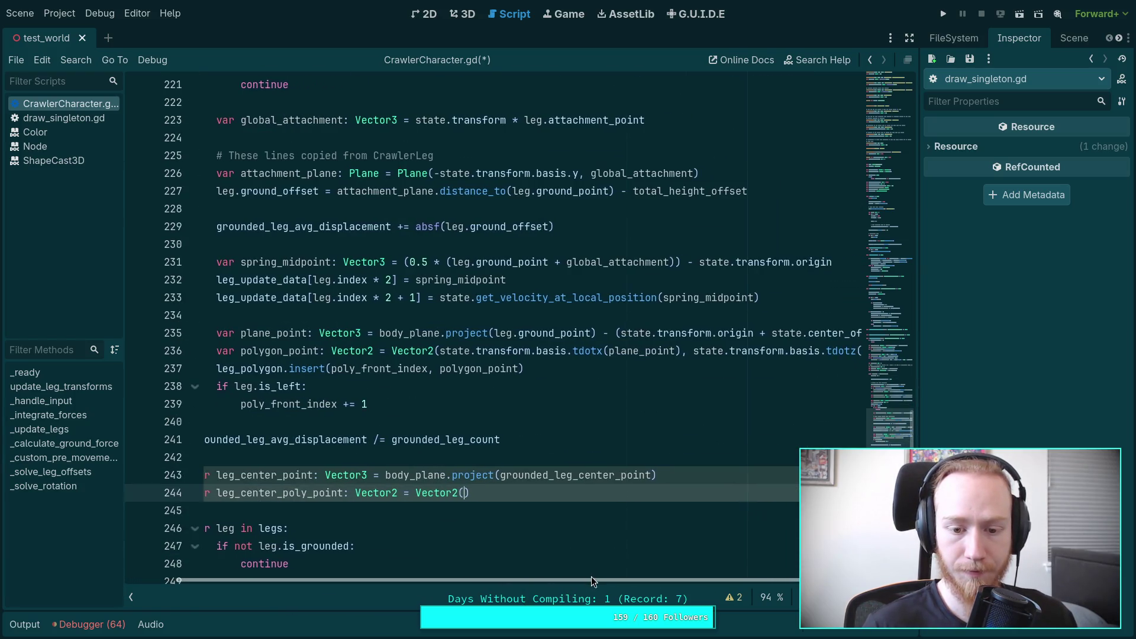
{"action": "type", "text": "state.tr"}
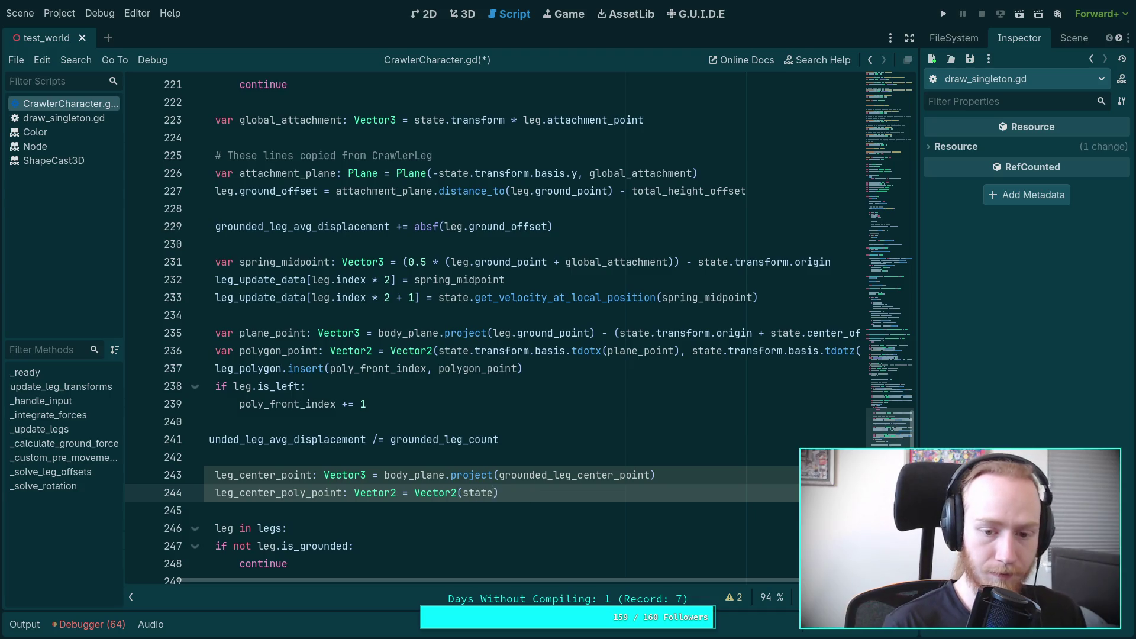
{"action": "type", "text": "ansform.basis."}
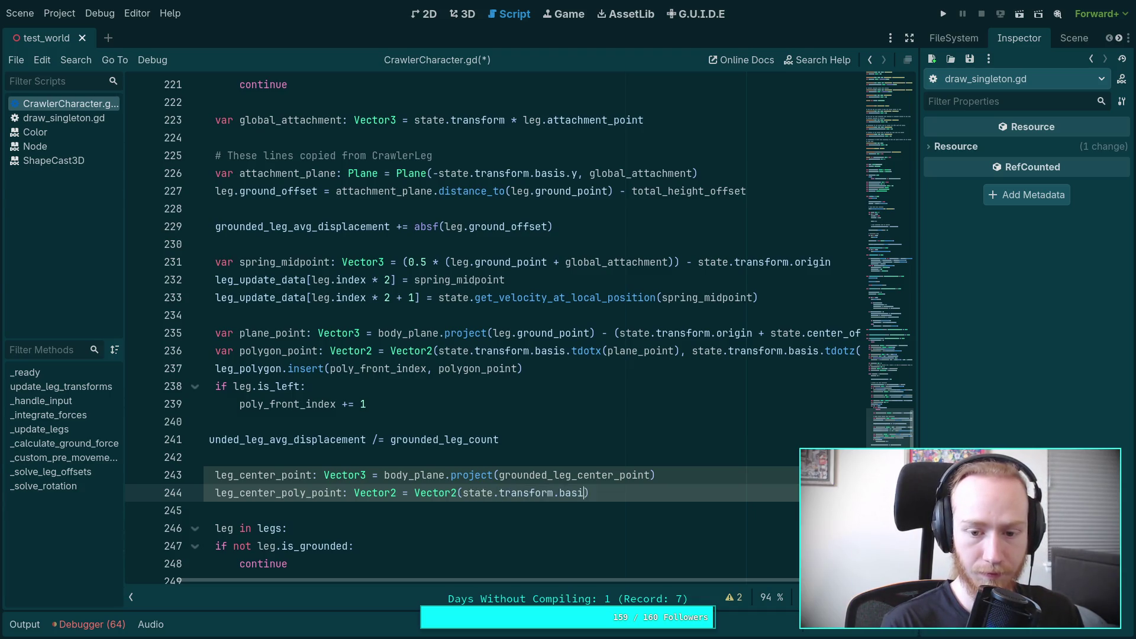
{"action": "type", "text": "td"}
{"action": "key", "text": "Return"}
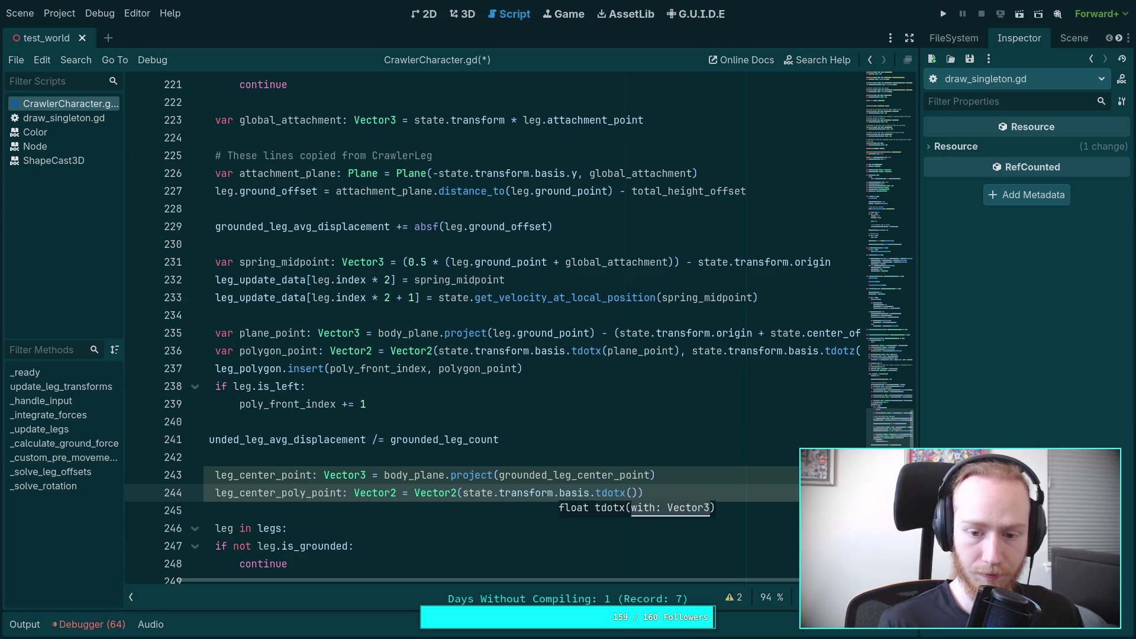
{"action": "type", "text": "eg_c"}
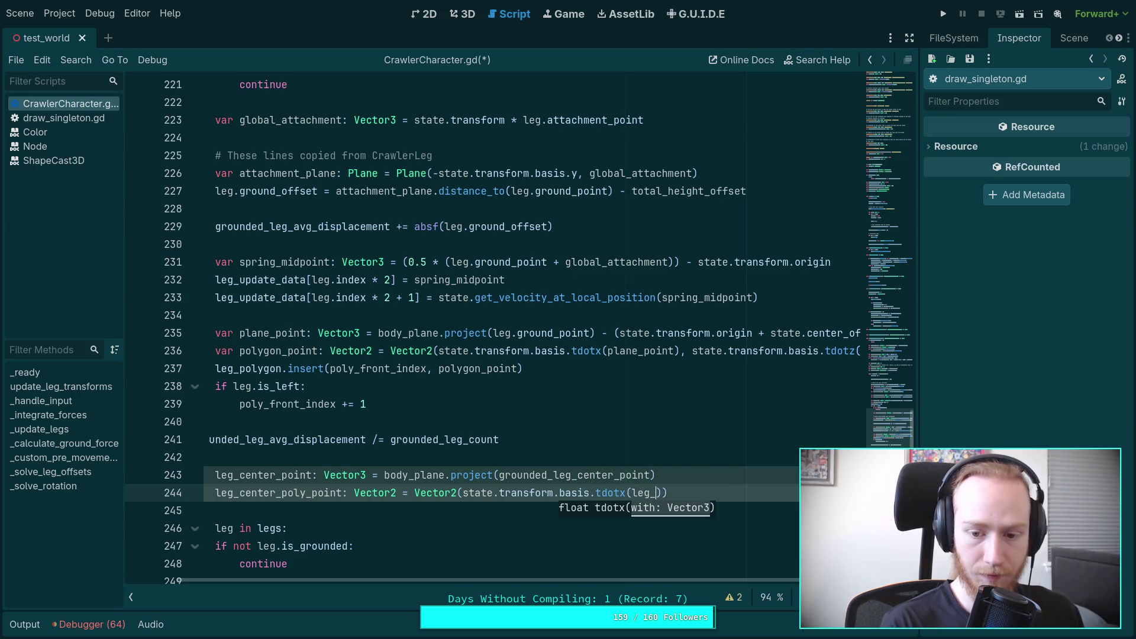
{"action": "key", "text": "Return"}
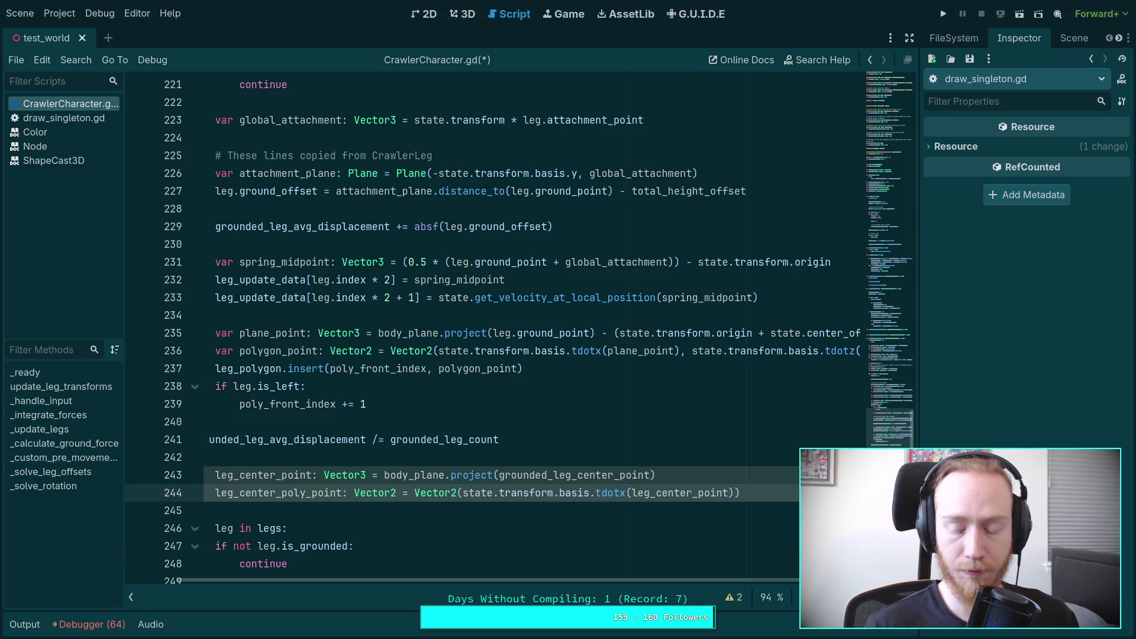
Add the second component 'state.transform.basis.tdotz(leg_center_point)' and insert blank lines below line 244
{"action": "left_click_drag", "start_coordinate": [561, 581], "coordinate": [645, 578]}
{"action": "left_click", "coordinate": [659, 494]}
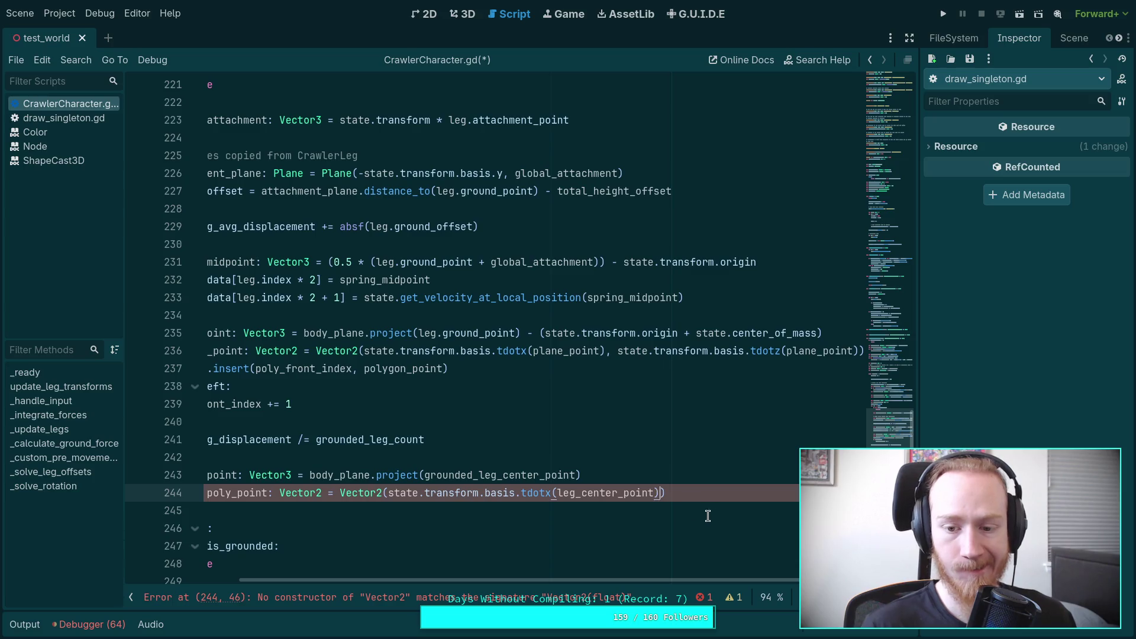
{"action": "type", "text": ", state."}
{"action": "type", "text": "transform."}
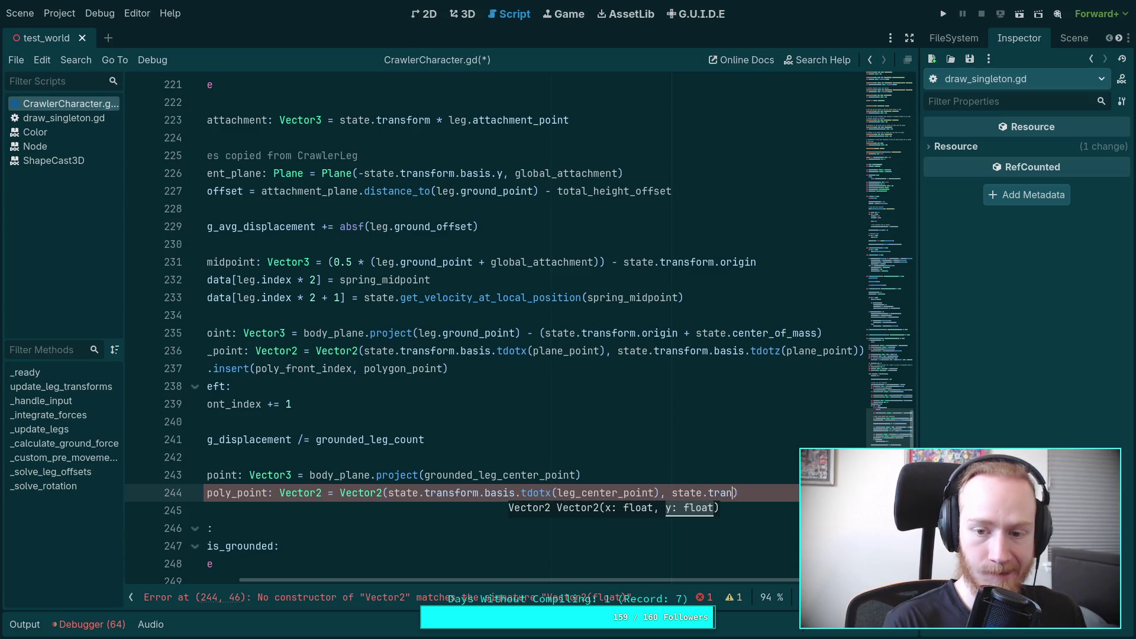
{"action": "type", "text": "basis."}
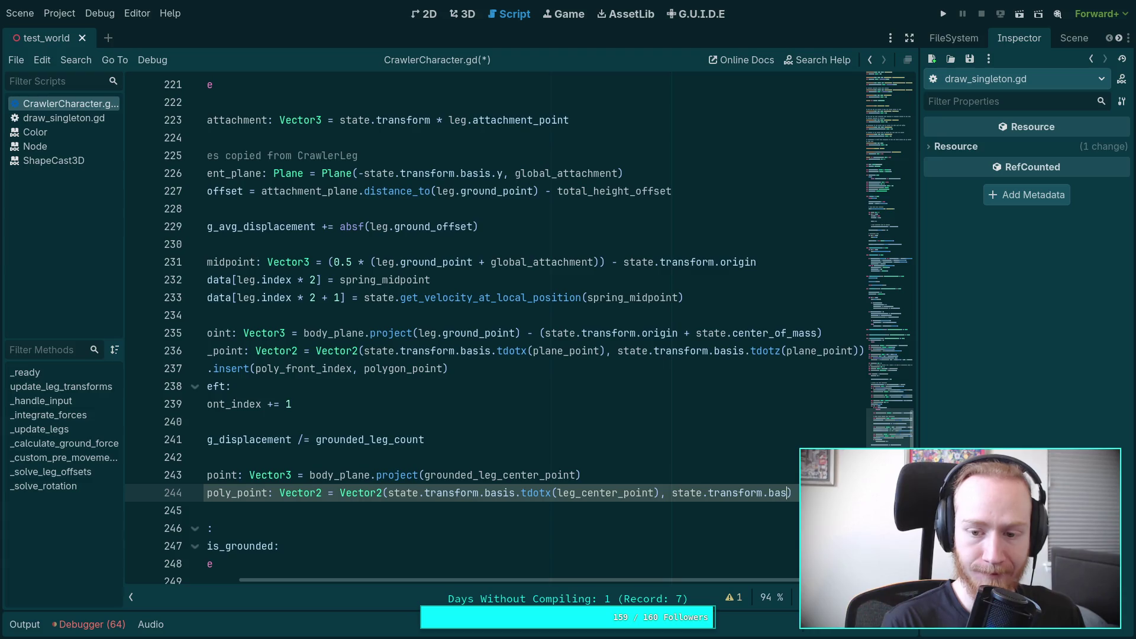
{"action": "key", "text": "Down"}
{"action": "key", "text": "Down"}
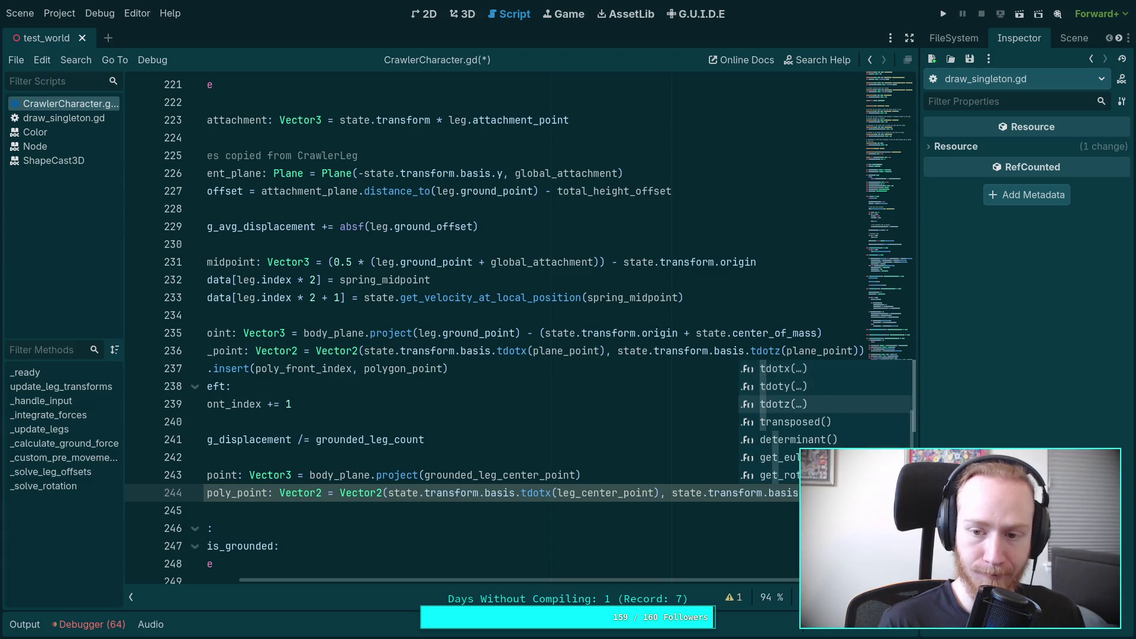
{"action": "key", "text": "Return"}
{"action": "type", "text": "leg_cent"}
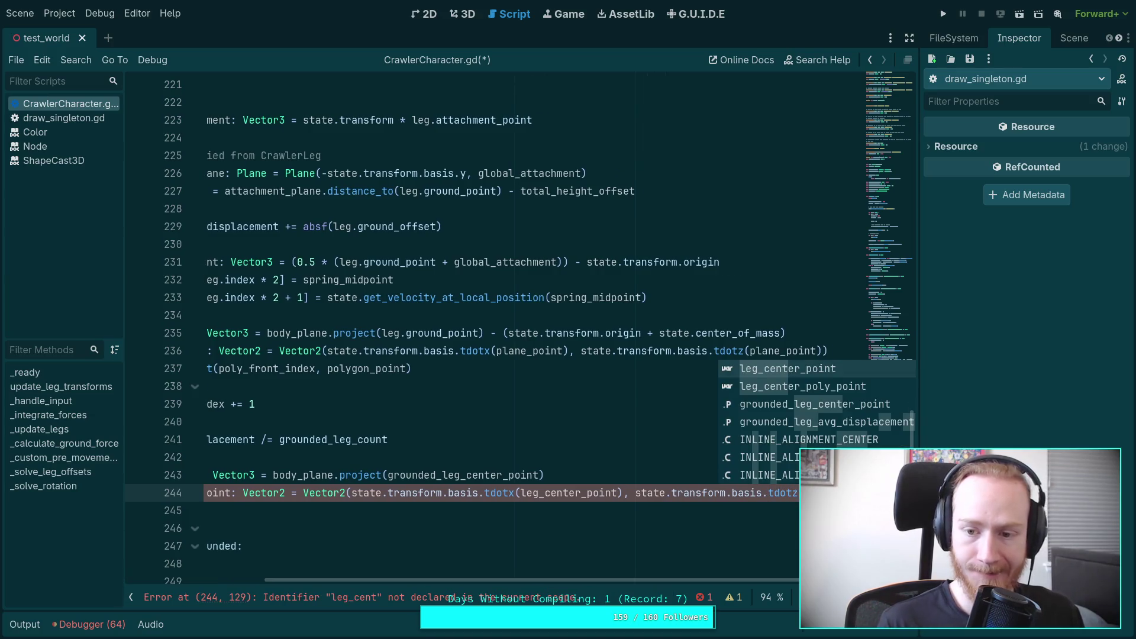
{"action": "key", "text": "Return"}
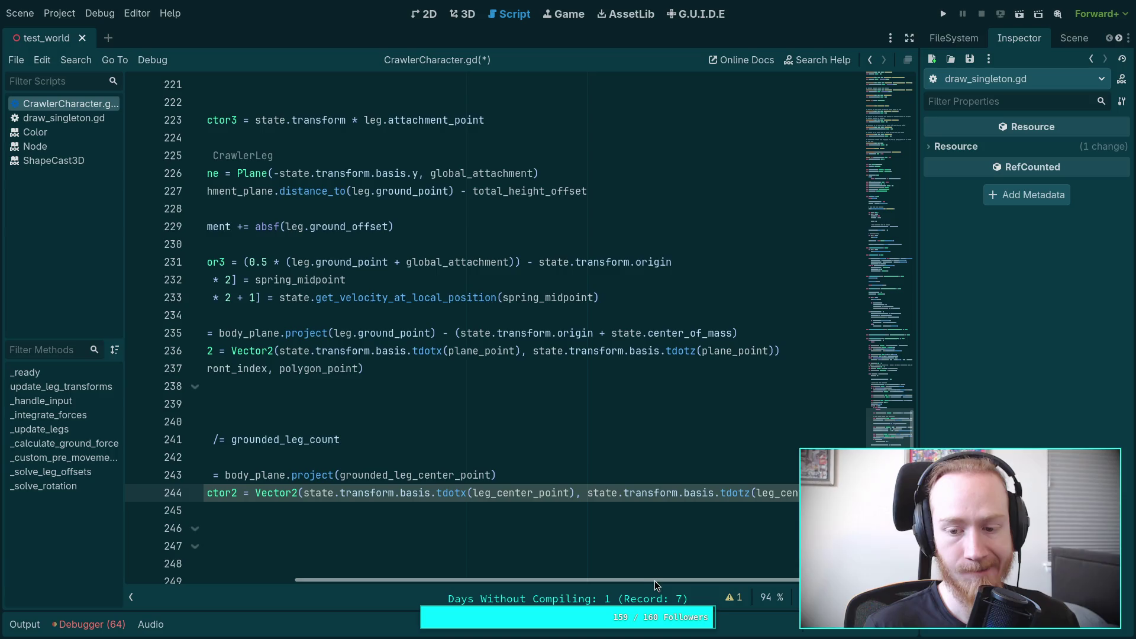
{"action": "left_click_drag", "start_coordinate": [654, 582], "coordinate": [470, 584]}
{"action": "left_click", "coordinate": [409, 506]}
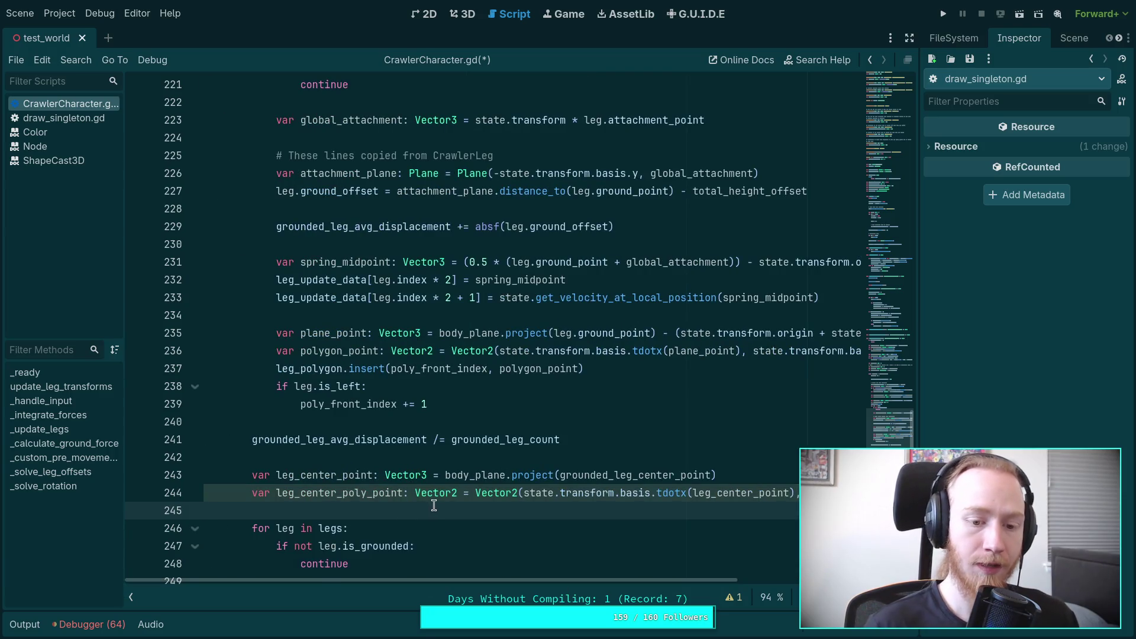
{"action": "key", "text": "Return"}
{"action": "key", "text": "Up"}
{"action": "key", "text": "Return"}
{"action": "scroll", "coordinate": [439, 450], "scroll_direction": "down", "scroll_amount": 2}
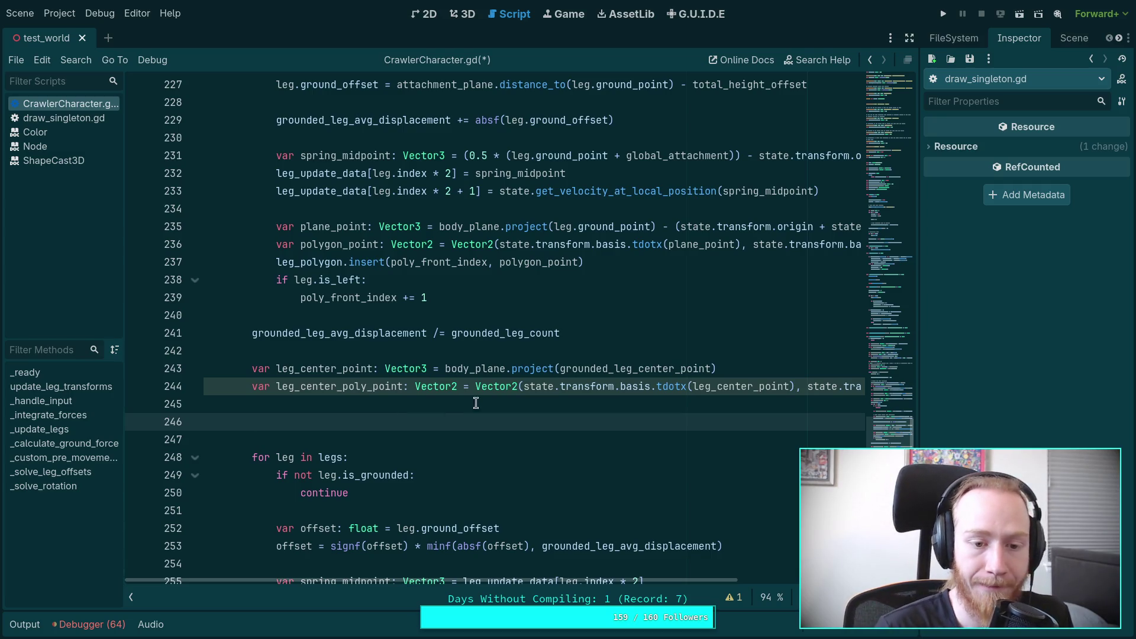
{"action": "left_click", "coordinate": [571, 365]}
{"action": "left_click", "coordinate": [637, 350]}
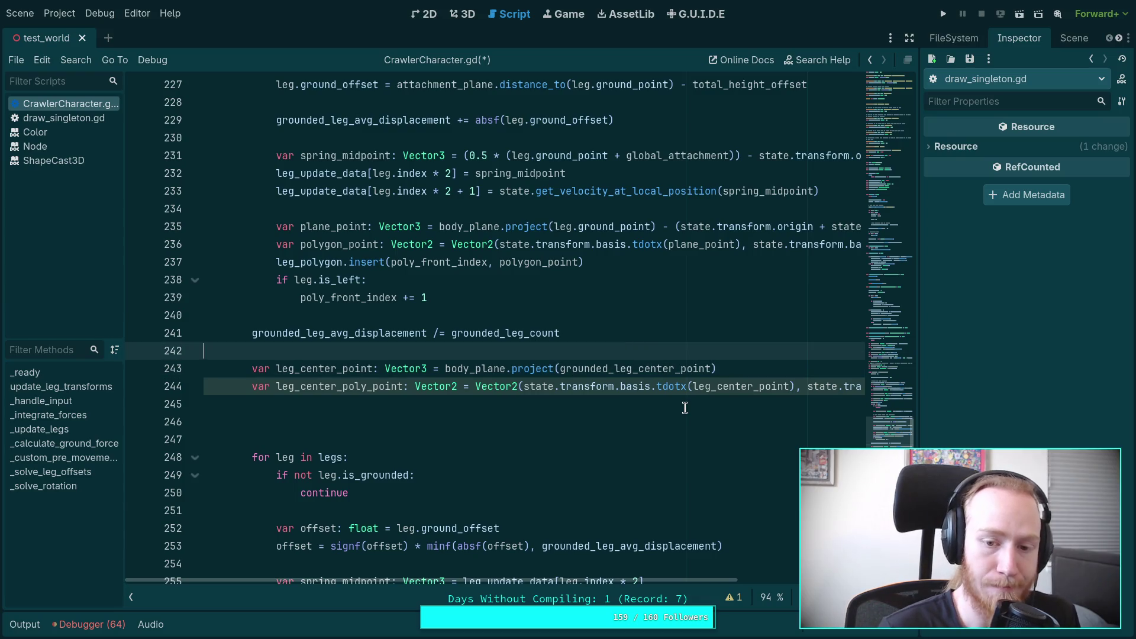
{"action": "key", "text": "Return"}
{"action": "key", "text": "Return"}
{"action": "key", "text": "Up"}
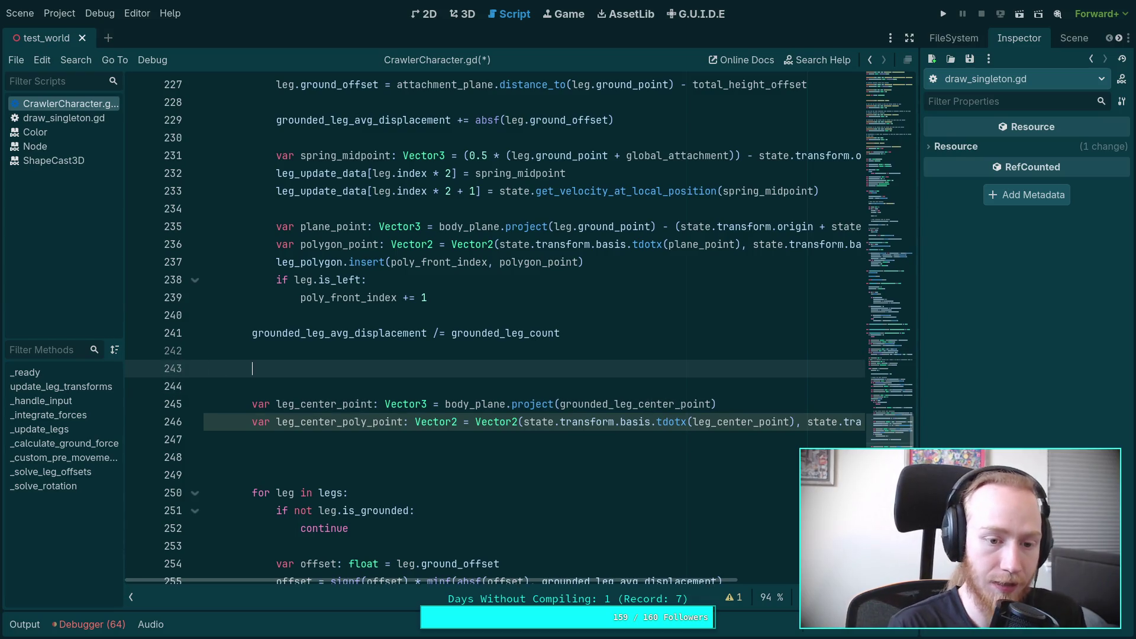
{"action": "type", "text": "ass_c"}
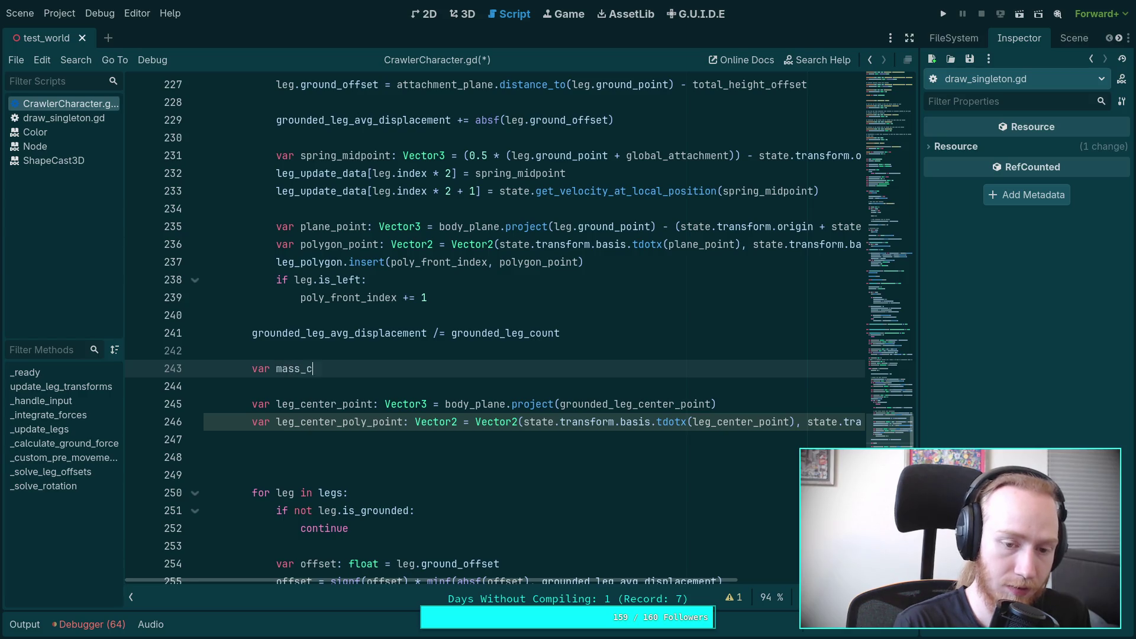
{"action": "type", "text": "enter_point: "}
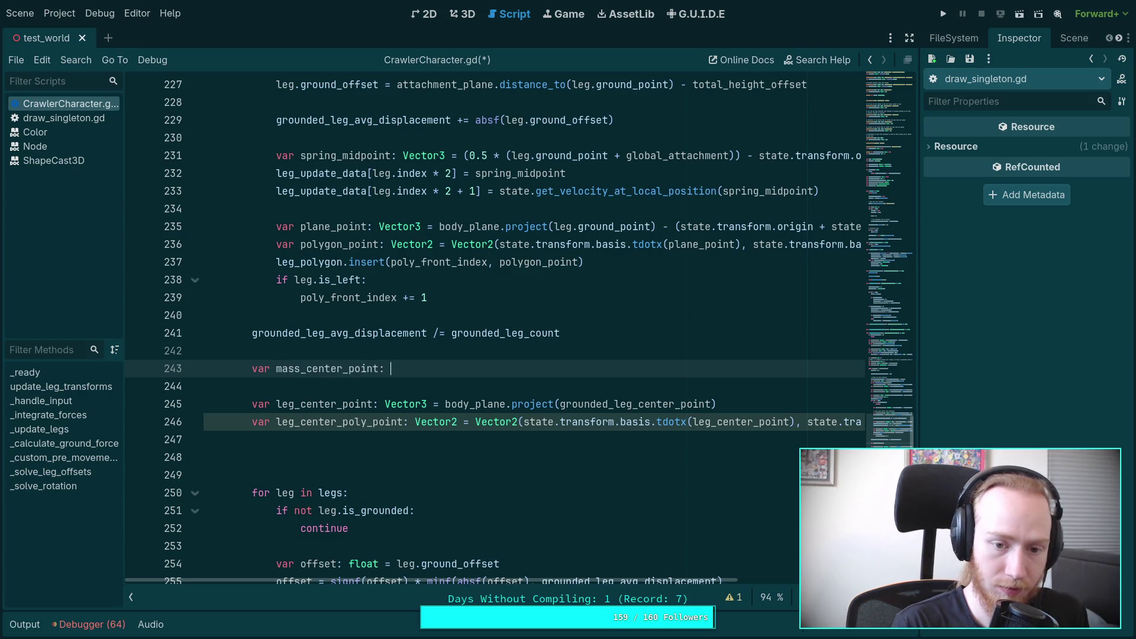
{"action": "type", "text": "Vector2"}
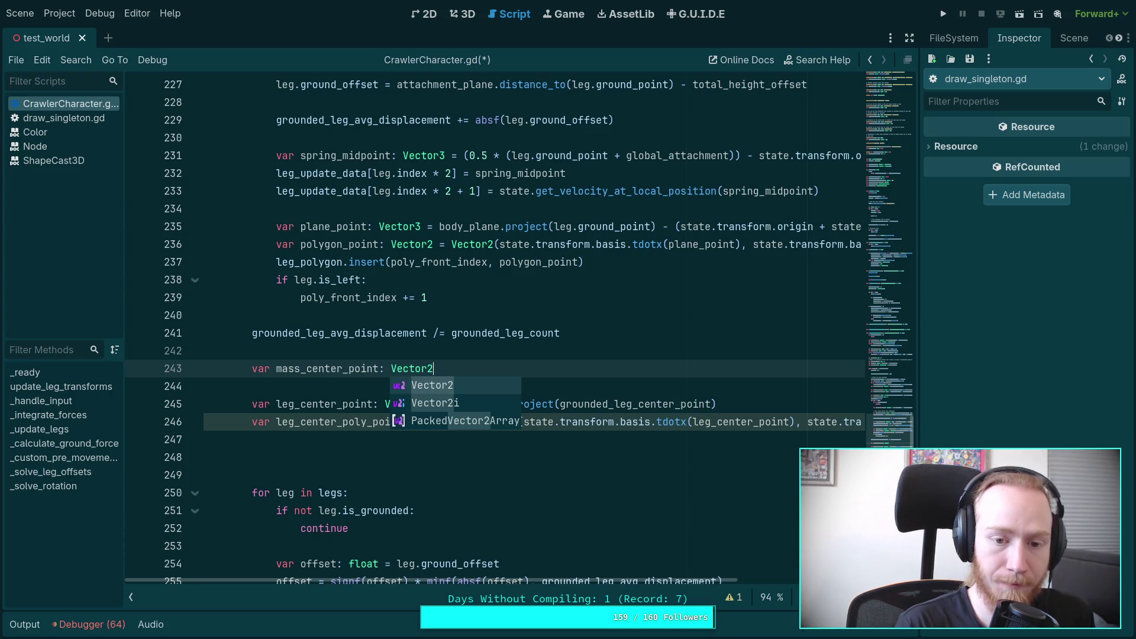
{"action": "key", "text": "Escape"}
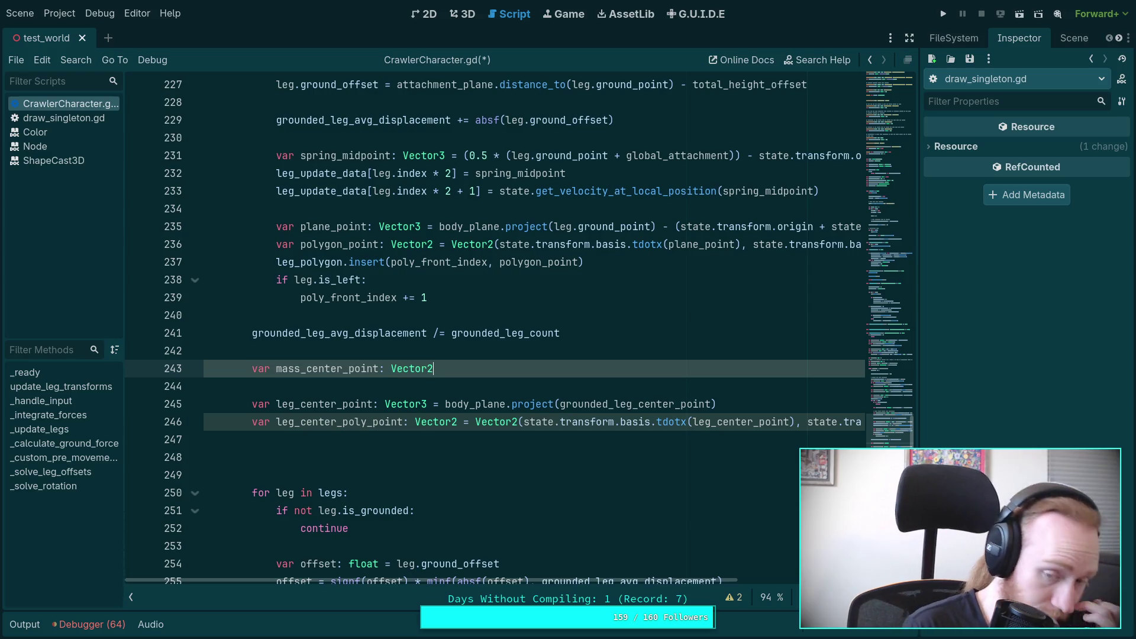
{"action": "type", "text": "3 ="}
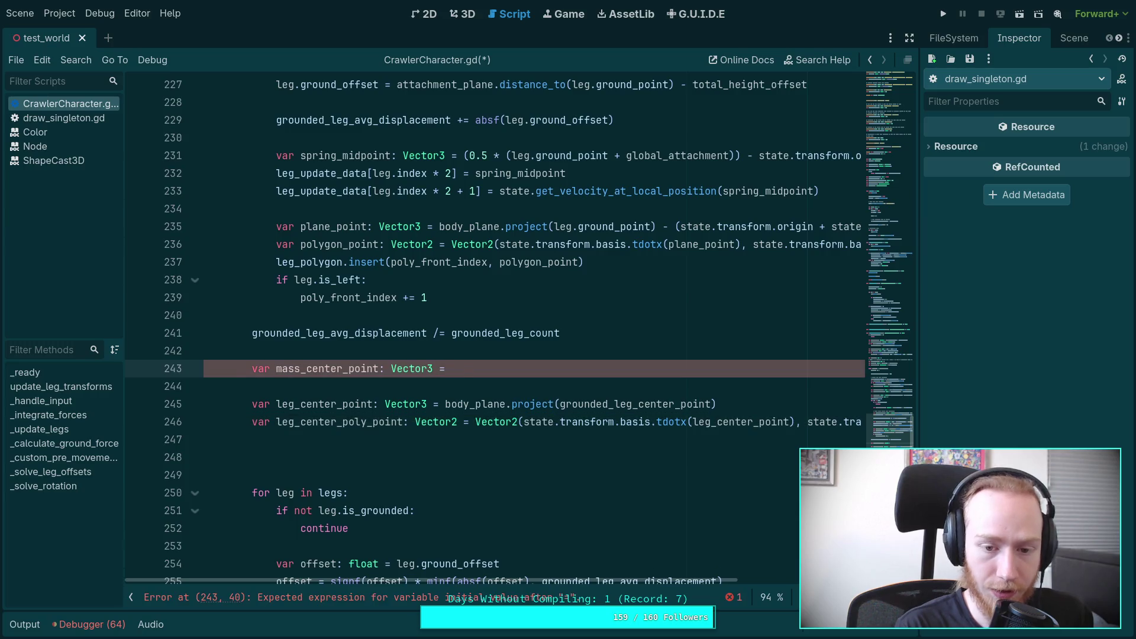
{"action": "type", "text": "body"}
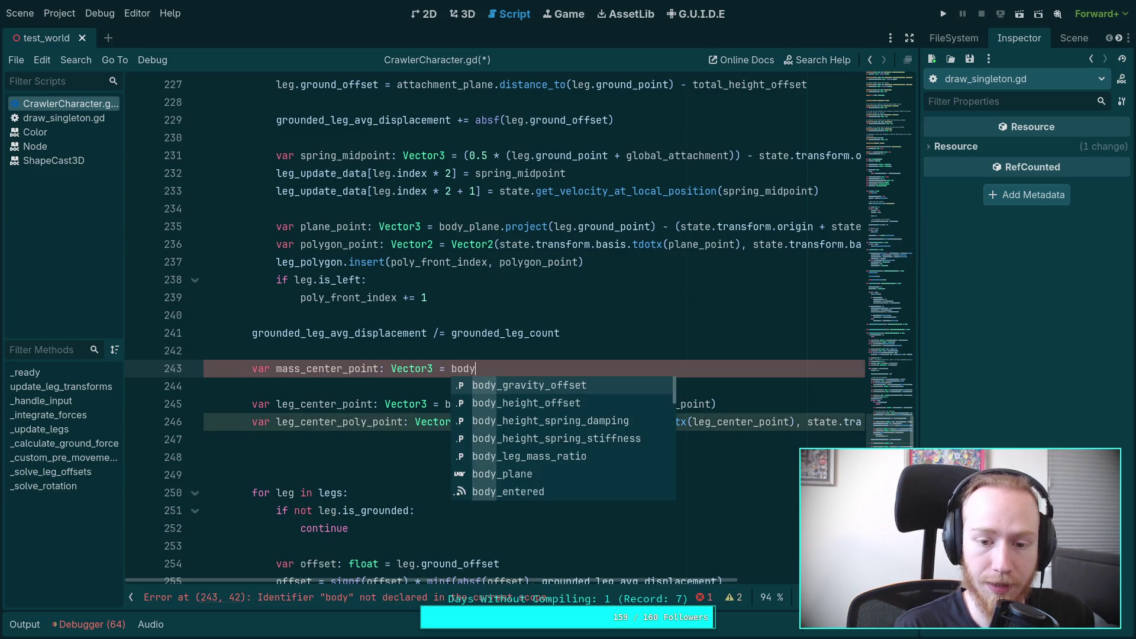
{"action": "key", "text": "Down"}
{"action": "key", "text": "Down"}
{"action": "key", "text": "Down"}
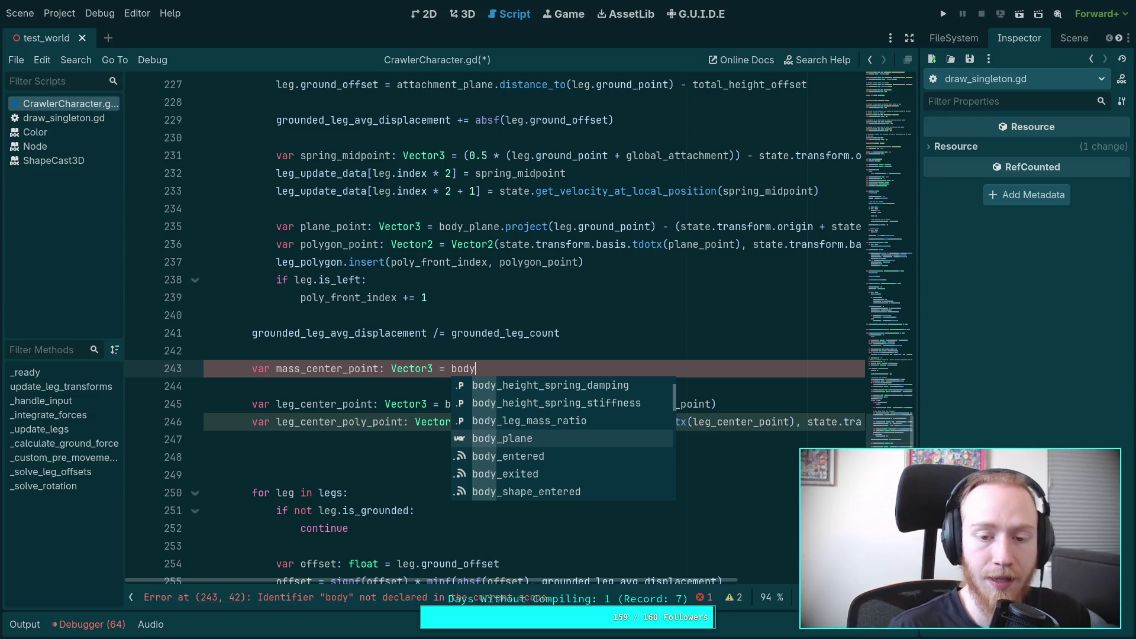
{"action": "left_click", "coordinate": [527, 351]}
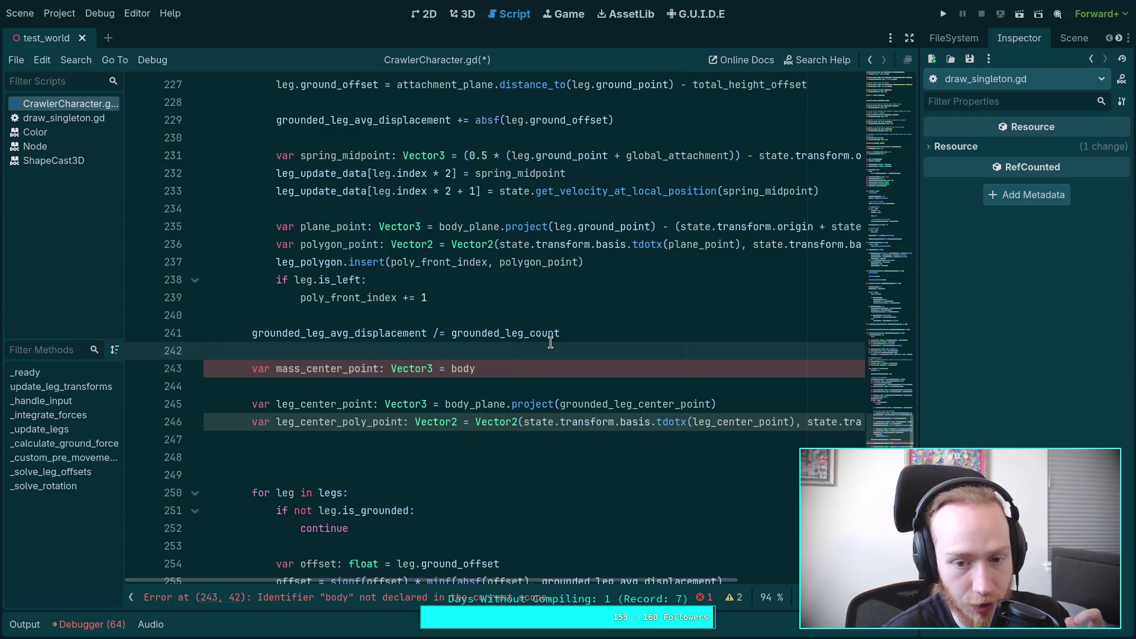
{"action": "scroll", "coordinate": [550, 343], "scroll_direction": "up", "scroll_amount": 2}
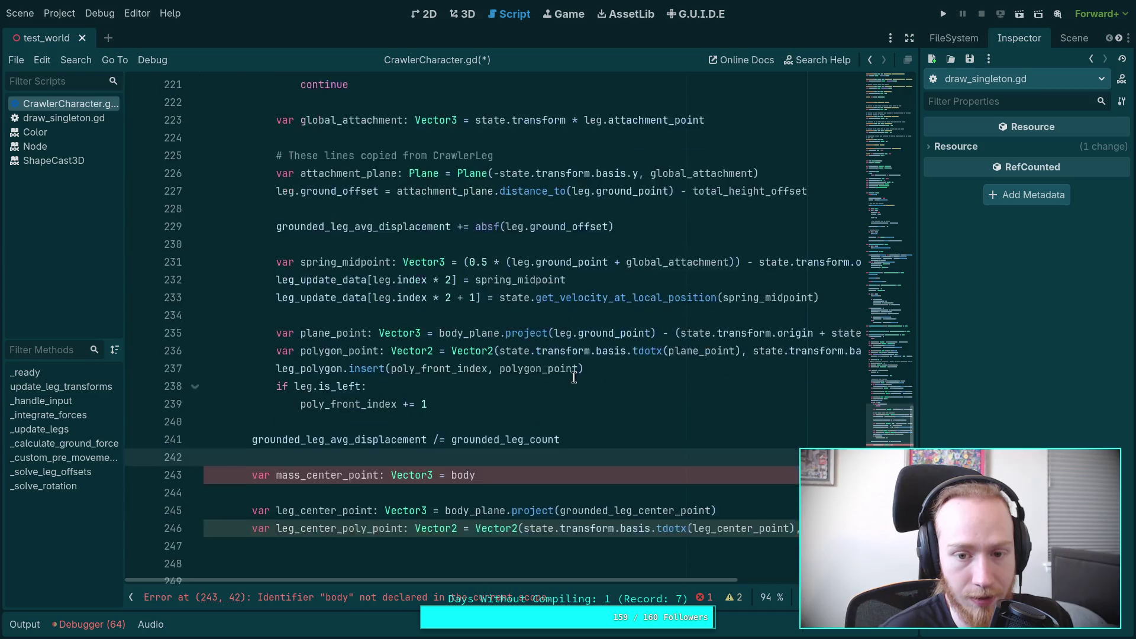
{"action": "scroll", "coordinate": [574, 376], "scroll_direction": "down", "scroll_amount": 1}
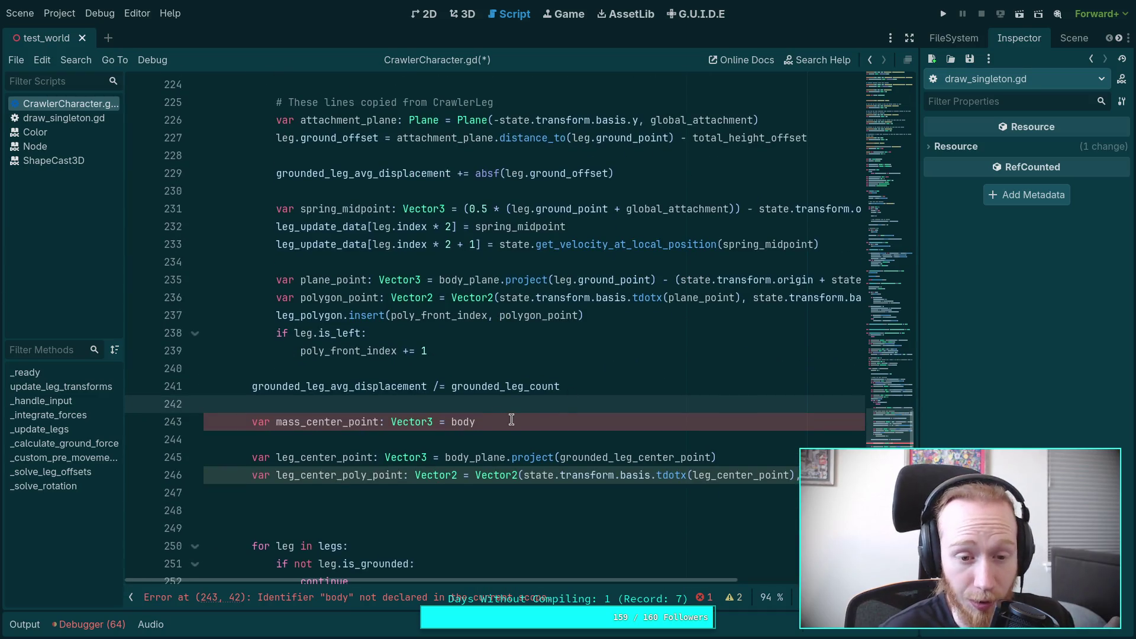
{"action": "left_click_drag", "start_coordinate": [511, 420], "coordinate": [527, 411]}
{"action": "key", "text": "BackSpace"}
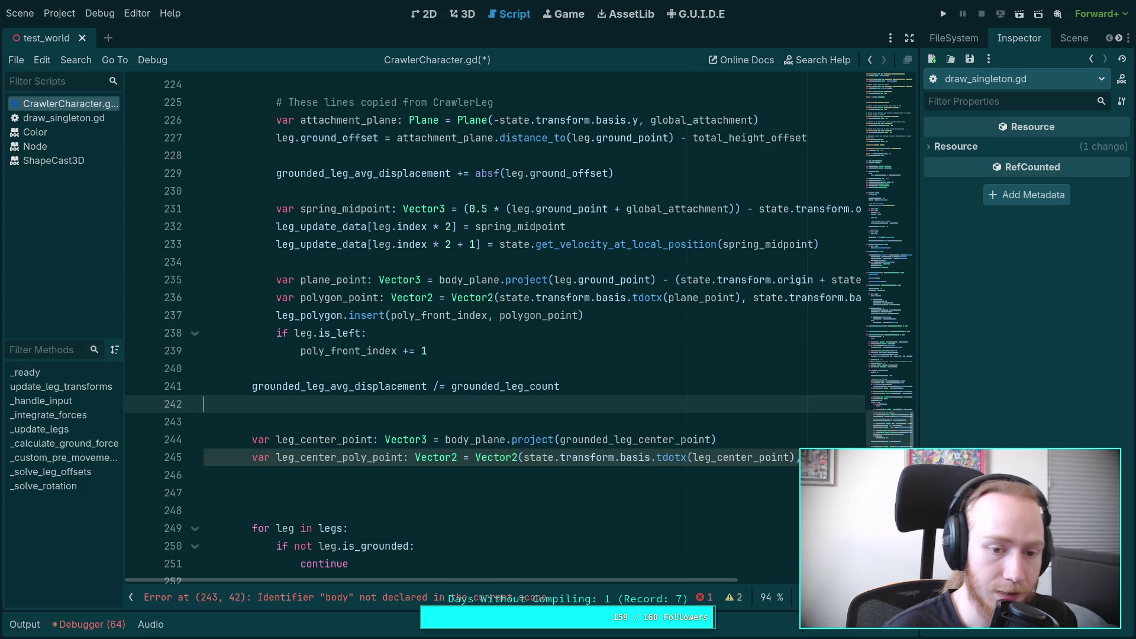
{"action": "left_click", "coordinate": [204, 422]}
{"action": "key", "text": "BackSpace"}
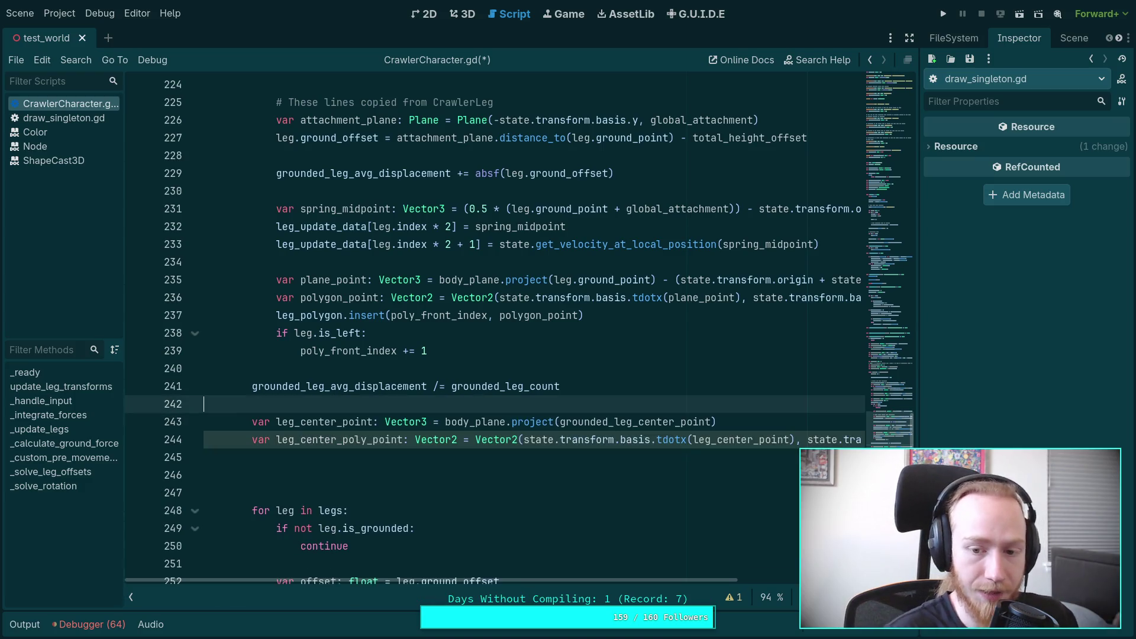
{"action": "double_click", "coordinate": [614, 422]}
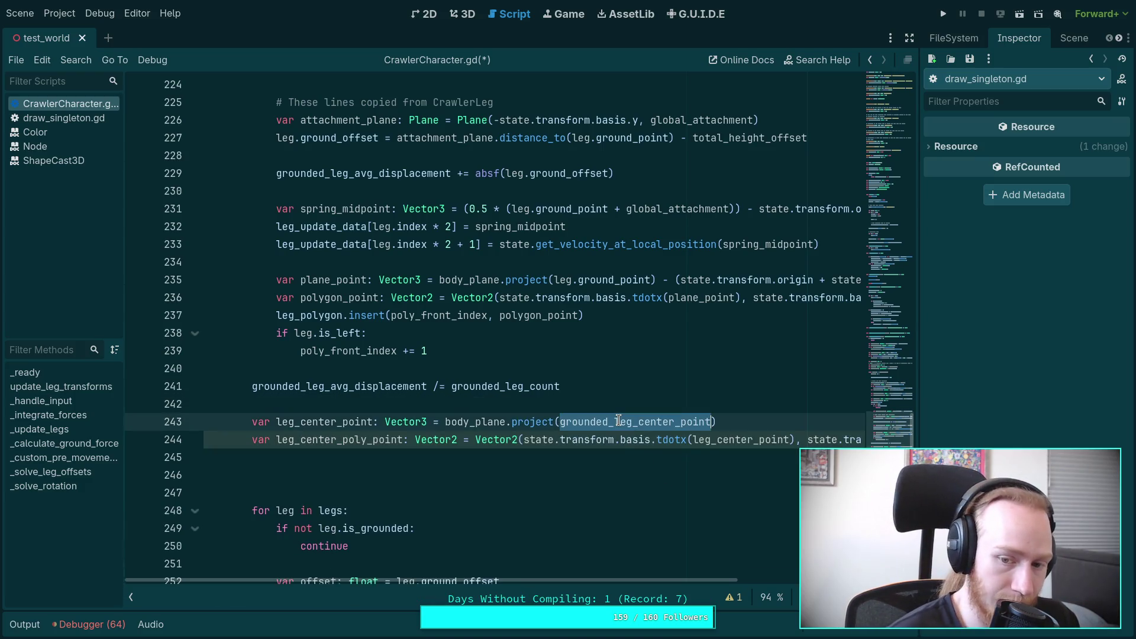
{"action": "scroll", "coordinate": [513, 389], "scroll_direction": "up", "scroll_amount": 9}
{"action": "scroll", "coordinate": [508, 355], "scroll_direction": "up", "scroll_amount": 20}
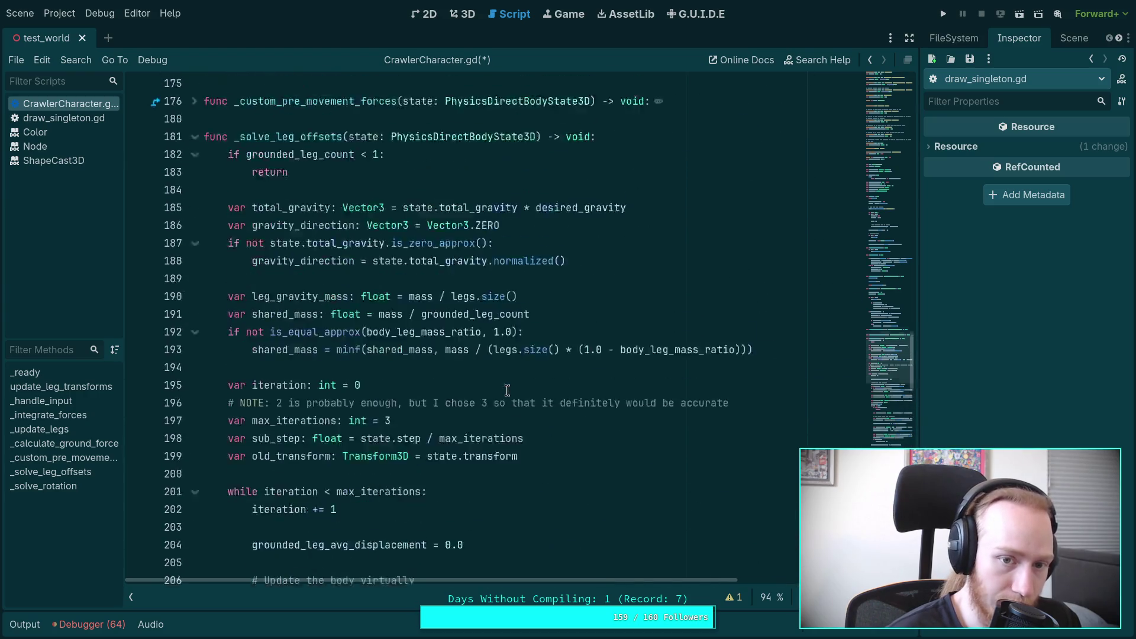
{"action": "scroll", "coordinate": [507, 385], "scroll_direction": "down", "scroll_amount": 2}
{"action": "scroll", "coordinate": [436, 298], "scroll_direction": "up", "scroll_amount": 2}
{"action": "scroll", "coordinate": [436, 297], "scroll_direction": "up", "scroll_amount": 2}
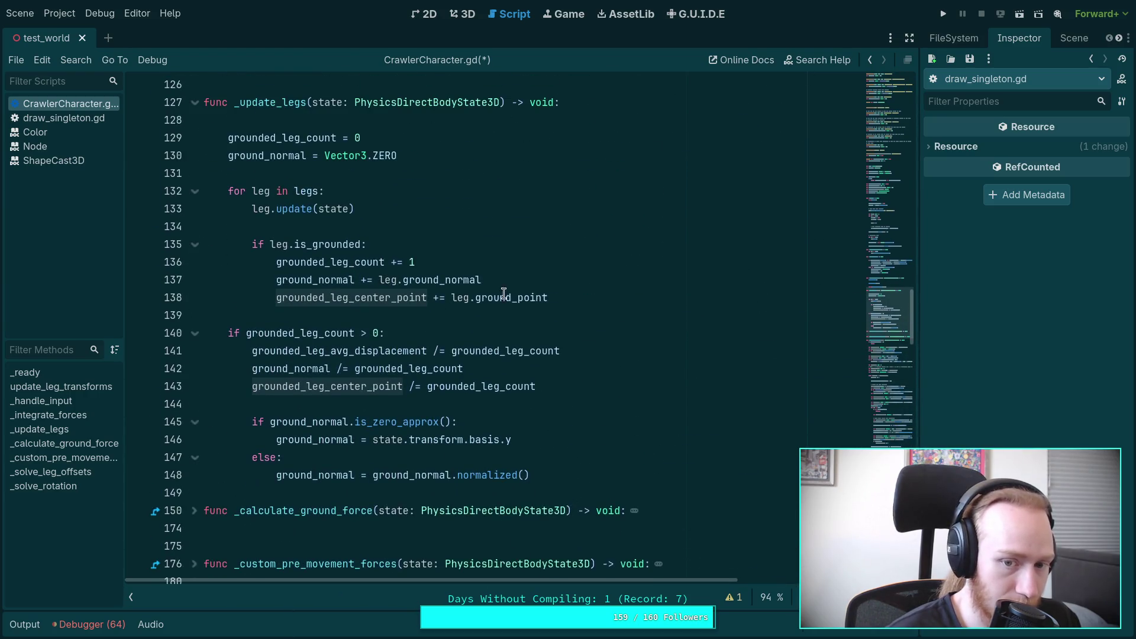
{"action": "left_click", "coordinate": [610, 298]}
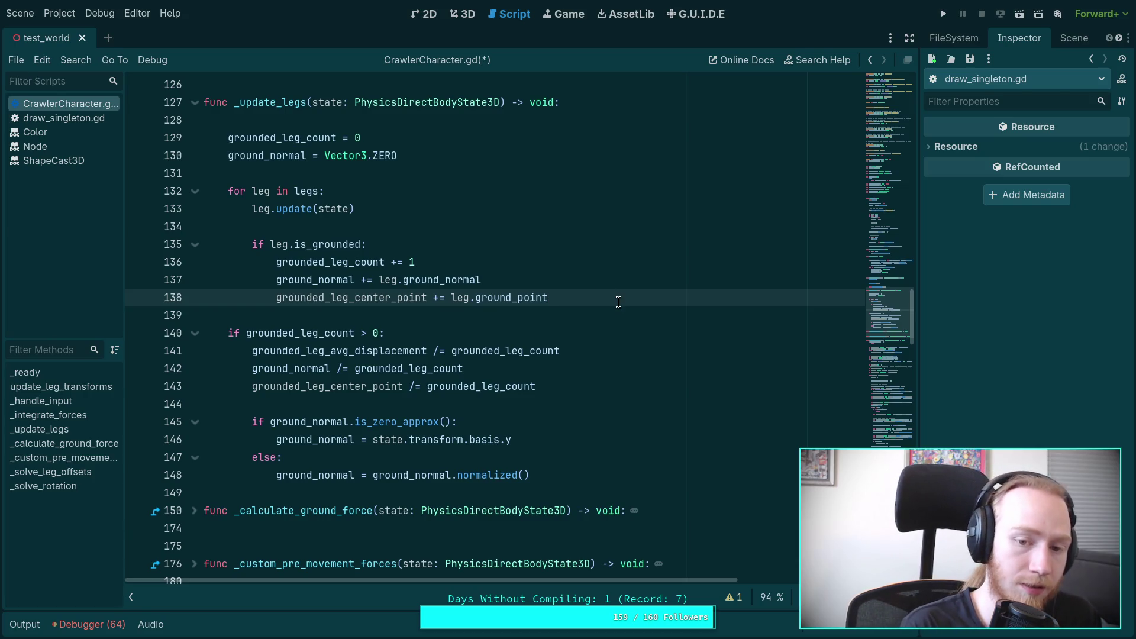
{"action": "type", "text": "-"}
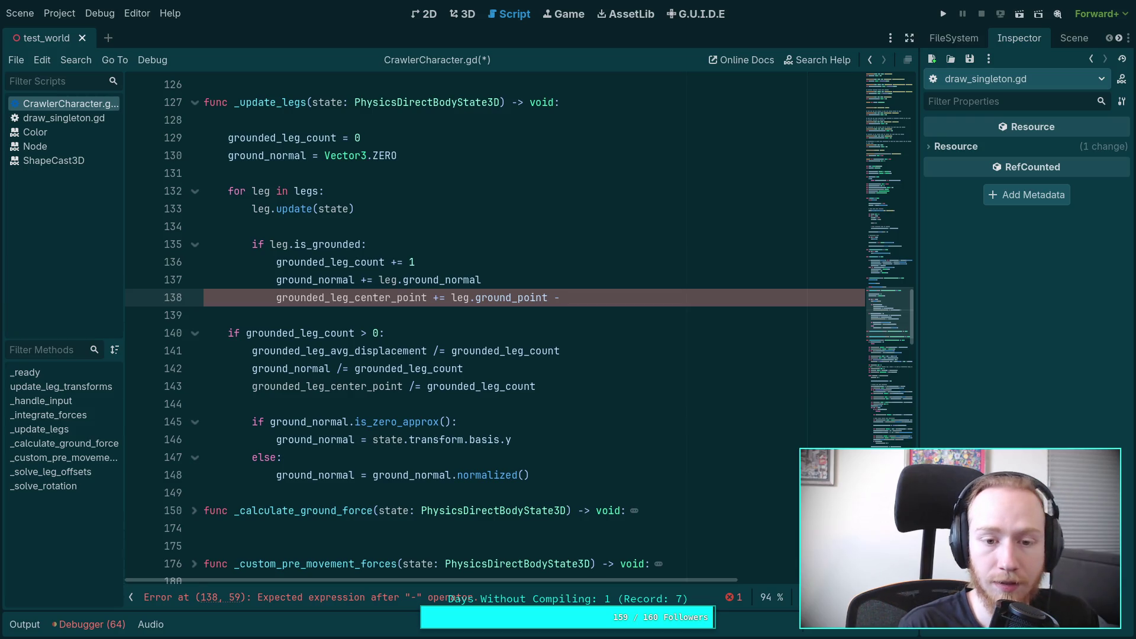
{"action": "scroll", "coordinate": [573, 316], "scroll_direction": "down", "scroll_amount": 20}
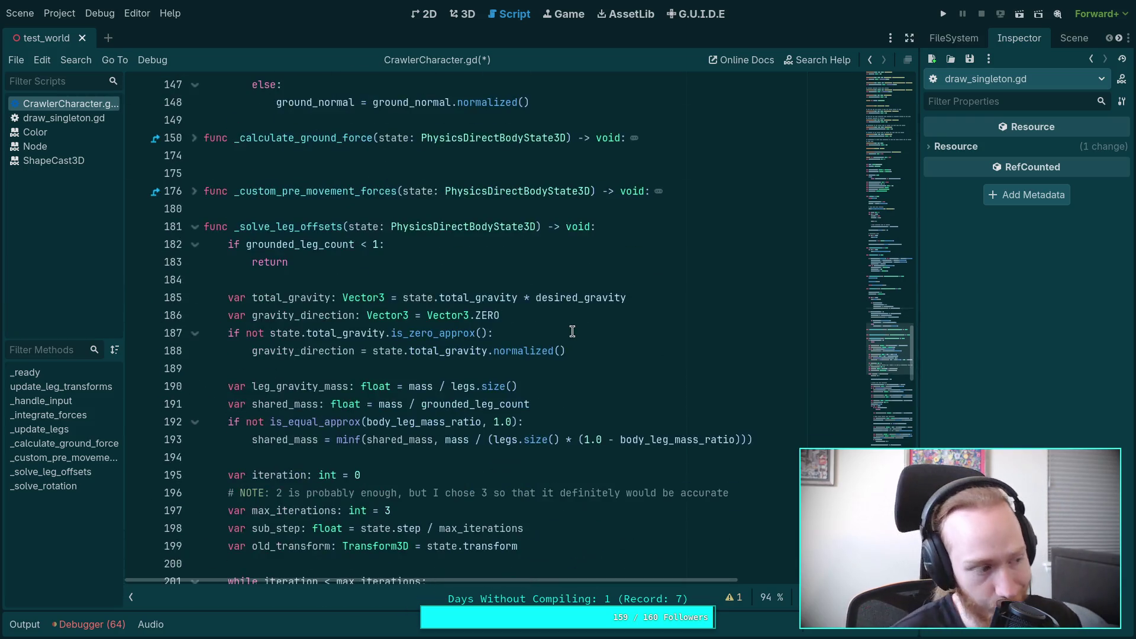
Highlight every use of body_plane and scroll through the surrounding code
{"action": "scroll", "coordinate": [582, 333], "scroll_direction": "down", "scroll_amount": 8}
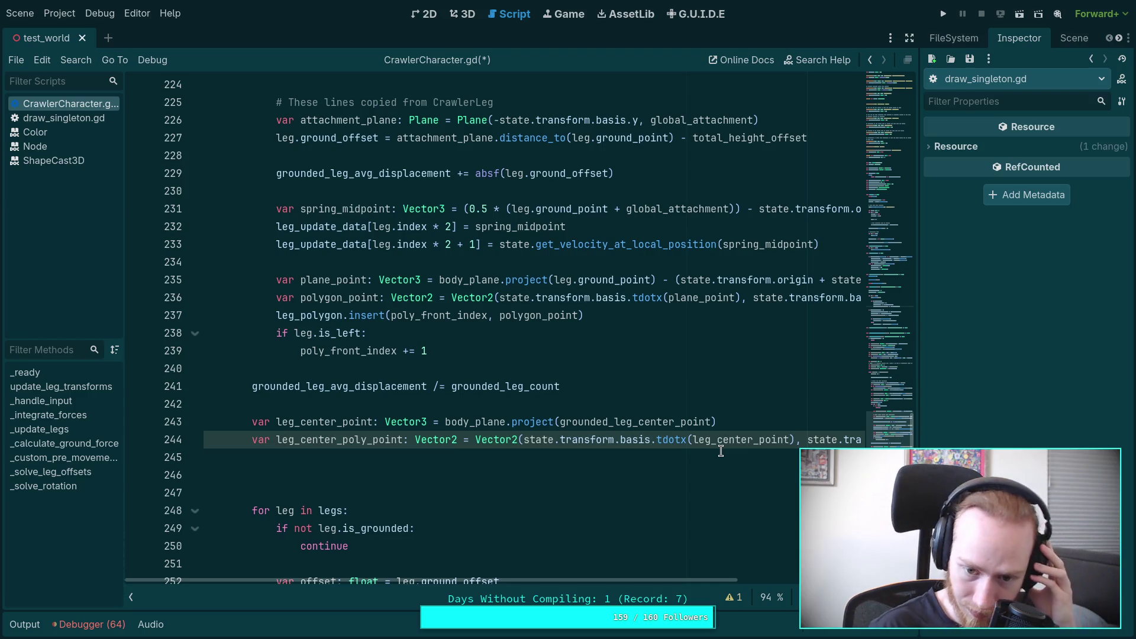
{"action": "double_click", "coordinate": [504, 418]}
{"action": "scroll", "coordinate": [536, 429], "scroll_direction": "up", "scroll_amount": 1}
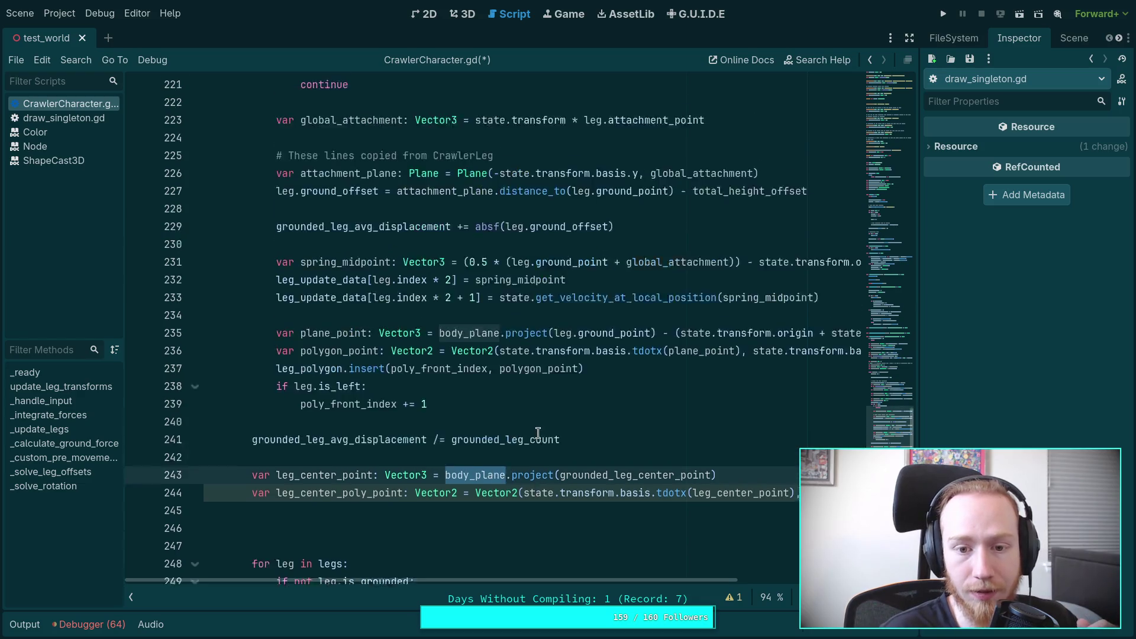
{"action": "scroll", "coordinate": [538, 432], "scroll_direction": "up", "scroll_amount": 1}
{"action": "scroll", "coordinate": [562, 446], "scroll_direction": "up", "scroll_amount": 1}
{"action": "scroll", "coordinate": [541, 438], "scroll_direction": "up", "scroll_amount": 1}
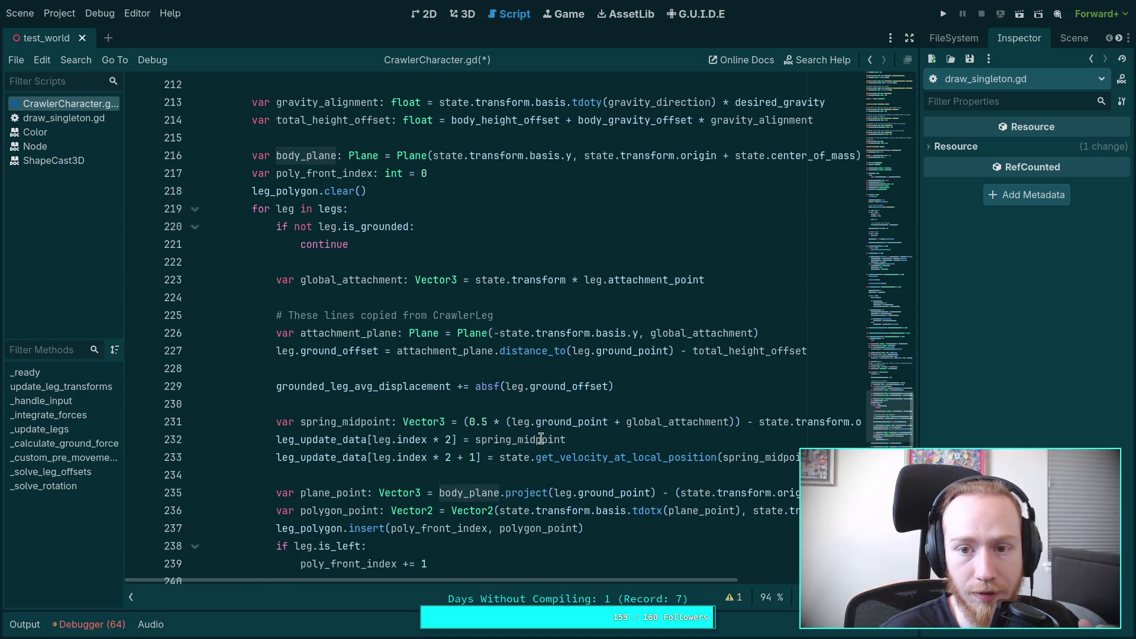
{"action": "scroll", "coordinate": [604, 467], "scroll_direction": "down", "scroll_amount": 1}
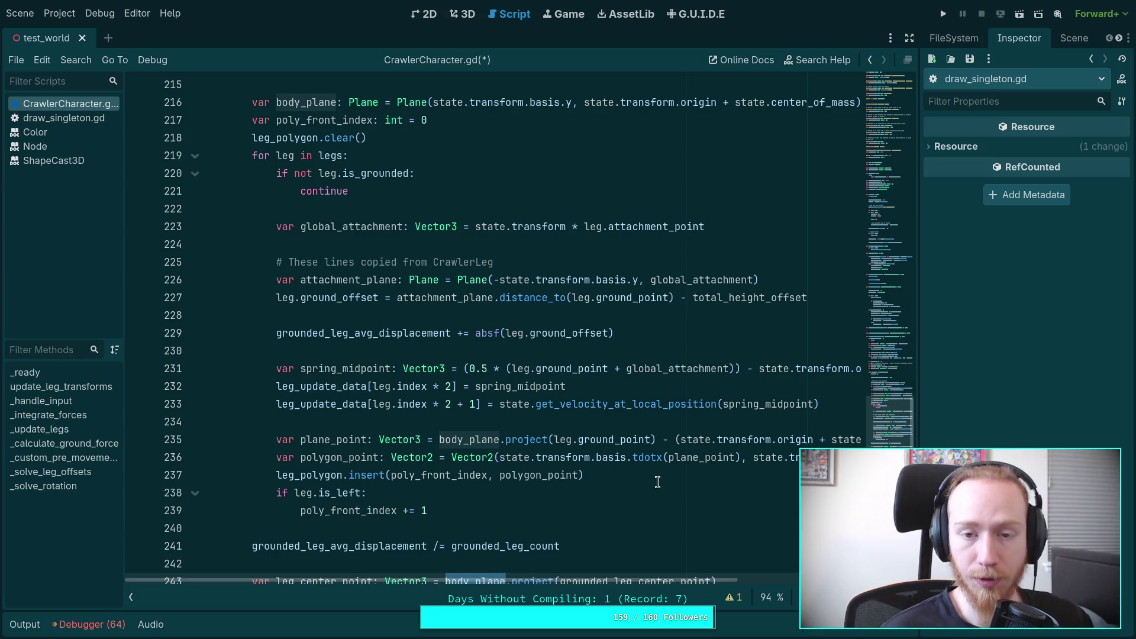
{"action": "scroll", "coordinate": [657, 482], "scroll_direction": "down", "scroll_amount": 1}
Append state.transform.origin to the end of line 243
{"action": "mouse_move", "coordinate": [678, 527]}
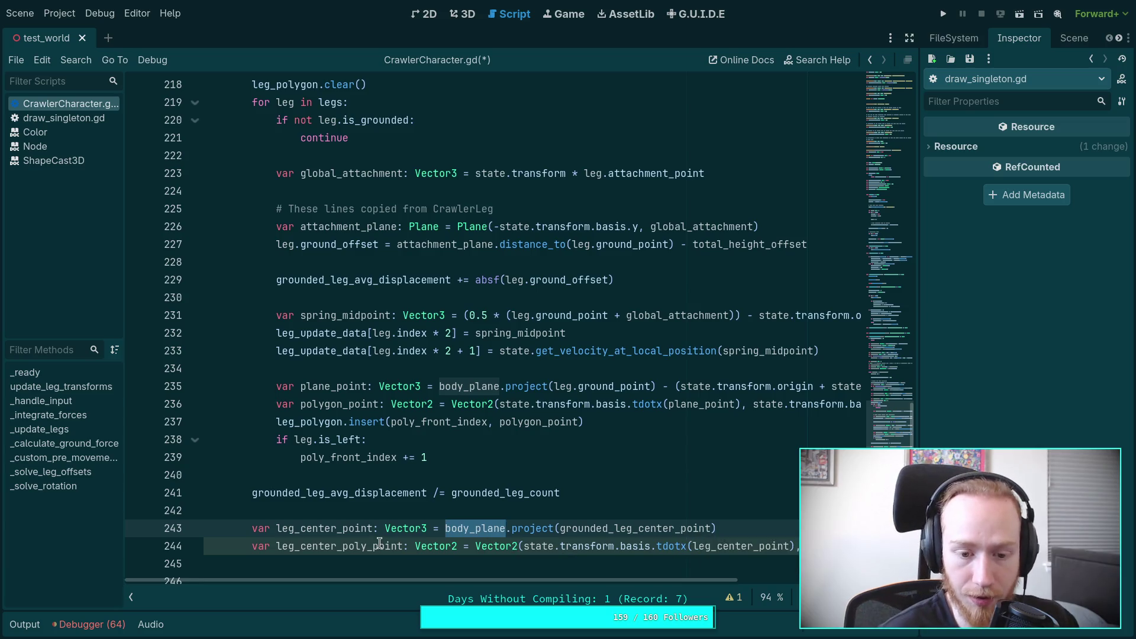
{"action": "left_click", "coordinate": [743, 523]}
{"action": "scroll", "coordinate": [745, 524], "scroll_direction": "down", "scroll_amount": 1}
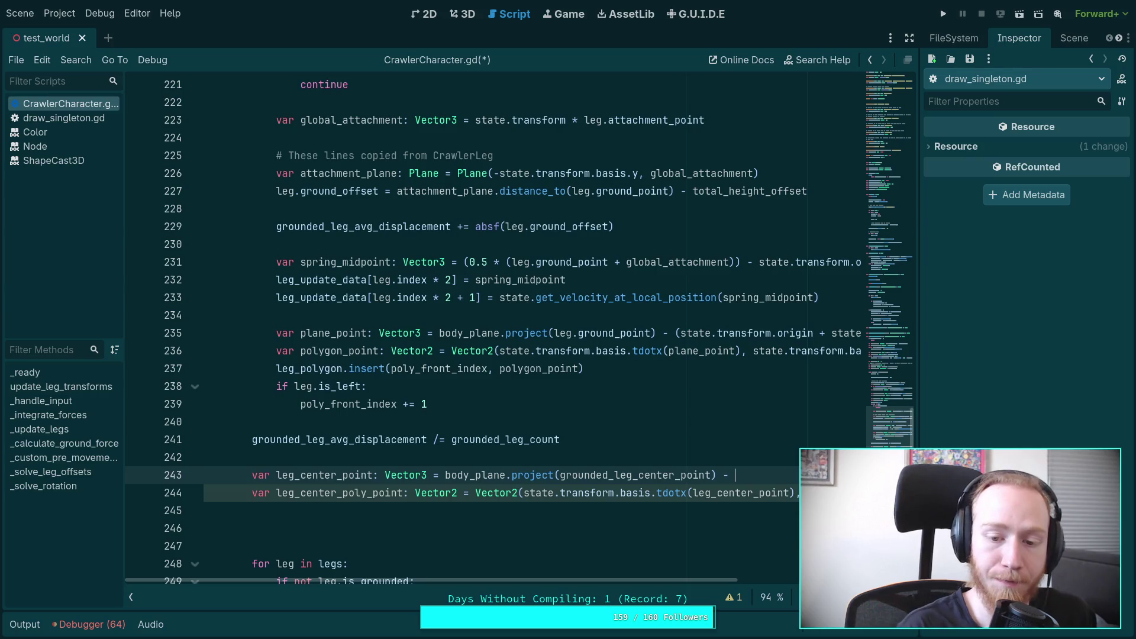
{"action": "type", "text": "state.trans"}
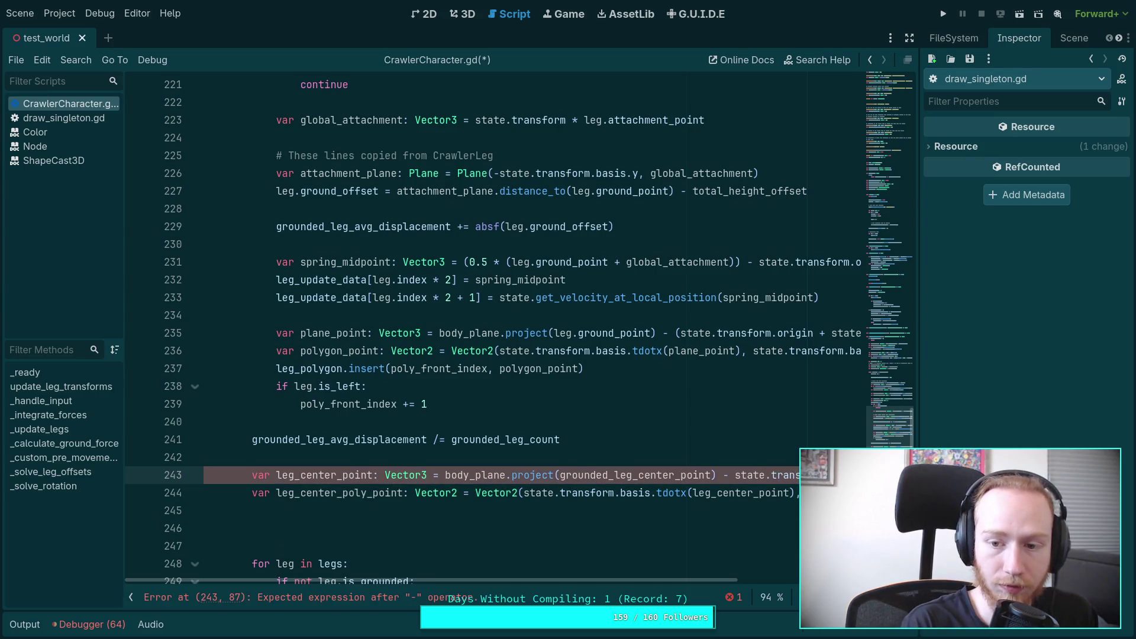
{"action": "key", "text": "Return"}
{"action": "key", "text": "Down"}
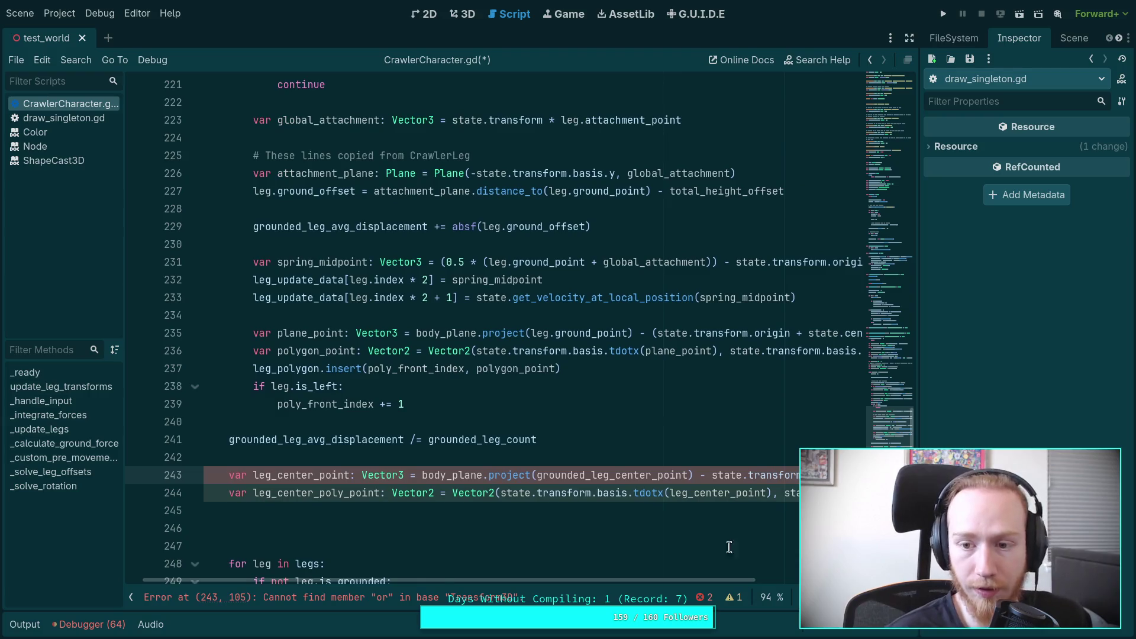
{"action": "left_click_drag", "start_coordinate": [707, 582], "coordinate": [820, 582]}
Replace it with '(state.transform.origin + state.center_of_mass)' copied from line 235
{"action": "left_click_drag", "start_coordinate": [506, 333], "coordinate": [790, 333]}
{"action": "right_click", "coordinate": [702, 336]}
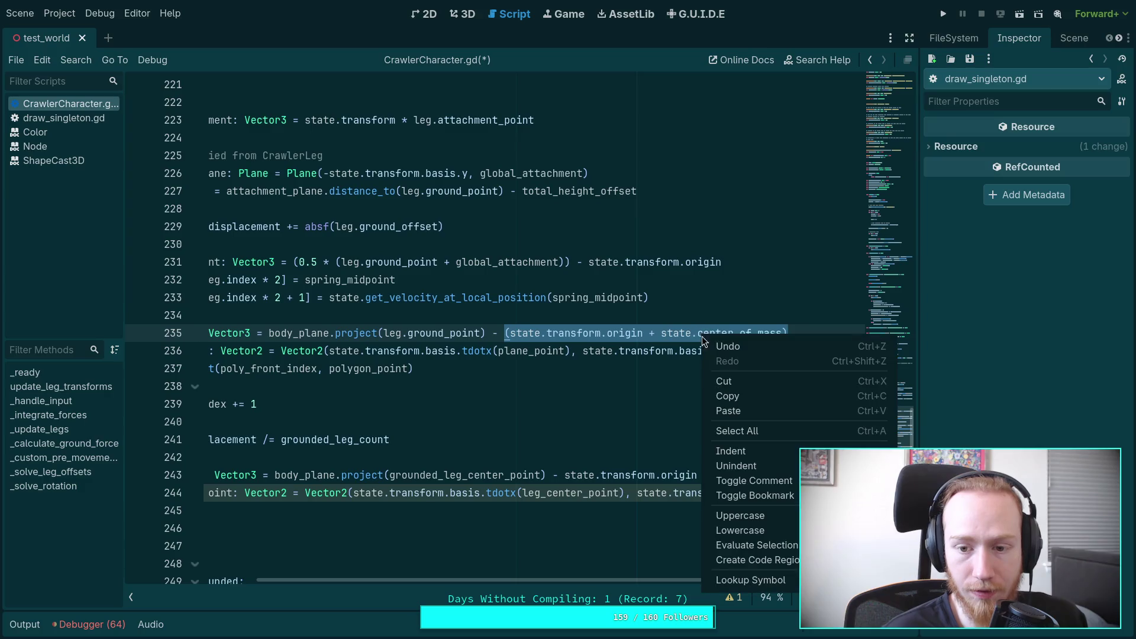
{"action": "left_click", "coordinate": [745, 396]}
{"action": "left_click_drag", "start_coordinate": [698, 475], "coordinate": [566, 475]}
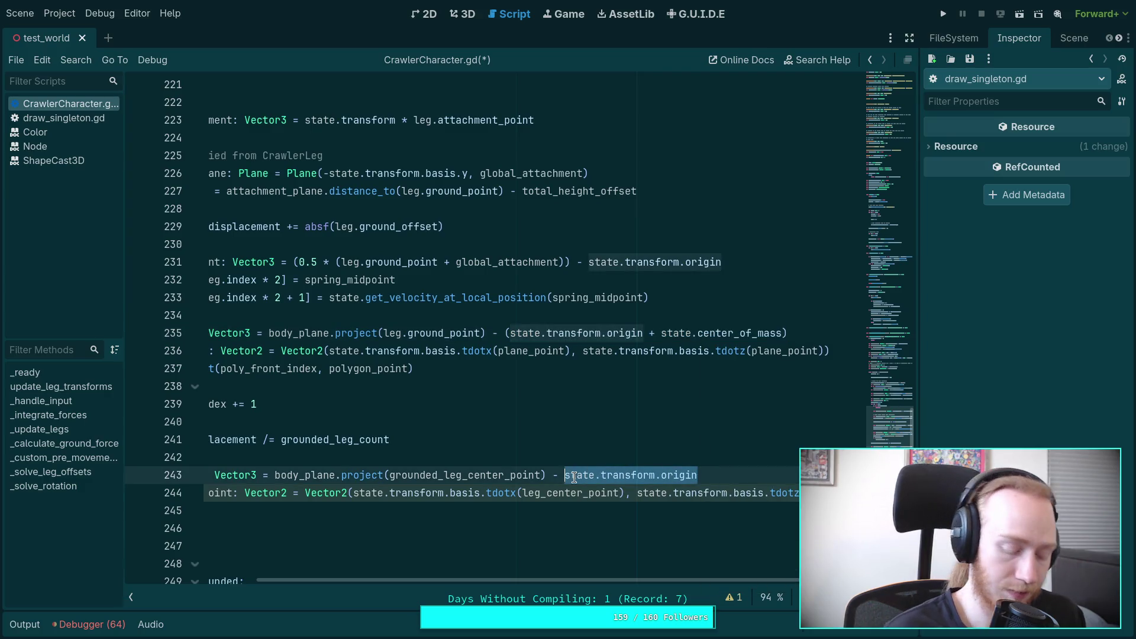
{"action": "key", "text": "BackSpace"}
{"action": "key", "text": "ctrl+v"}
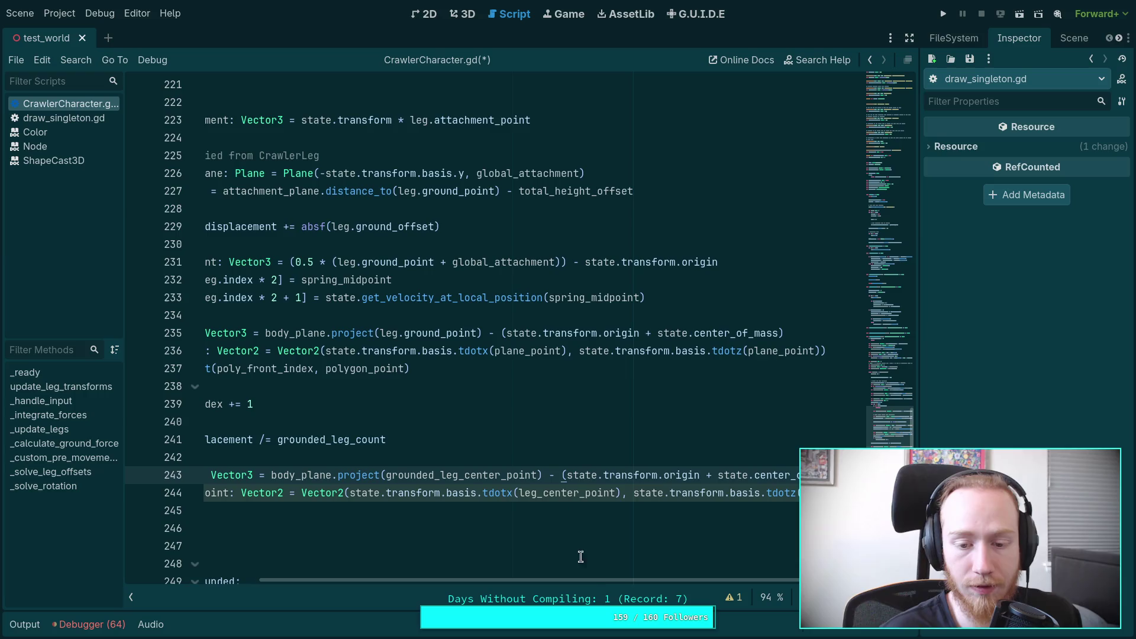
{"action": "left_click_drag", "start_coordinate": [594, 580], "coordinate": [360, 577]}
Remove the extra blank line before the legs loop
{"action": "left_click", "coordinate": [404, 510]}
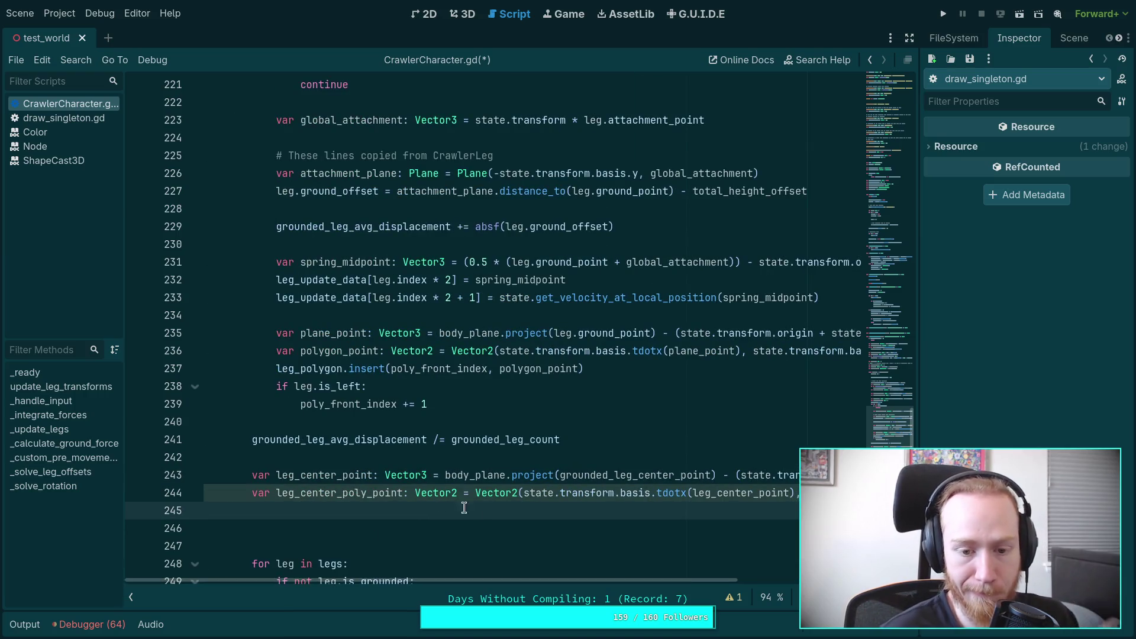
{"action": "scroll", "coordinate": [474, 515], "scroll_direction": "down", "scroll_amount": 1}
{"action": "key", "text": "Down"}
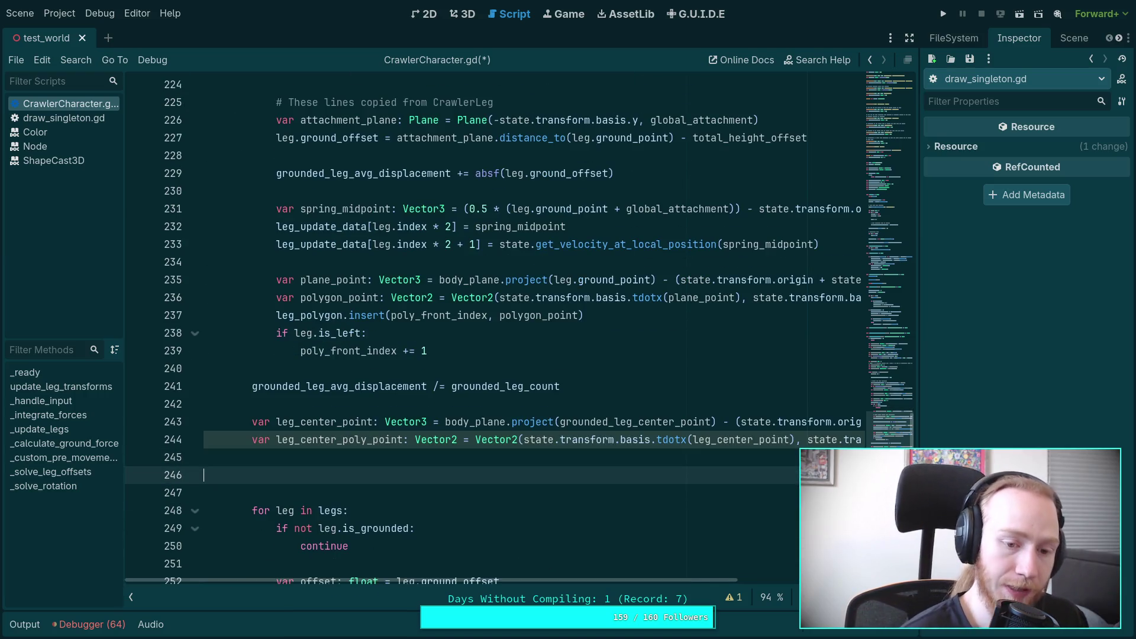
{"action": "key", "text": "BackSpace"}
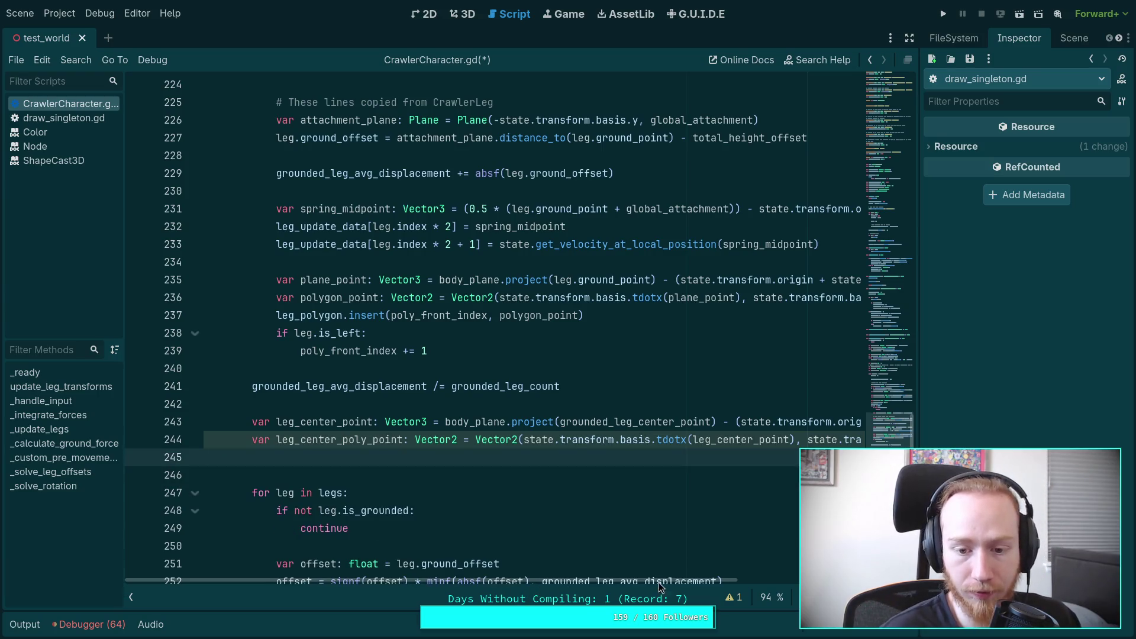
{"action": "mouse_move", "coordinate": [660, 581]}
{"action": "left_mouse_down"}
{"action": "mouse_move", "coordinate": [831, 581]}
{"action": "mouse_move", "coordinate": [657, 580]}
{"action": "left_mouse_up"}
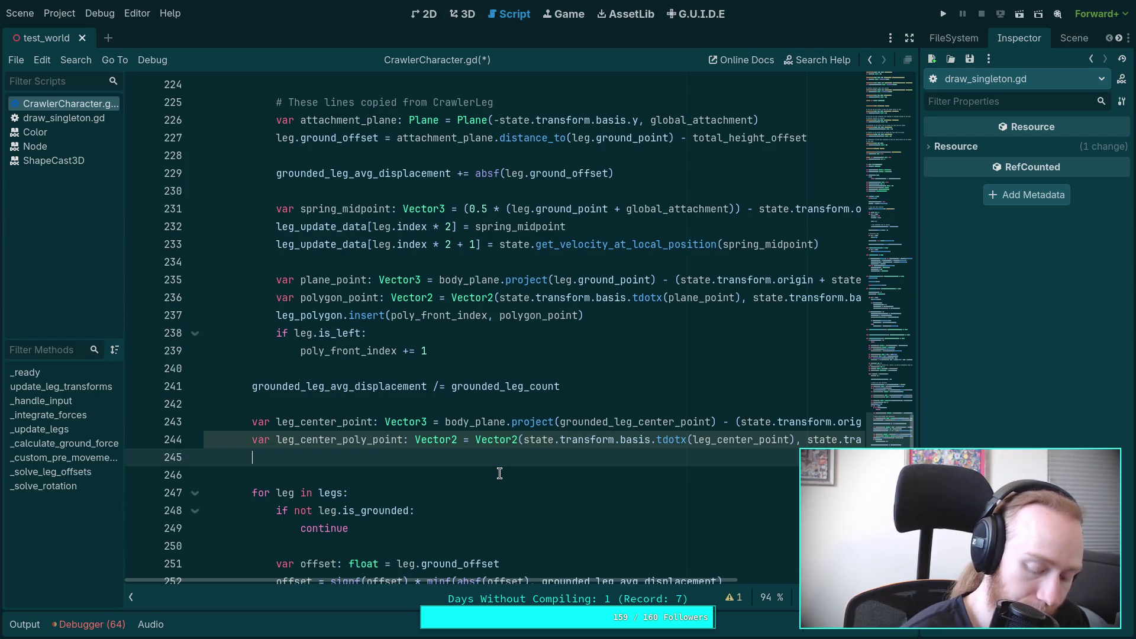
Declare 'var best_mass_center: Vector2' above the for loop
{"action": "key", "text": "Return"}
{"action": "key", "text": "Return"}
{"action": "key", "text": "Up"}
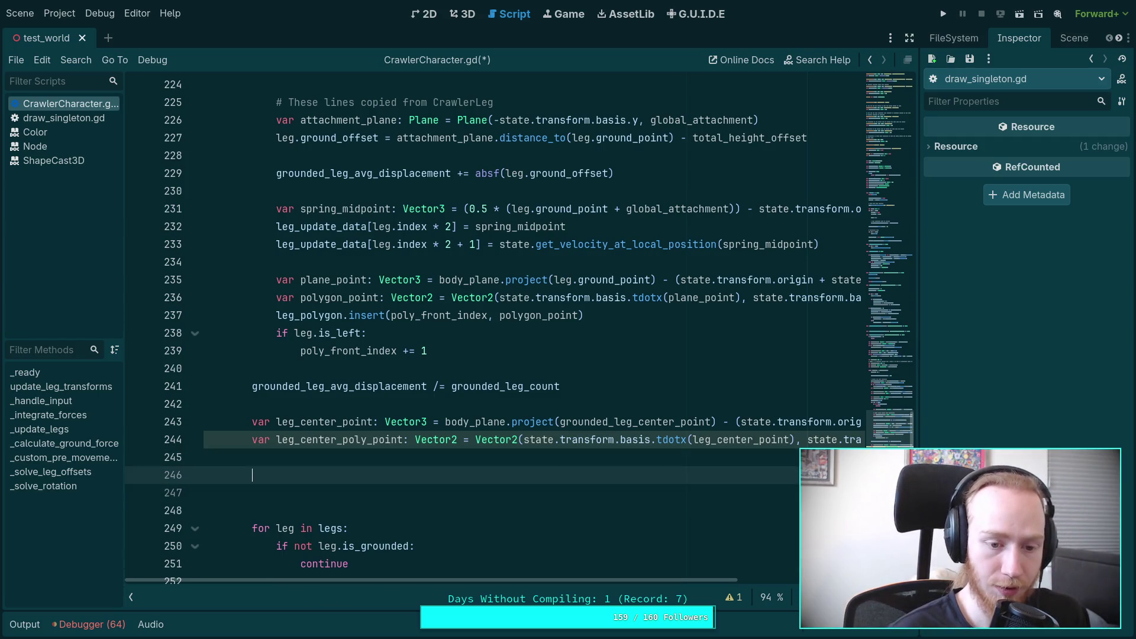
{"action": "type", "text": "var"}
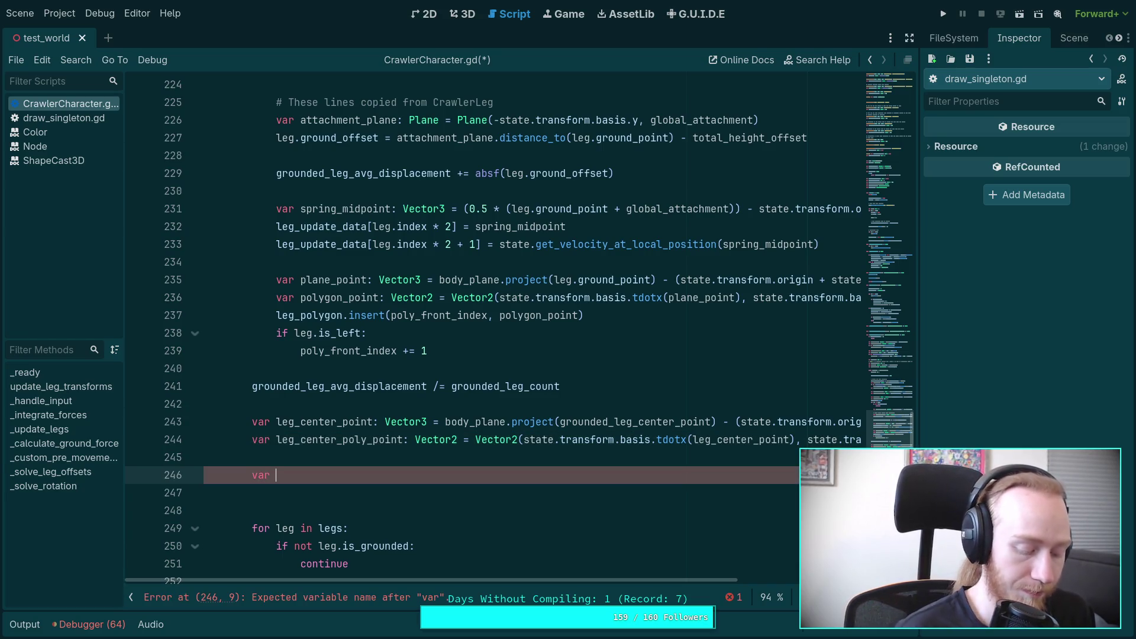
{"action": "type", "text": " best_mass"}
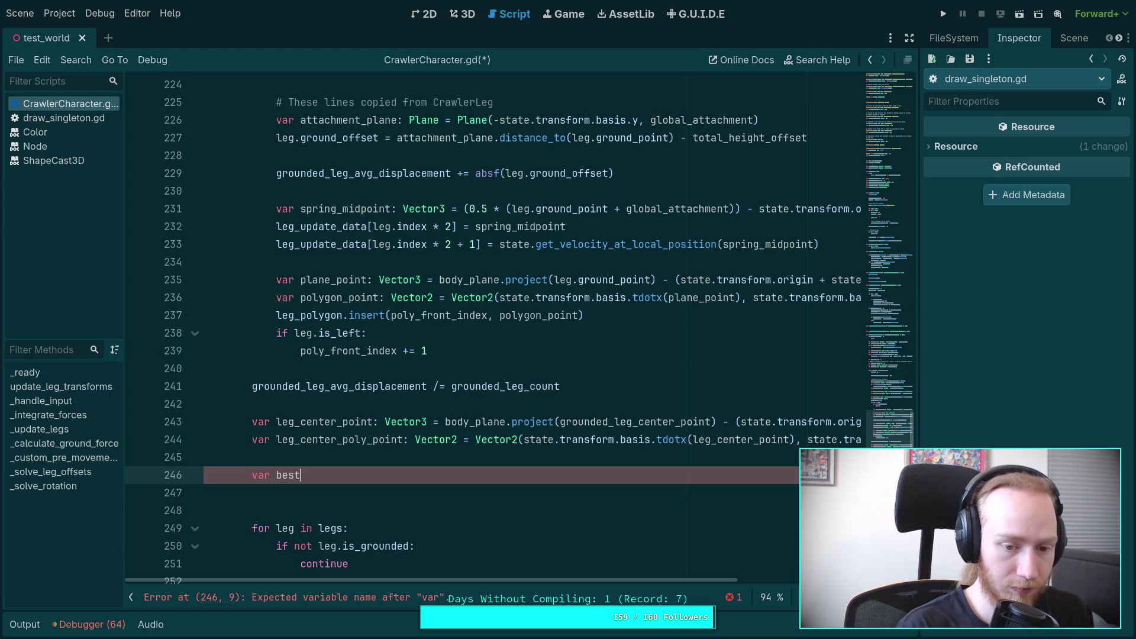
{"action": "type", "text": "_center: "}
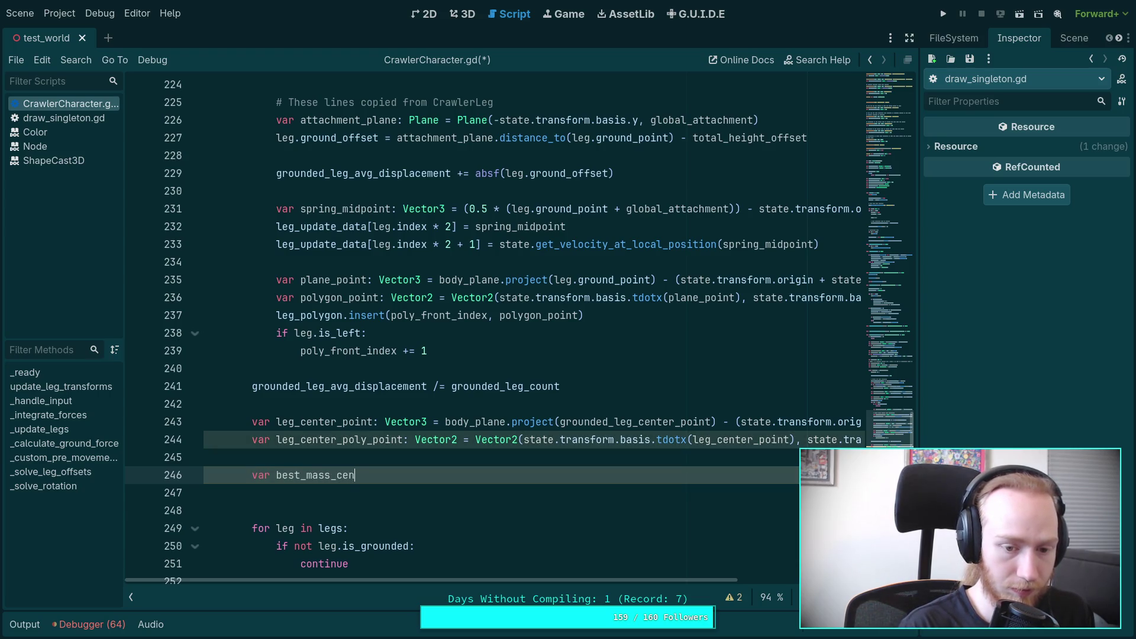
{"action": "type", "text": "Vector2"}
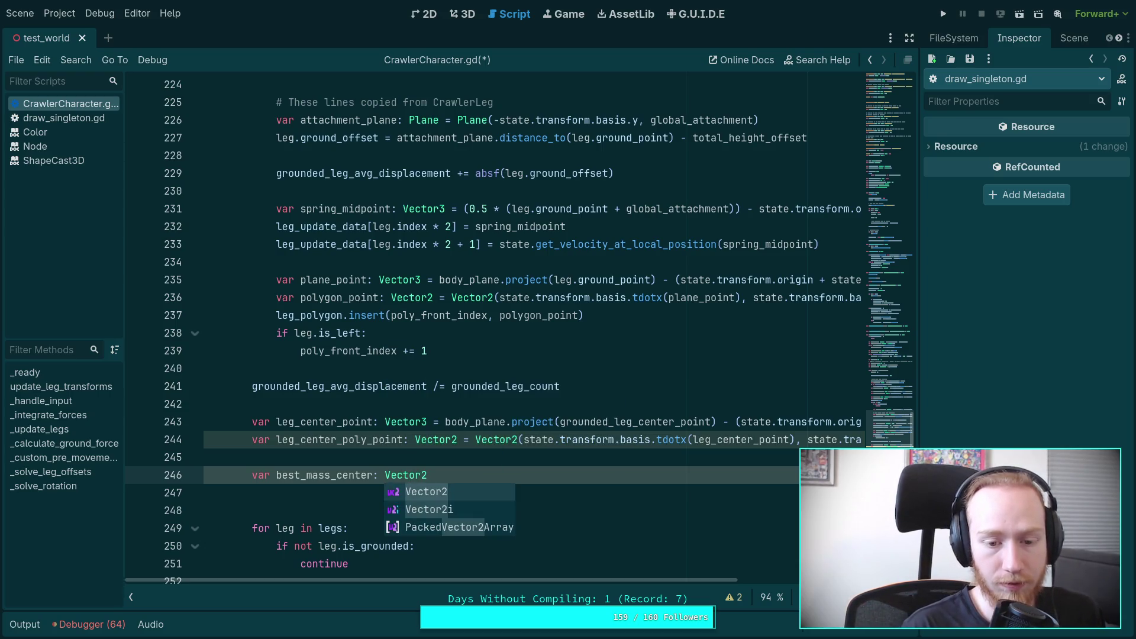
{"action": "key", "text": "Escape"}
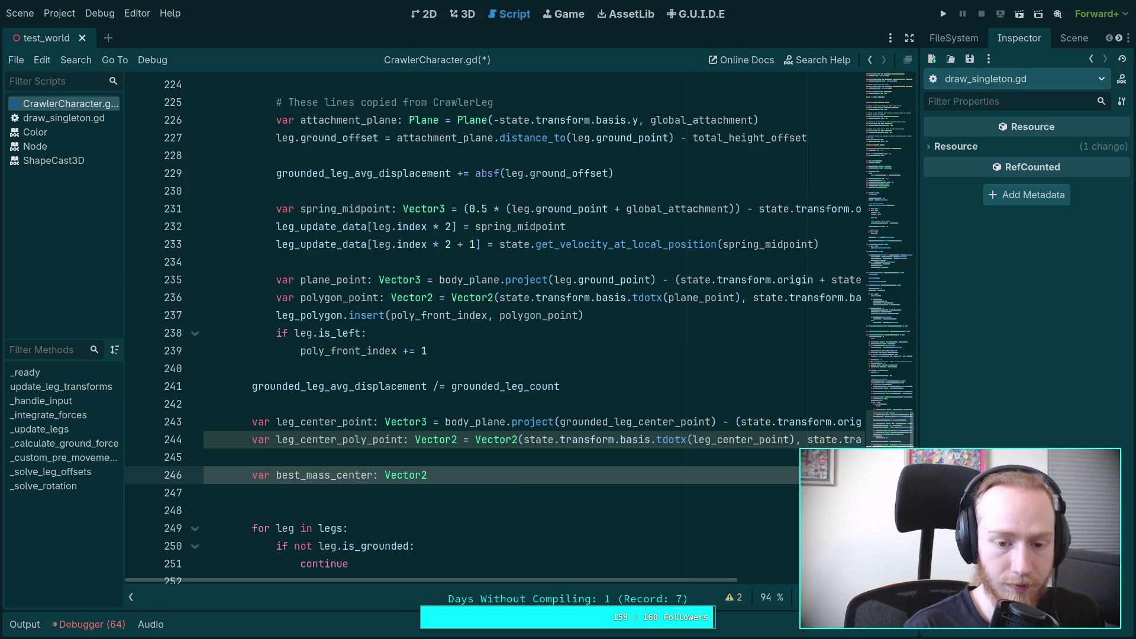
{"action": "key", "text": "Return"}
Add 'if Geometry2D.is_point_in_polygon(Vector2.ZERO, leg_polygon):' below the declaration
{"action": "type", "text": "if"}
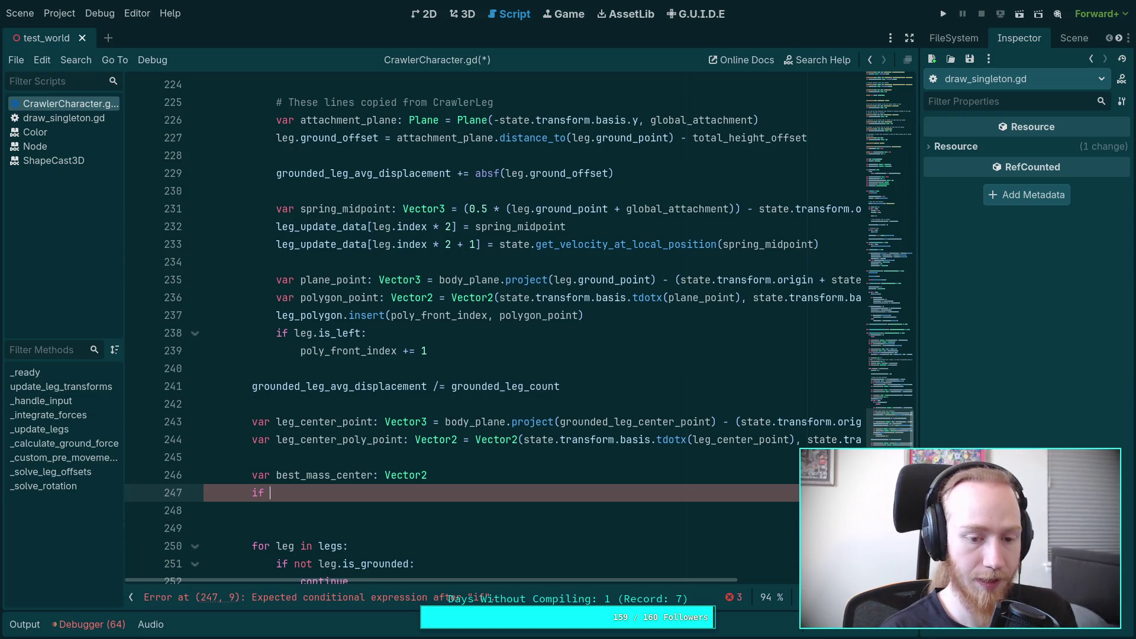
{"action": "type", "text": "eometr"}
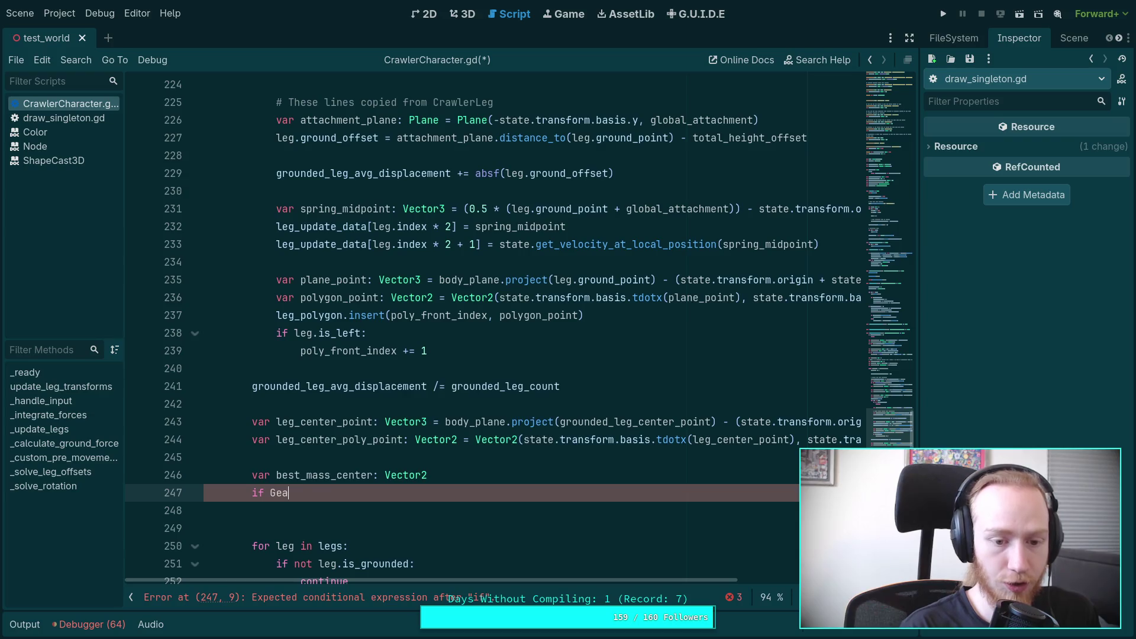
{"action": "key", "text": "Return"}
{"action": "type", "text": "is_p"}
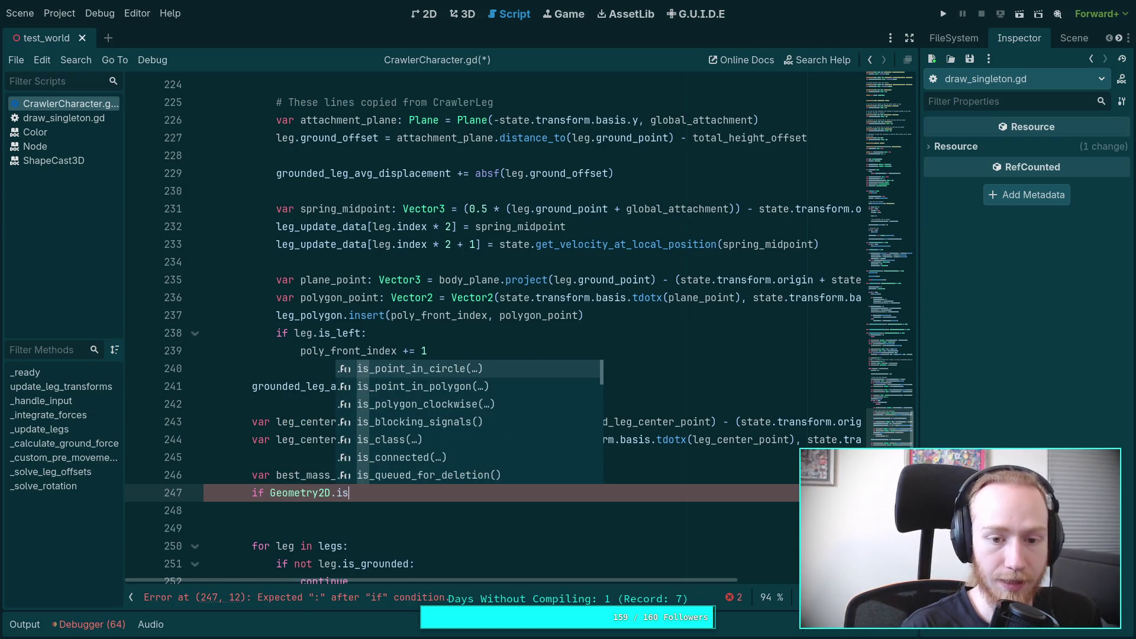
{"action": "key", "text": "Down"}
{"action": "key", "text": "Return"}
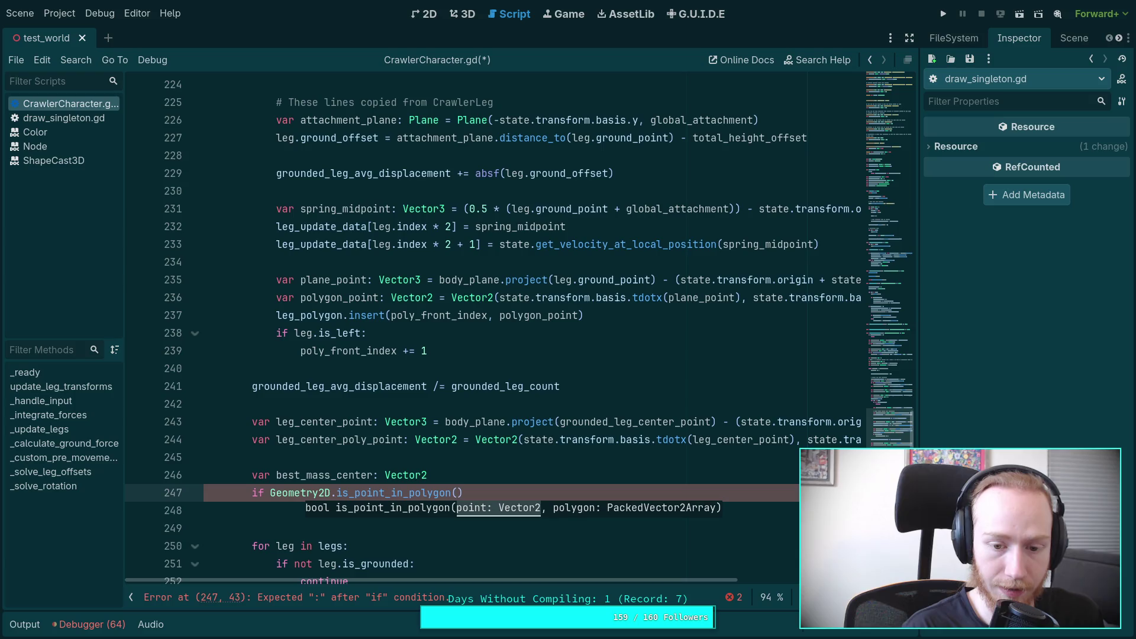
{"action": "type", "text": "Vector3"}
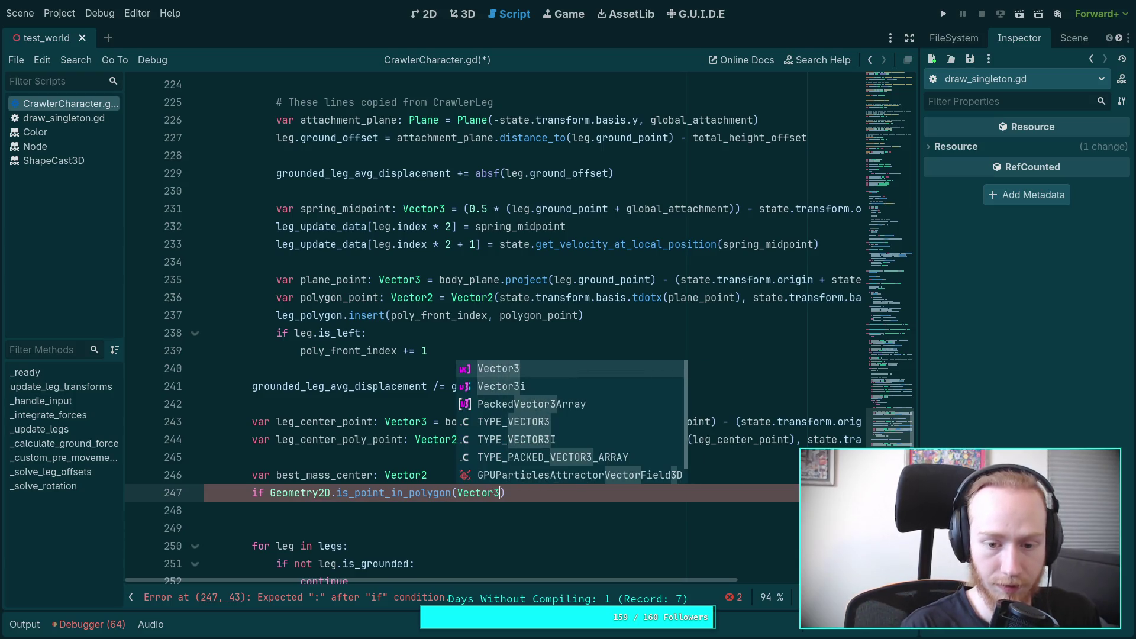
{"action": "key", "text": "BackSpace"}
{"action": "type", "text": "2.ZERO,"}
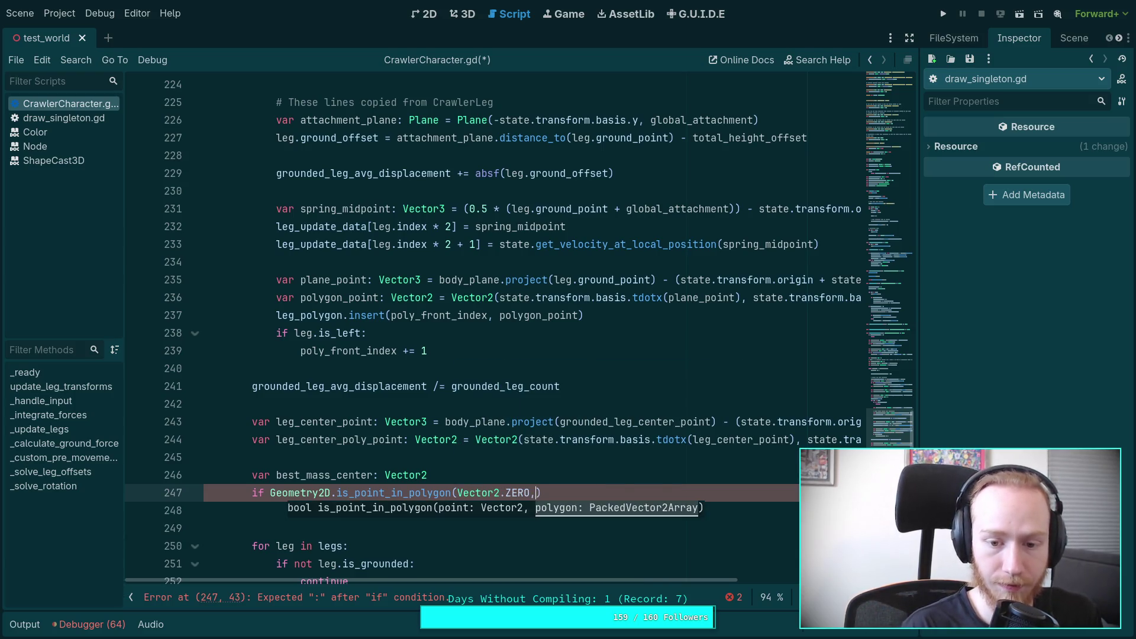
{"action": "type", "text": " leg"}
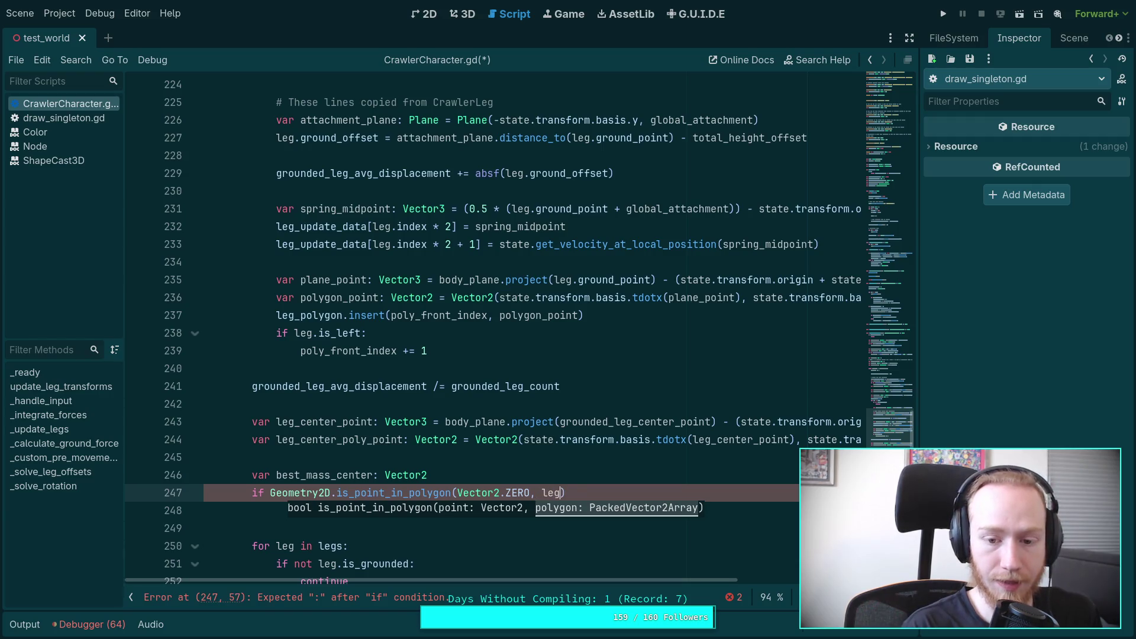
{"action": "key", "text": "Down"}
{"action": "key", "text": "Down"}
{"action": "key", "text": "Down"}
{"action": "key", "text": "Return"}
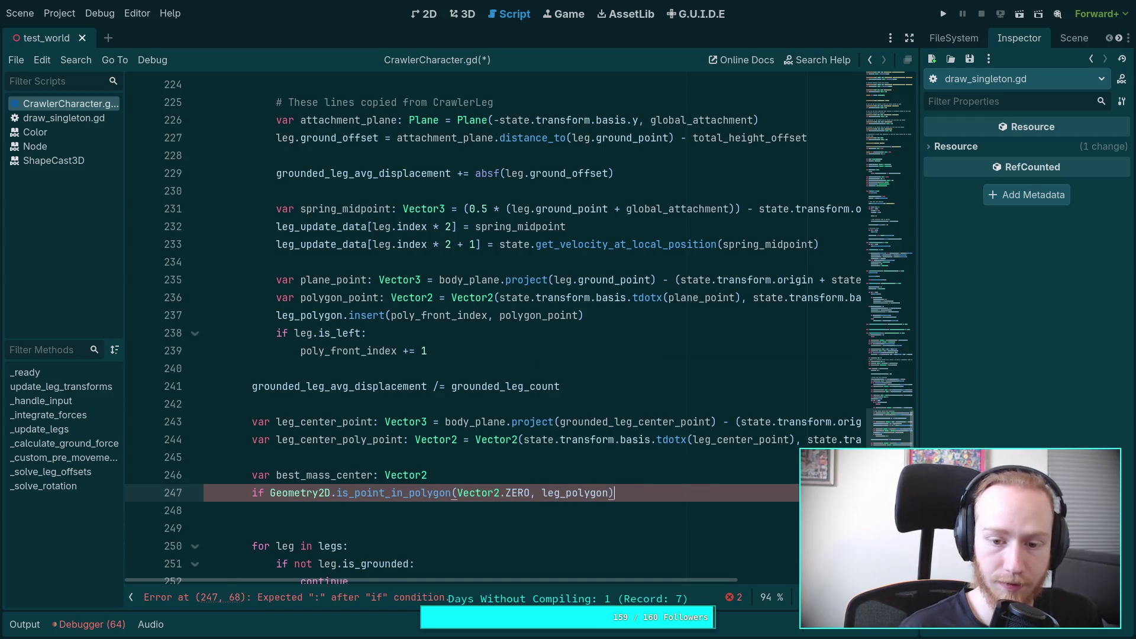
{"action": "key", "text": "Return"}
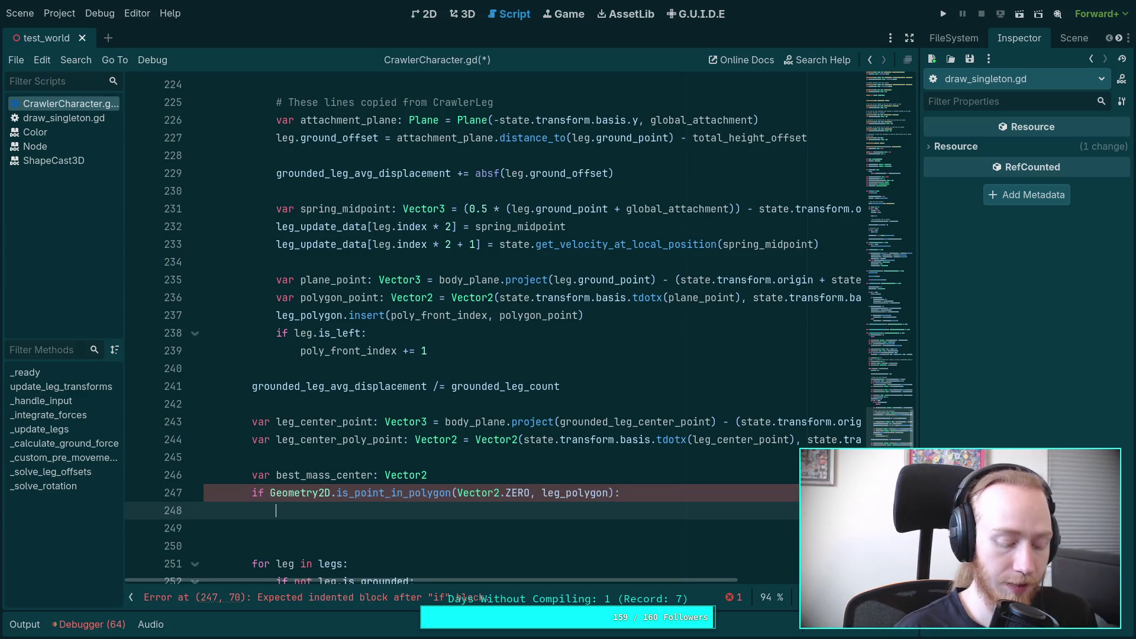
Assign 'best_mass_center = Vector2.ZERO' inside the if and begin an 'else:' branch
{"action": "type", "text": "best"}
{"action": "key", "text": "Return"}
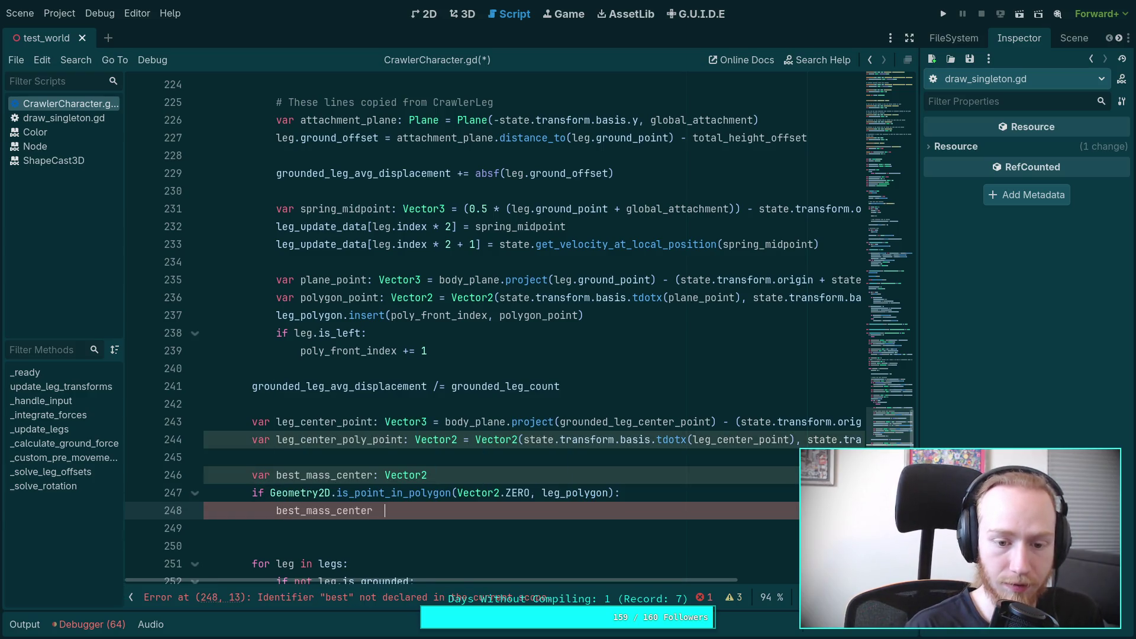
{"action": "key", "text": "BackSpace"}
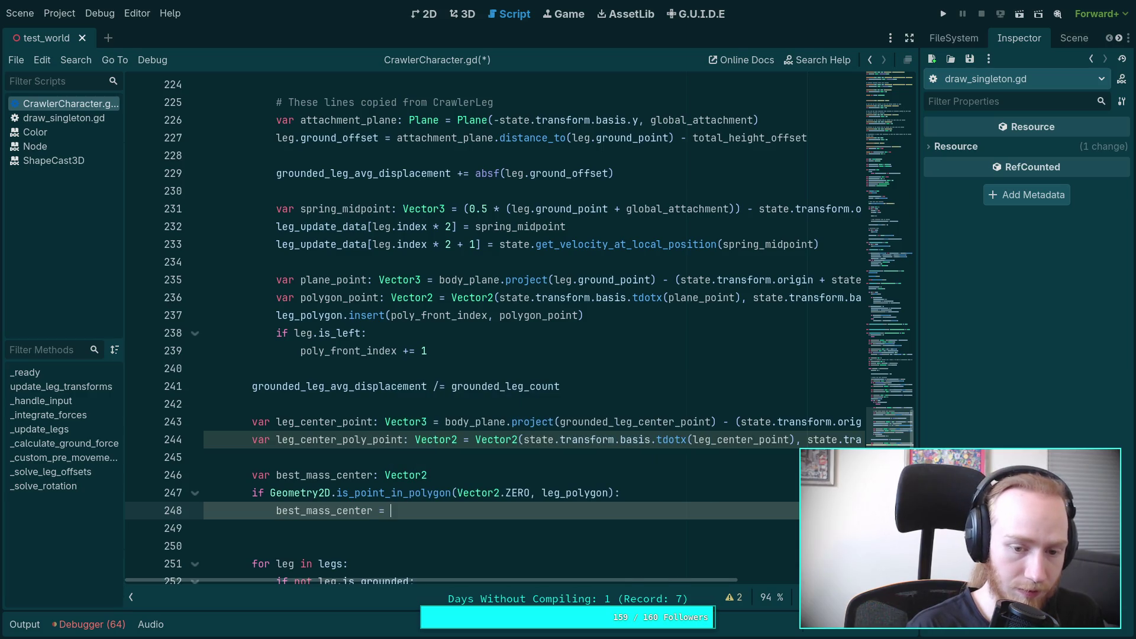
{"action": "type", "text": "Vector2.ZER"}
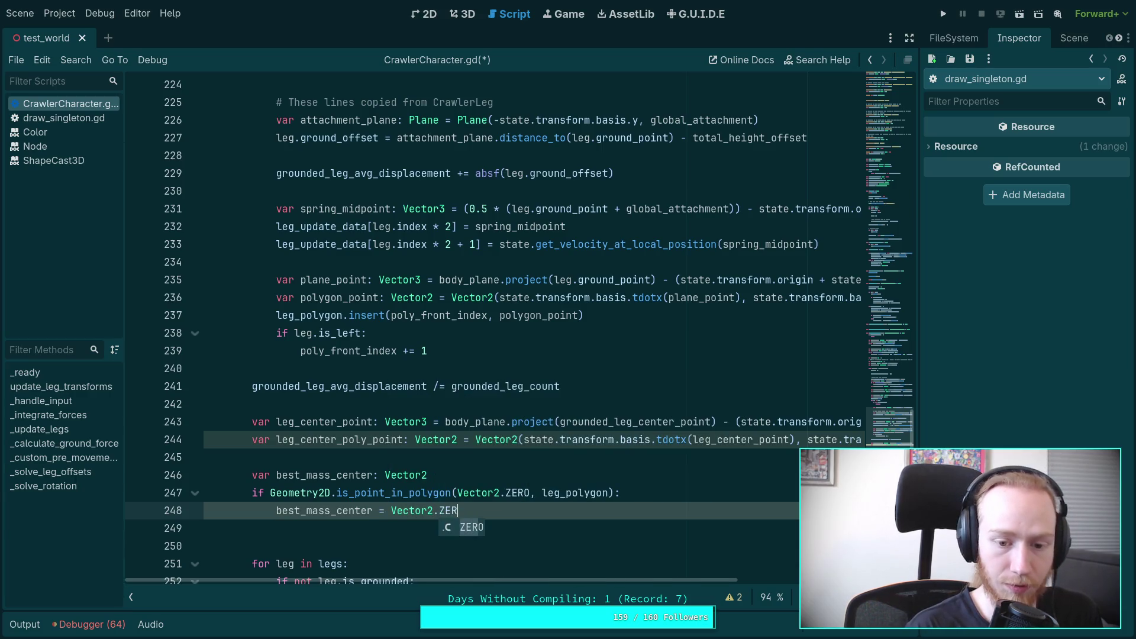
{"action": "type", "text": "O"}
{"action": "key", "text": "Return"}
{"action": "key", "text": "BackSpace"}
{"action": "type", "text": "else:"}
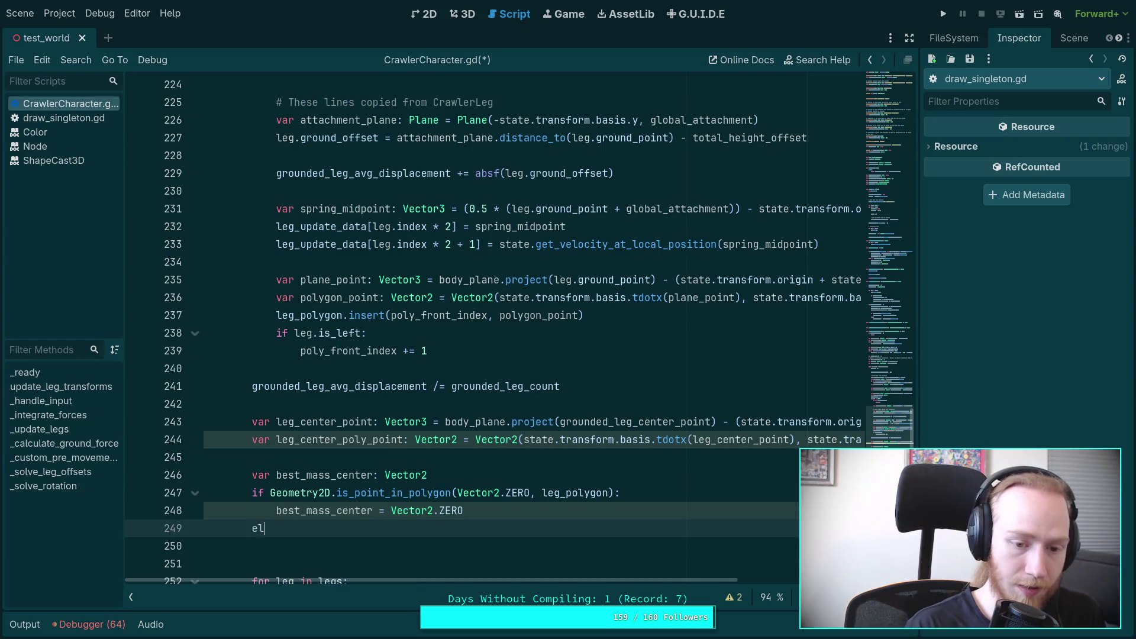
{"action": "key", "text": "Return"}
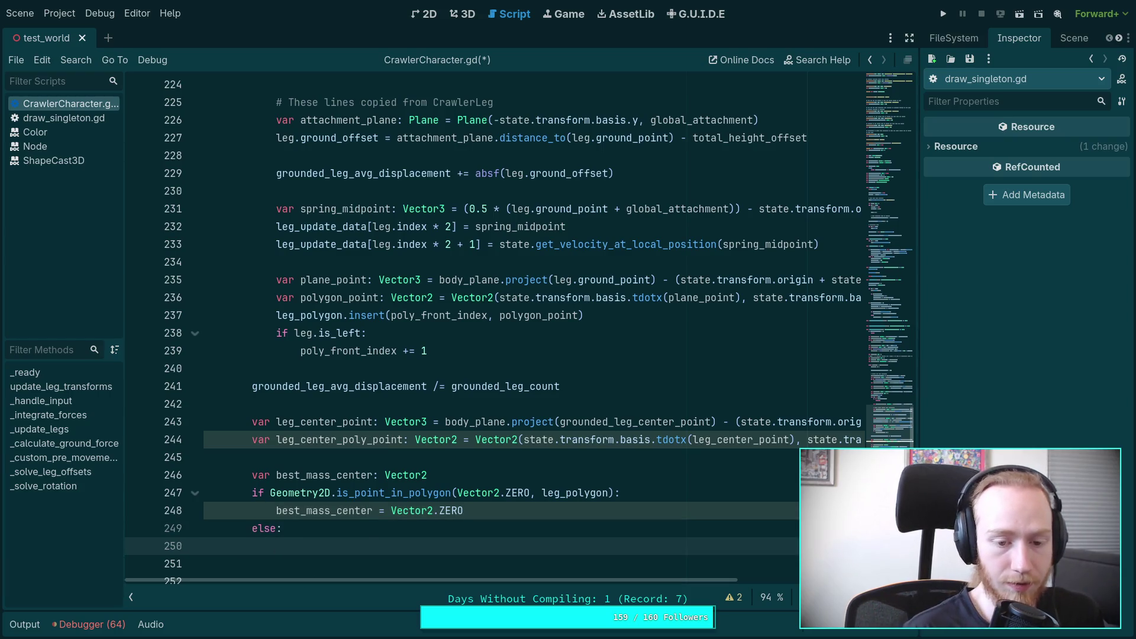
{"action": "scroll", "coordinate": [498, 440], "scroll_direction": "down", "scroll_amount": 1}
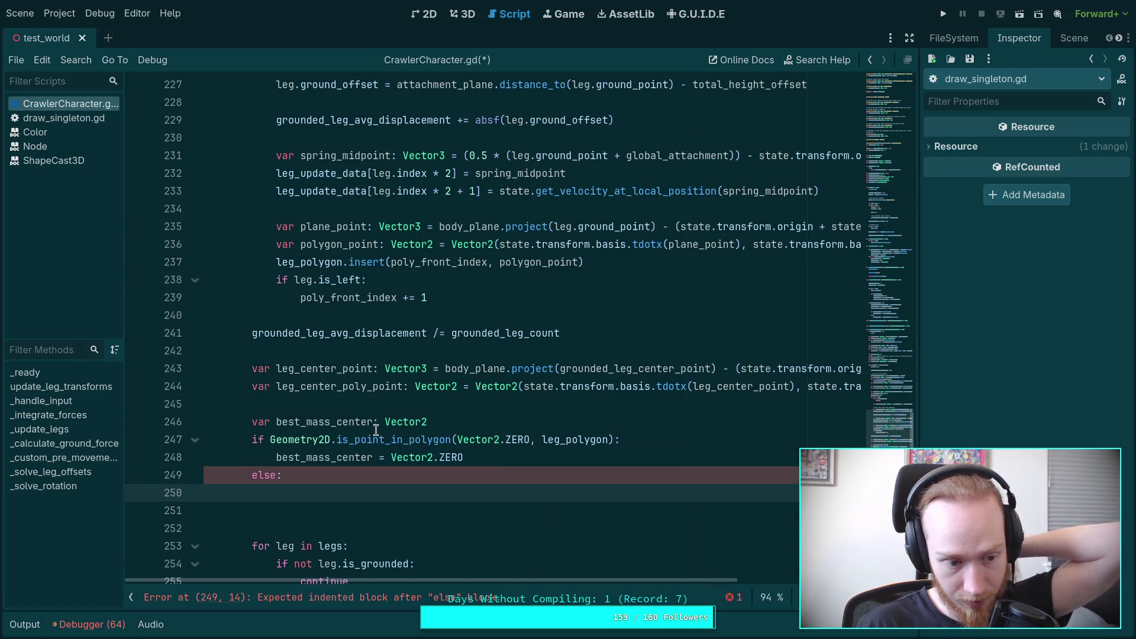
{"action": "scroll", "coordinate": [459, 473], "scroll_direction": "down", "scroll_amount": 1}
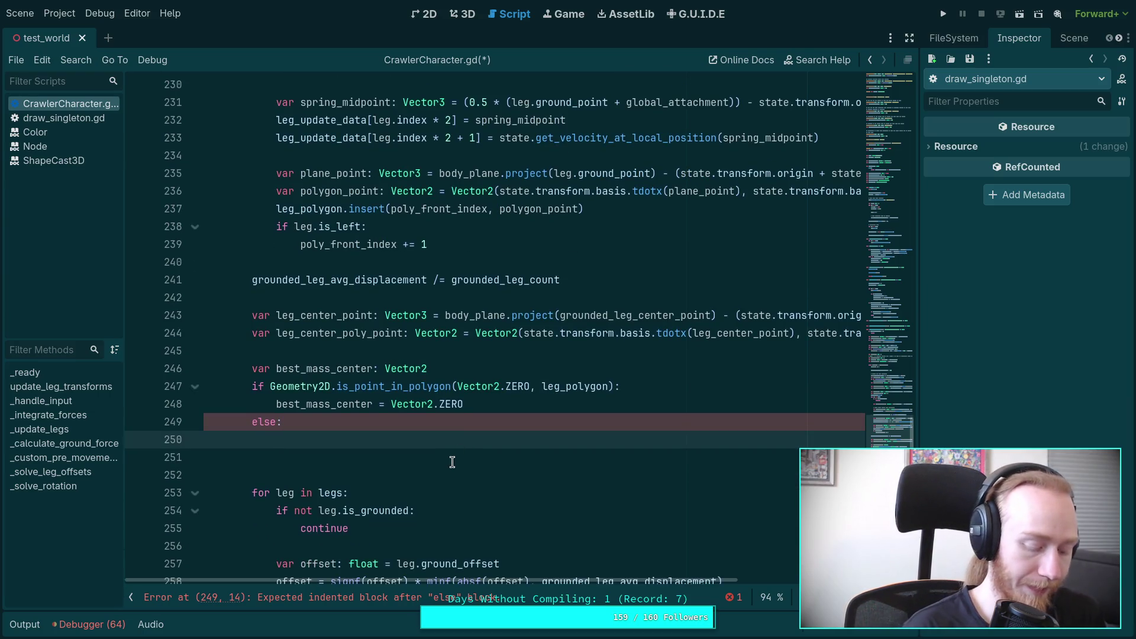
Add 'var distance: float = INF' in the else branch, then switch to the browser's GitHub reference
{"action": "type", "text": "var d"}
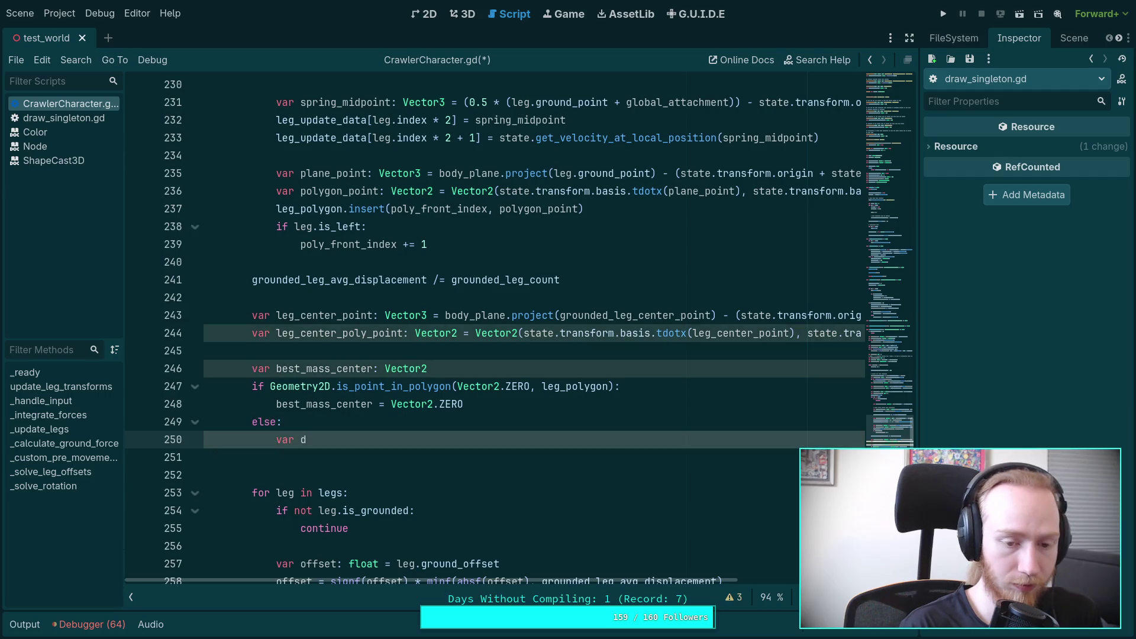
{"action": "type", "text": "istance: float = "}
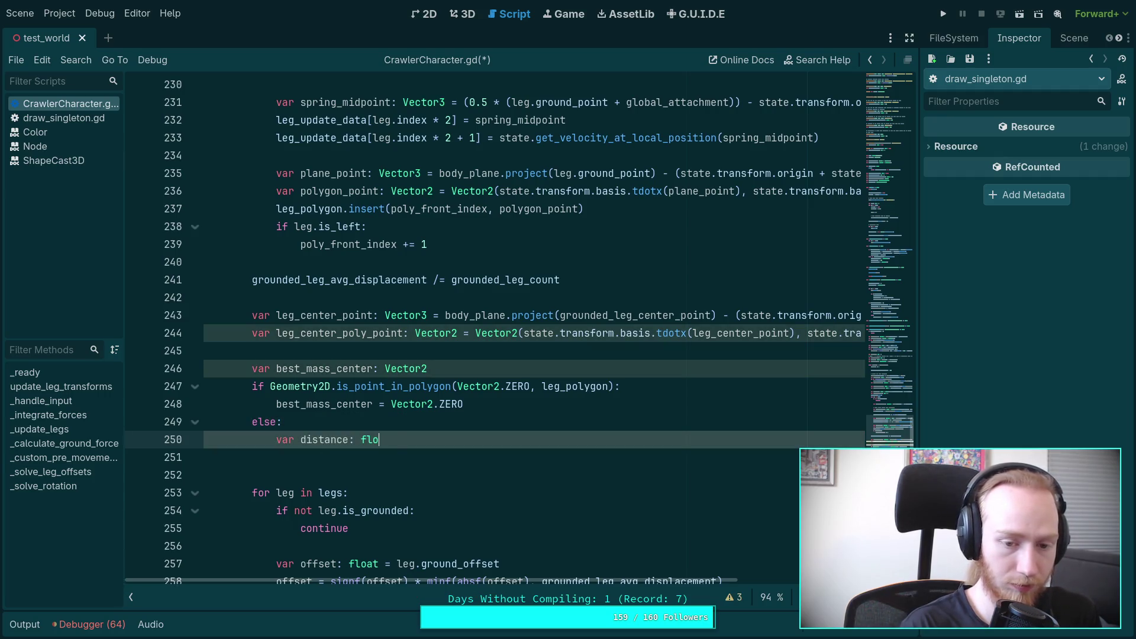
{"action": "type", "text": "INF"}
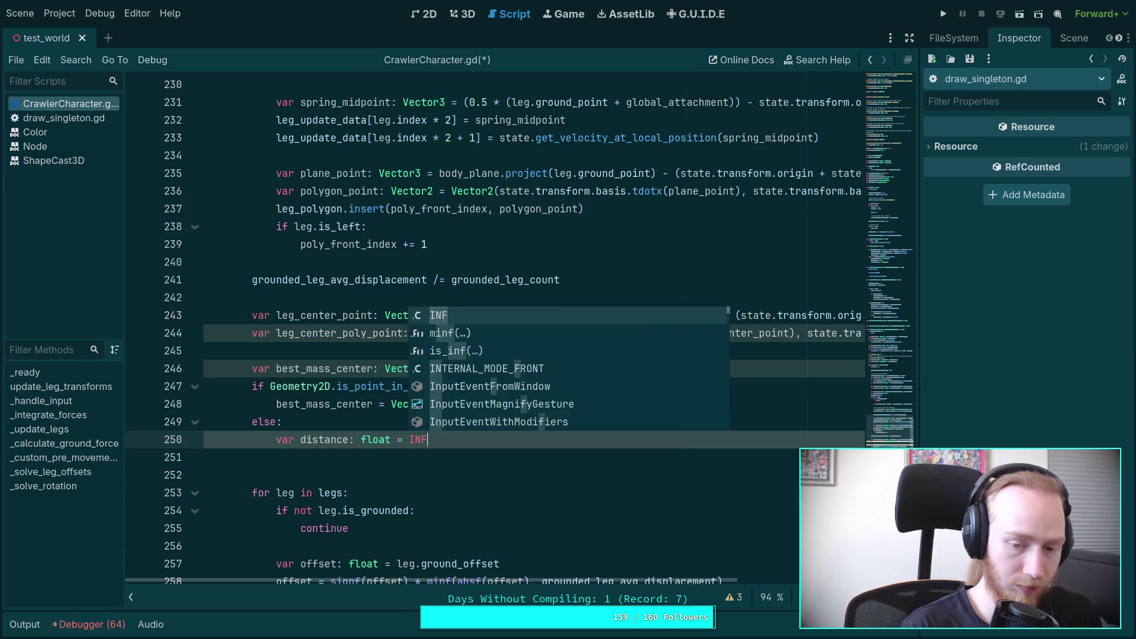
{"action": "key", "text": "Return"}
{"action": "key", "text": "Return"}
{"action": "key", "text": "alt+Tab"}
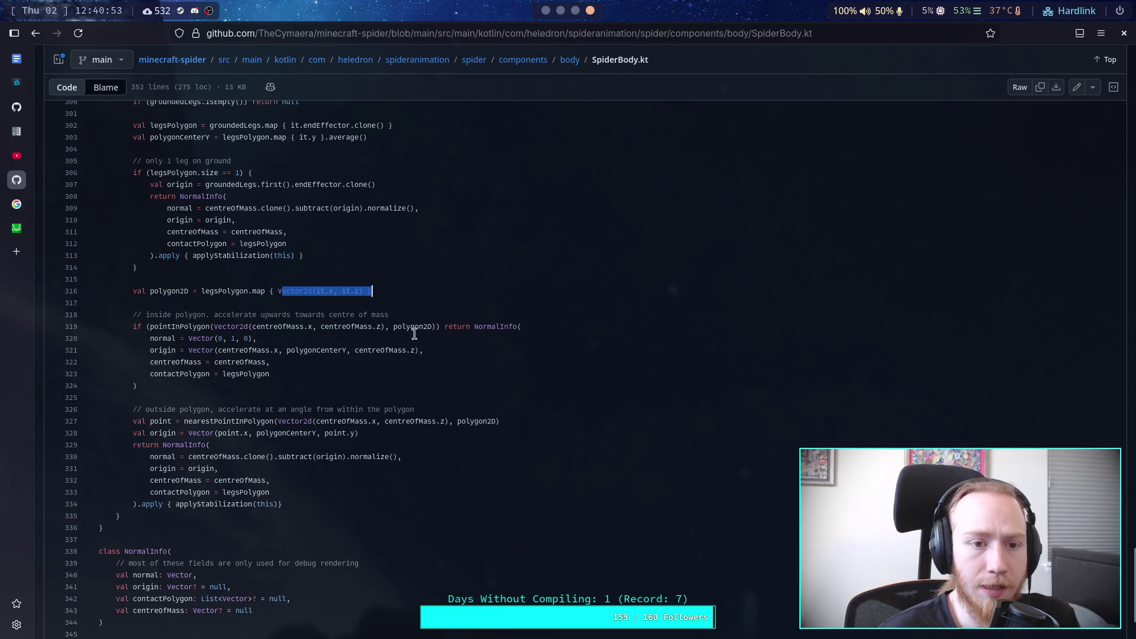
Navigate from spideranimation into utilities and open polygons.kt on GitHub
{"action": "left_click", "coordinate": [417, 60]}
{"action": "left_click", "coordinate": [79, 313]}
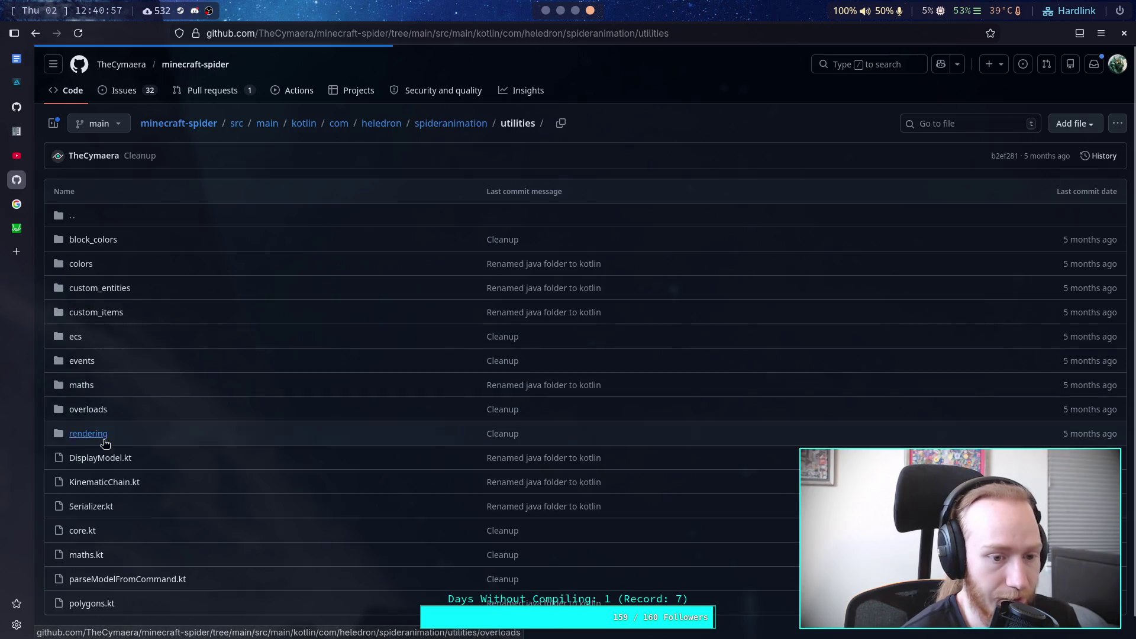
{"action": "left_click", "coordinate": [89, 601]}
{"action": "scroll", "coordinate": [292, 451], "scroll_direction": "down", "scroll_amount": 1}
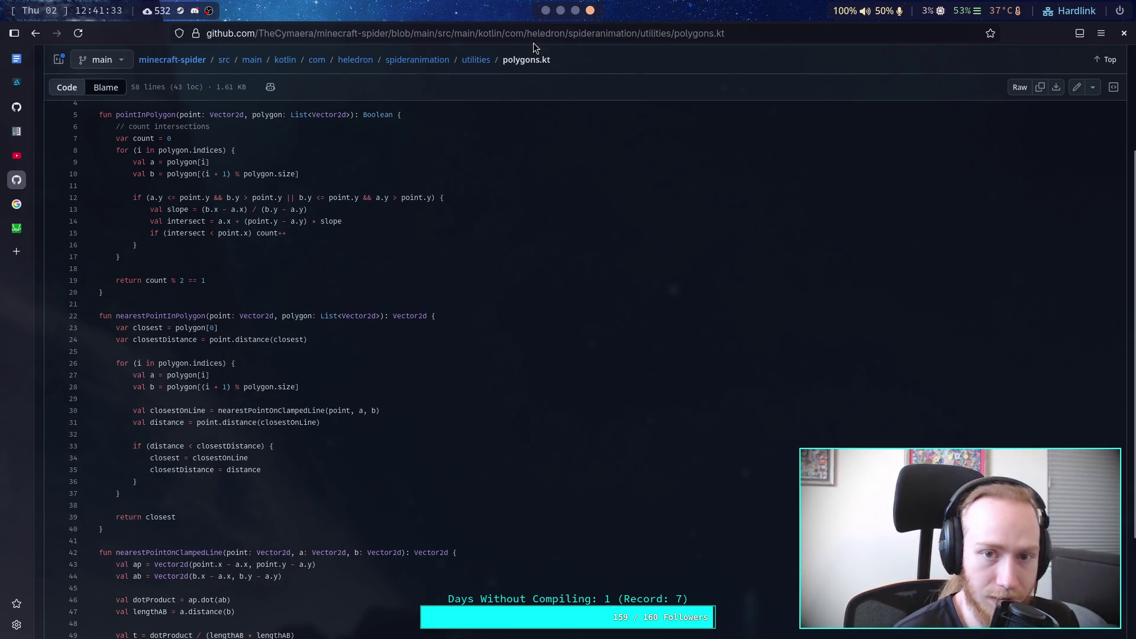
Back in Godot, start a for loop over range(grounded_leg_count) in the else branch
{"action": "left_click", "coordinate": [561, 11]}
{"action": "key", "text": "super+3"}
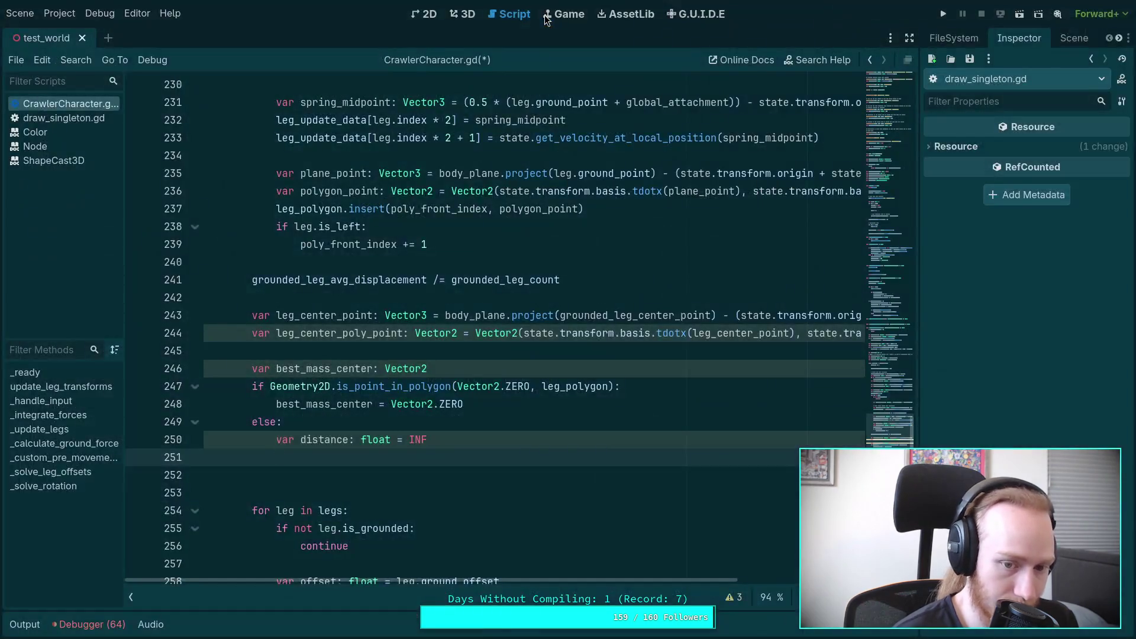
{"action": "type", "text": "for i i"}
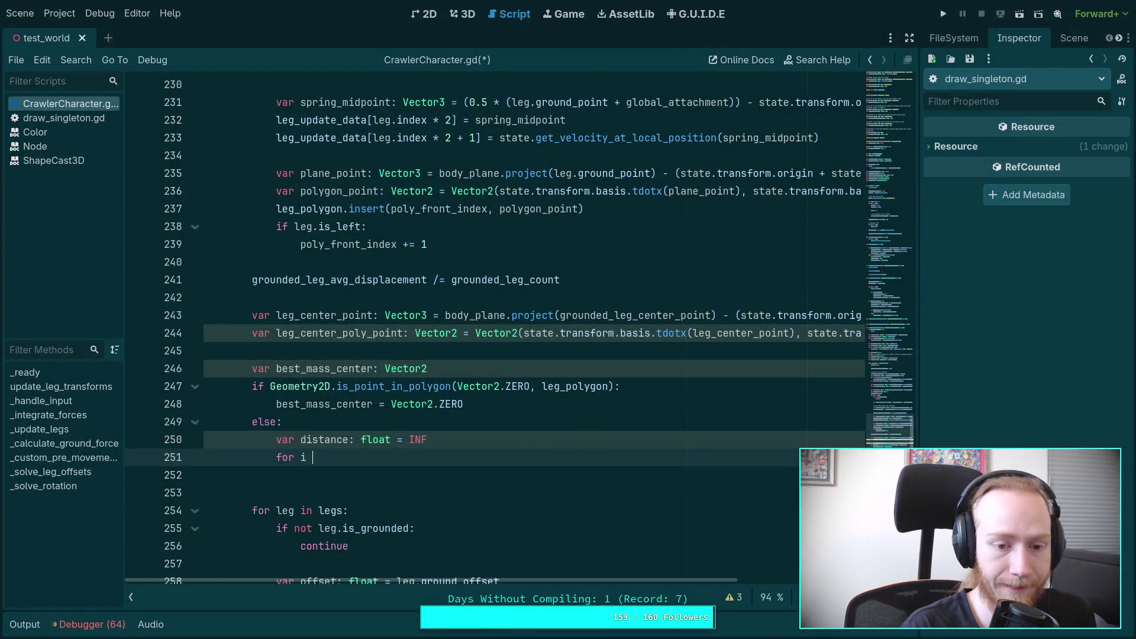
{"action": "type", "text": "n range(grounde"}
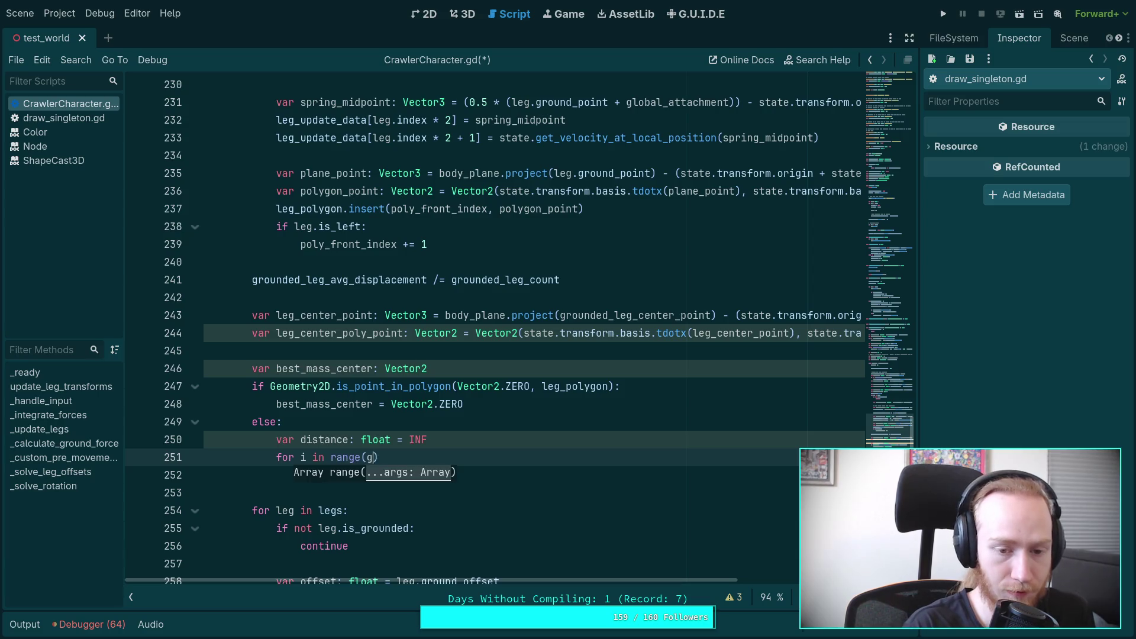
{"action": "type", "text": "d_le"}
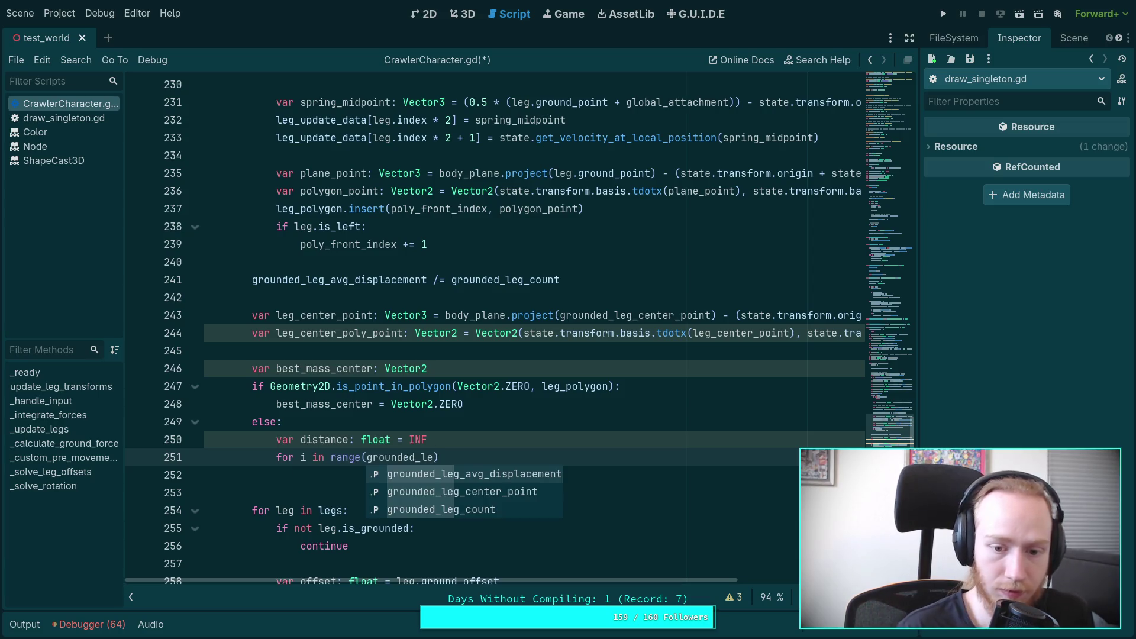
{"action": "type", "text": "g_c"}
{"action": "key", "text": "Return"}
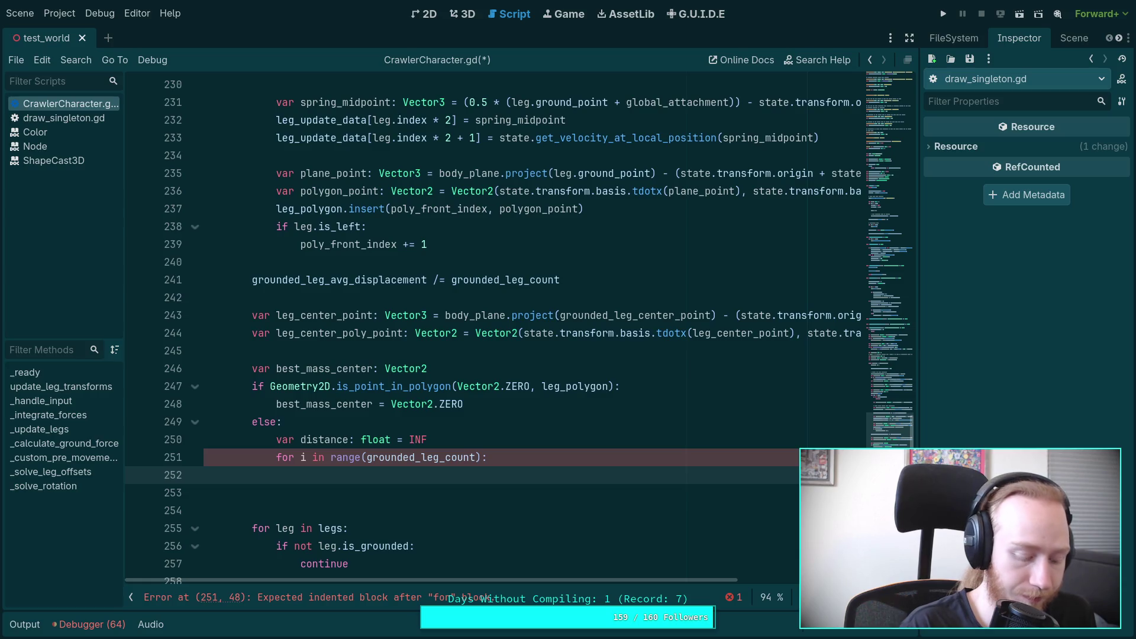
Inside the loop, set Vector2 a = leg_polygon[i] and b = leg_polygon[i % grounded_leg_count]
{"action": "type", "text": "var a: "}
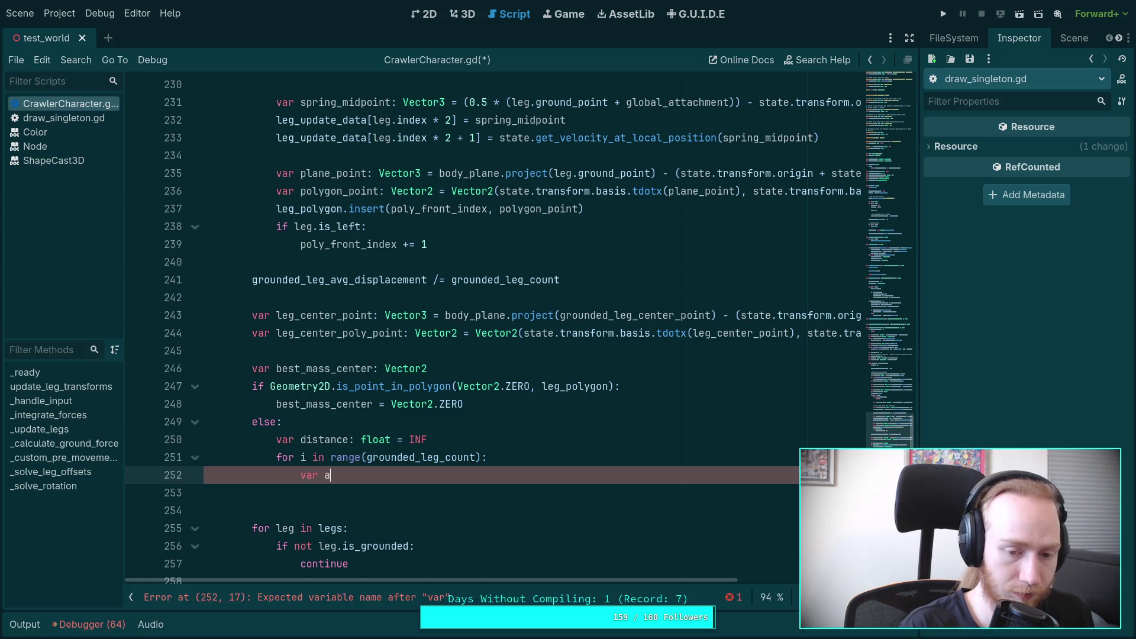
{"action": "type", "text": "Vector2 = "}
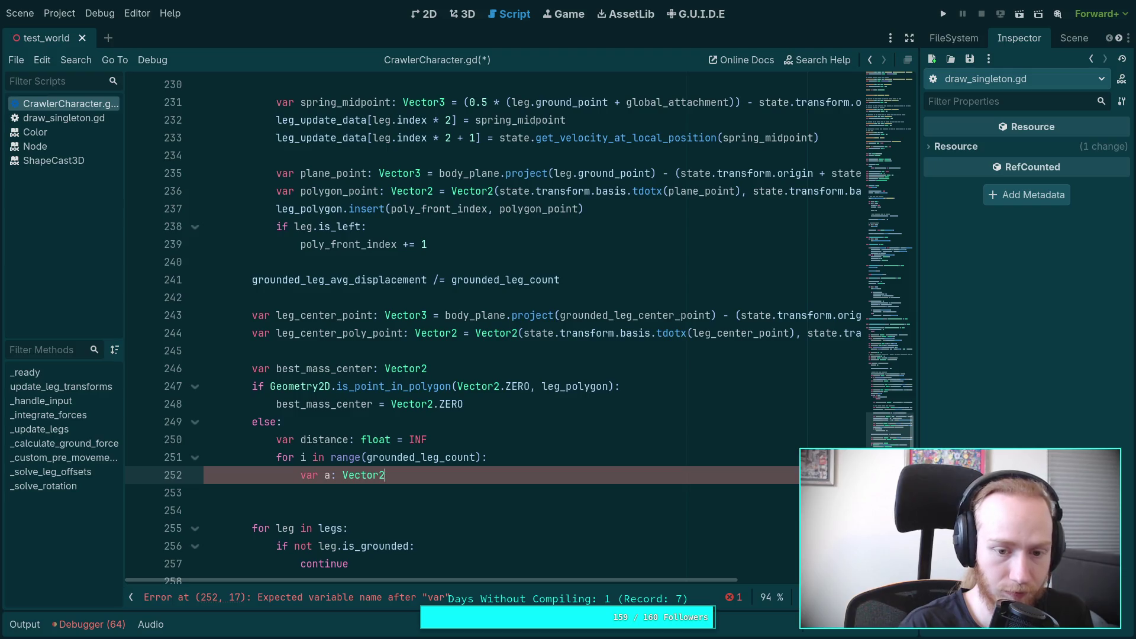
{"action": "type", "text": "leg_p"}
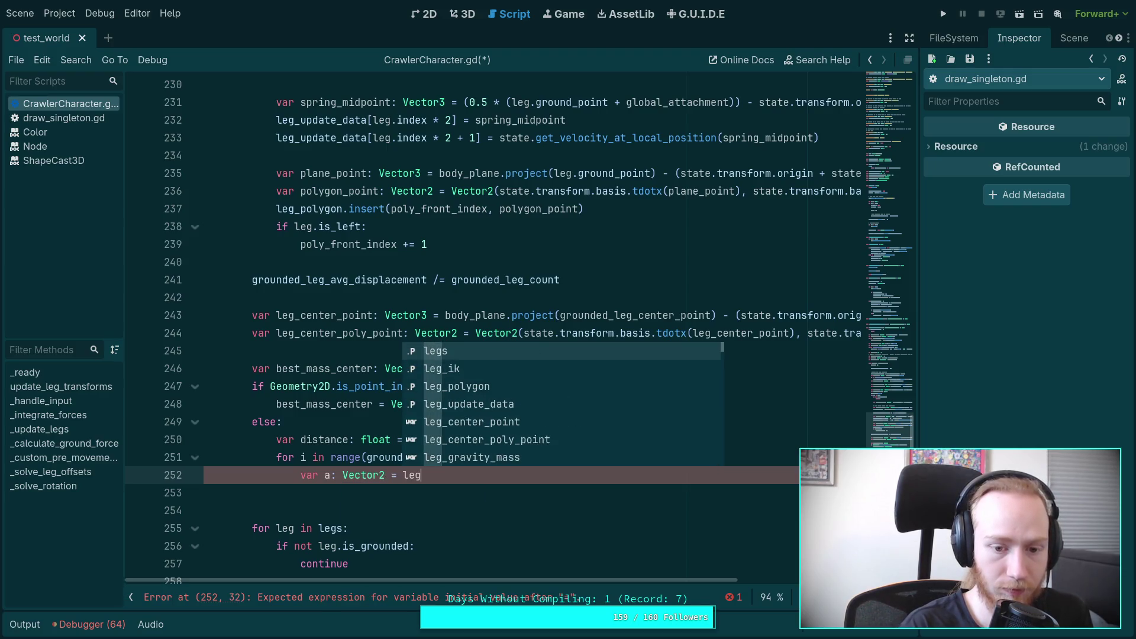
{"action": "key", "text": "Return"}
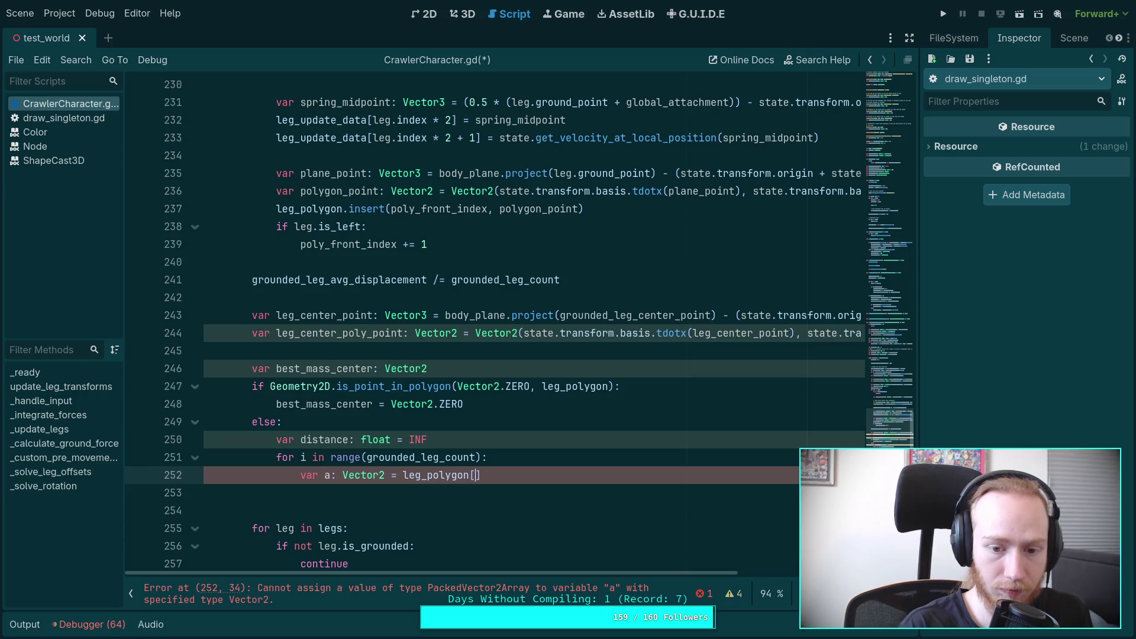
{"action": "type", "text": "[i]"}
{"action": "key", "text": "Return"}
{"action": "type", "text": "var b: V"}
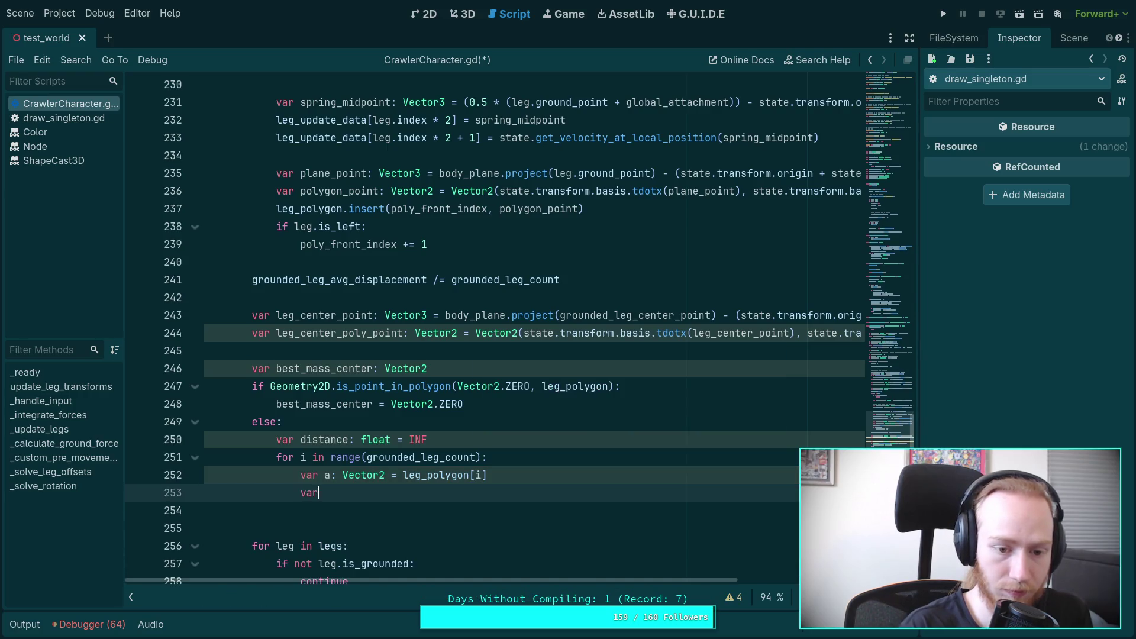
{"action": "type", "text": "ector2 = "}
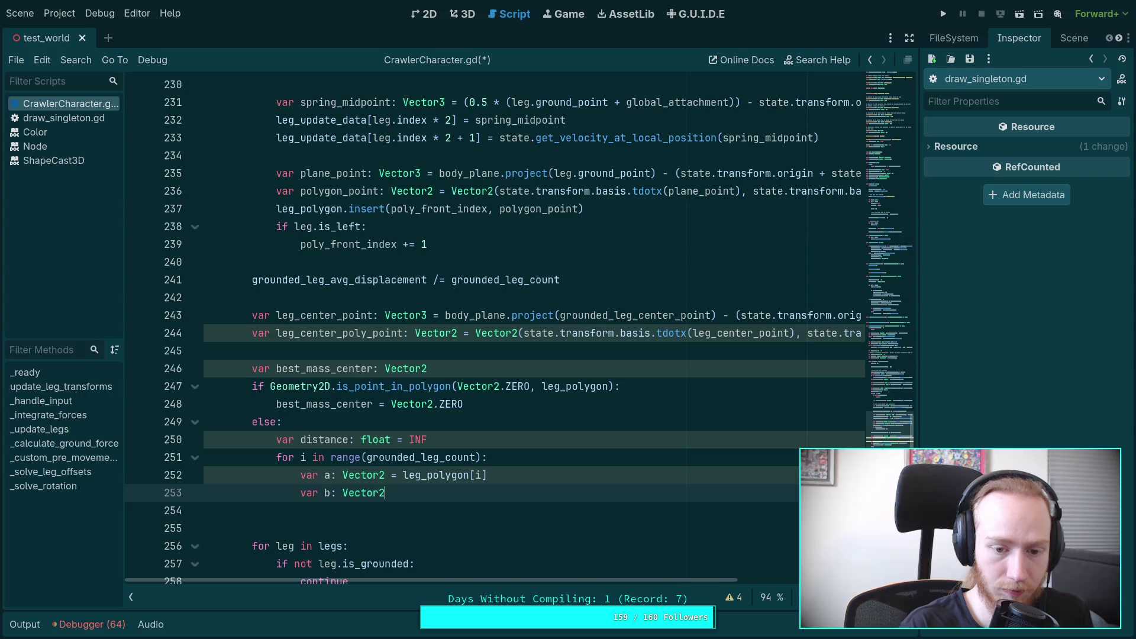
{"action": "type", "text": "leg"}
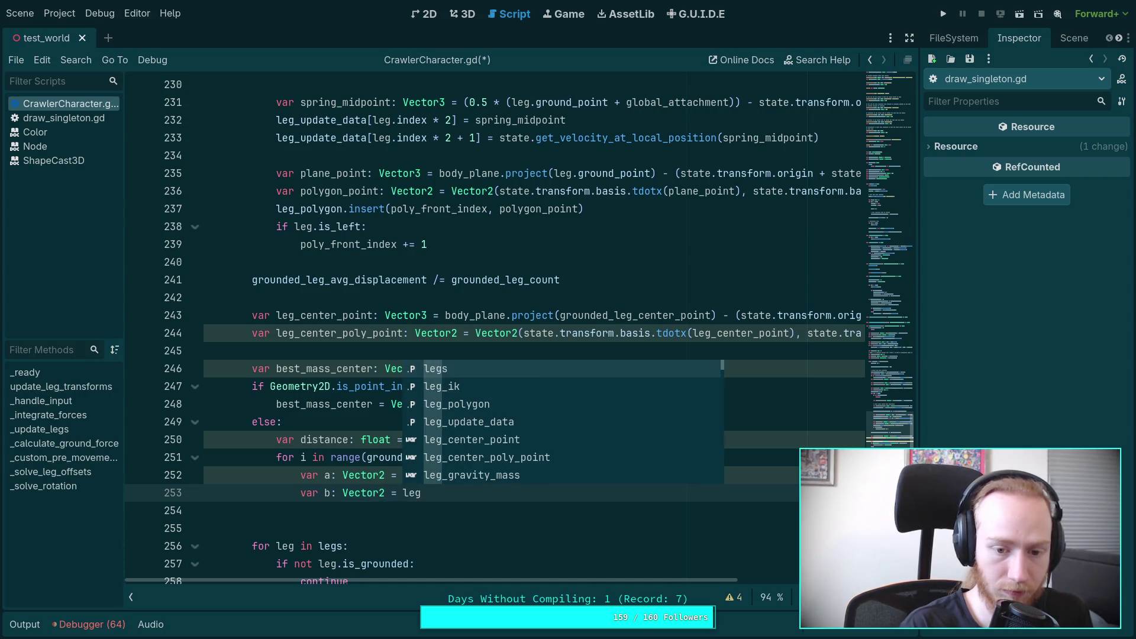
{"action": "type", "text": "_"}
{"action": "key", "text": "Down"}
{"action": "key", "text": "Return"}
{"action": "type", "text": "[i"}
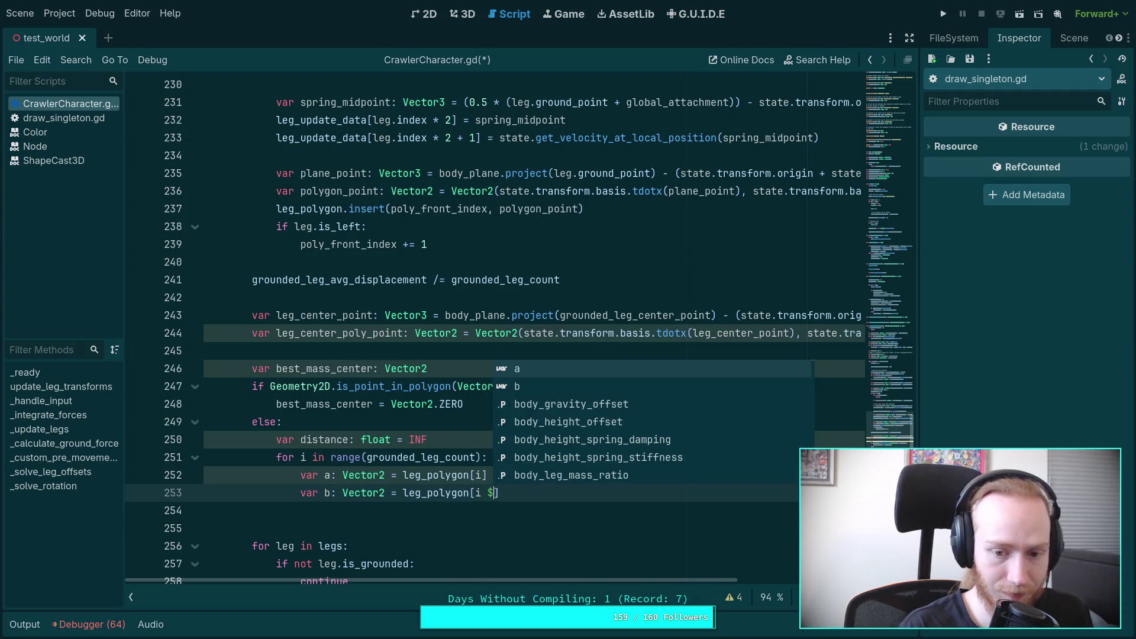
{"action": "type", "text": " % "}
{"action": "type", "text": "grounded_le"}
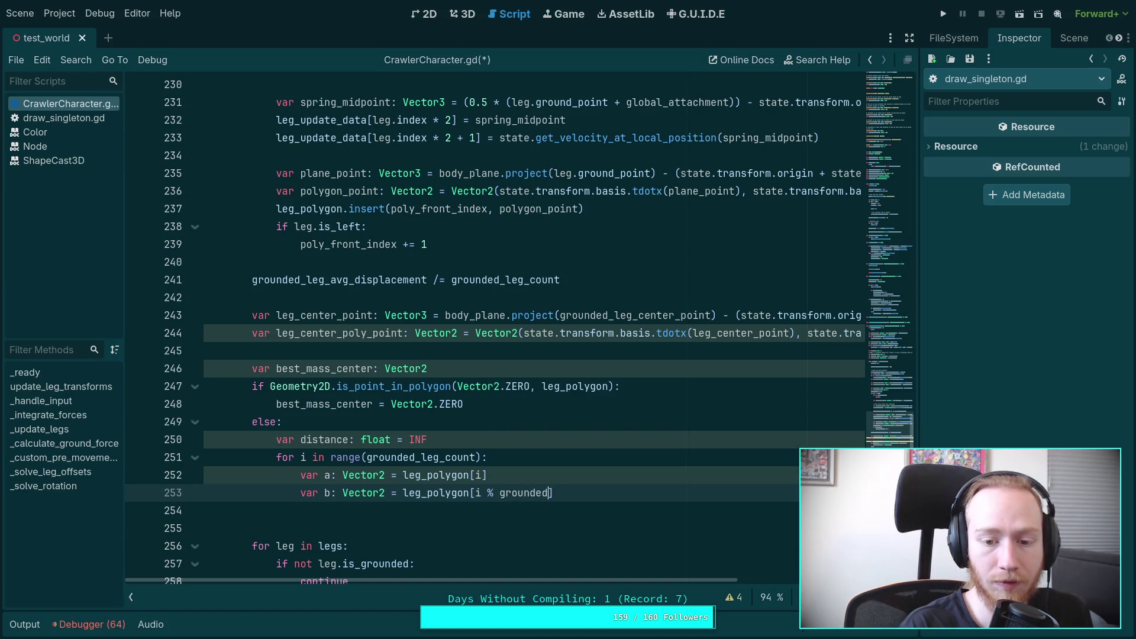
{"action": "type", "text": "g_c"}
{"action": "key", "text": "Return"}
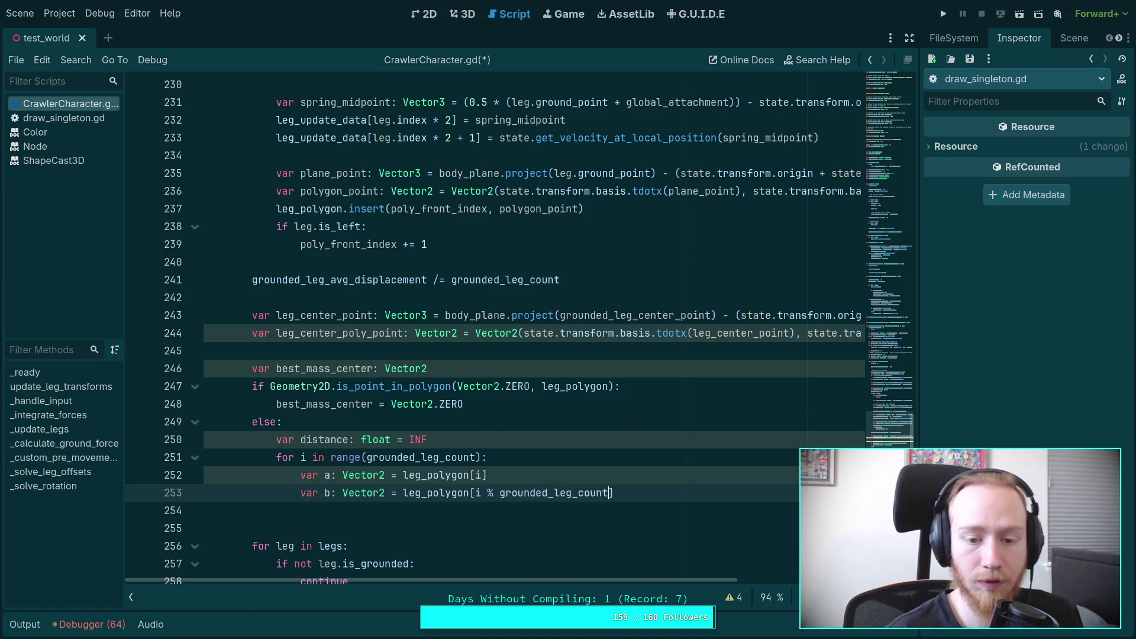
{"action": "double_click", "coordinate": [436, 492]}
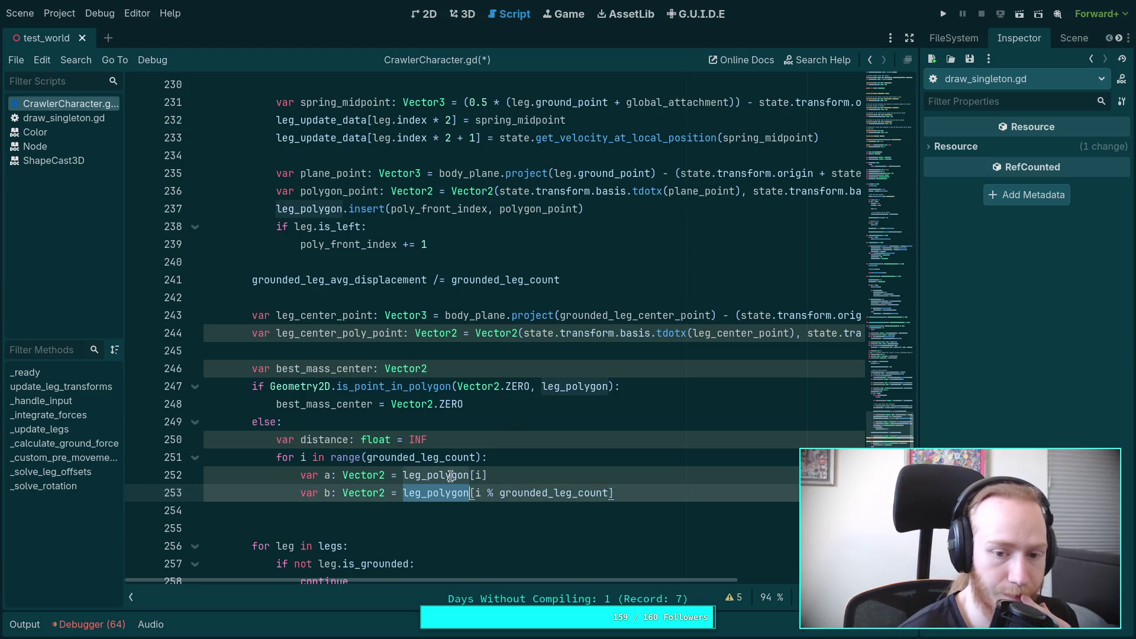
{"action": "scroll", "coordinate": [513, 392], "scroll_direction": "up", "scroll_amount": 2}
{"action": "scroll", "coordinate": [514, 392], "scroll_direction": "up", "scroll_amount": 3}
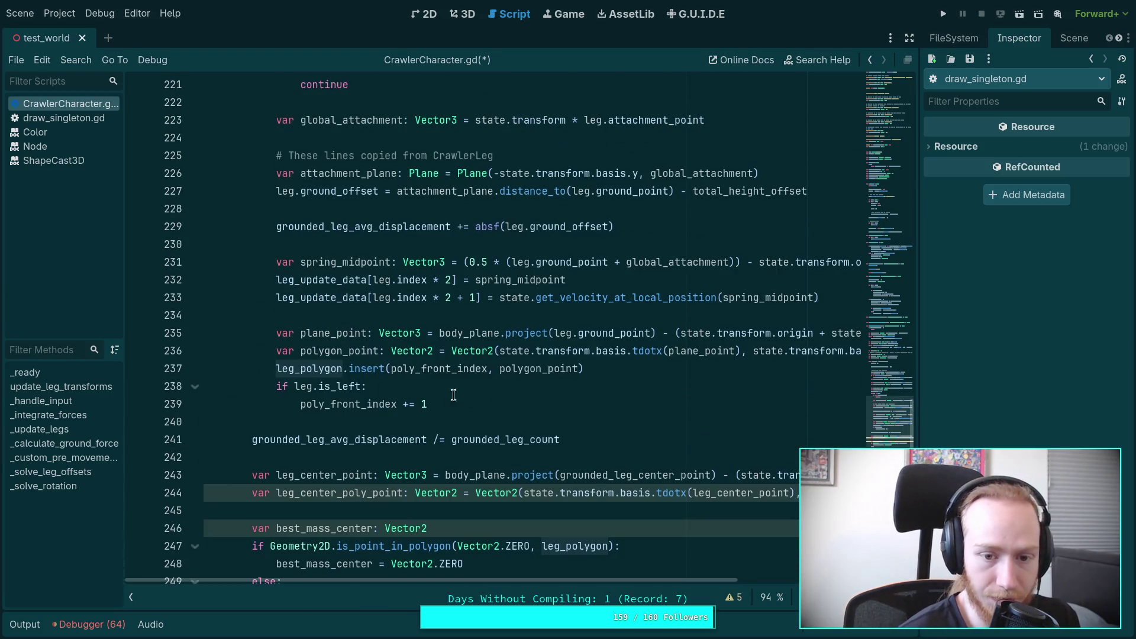
{"action": "scroll", "coordinate": [481, 394], "scroll_direction": "up", "scroll_amount": 2}
{"action": "scroll", "coordinate": [491, 402], "scroll_direction": "down", "scroll_amount": 6}
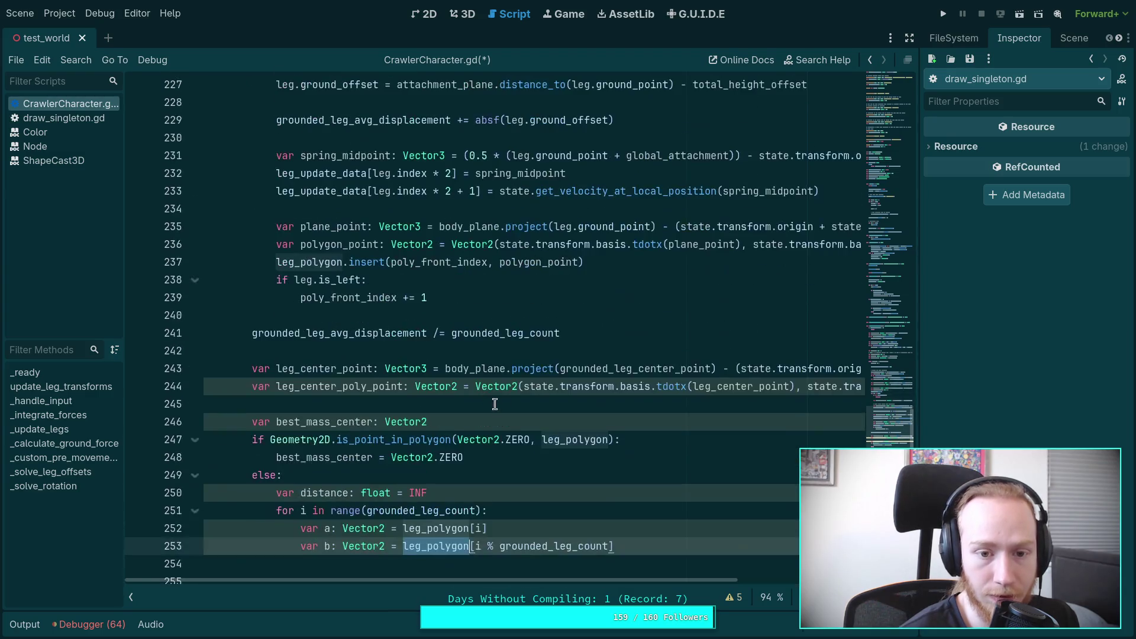
{"action": "scroll", "coordinate": [443, 412], "scroll_direction": "down", "scroll_amount": 12}
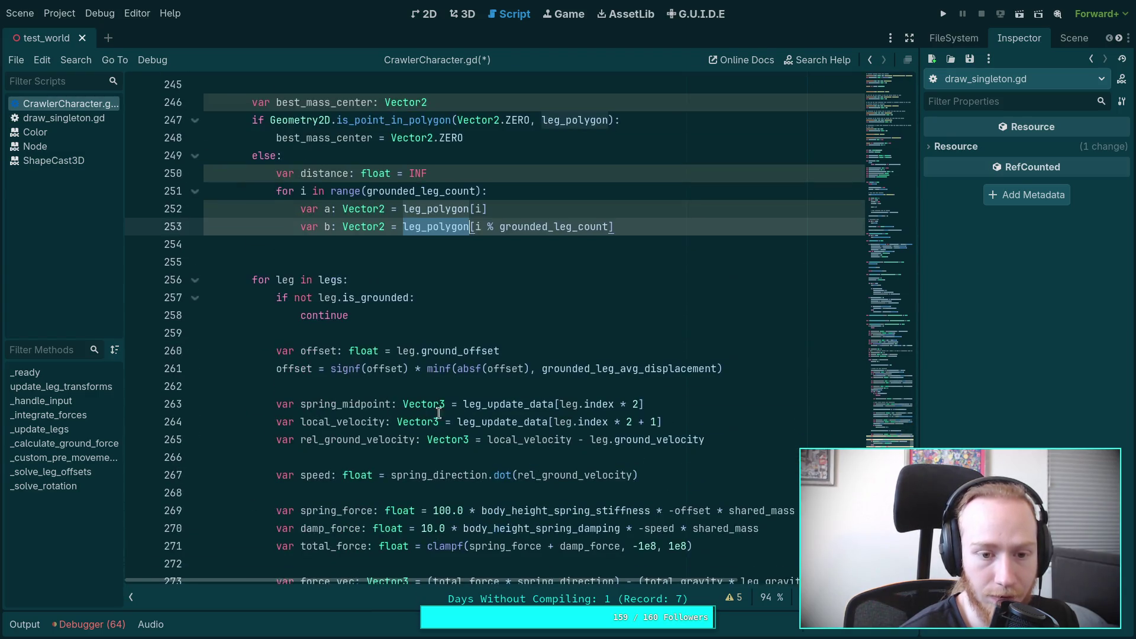
{"action": "scroll", "coordinate": [490, 411], "scroll_direction": "down", "scroll_amount": 2}
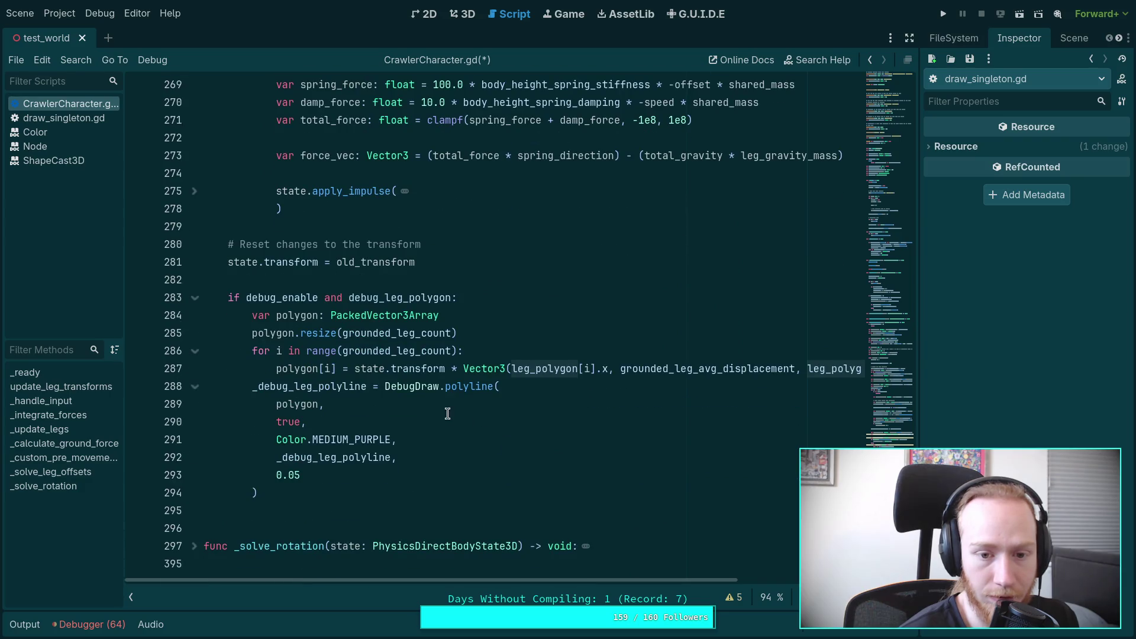
{"action": "mouse_move", "coordinate": [643, 577]}
{"action": "left_mouse_down"}
{"action": "mouse_move", "coordinate": [697, 580]}
{"action": "mouse_move", "coordinate": [644, 579]}
{"action": "left_mouse_up"}
{"action": "scroll", "coordinate": [569, 493], "scroll_direction": "up", "scroll_amount": 5}
{"action": "scroll", "coordinate": [570, 492], "scroll_direction": "up", "scroll_amount": 6}
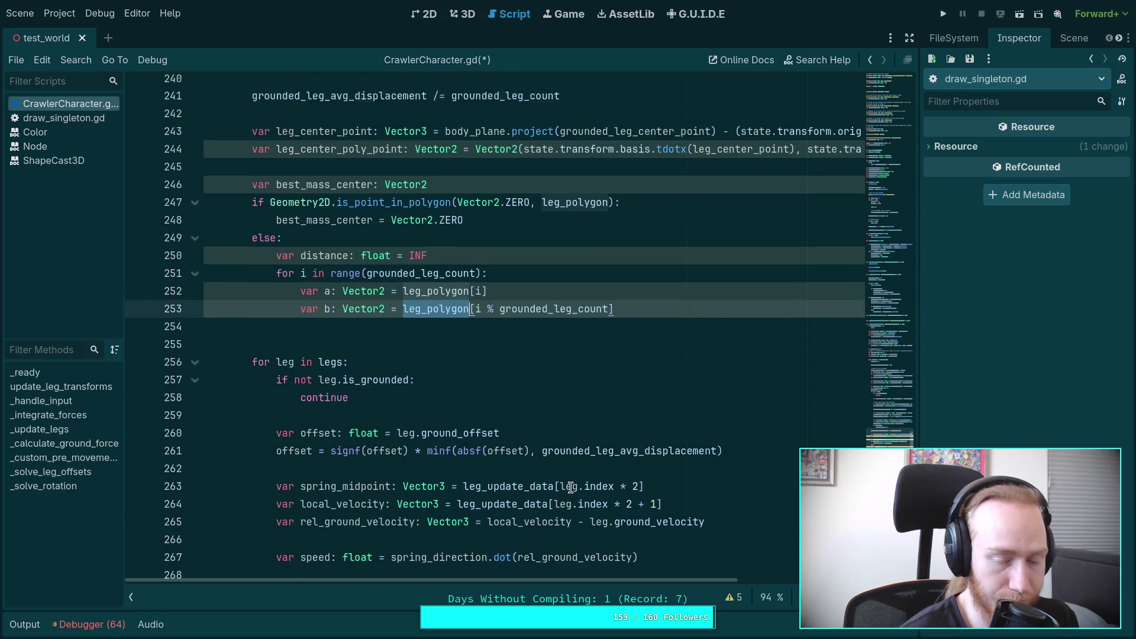
{"action": "left_click", "coordinate": [697, 395]}
{"action": "scroll", "coordinate": [696, 394], "scroll_direction": "up", "scroll_amount": 1}
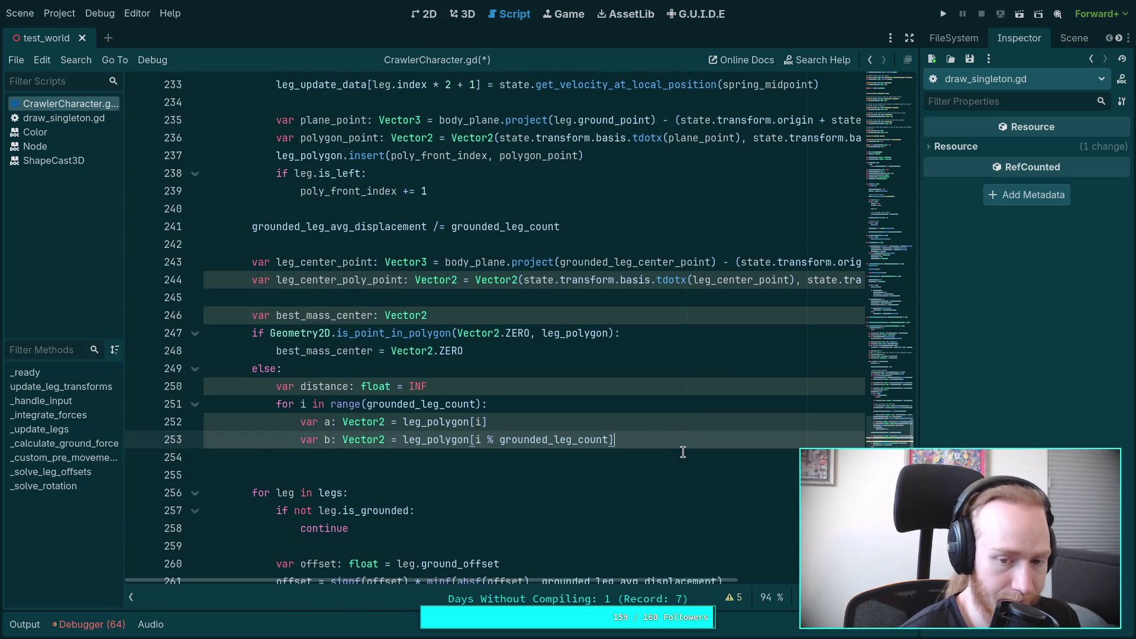
Change b's index on line 253 to (i + 1) % grounded_leg_count and add a blank line
{"action": "left_click", "coordinate": [474, 440]}
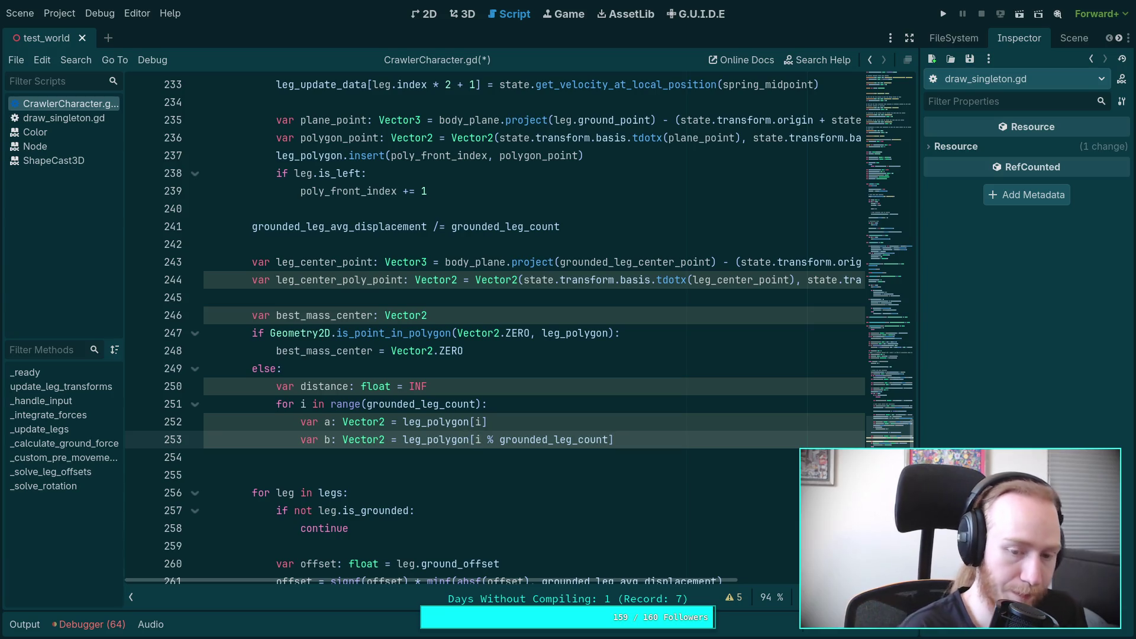
{"action": "type", "text": "("}
{"action": "key", "text": "Right"}
{"action": "type", "text": "+ 1)"}
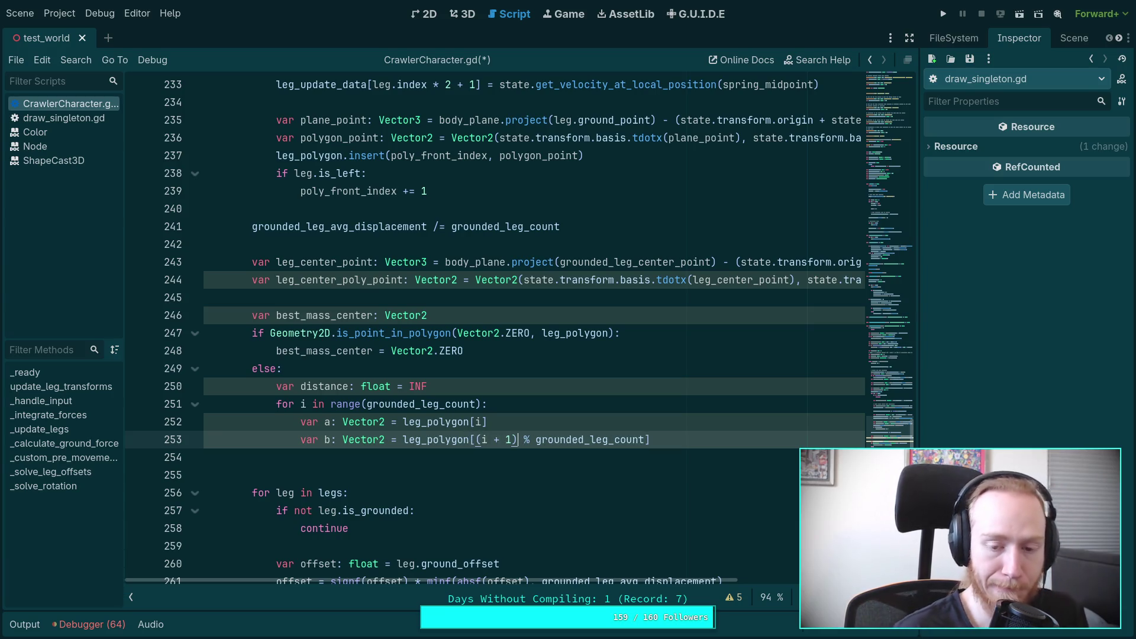
{"action": "left_click", "coordinate": [734, 443]}
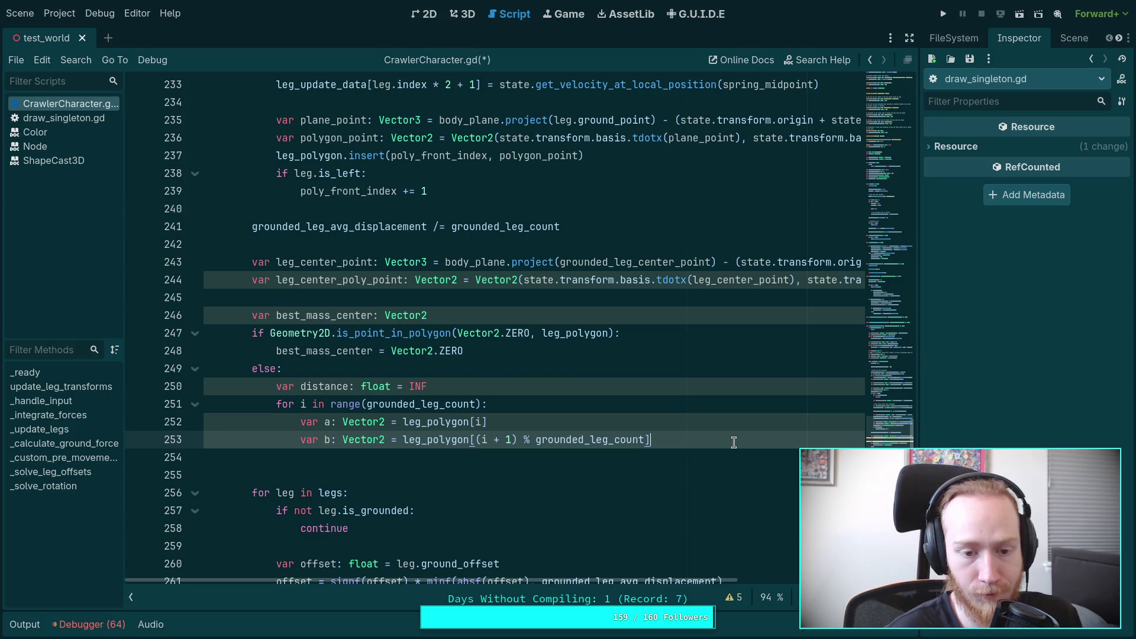
{"action": "key", "text": "Return"}
{"action": "scroll", "coordinate": [686, 430], "scroll_direction": "down", "scroll_amount": 1}
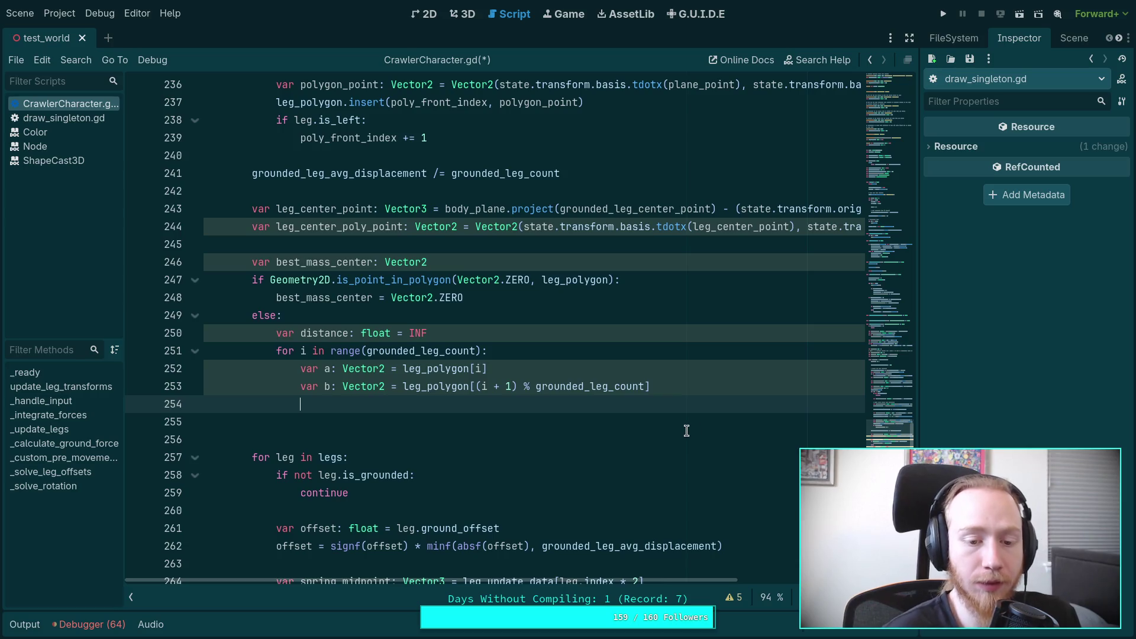
Add 'var p: Vector2 = Geometry2D.get_closest_point_to_segment(Vector2.ZERO, a, b)' on line 255
{"action": "key", "text": "Return"}
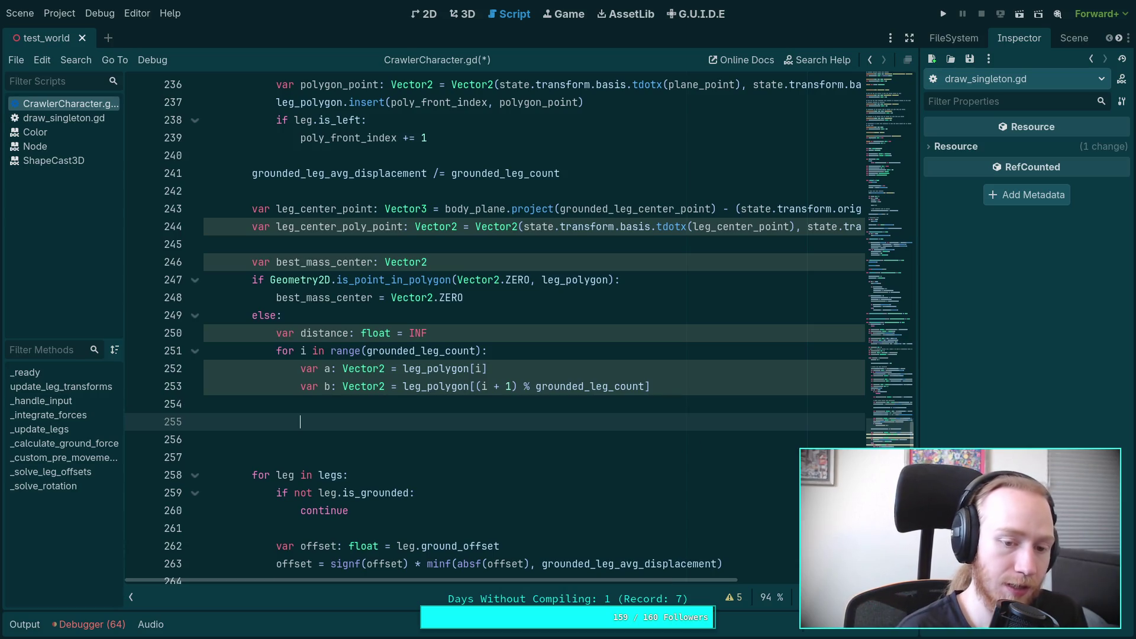
{"action": "type", "text": "var p: "}
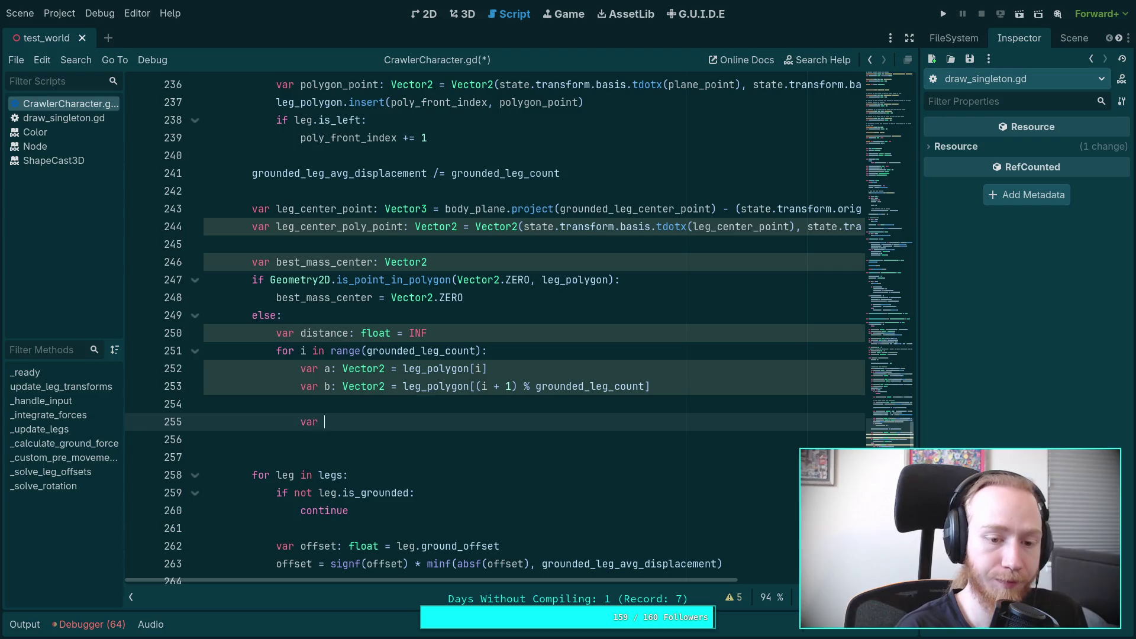
{"action": "type", "text": "Vector2"}
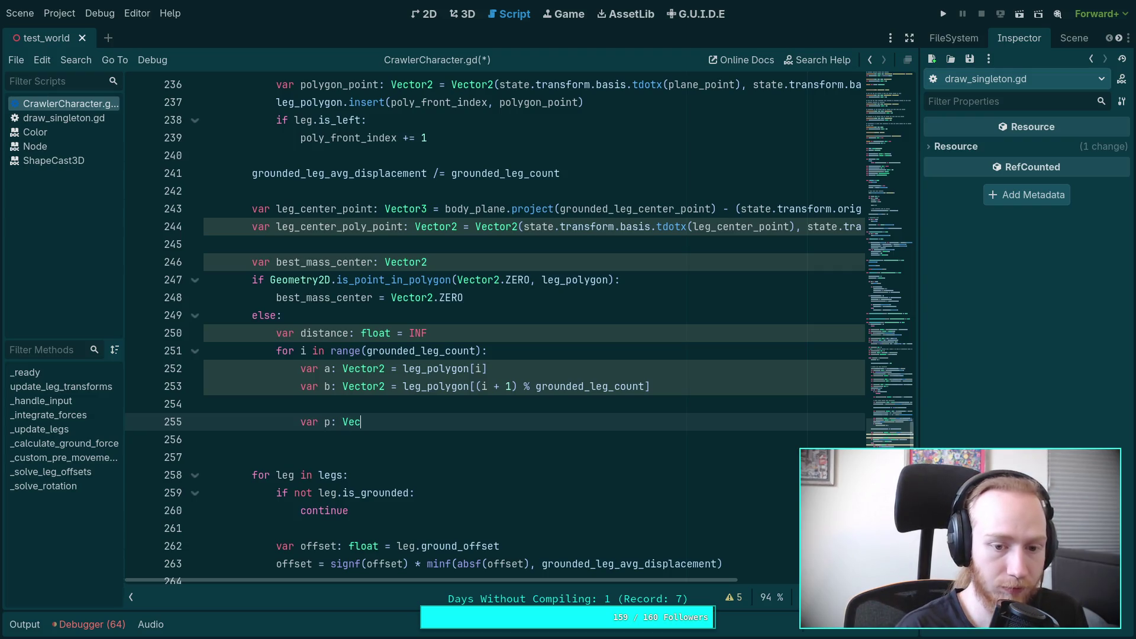
{"action": "type", "text": " = Gea"}
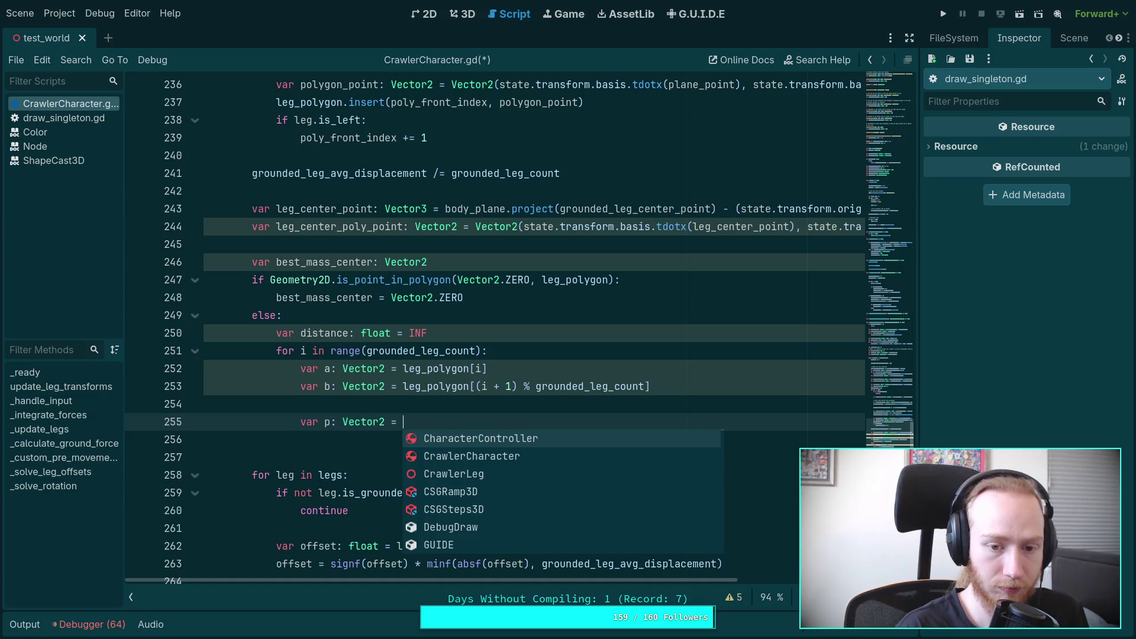
{"action": "key", "text": "BackSpace"}
{"action": "type", "text": "om"}
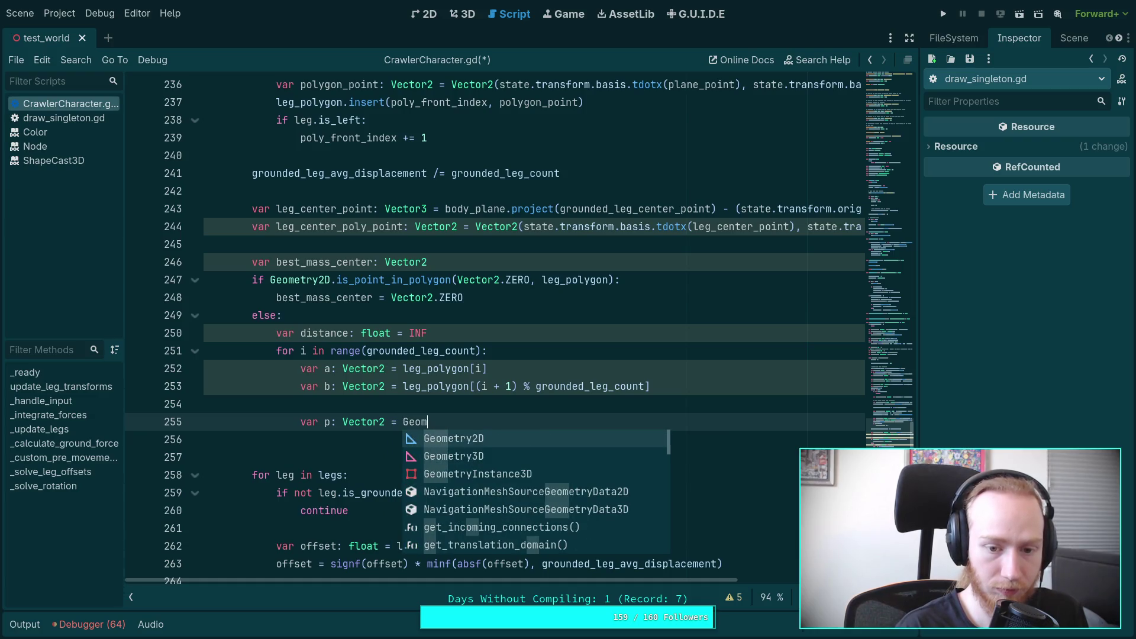
{"action": "key", "text": "Return"}
{"action": "type", "text": ".near"}
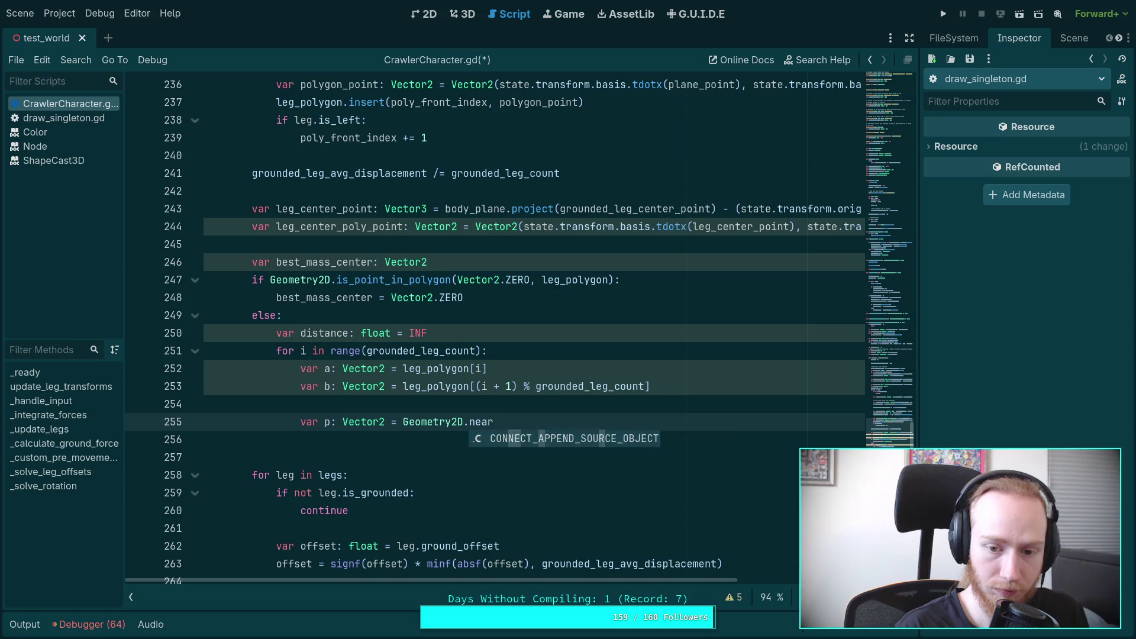
{"action": "key", "text": "BackSpace"}
{"action": "key", "text": "BackSpace"}
{"action": "key", "text": "BackSpace"}
{"action": "type", "text": "clos"}
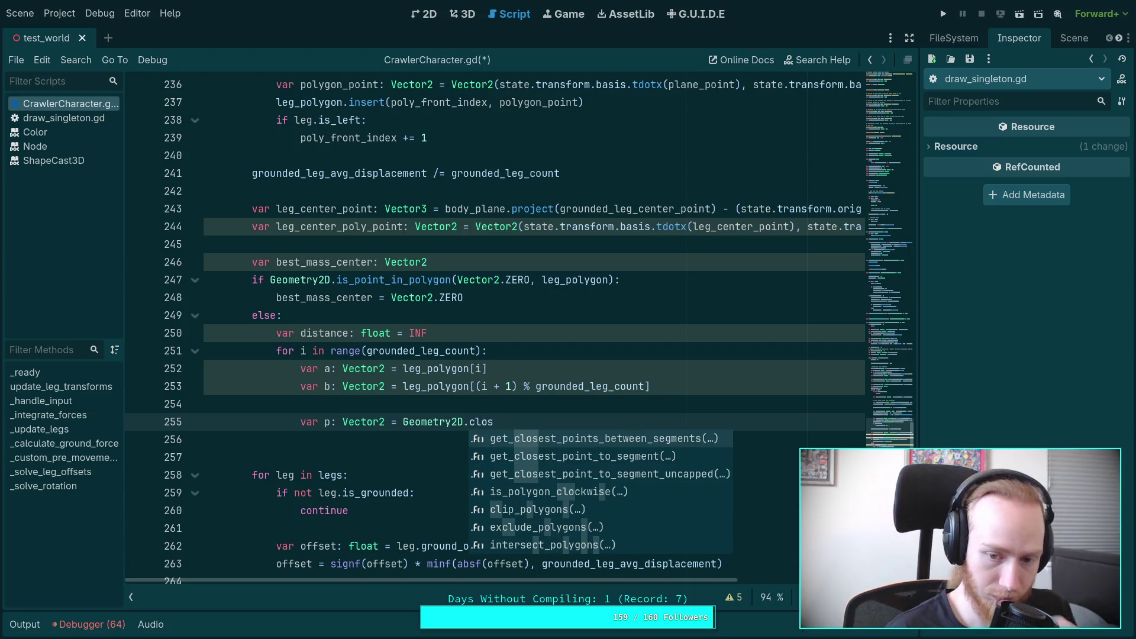
{"action": "key", "text": "Down"}
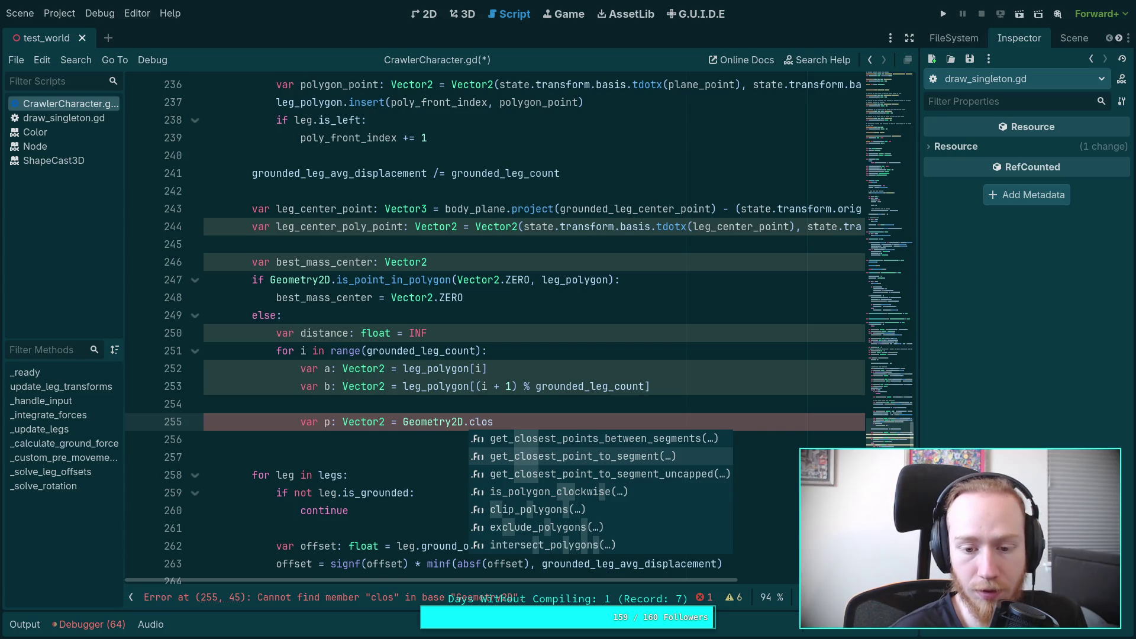
{"action": "key", "text": "Return"}
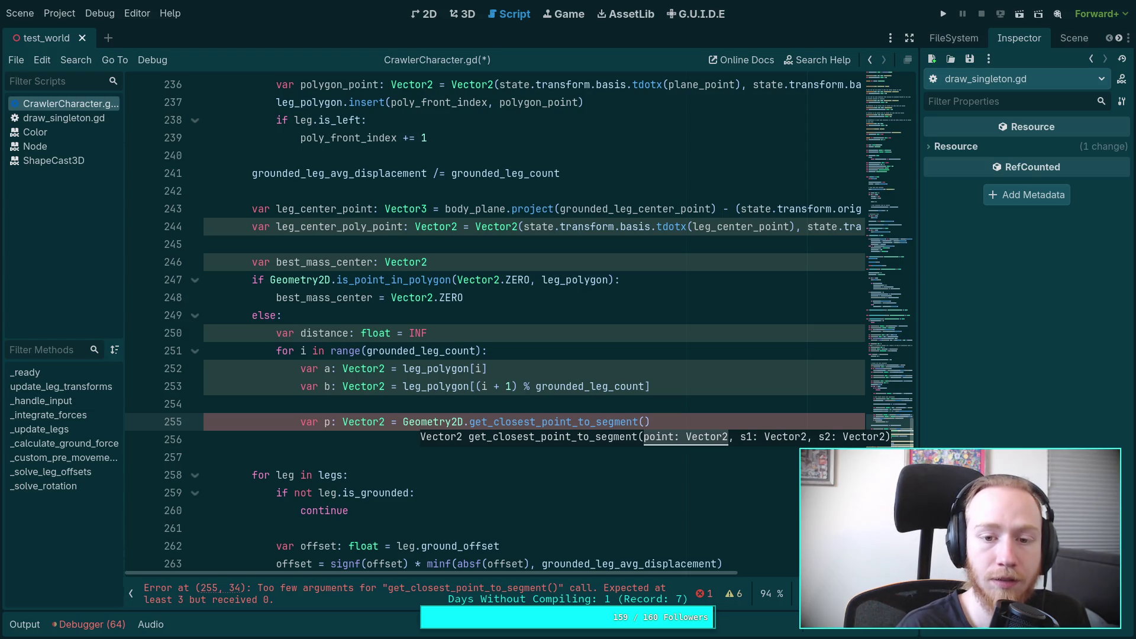
{"action": "type", "text": "Vector2."}
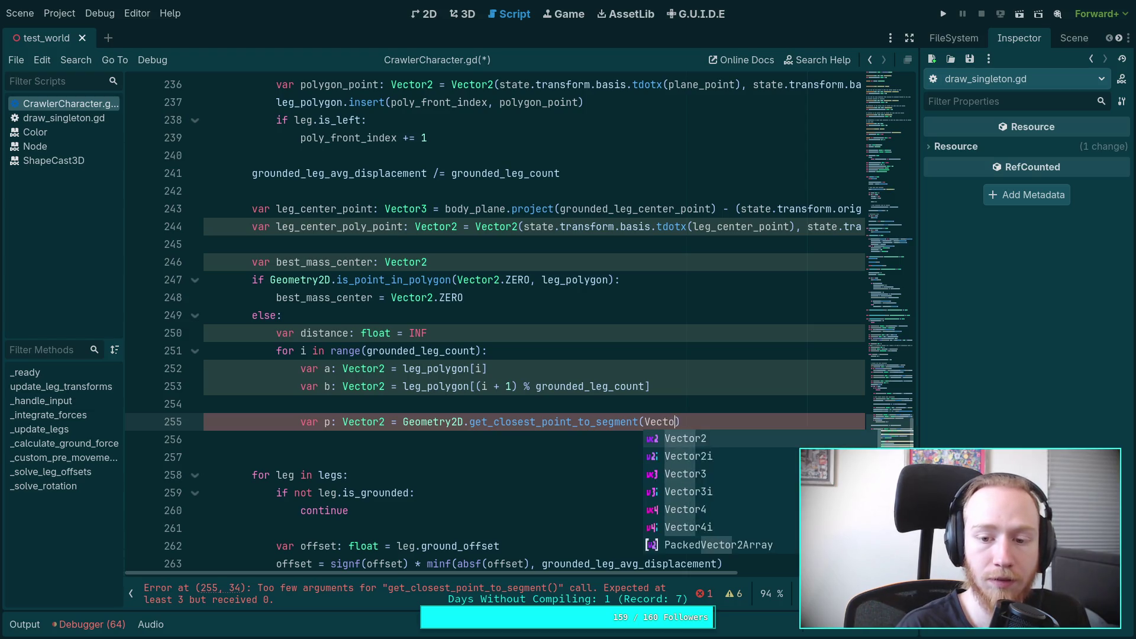
{"action": "type", "text": "ZERO, "}
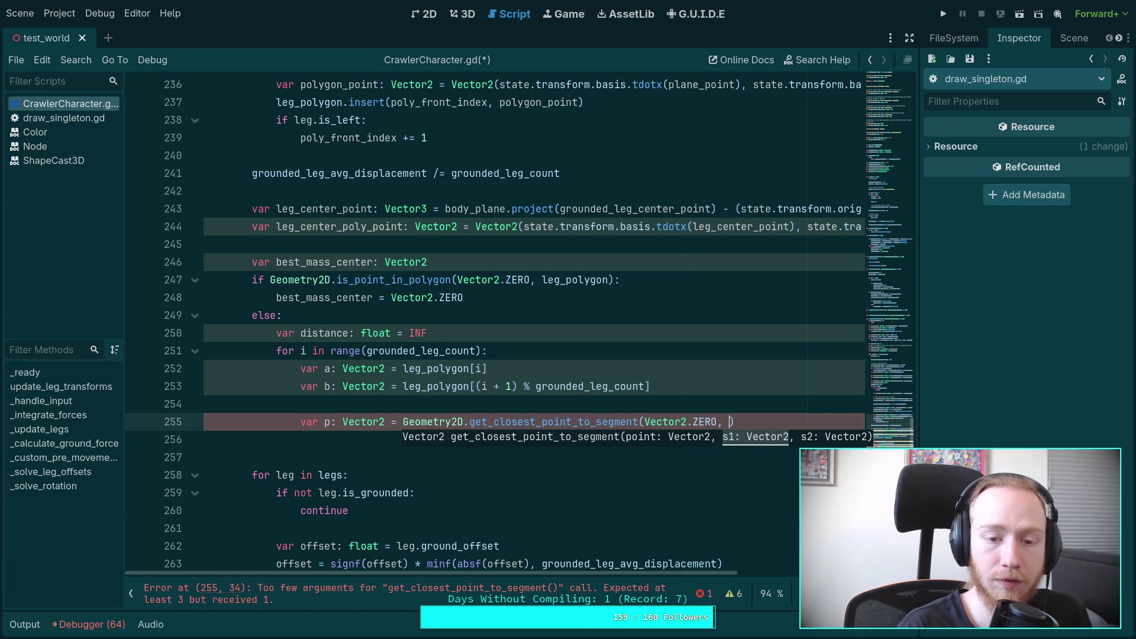
{"action": "type", "text": "a, b"}
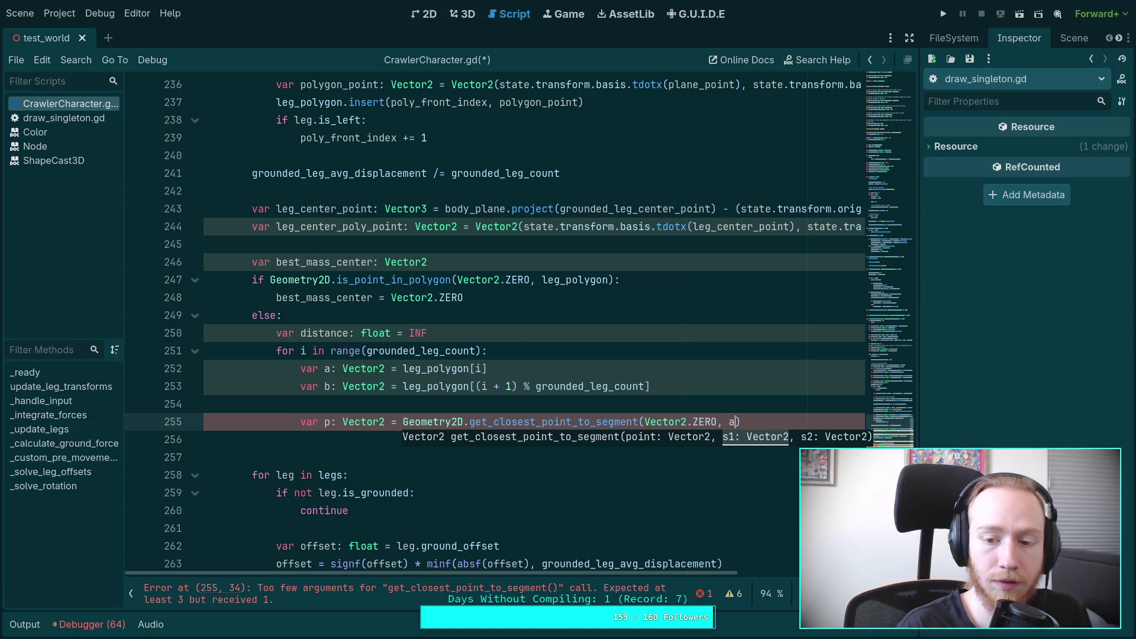
{"action": "type", "text": ")"}
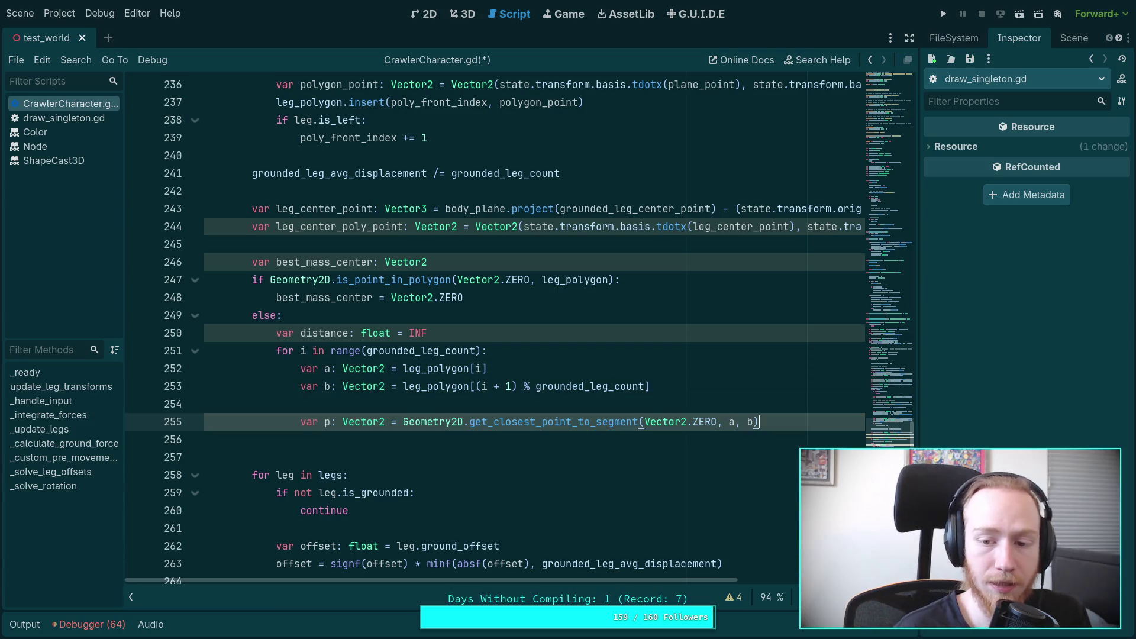
{"action": "key", "text": "Return"}
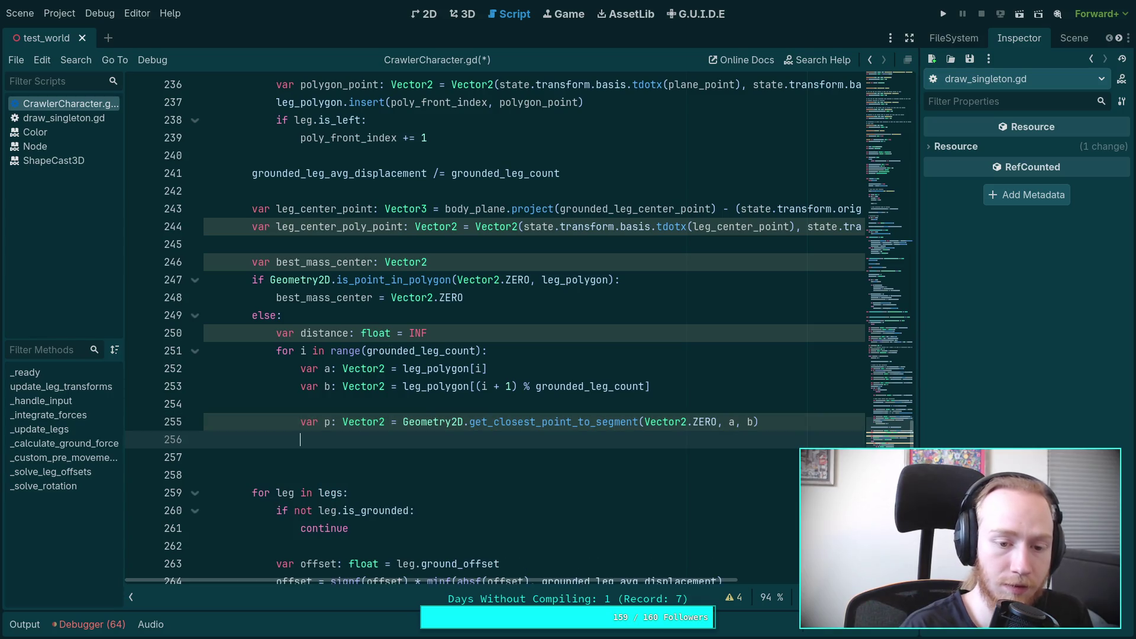
Add the condition 'if p.length_squared() < distance:' below the p line
{"action": "type", "text": "if p"}
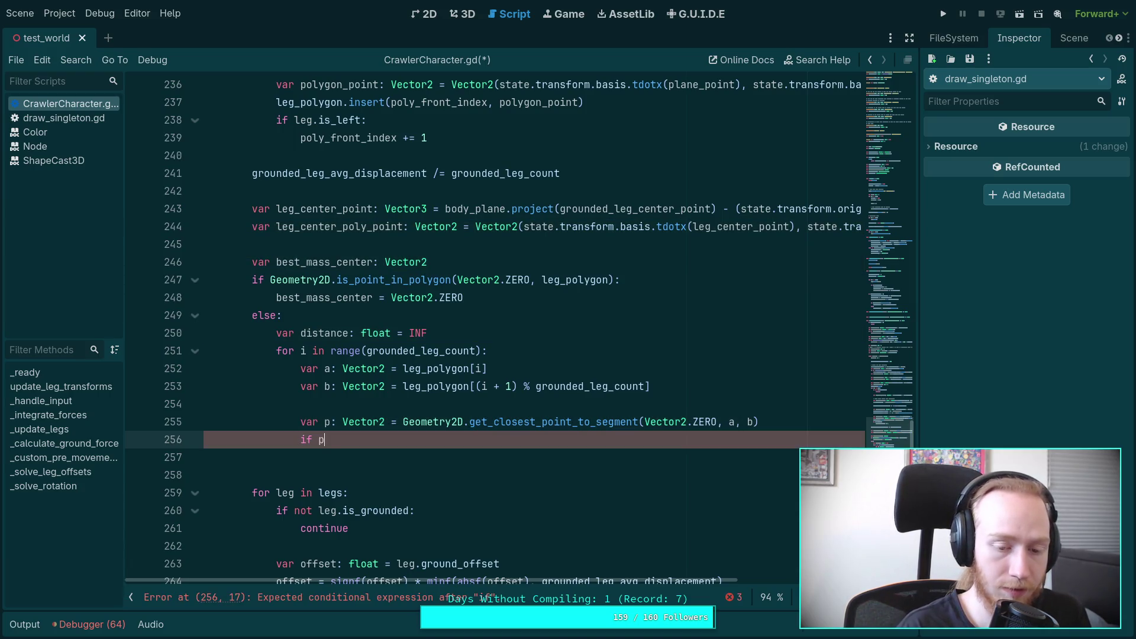
{"action": "type", "text": ".len"}
{"action": "key", "text": "Down"}
{"action": "key", "text": "Return"}
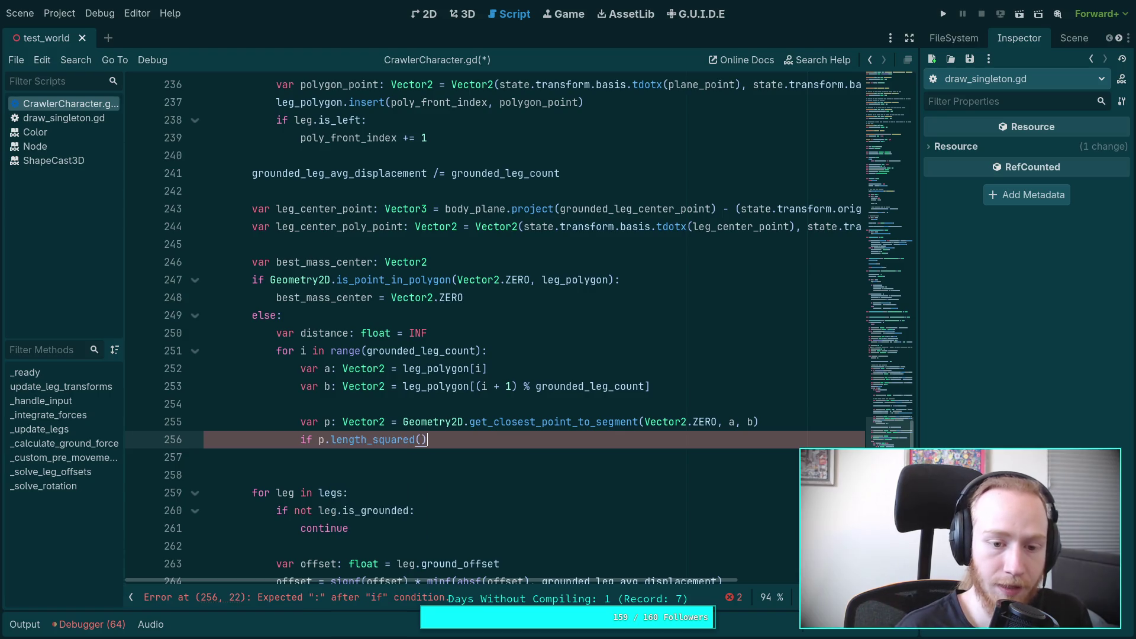
{"action": "type", "text": "<"}
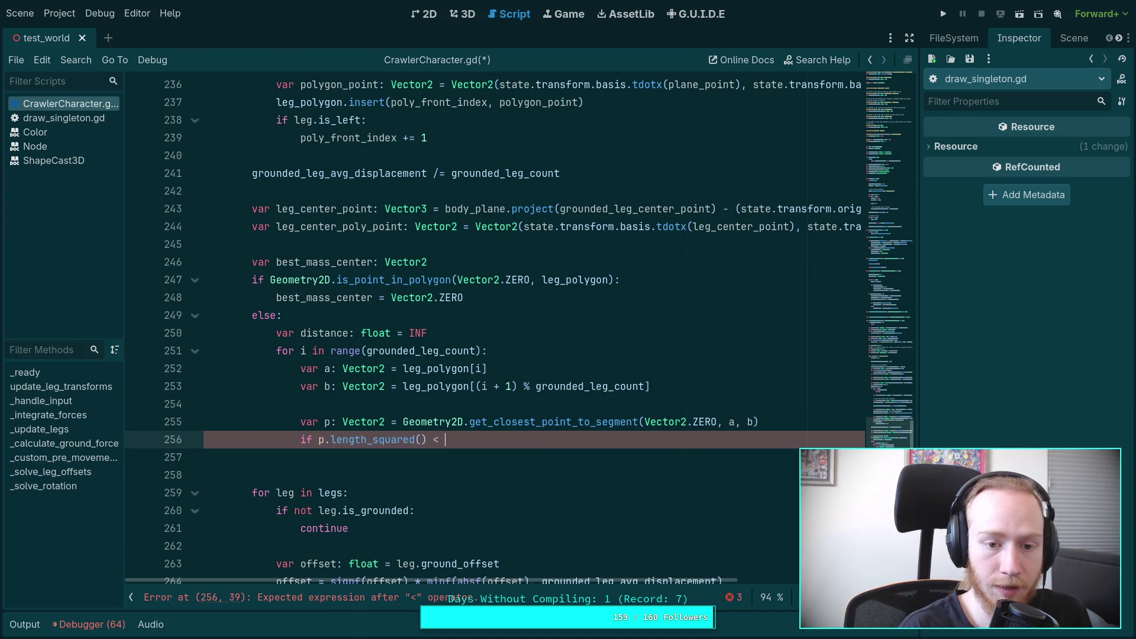
{"action": "type", "text": " distance"}
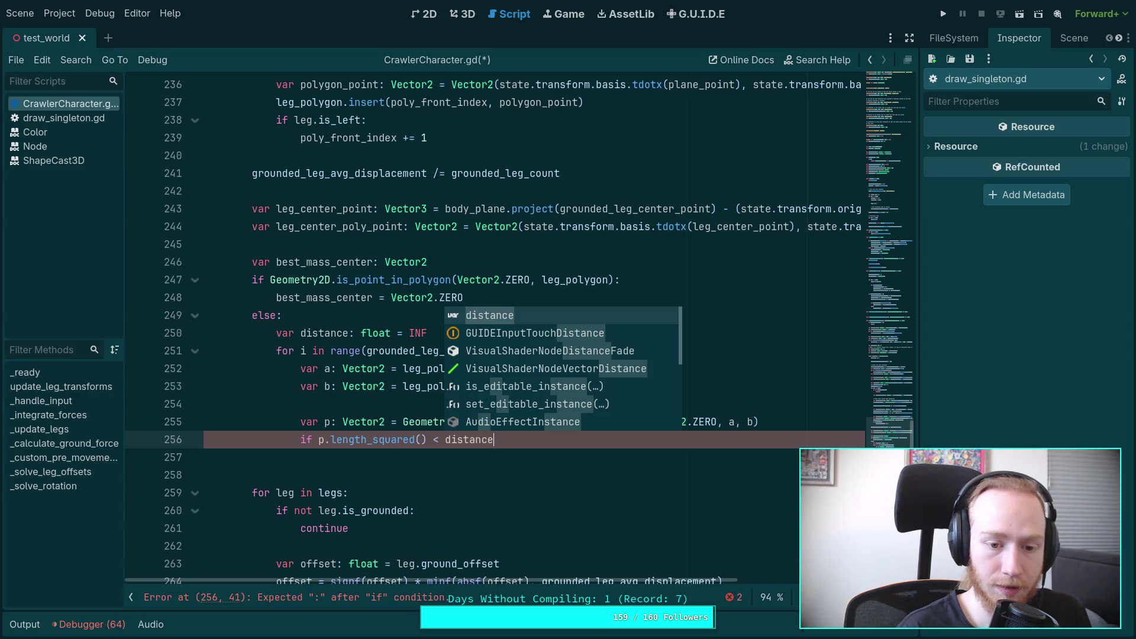
{"action": "type", "text": ":"}
{"action": "key", "text": "Return"}
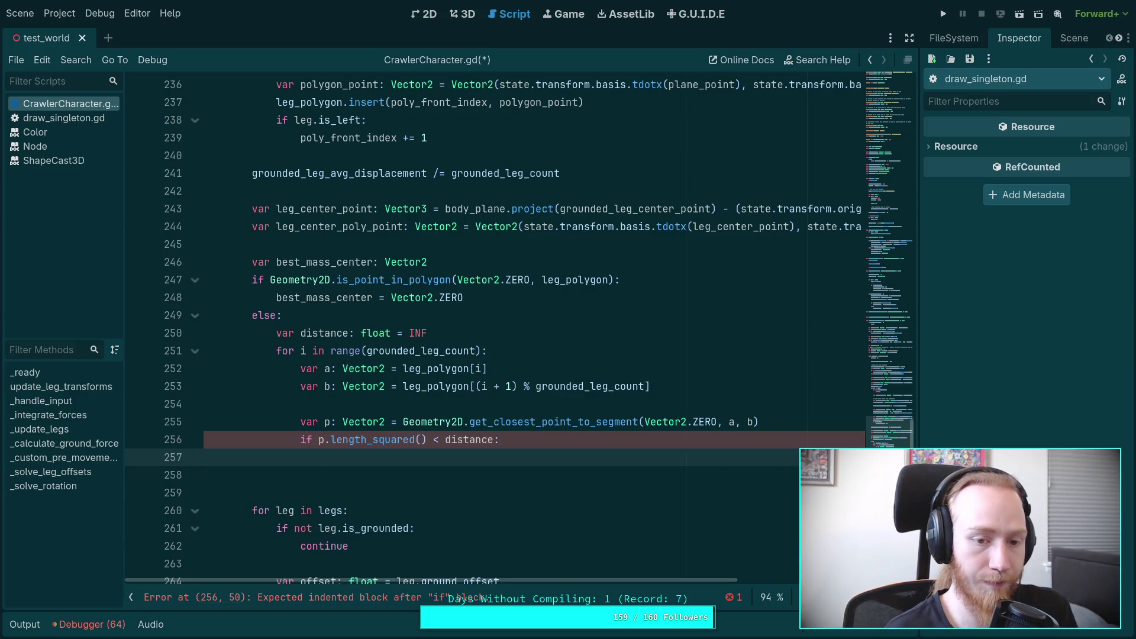
{"action": "key", "text": "Up"}
{"action": "key", "text": "Up"}
{"action": "key", "text": "Up"}
After the distance declaration, add a line setting best_mass_center from leg_polygon[i]
{"action": "key", "text": "End"}
{"action": "key", "text": "Return"}
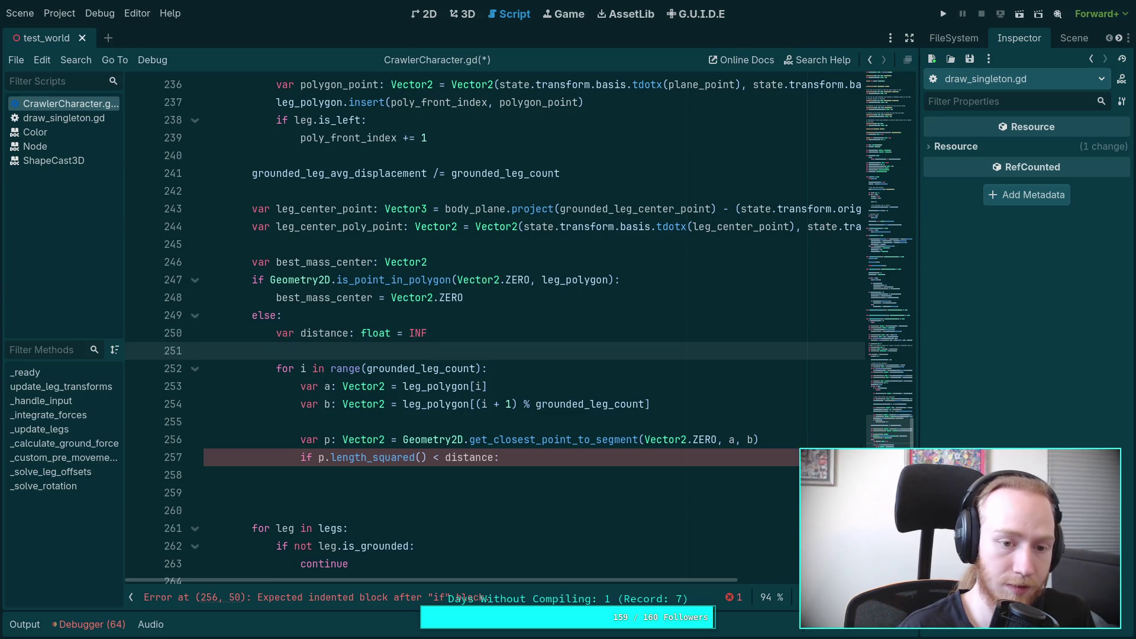
{"action": "type", "text": "best"}
{"action": "key", "text": "BackSpace"}
{"action": "key", "text": "BackSpace"}
{"action": "key", "text": "BackSpace"}
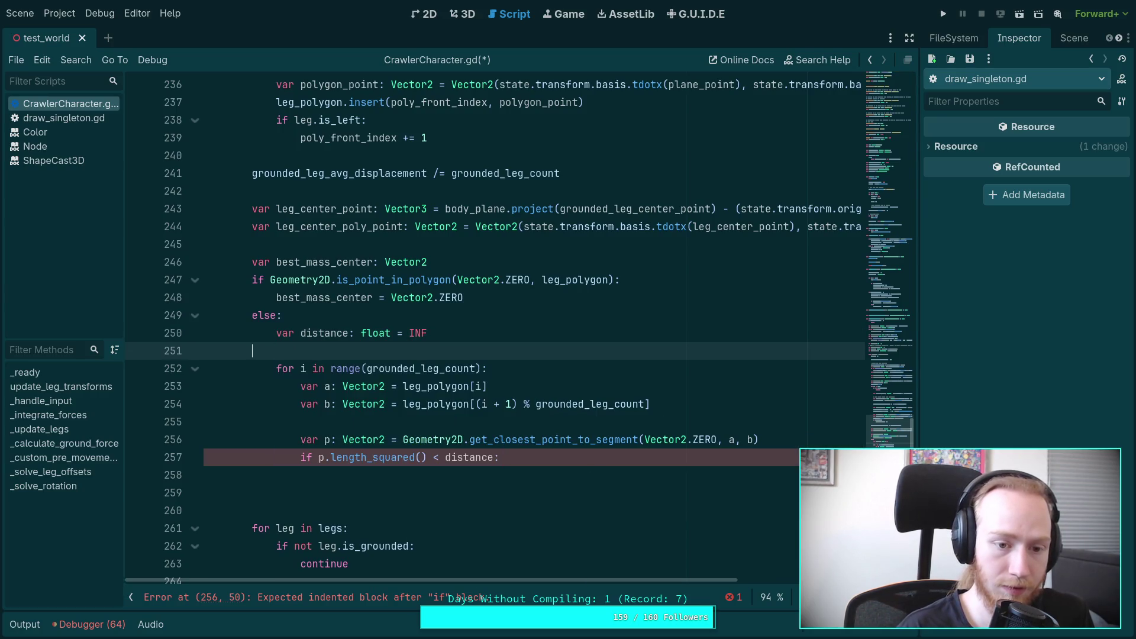
{"action": "key", "text": "BackSpace"}
{"action": "key", "text": "Up"}
{"action": "key", "text": "Up"}
{"action": "key", "text": "Up"}
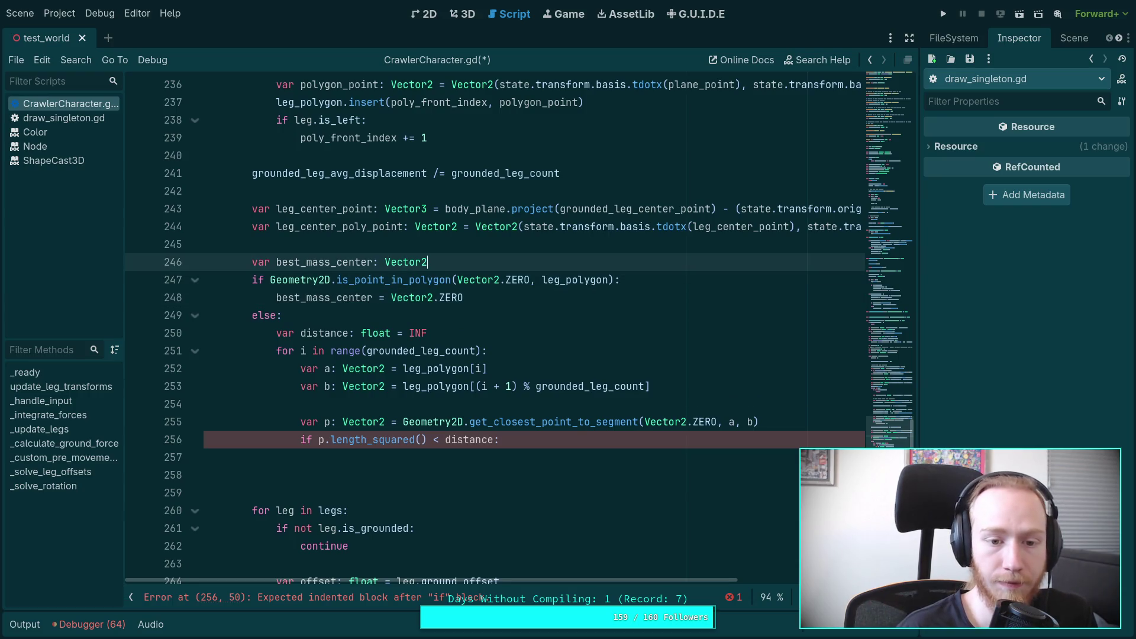
{"action": "key", "text": "Down"}
{"action": "key", "text": "Down"}
{"action": "key", "text": "Down"}
{"action": "key", "text": "Return"}
{"action": "type", "text": "be"}
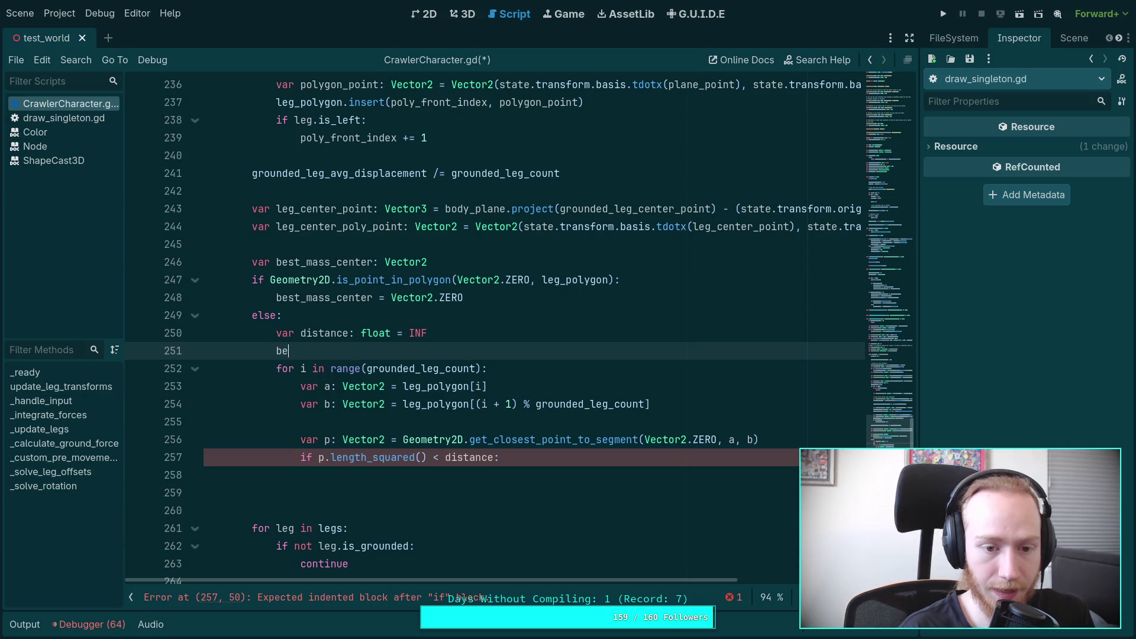
{"action": "type", "text": "st_"}
{"action": "key", "text": "Return"}
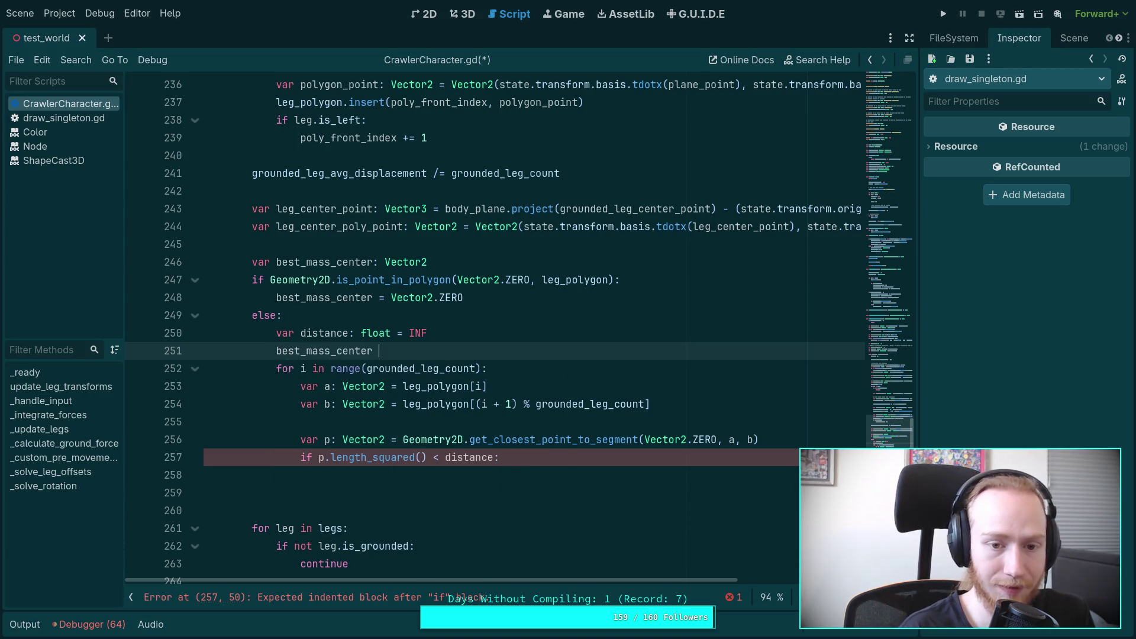
{"action": "type", "text": "leg_"}
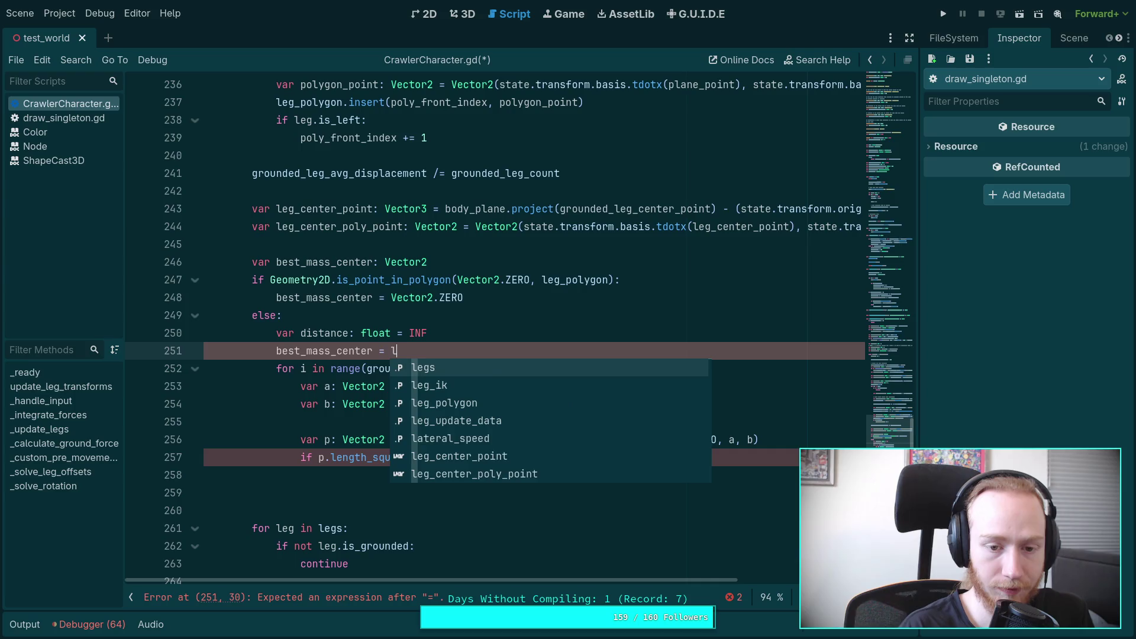
{"action": "key", "text": "Return"}
{"action": "type", "text": "[i]"}
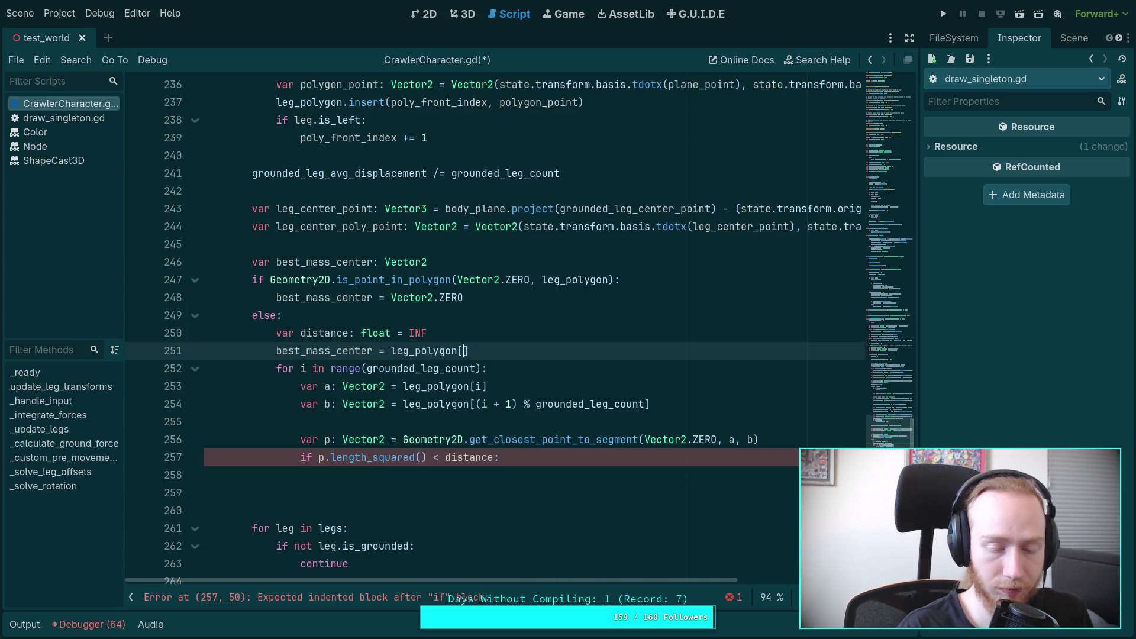
In the if body, set best_mass_center = p and distance = p.length_squared()
{"action": "key", "text": "Down"}
{"action": "key", "text": "Down"}
{"action": "key", "text": "Down"}
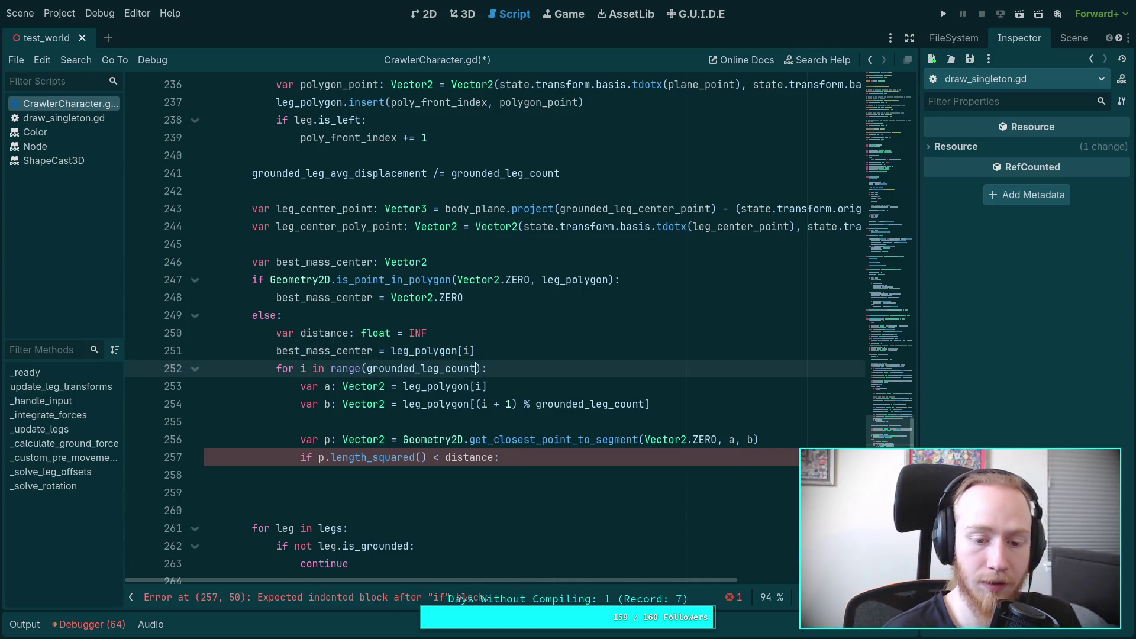
{"action": "type", "text": "best_ma"}
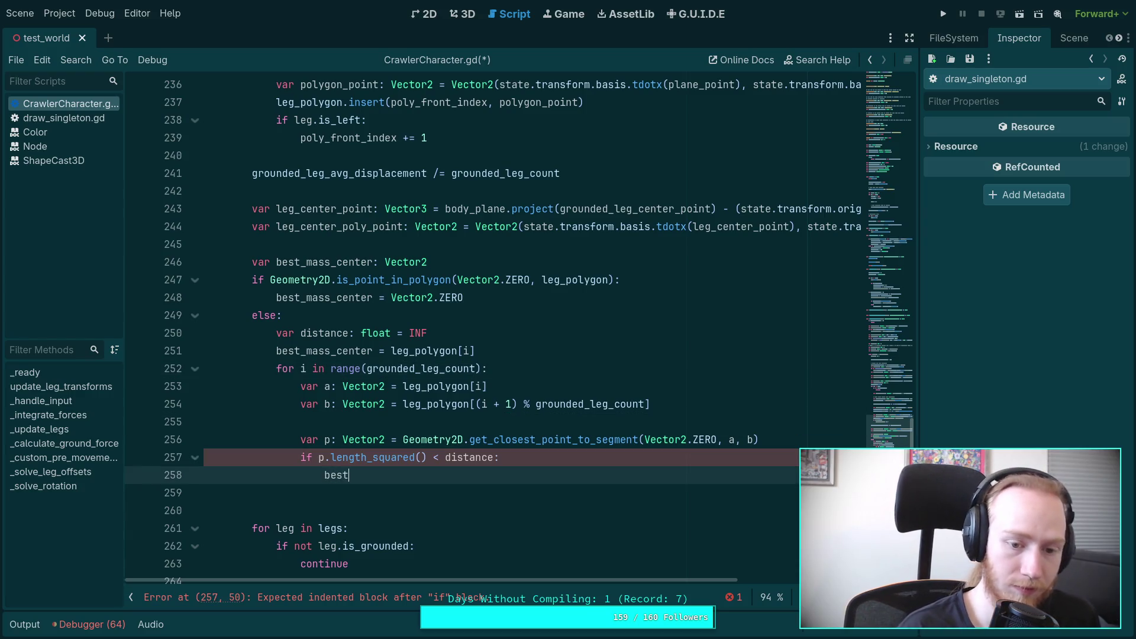
{"action": "key", "text": "Return"}
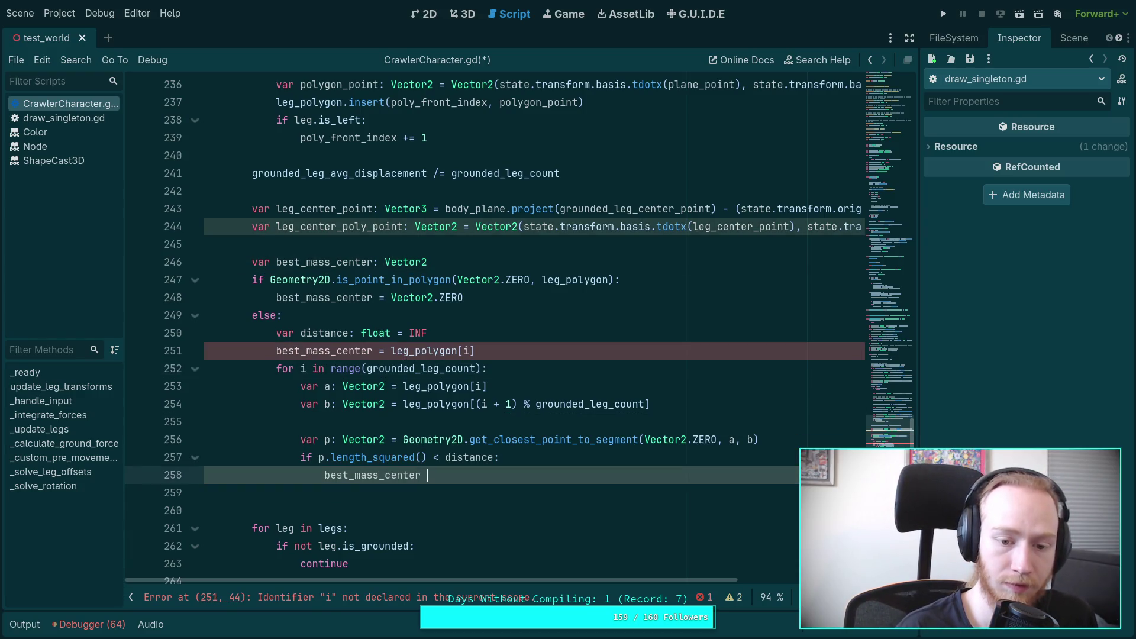
{"action": "key", "text": "ctrl+space"}
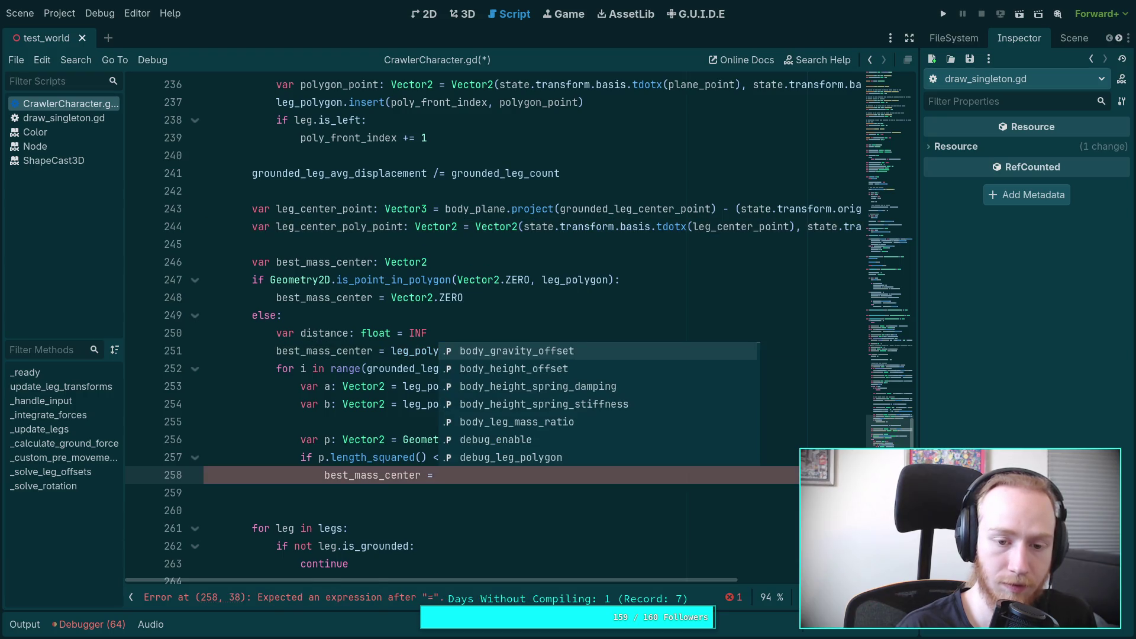
{"action": "type", "text": "l"}
{"action": "key", "text": "BackSpace"}
{"action": "type", "text": "p"}
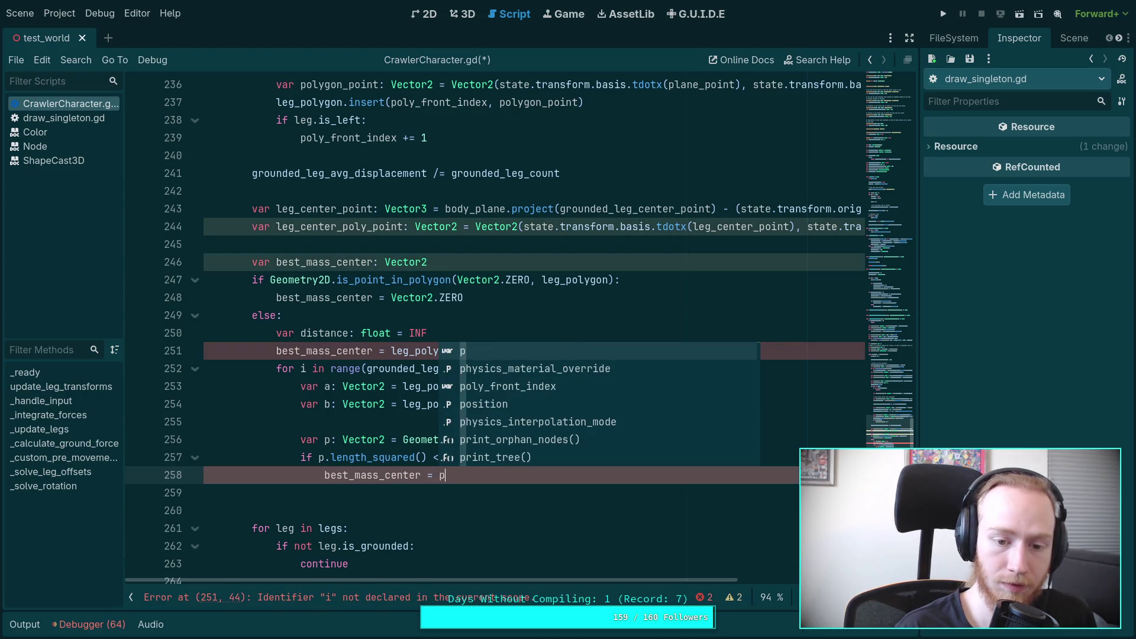
{"action": "key", "text": "Return"}
{"action": "key", "text": "Return"}
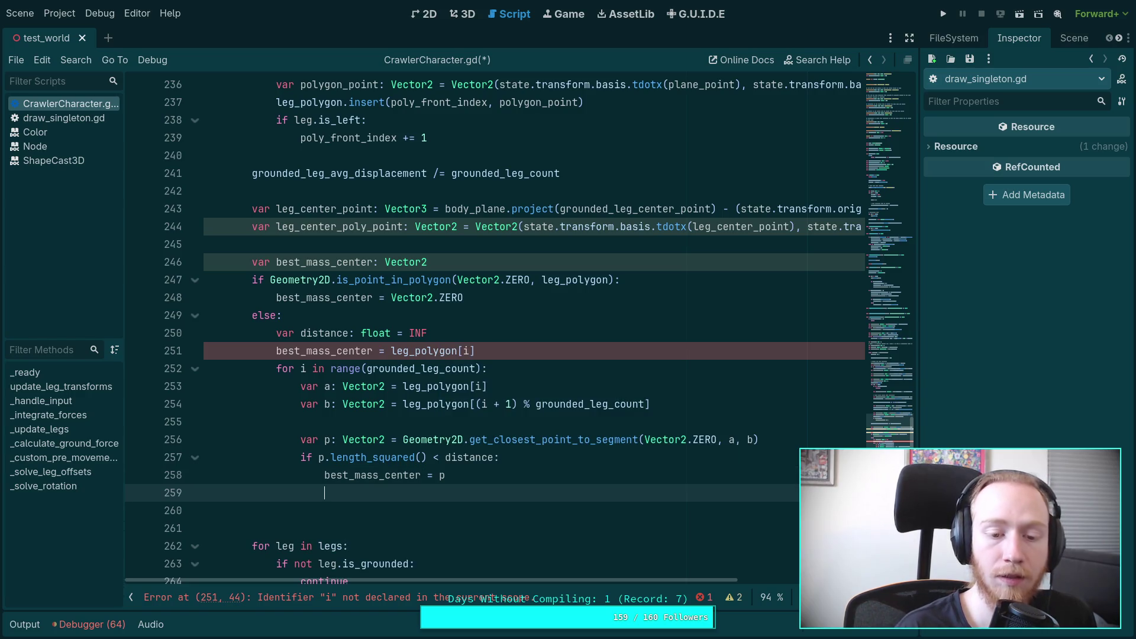
{"action": "type", "text": "distance = "}
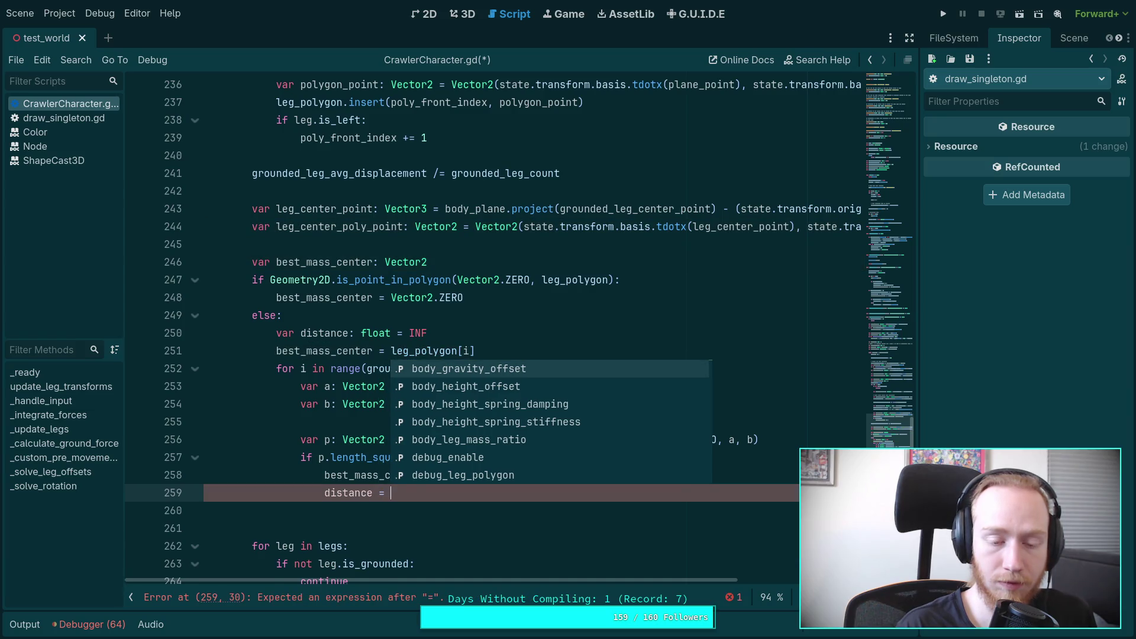
{"action": "type", "text": "p.length_squared()"}
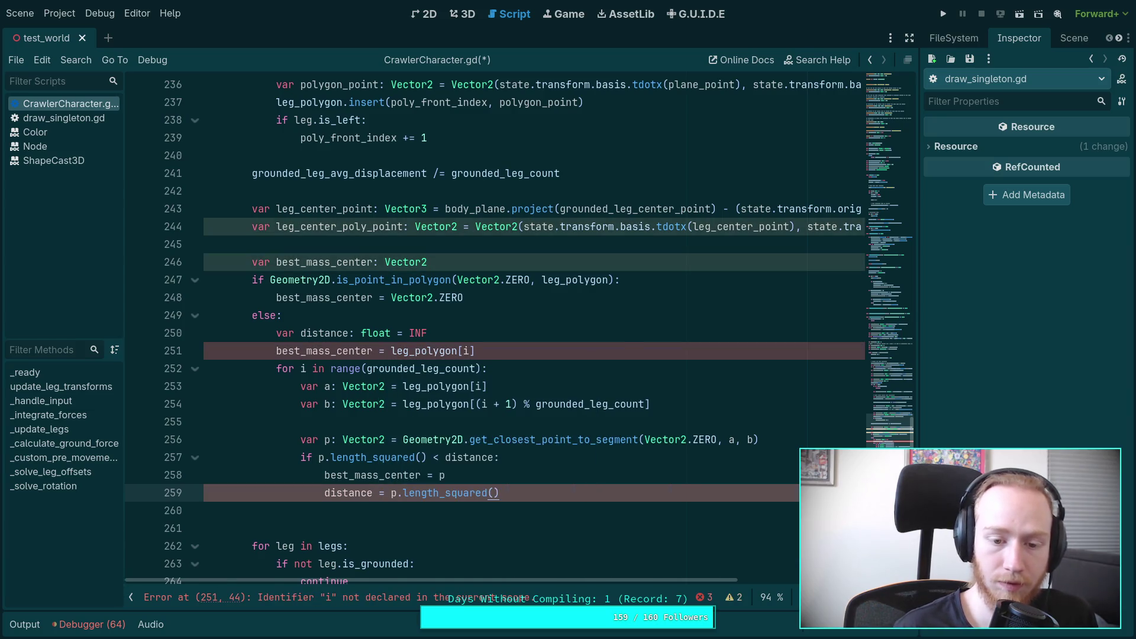
{"action": "key", "text": "Up"}
{"action": "key", "text": "Up"}
{"action": "key", "text": "Up"}
Add 'var d: float = p.length_squared()' above the distance comparison
{"action": "key", "text": "End"}
{"action": "key", "text": "Return"}
{"action": "type", "text": "var d:"}
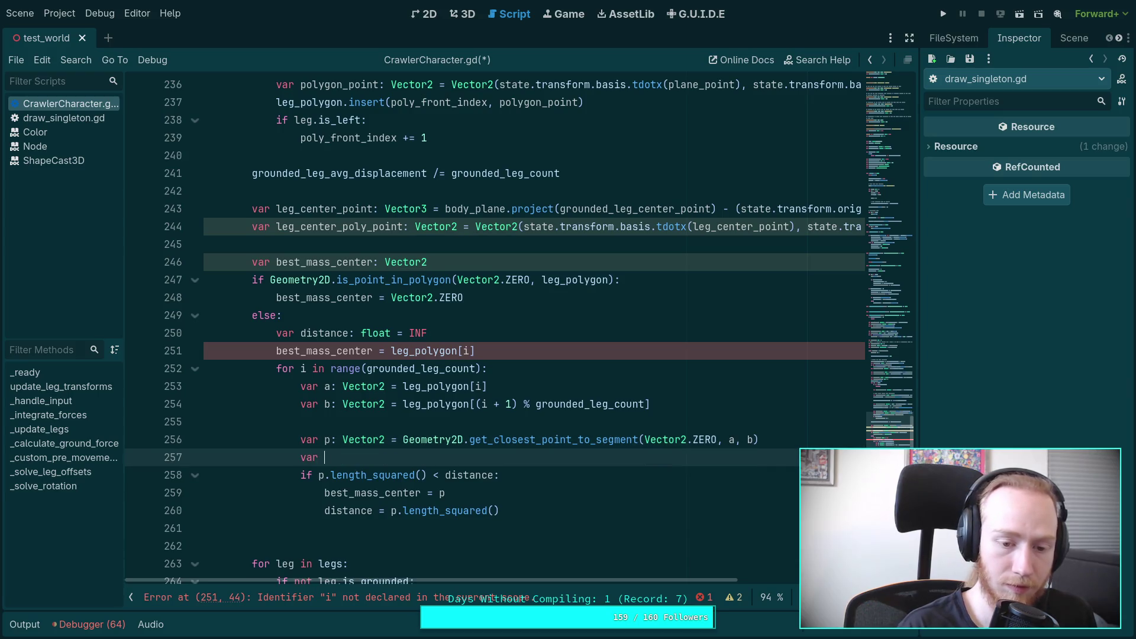
{"action": "type", "text": " float = "}
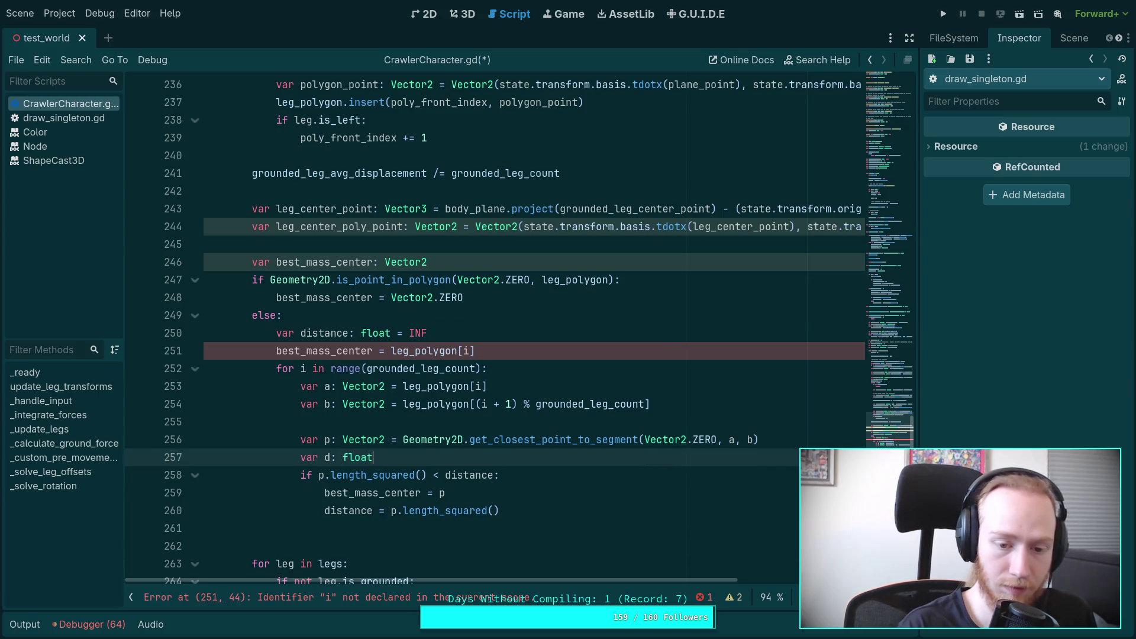
{"action": "type", "text": "p.sel"}
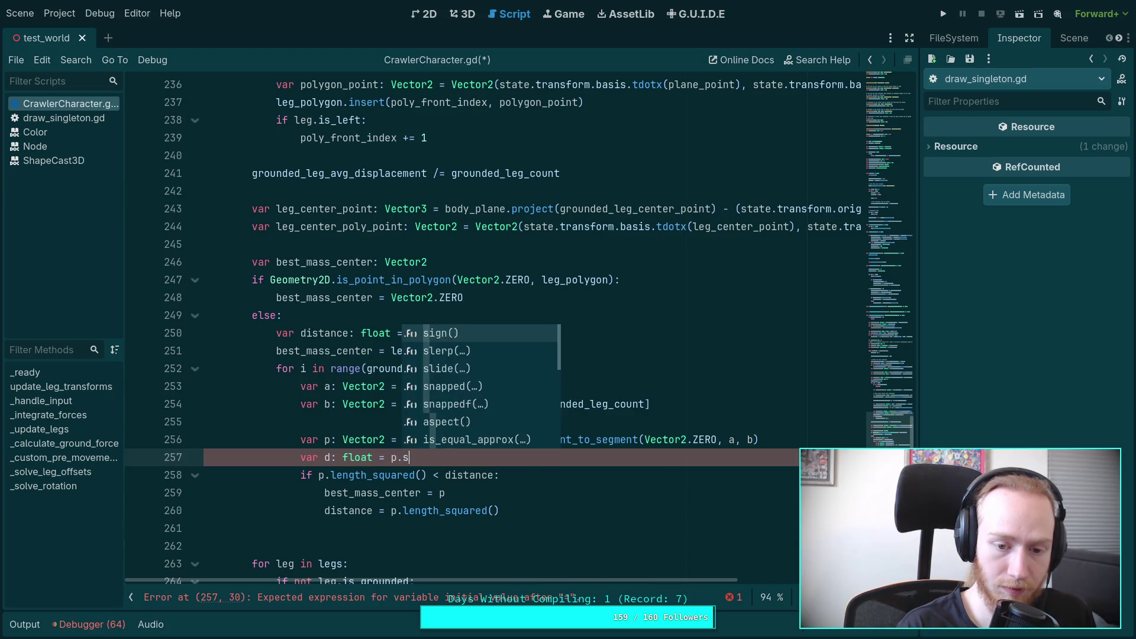
{"action": "key", "text": "BackSpace"}
{"action": "key", "text": "BackSpace"}
{"action": "key", "text": "BackSpace"}
{"action": "type", "text": "len"}
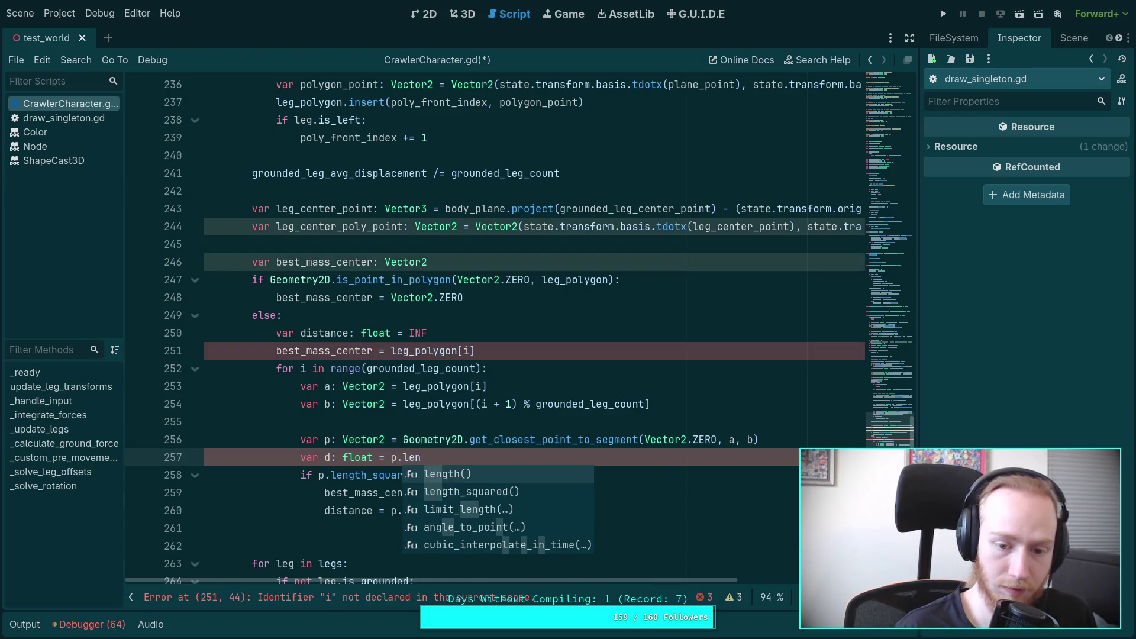
{"action": "key", "text": "Down"}
{"action": "key", "text": "Return"}
Rename the distance declaration on line 250 to best_sqr
{"action": "left_click", "coordinate": [427, 333]}
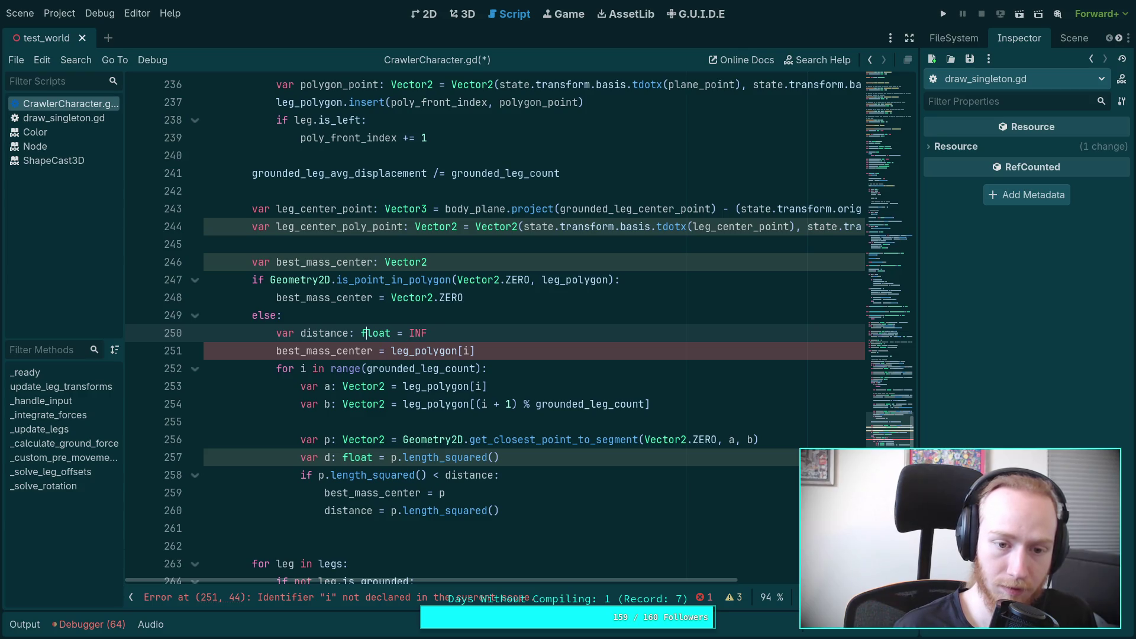
{"action": "key", "text": "BackSpace"}
{"action": "key", "text": "BackSpace"}
{"action": "key", "text": "BackSpace"}
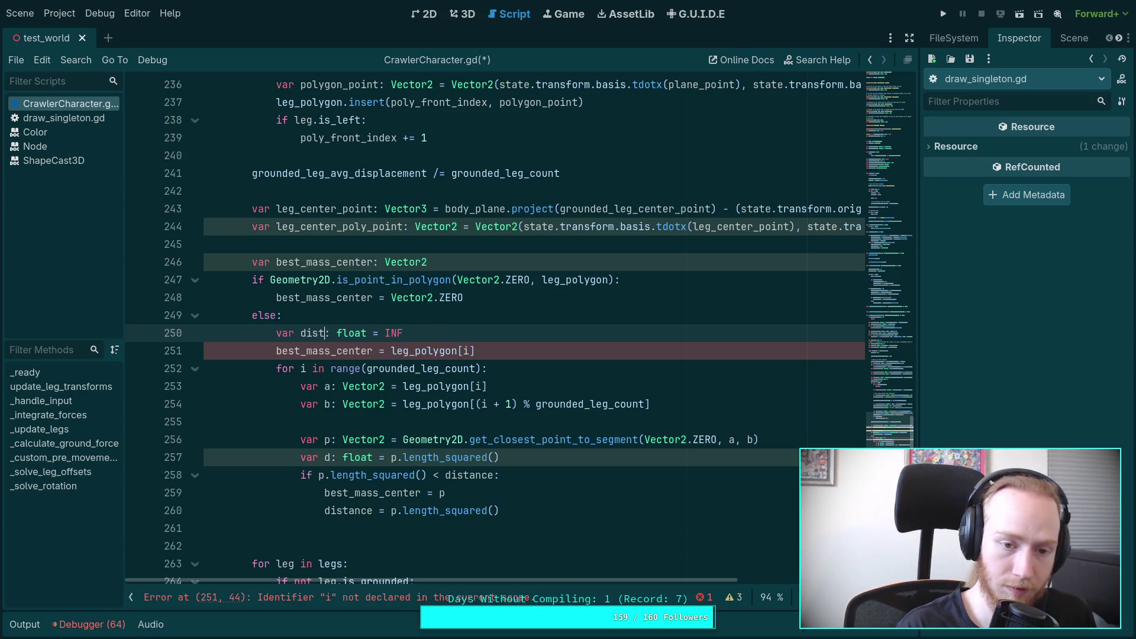
{"action": "type", "text": "_"}
{"action": "key", "text": "BackSpace"}
{"action": "key", "text": "BackSpace"}
{"action": "key", "text": "BackSpace"}
{"action": "type", "text": "best_"}
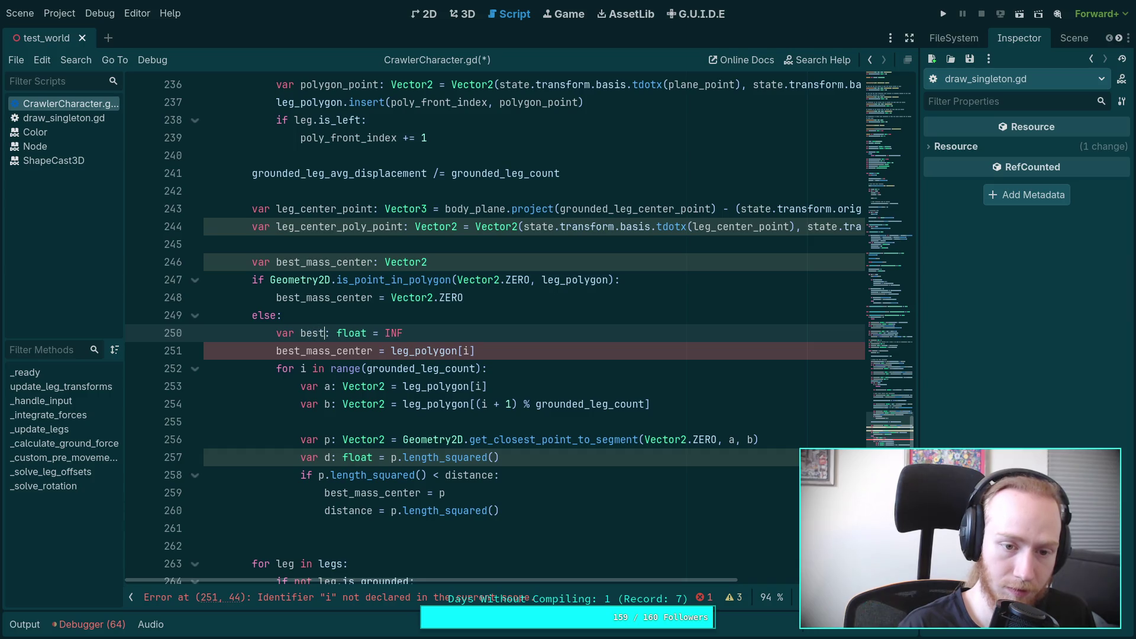
{"action": "type", "text": "squ"}
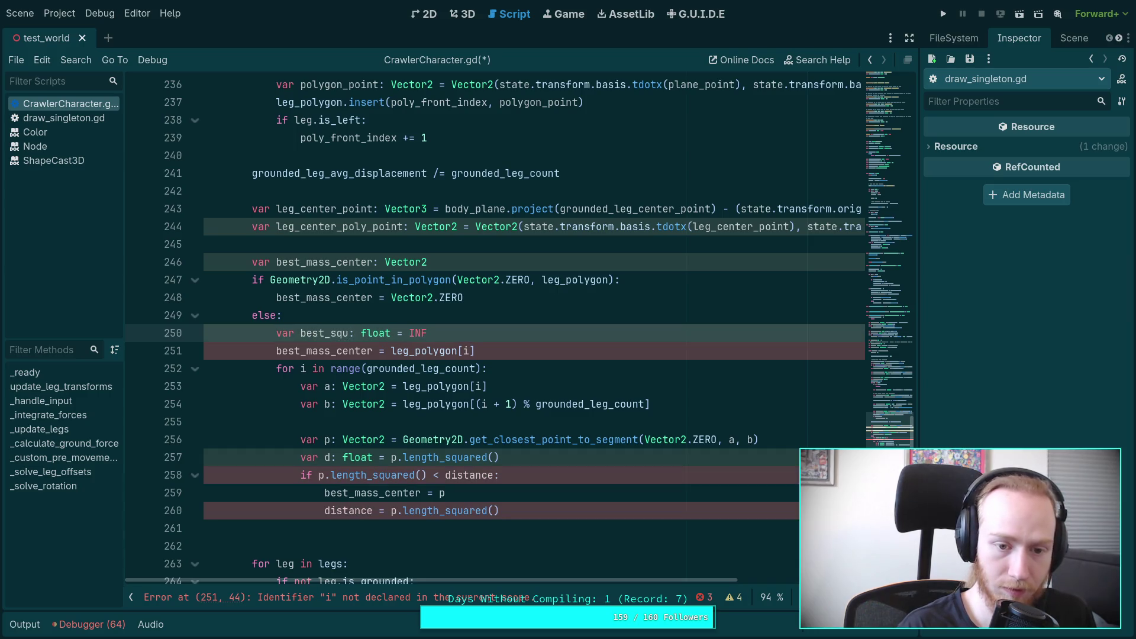
{"action": "key", "text": "BackSpace"}
{"action": "type", "text": "r"}
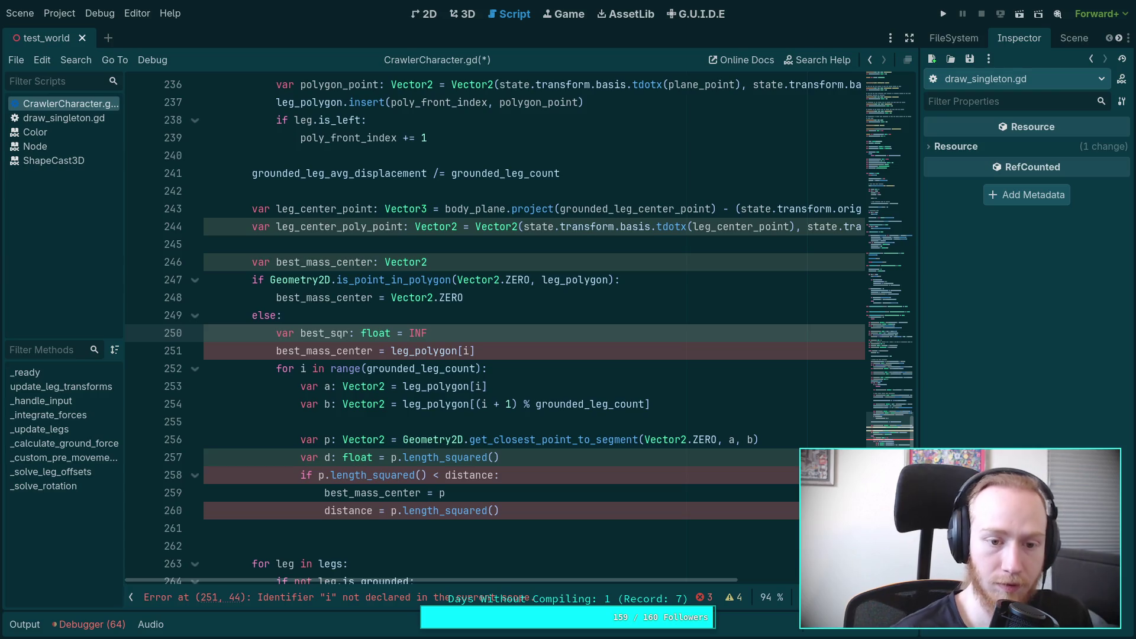
{"action": "key", "text": "Down"}
Make the if condition 'd_sqr < best_sqr' and rename the d variable to d_sqr
{"action": "left_click", "coordinate": [332, 475]}
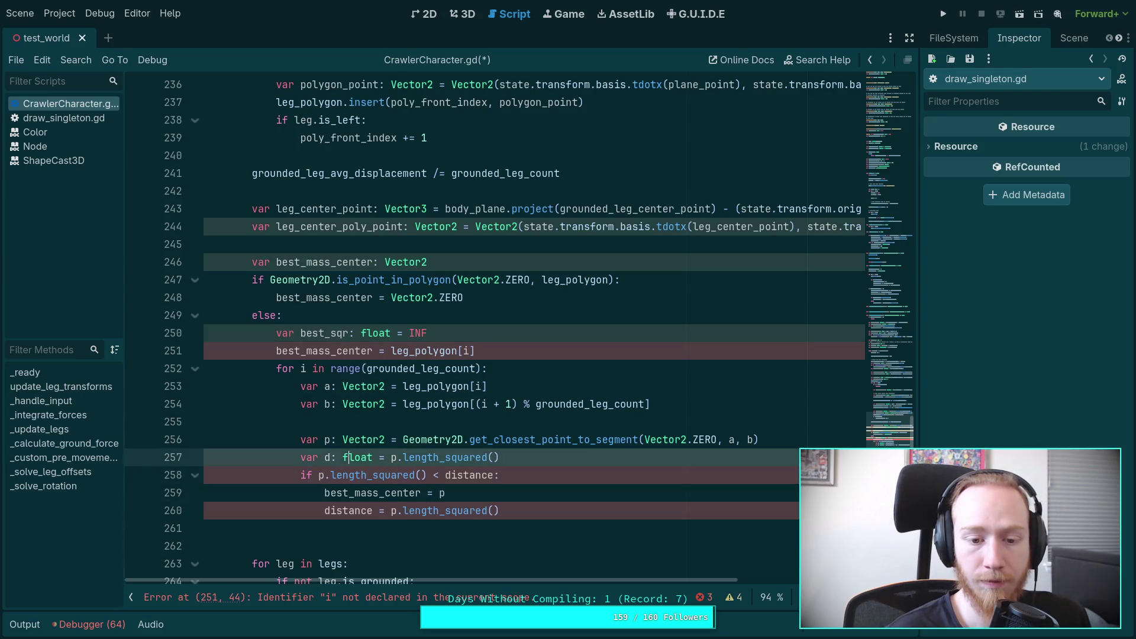
{"action": "key", "text": "Delete"}
{"action": "key", "text": "Delete"}
{"action": "key", "text": "Delete"}
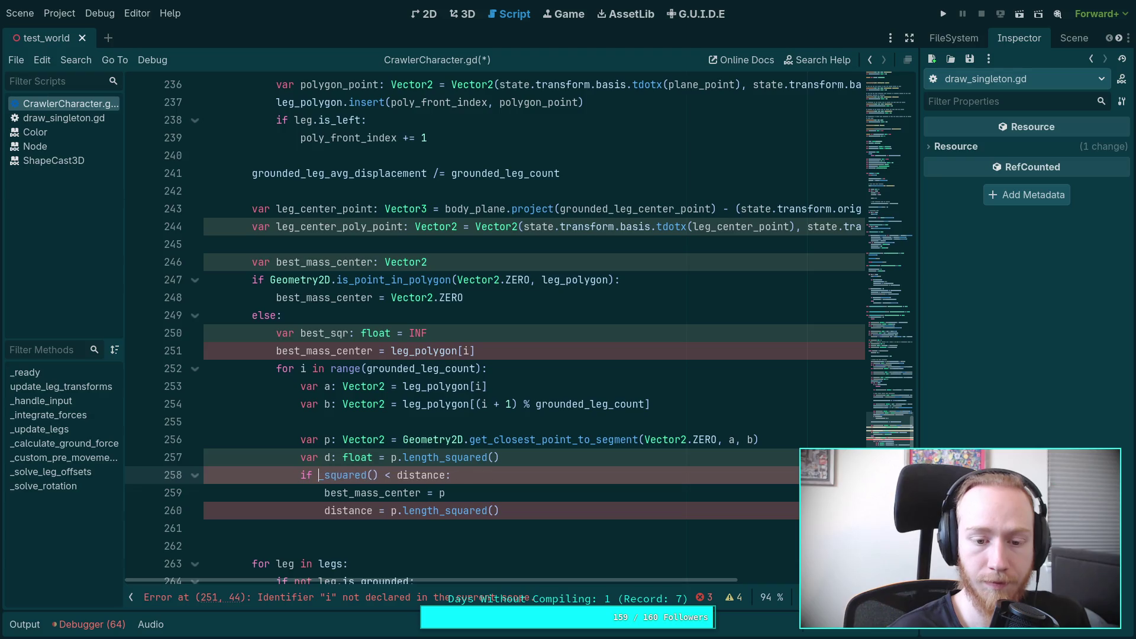
{"action": "type", "text": "d"}
{"action": "key", "text": "Right"}
{"action": "key", "text": "Right"}
{"action": "key", "text": "Right"}
{"action": "key", "text": "Delete"}
{"action": "key", "text": "Delete"}
{"action": "key", "text": "Delete"}
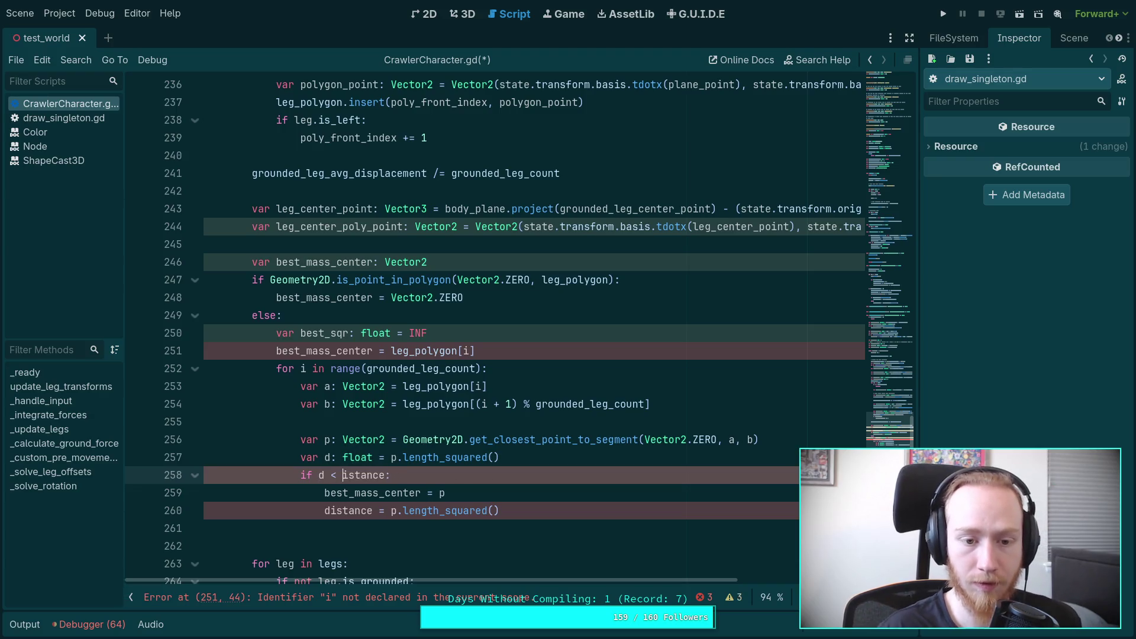
{"action": "key", "text": "Delete"}
{"action": "type", "text": "best_sqp"}
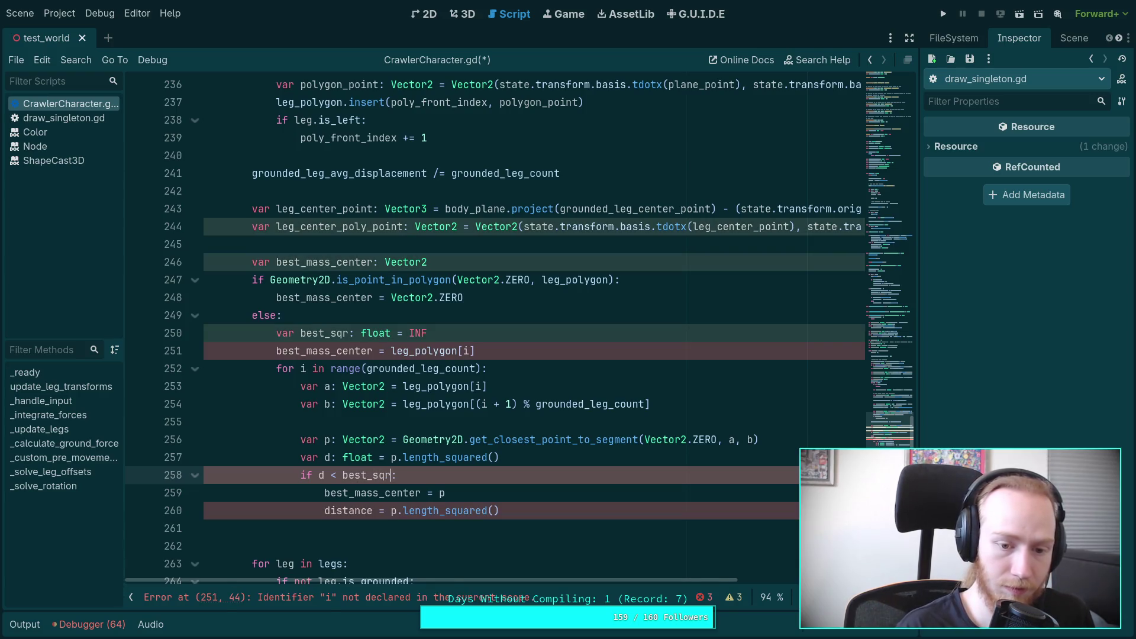
{"action": "key", "text": "Left"}
{"action": "type", "text": "_sqr"}
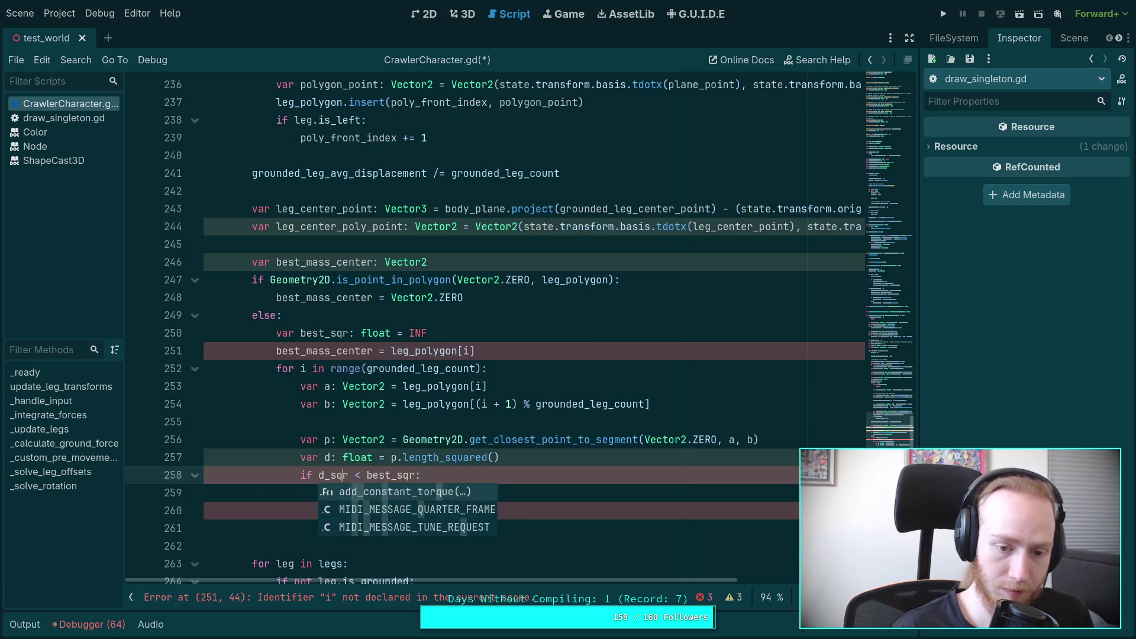
{"action": "left_click", "coordinate": [331, 458]}
{"action": "type", "text": "_sqr"}
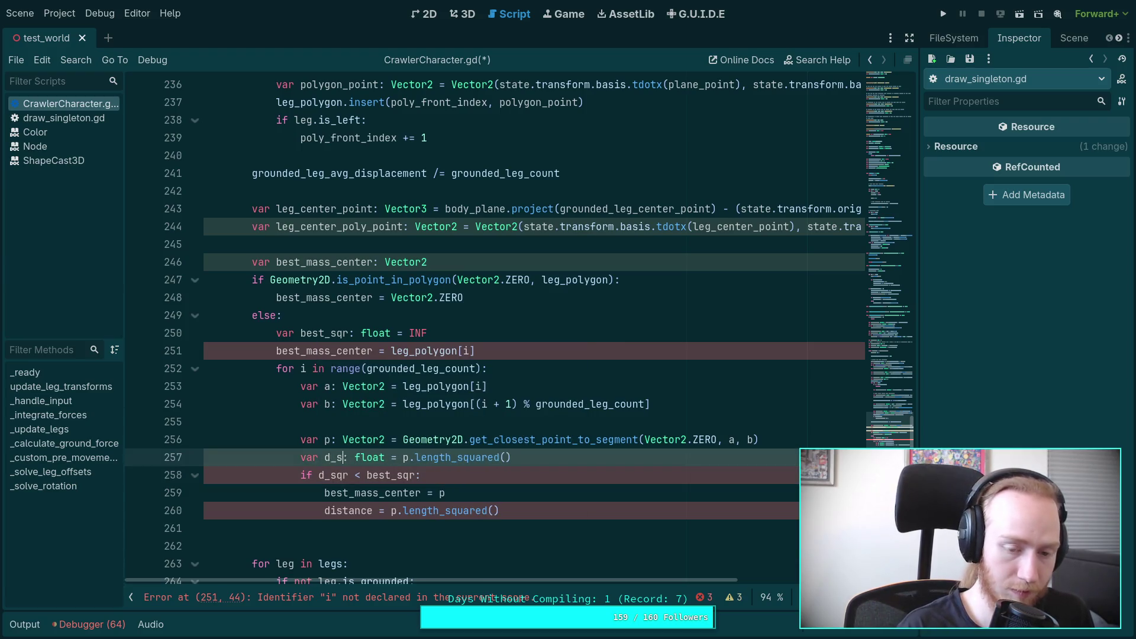
Change the update inside the if to best_sqr = d_sqr
{"action": "key", "text": "Down"}
{"action": "key", "text": "Down"}
{"action": "key", "text": "Down"}
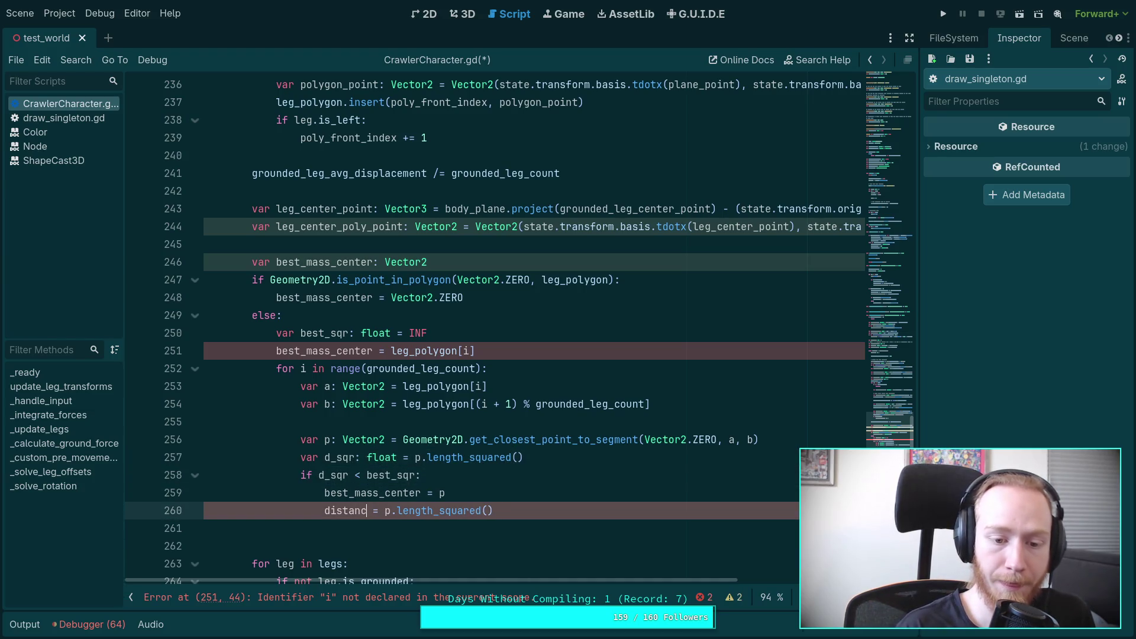
{"action": "key", "text": "BackSpace"}
{"action": "key", "text": "BackSpace"}
{"action": "key", "text": "BackSpace"}
{"action": "type", "text": "best_sqr"}
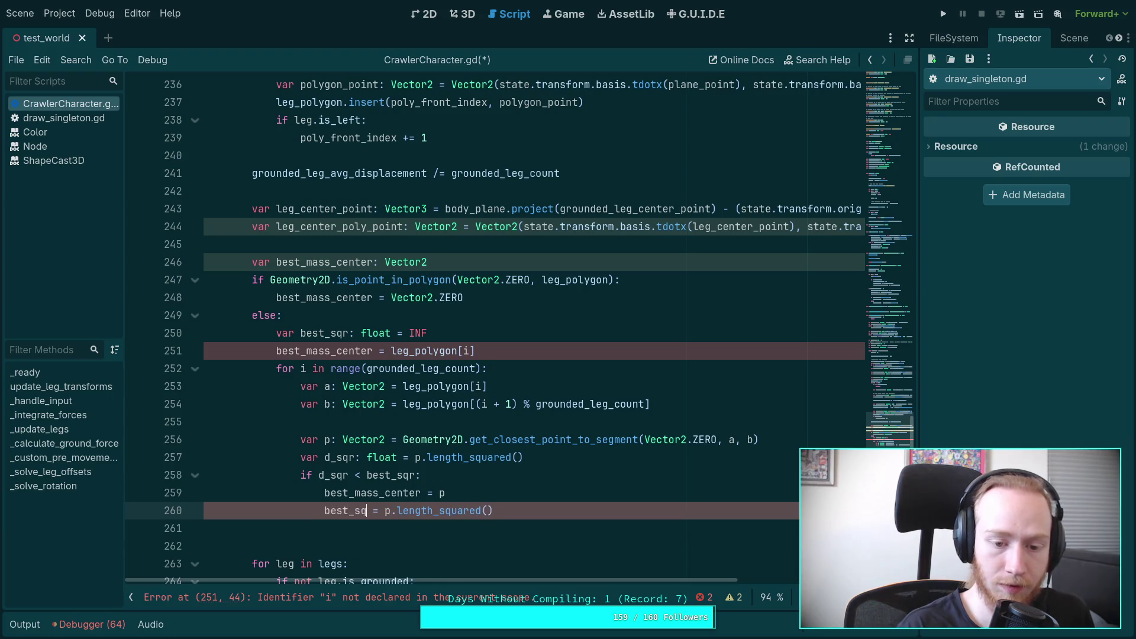
{"action": "key", "text": "Right"}
{"action": "key", "text": "Right"}
{"action": "key", "text": "Right"}
{"action": "key", "text": "Delete"}
{"action": "key", "text": "Delete"}
{"action": "key", "text": "Delete"}
{"action": "key", "text": "Delete"}
{"action": "key", "text": "Delete"}
{"action": "key", "text": "Delete"}
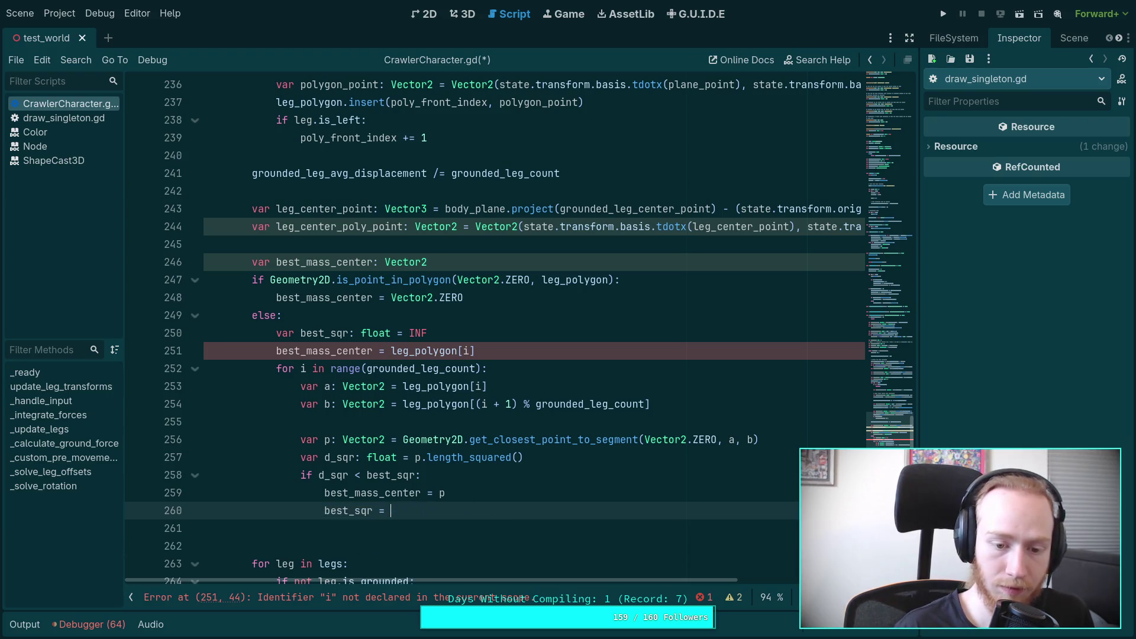
{"action": "type", "text": "d_sqr"}
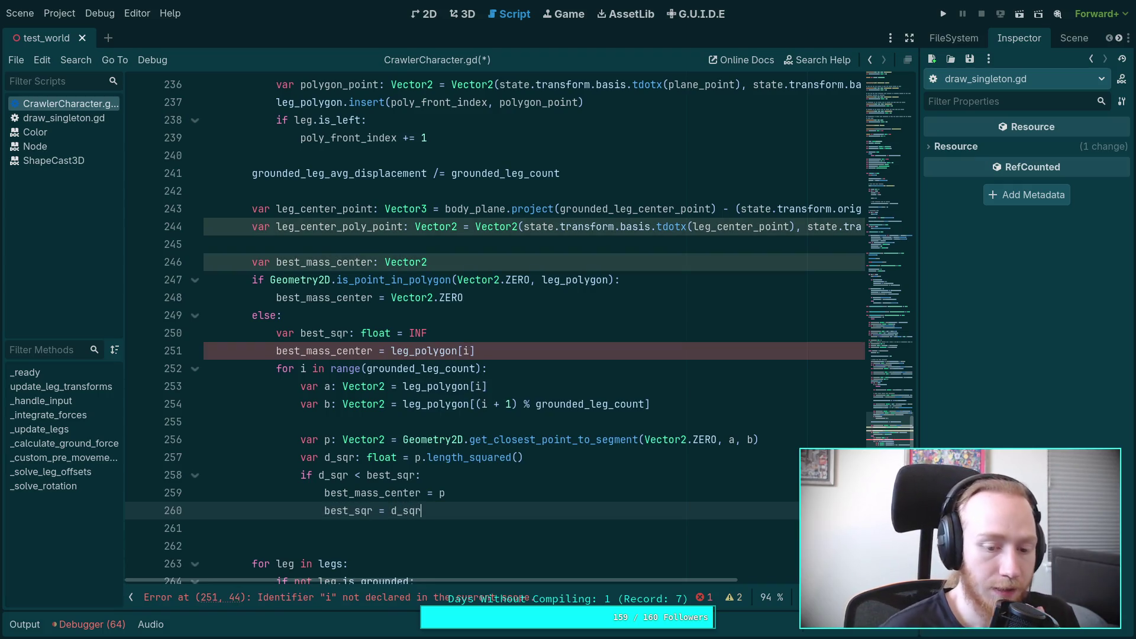
Initialize best_mass_center from leg_polygon[0] instead of leg_polygon[i]
{"action": "double_click", "coordinate": [466, 351]}
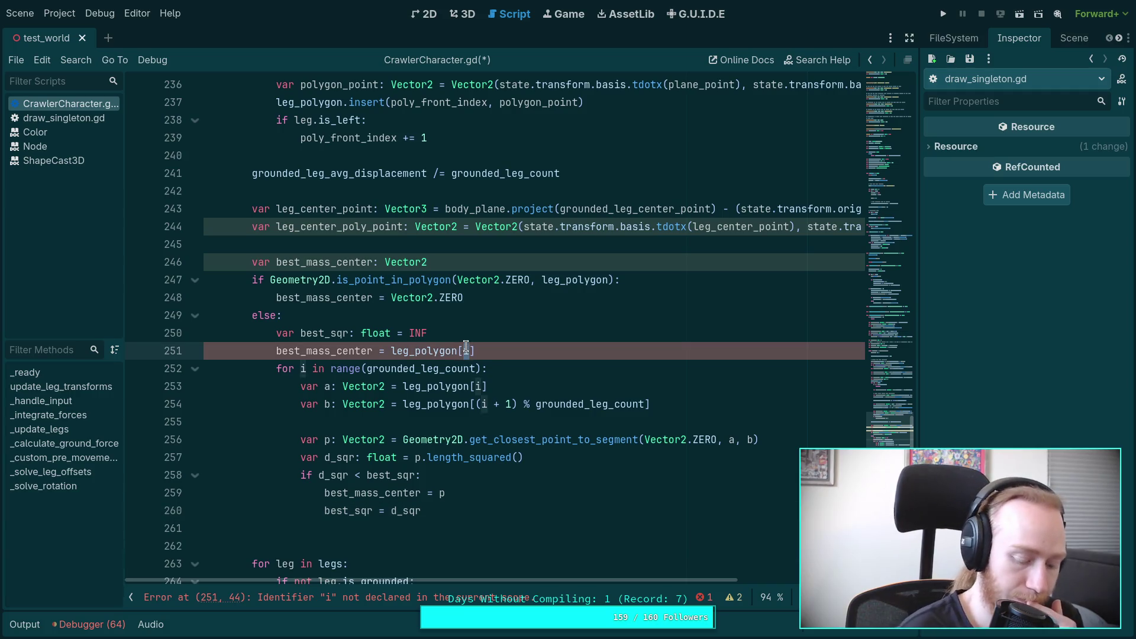
{"action": "type", "text": "0"}
{"action": "left_click", "coordinate": [484, 529]}
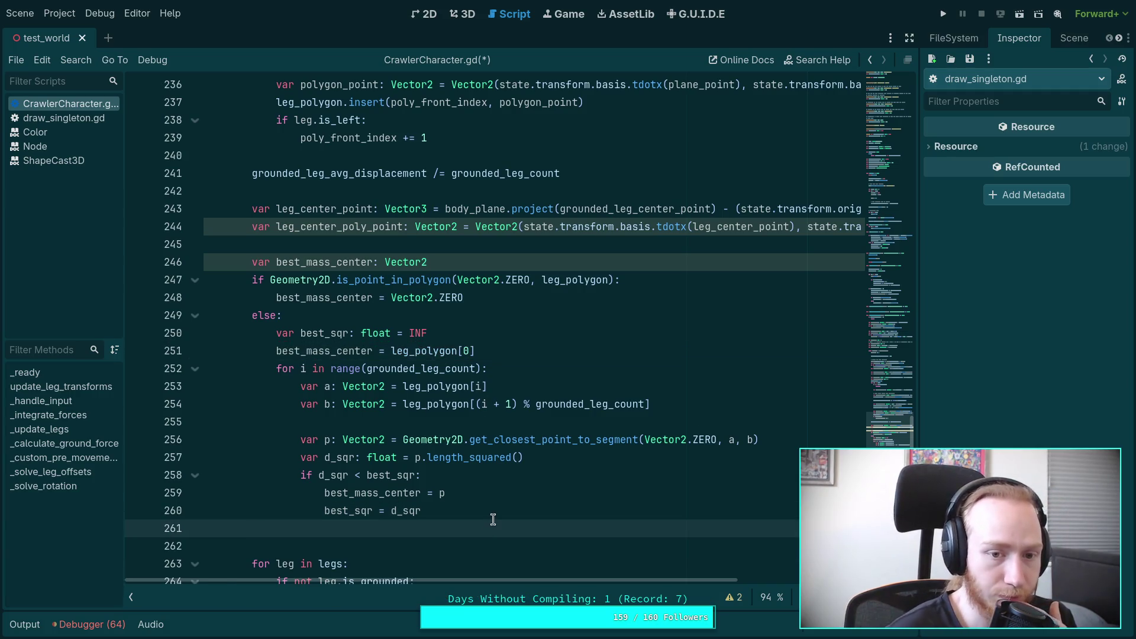
Delete the blank line after the search loop and fold the per-leg for loop to reach the leg polyline
{"action": "scroll", "coordinate": [532, 517], "scroll_direction": "down", "scroll_amount": 1}
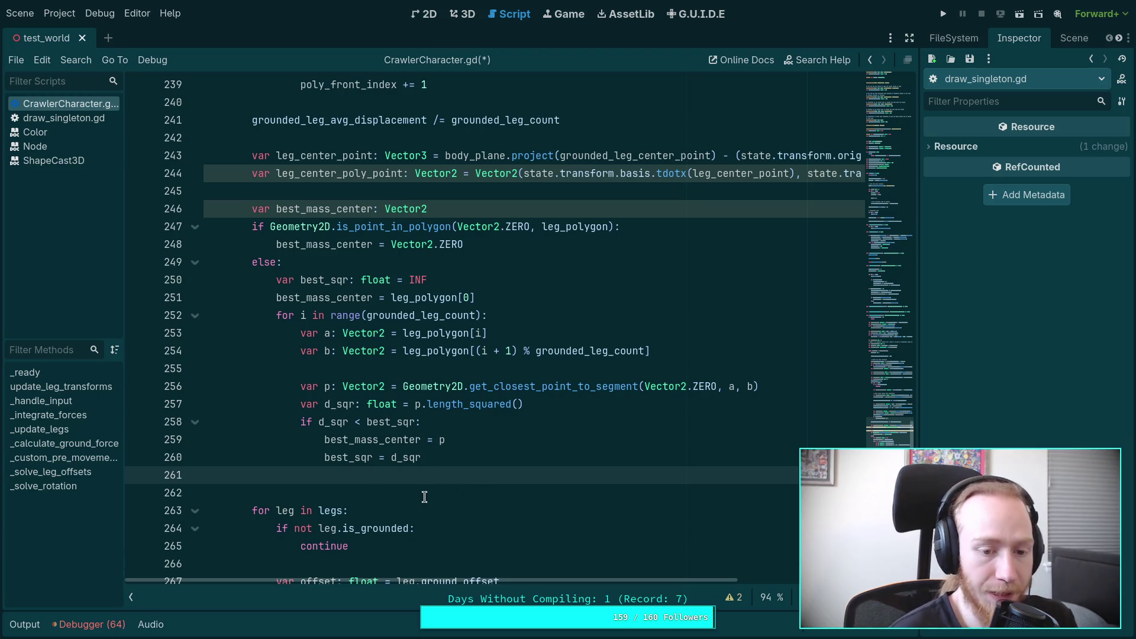
{"action": "key", "text": "BackSpace"}
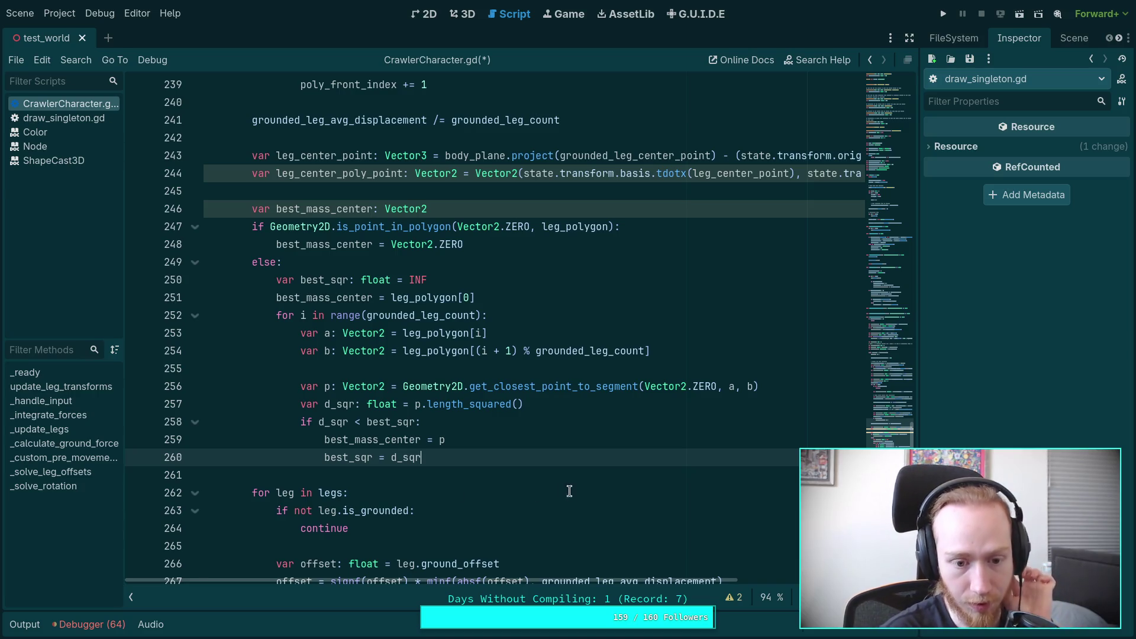
{"action": "left_click", "coordinate": [195, 493]}
{"action": "scroll", "coordinate": [322, 486], "scroll_direction": "down", "scroll_amount": 2}
{"action": "scroll", "coordinate": [323, 486], "scroll_direction": "up", "scroll_amount": 2}
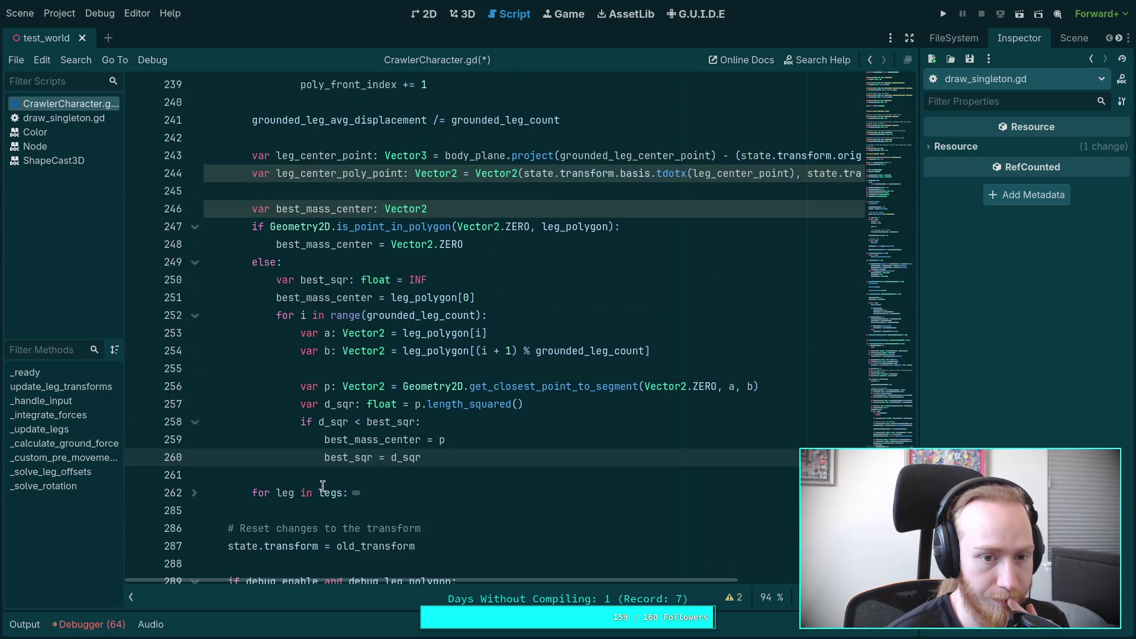
{"action": "scroll", "coordinate": [279, 466], "scroll_direction": "down", "scroll_amount": 3}
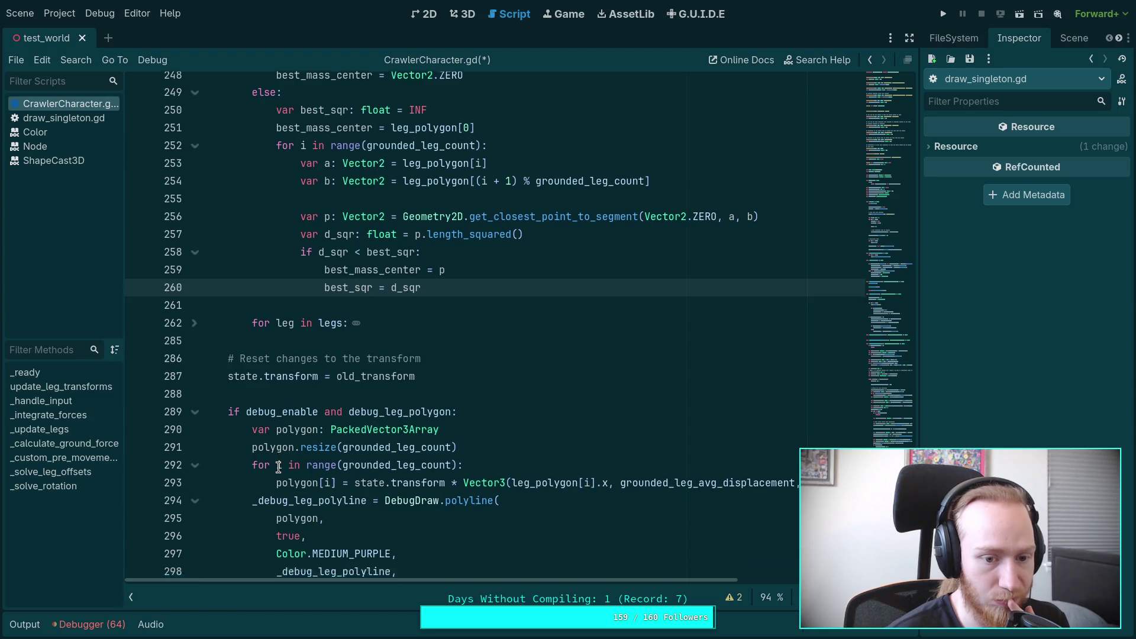
{"action": "scroll", "coordinate": [279, 466], "scroll_direction": "down", "scroll_amount": 3}
{"action": "left_click", "coordinate": [337, 451]}
{"action": "scroll", "coordinate": [414, 461], "scroll_direction": "up", "scroll_amount": 1}
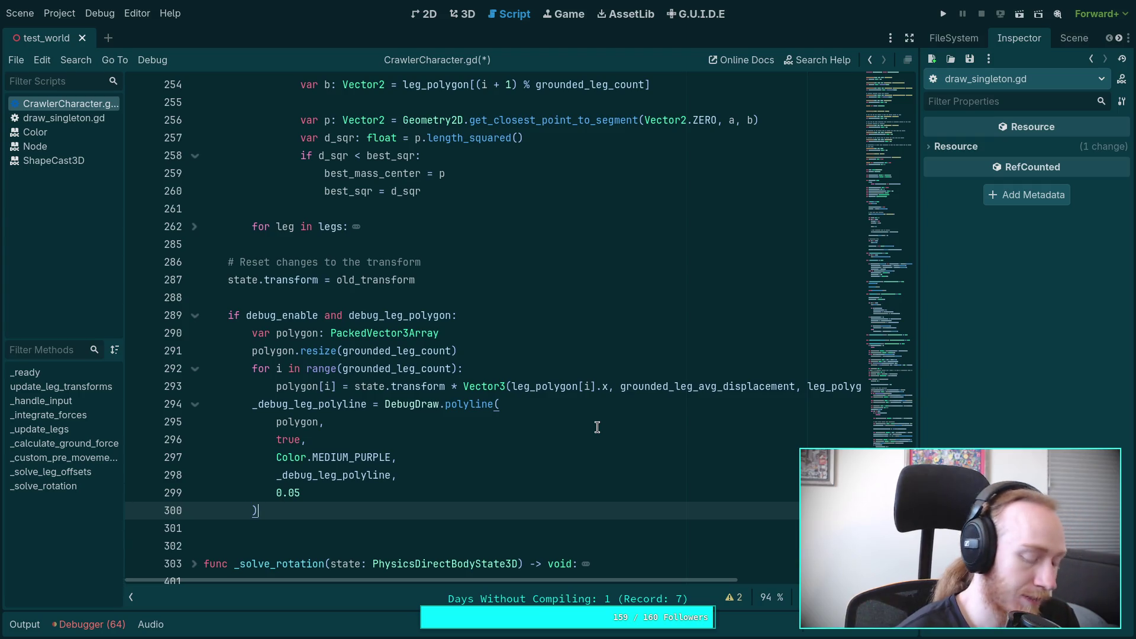
Insert a DebugDraw.sphere( call on line 301, right after the medium-purple leg polyline
{"action": "key", "text": "Return"}
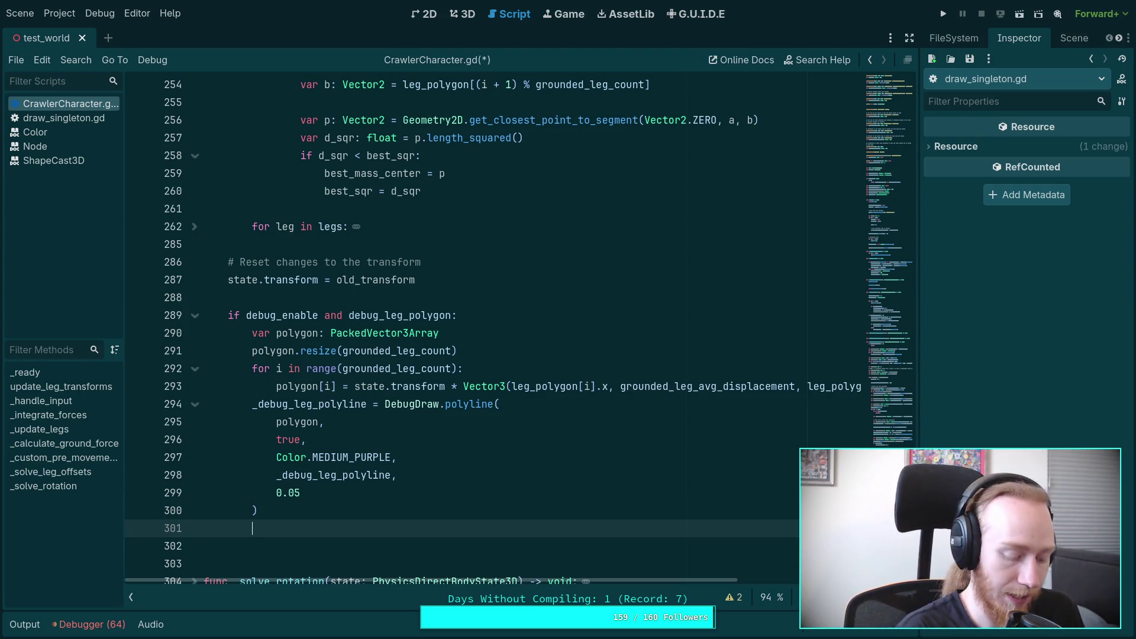
{"action": "type", "text": "Debug"}
{"action": "key", "text": "Return"}
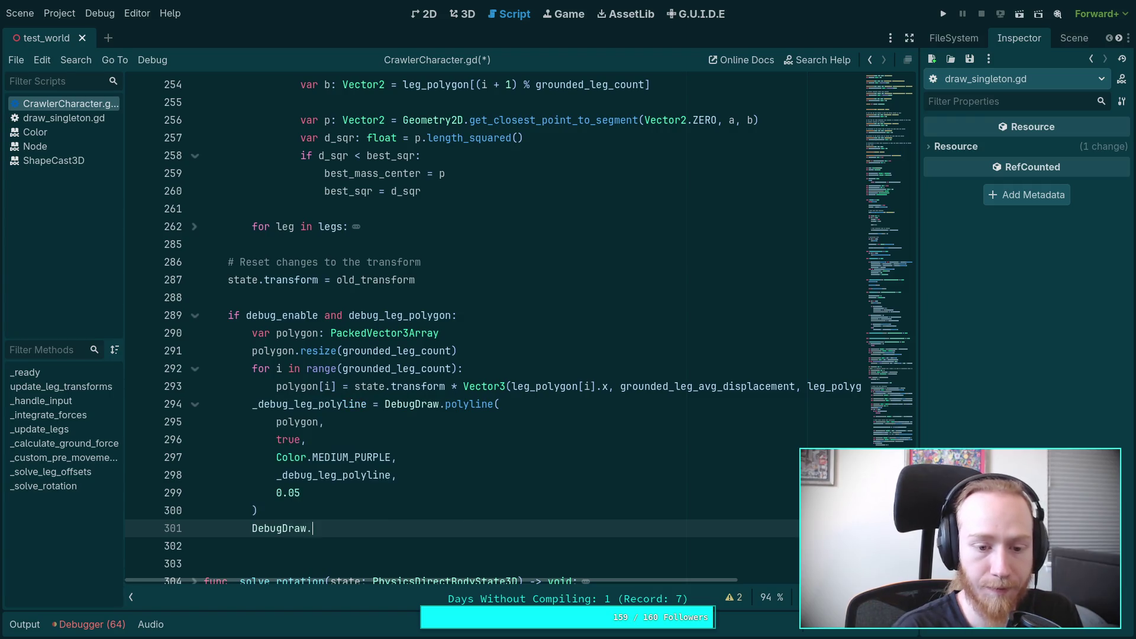
{"action": "type", "text": ".sp"}
{"action": "key", "text": "Return"}
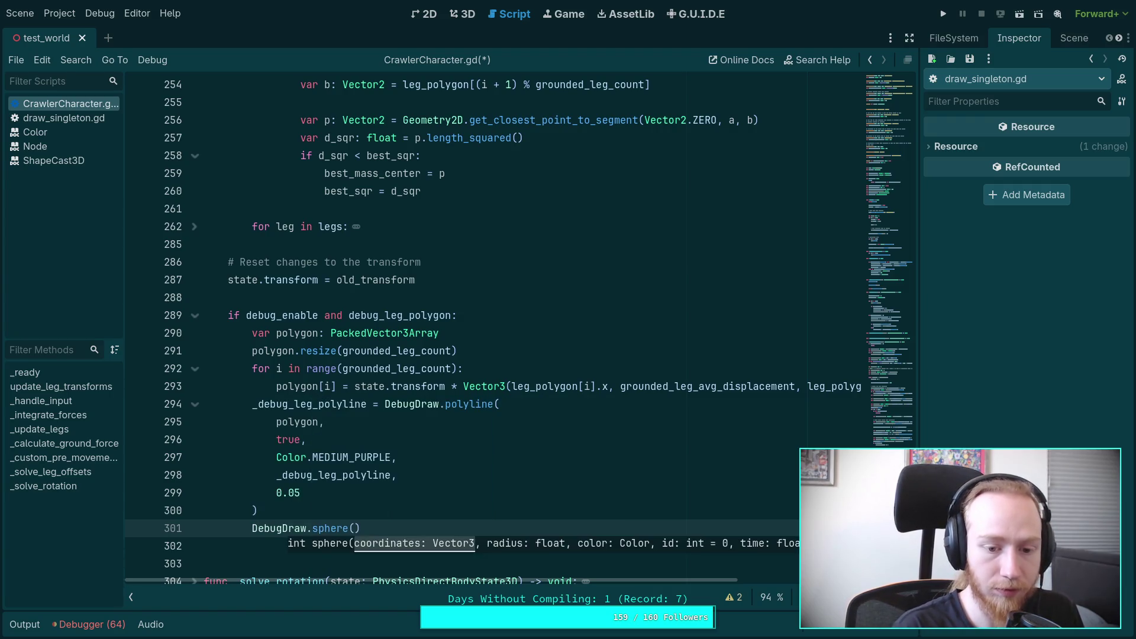
{"action": "key", "text": "Return"}
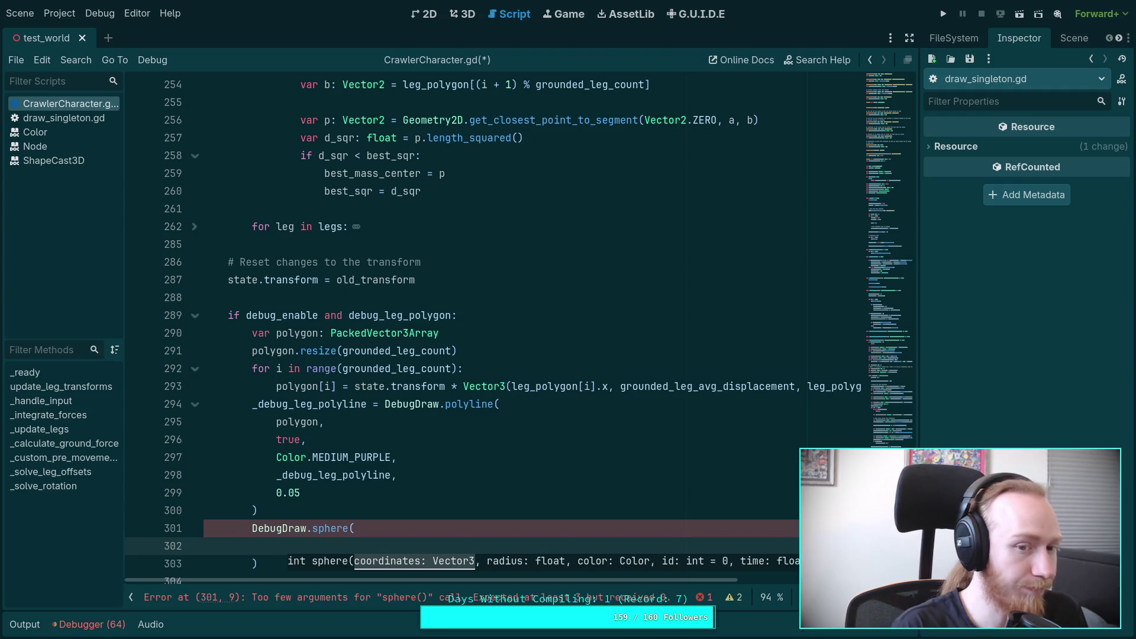
{"action": "scroll", "coordinate": [432, 317], "scroll_direction": "up", "scroll_amount": 6}
{"action": "double_click", "coordinate": [326, 264]}
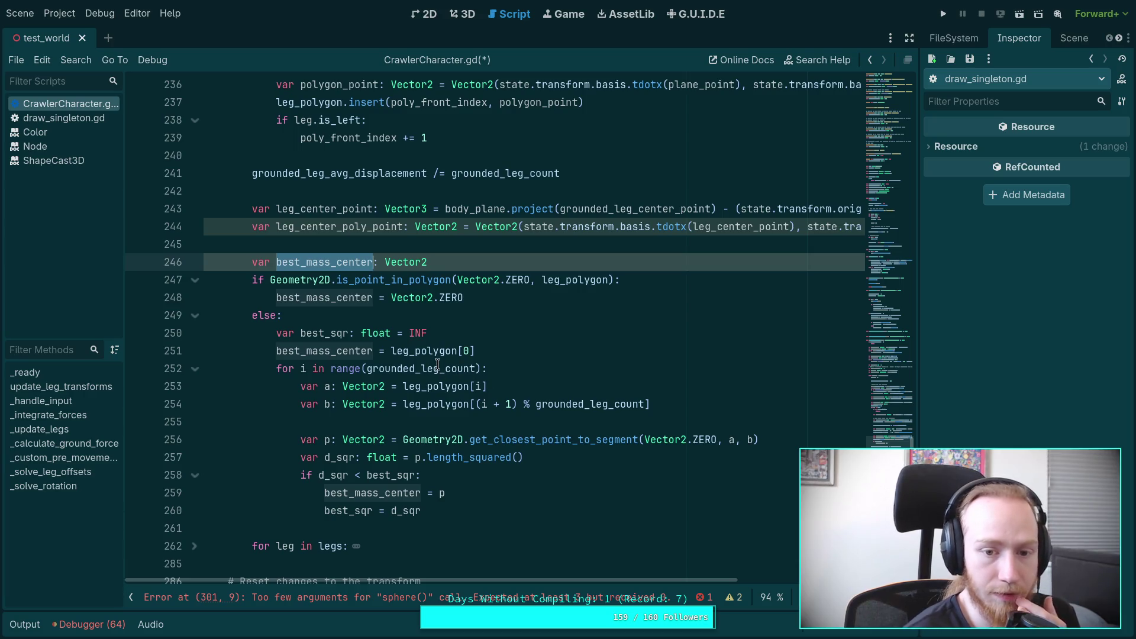
{"action": "scroll", "coordinate": [435, 367], "scroll_direction": "up", "scroll_amount": 2}
{"action": "scroll", "coordinate": [421, 387], "scroll_direction": "down", "scroll_amount": 3}
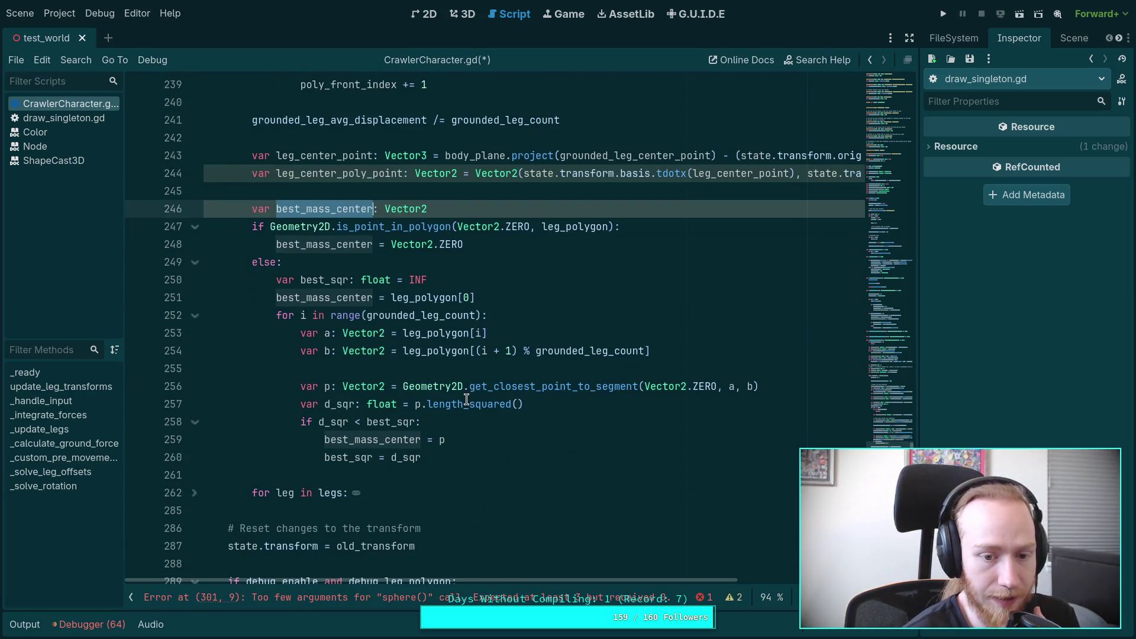
{"action": "scroll", "coordinate": [466, 400], "scroll_direction": "up", "scroll_amount": 2}
{"action": "scroll", "coordinate": [466, 400], "scroll_direction": "down", "scroll_amount": 9}
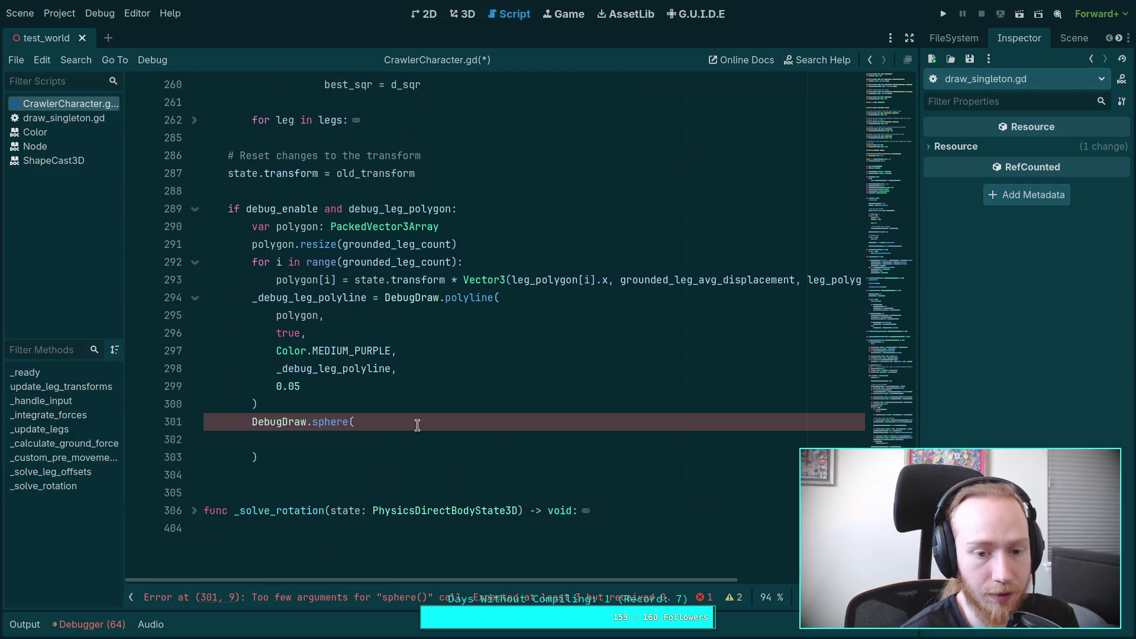
{"action": "mouse_move", "coordinate": [261, 458]}
{"action": "left_mouse_down"}
{"action": "mouse_move", "coordinate": [296, 443]}
{"action": "mouse_move", "coordinate": [310, 408]}
{"action": "left_mouse_up"}
{"action": "scroll", "coordinate": [451, 384], "scroll_direction": "up", "scroll_amount": 4}
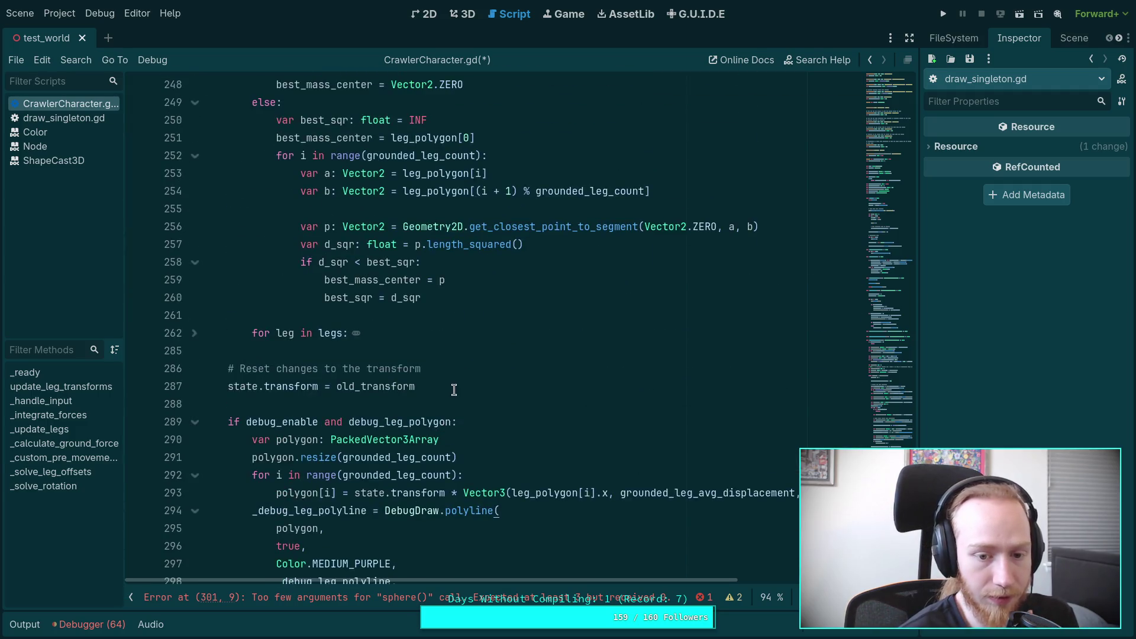
{"action": "scroll", "coordinate": [450, 388], "scroll_direction": "up", "scroll_amount": 2}
{"action": "scroll", "coordinate": [370, 379], "scroll_direction": "up", "scroll_amount": 3}
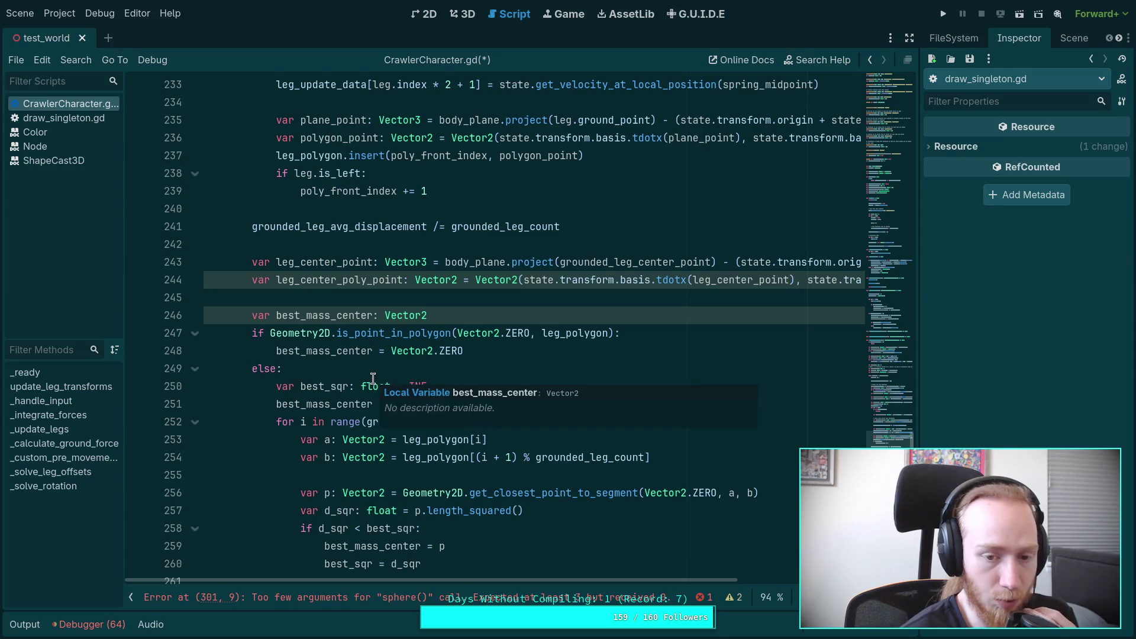
{"action": "scroll", "coordinate": [370, 379], "scroll_direction": "up", "scroll_amount": 3}
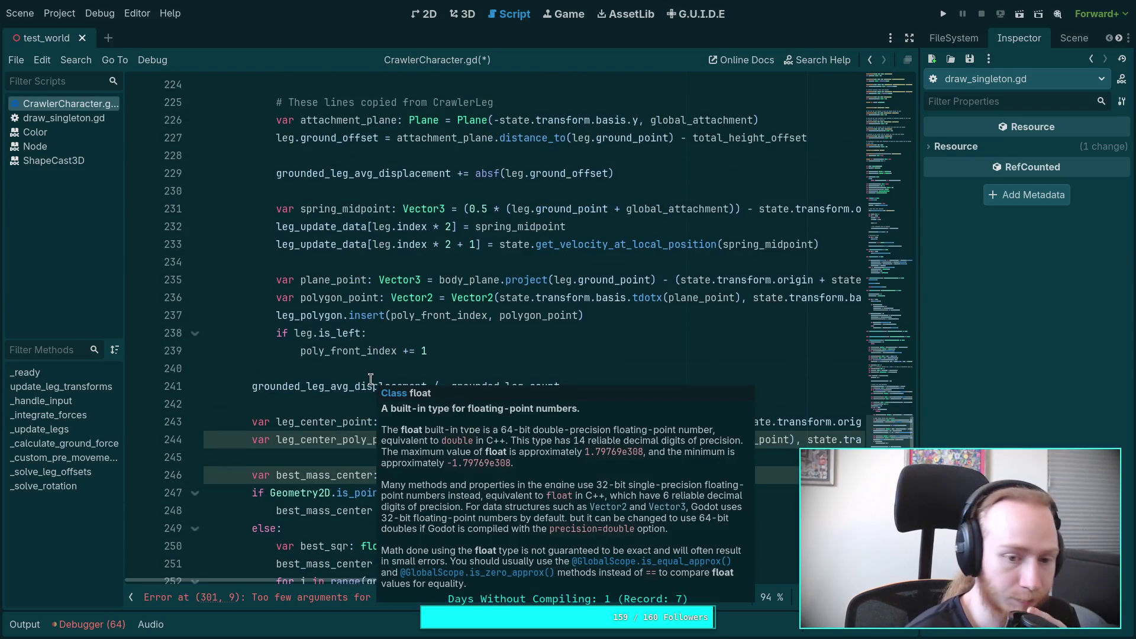
{"action": "scroll", "coordinate": [297, 421], "scroll_direction": "up", "scroll_amount": 11}
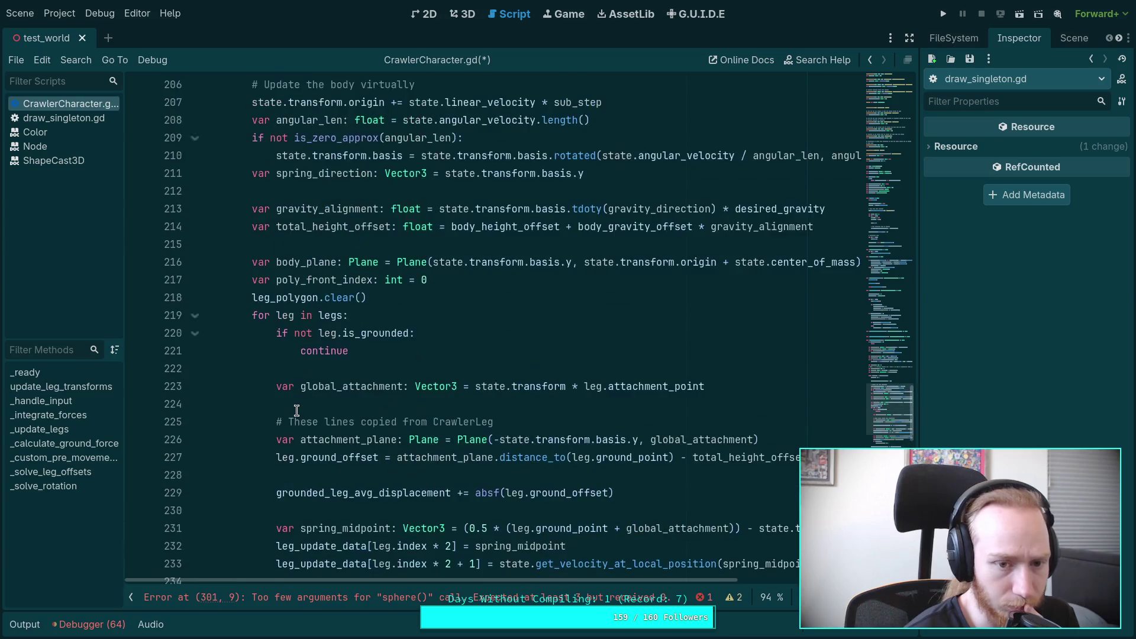
{"action": "scroll", "coordinate": [297, 404], "scroll_direction": "down", "scroll_amount": 12}
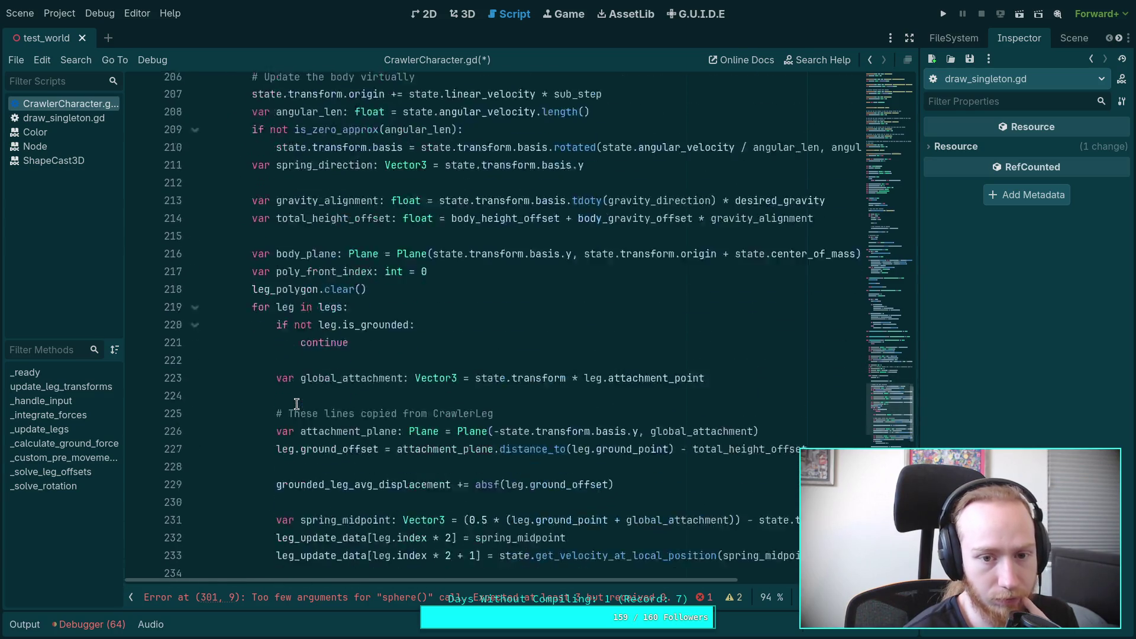
Cut the best_mass_center declaration from line 246 inside the loop
{"action": "scroll", "coordinate": [467, 426], "scroll_direction": "down", "scroll_amount": 1}
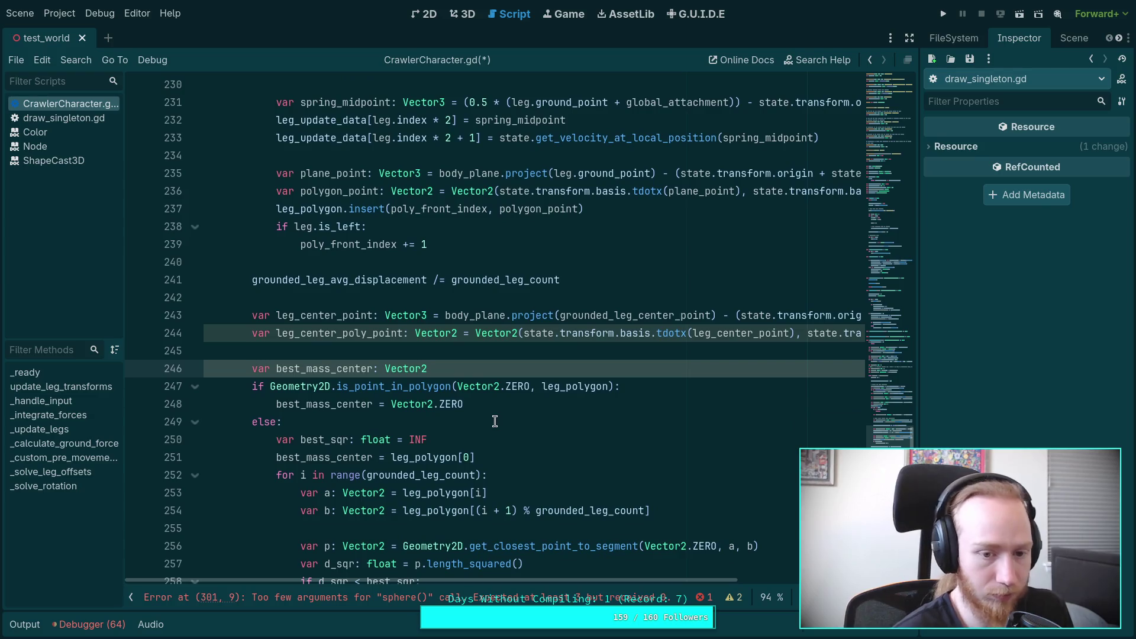
{"action": "key", "text": "ctrl+x"}
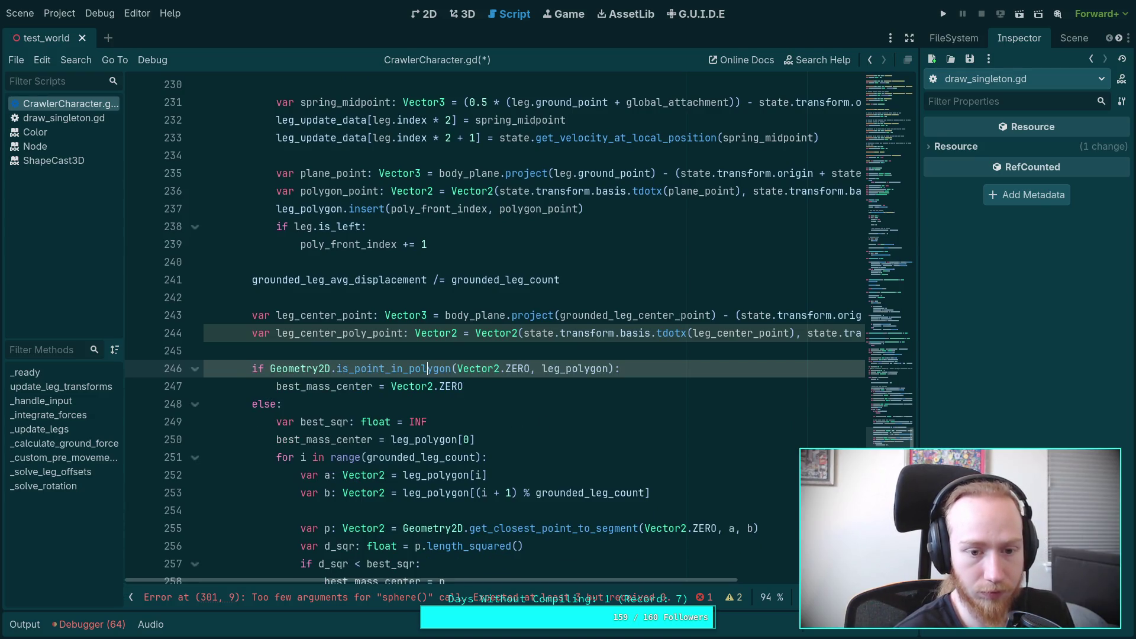
{"action": "scroll", "coordinate": [540, 422], "scroll_direction": "up", "scroll_amount": 1}
{"action": "scroll", "coordinate": [540, 421], "scroll_direction": "up", "scroll_amount": 14}
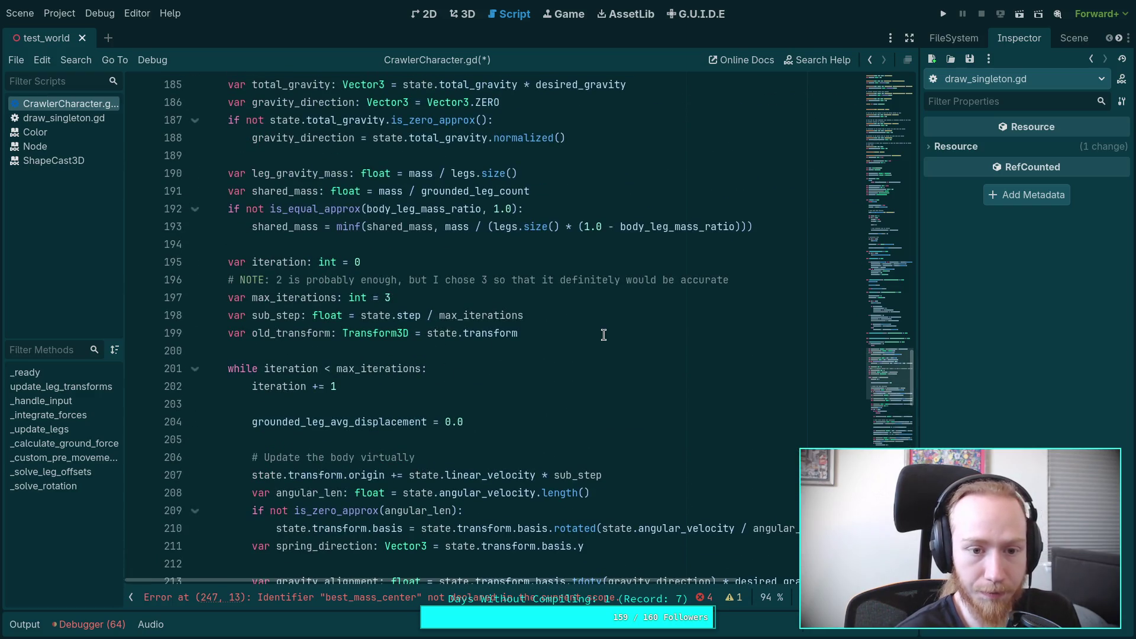
{"action": "scroll", "coordinate": [601, 335], "scroll_direction": "up", "scroll_amount": 2}
{"action": "scroll", "coordinate": [556, 358], "scroll_direction": "down", "scroll_amount": 5}
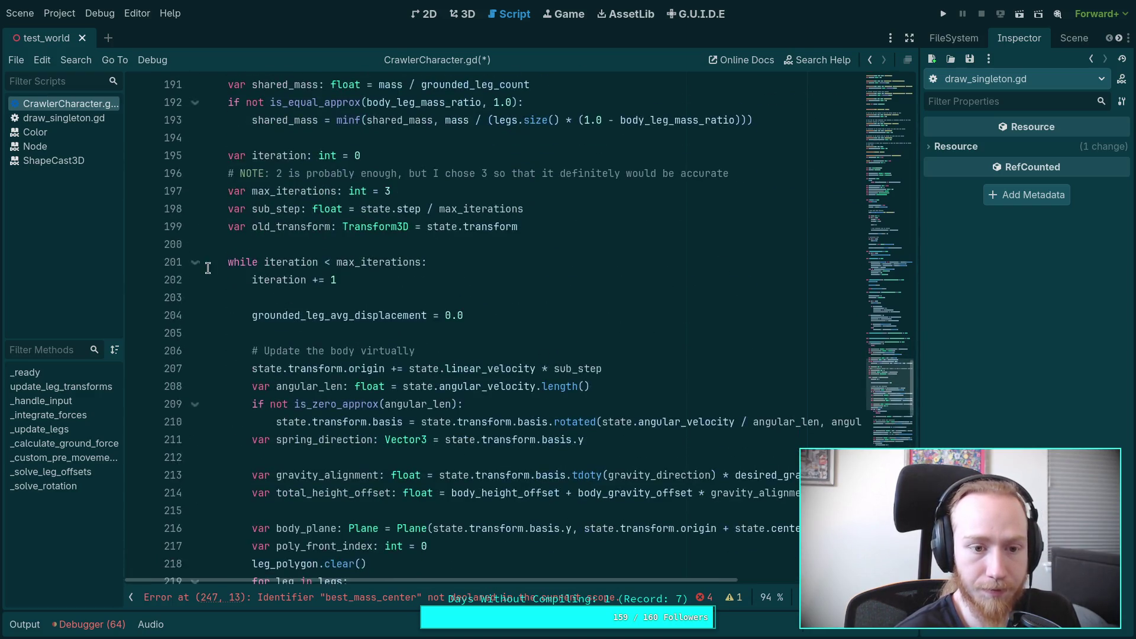
{"action": "left_click", "coordinate": [195, 265]}
{"action": "left_click", "coordinate": [196, 264]}
{"action": "scroll", "coordinate": [597, 326], "scroll_direction": "up", "scroll_amount": 2}
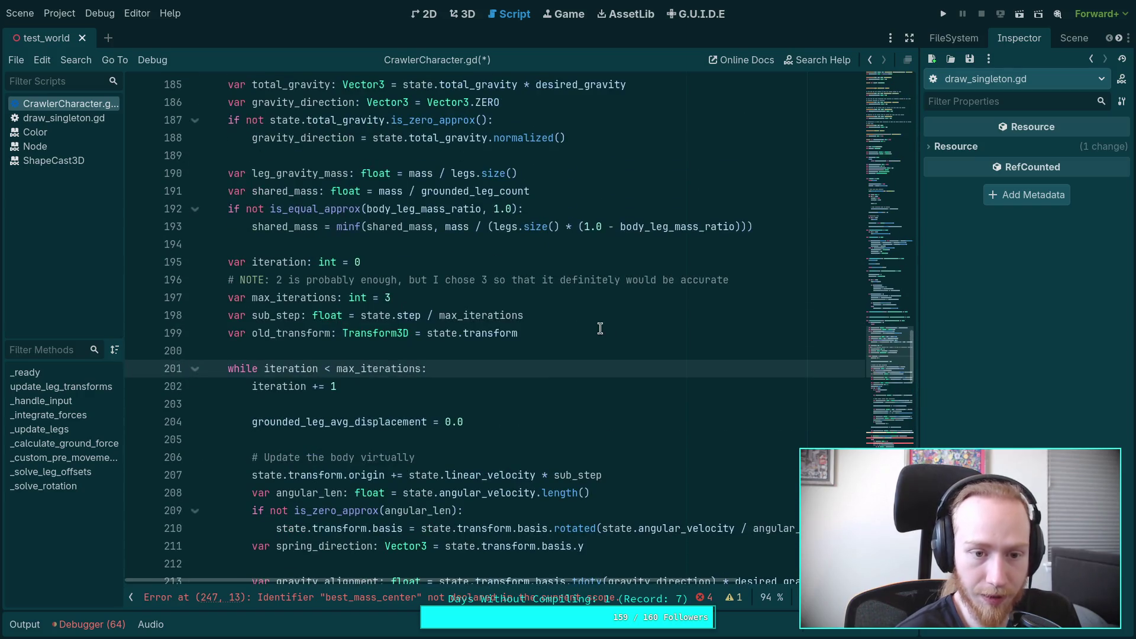
Paste the declaration unindented on line 195, above the iteration while loop
{"action": "left_click", "coordinate": [589, 245]}
{"action": "key", "text": "Return"}
{"action": "key", "text": "Return"}
{"action": "key", "text": "Up"}
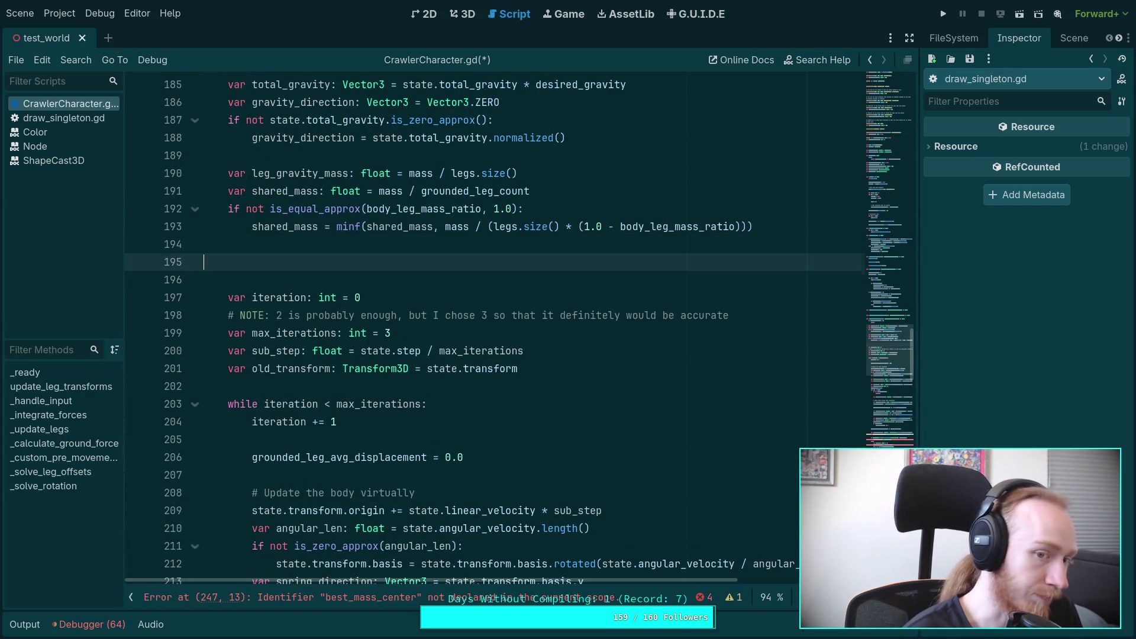
{"action": "key", "text": "ctrl+v"}
{"action": "key", "text": "Up"}
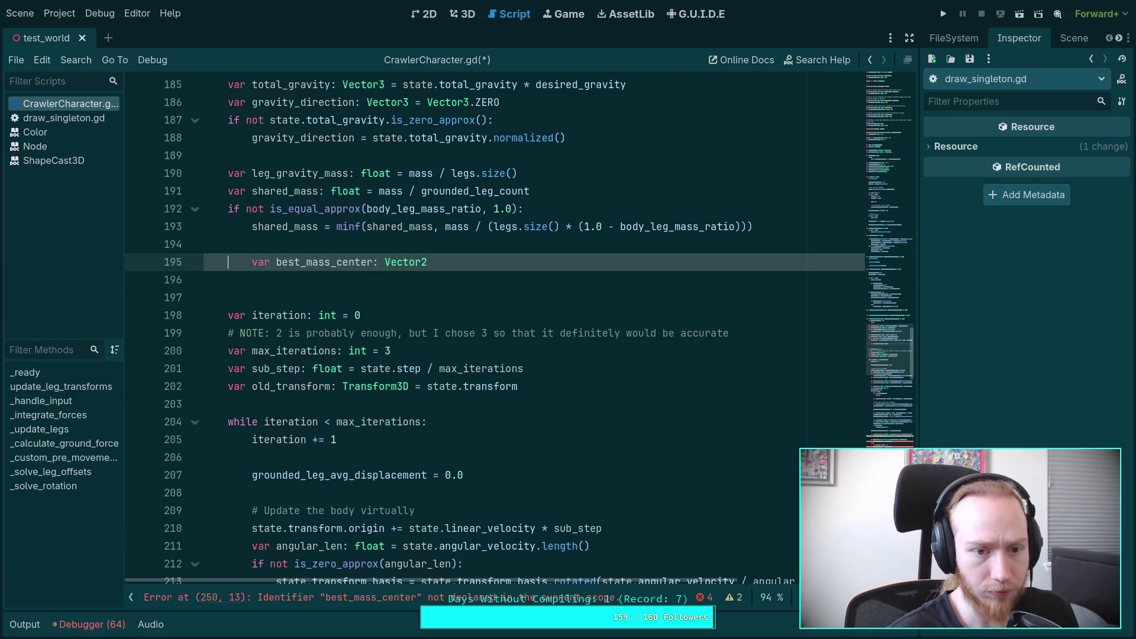
{"action": "key", "text": "shift+Tab"}
{"action": "key", "text": "shift+Tab"}
{"action": "left_click", "coordinate": [443, 281]}
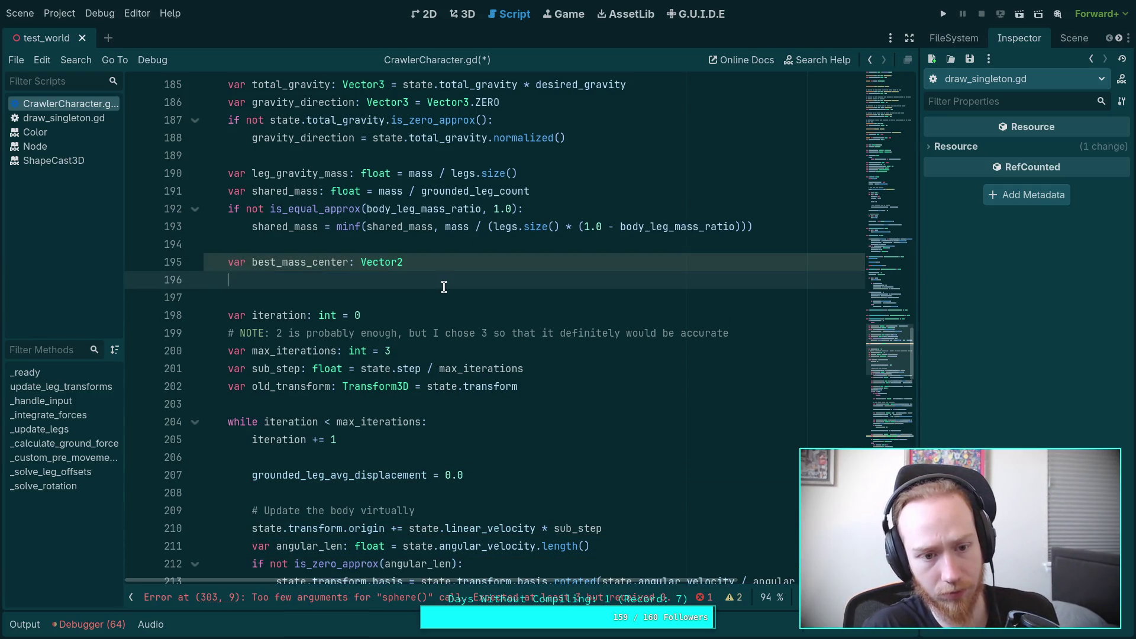
{"action": "key", "text": "Up"}
{"action": "key", "text": "Page_Down"}
{"action": "key", "text": "Page_Down"}
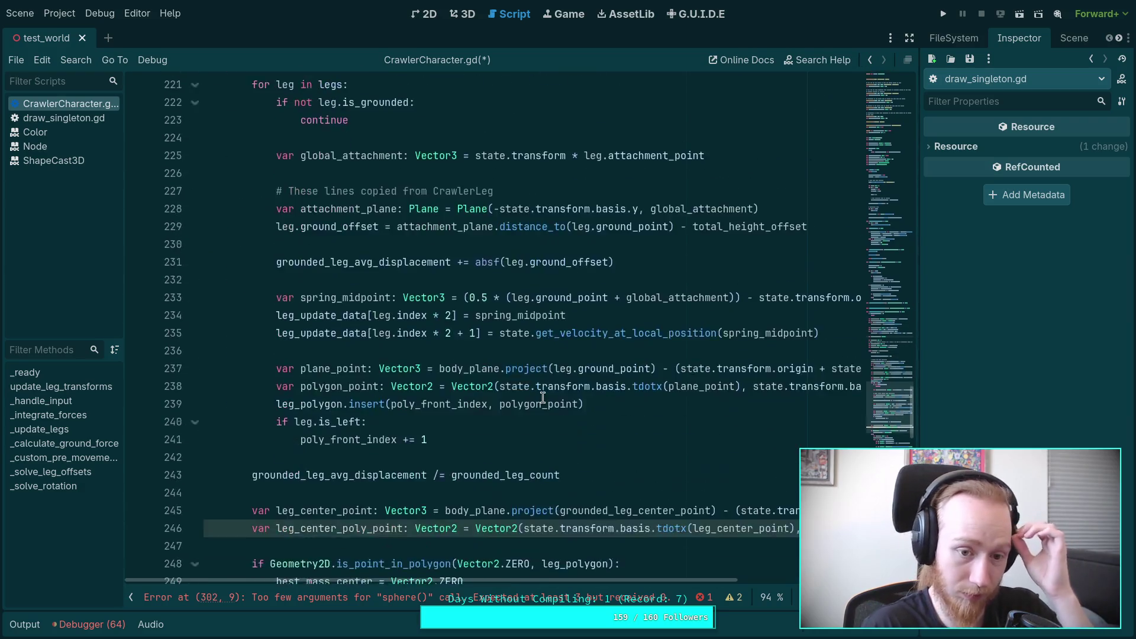
{"action": "scroll", "coordinate": [562, 395], "scroll_direction": "down", "scroll_amount": 8}
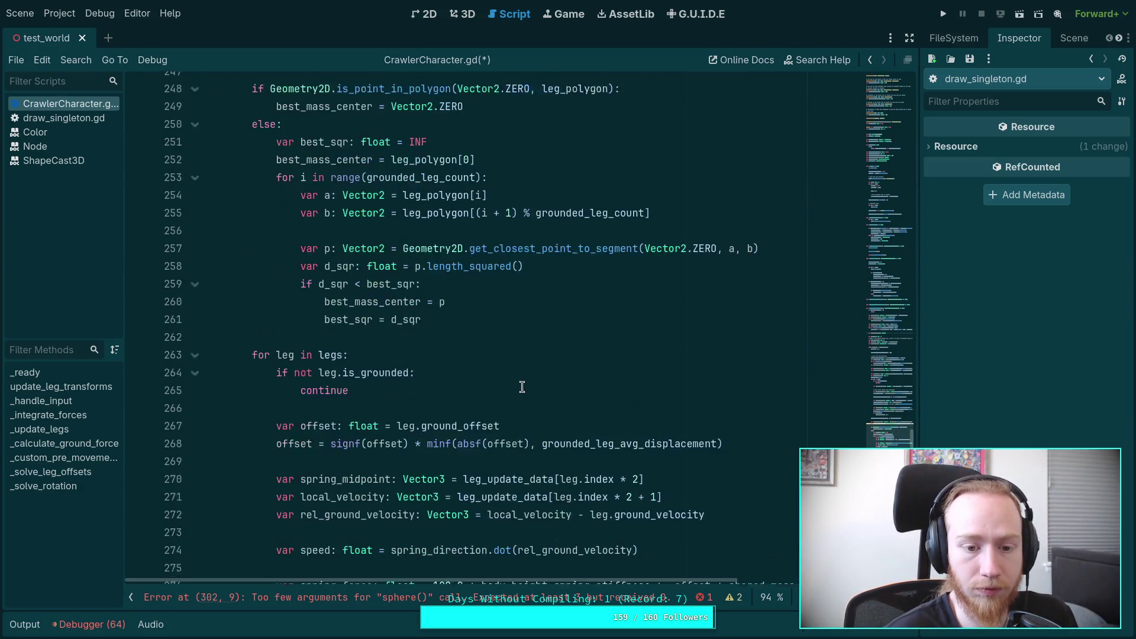
{"action": "scroll", "coordinate": [522, 387], "scroll_direction": "up", "scroll_amount": 7}
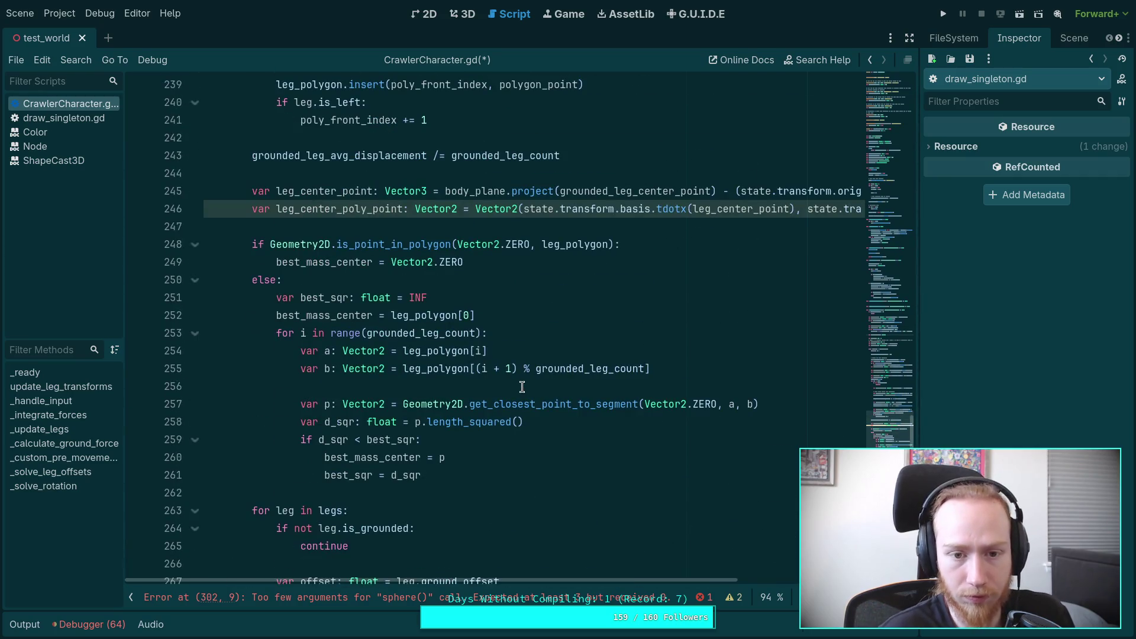
{"action": "scroll", "coordinate": [522, 387], "scroll_direction": "down", "scroll_amount": 1}
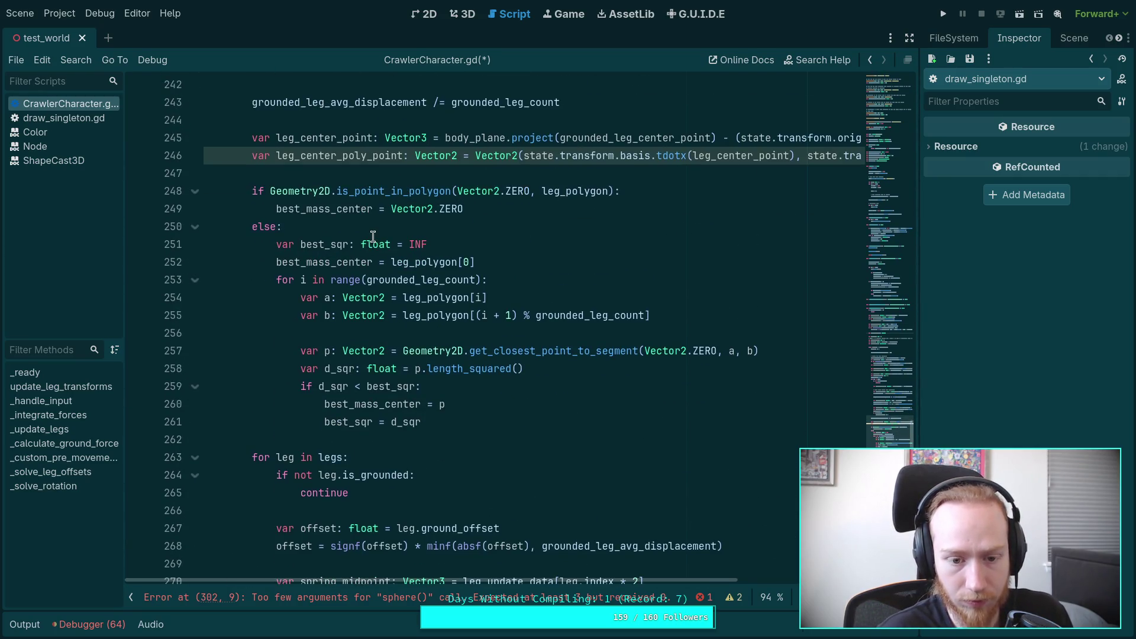
{"action": "scroll", "coordinate": [373, 237], "scroll_direction": "down", "scroll_amount": 14}
Give the sphere the position state.transform * Vector3(best_mass_center.x, grounded_leg_avg_displacement, best_mass_center.y)
{"action": "left_click", "coordinate": [422, 417]}
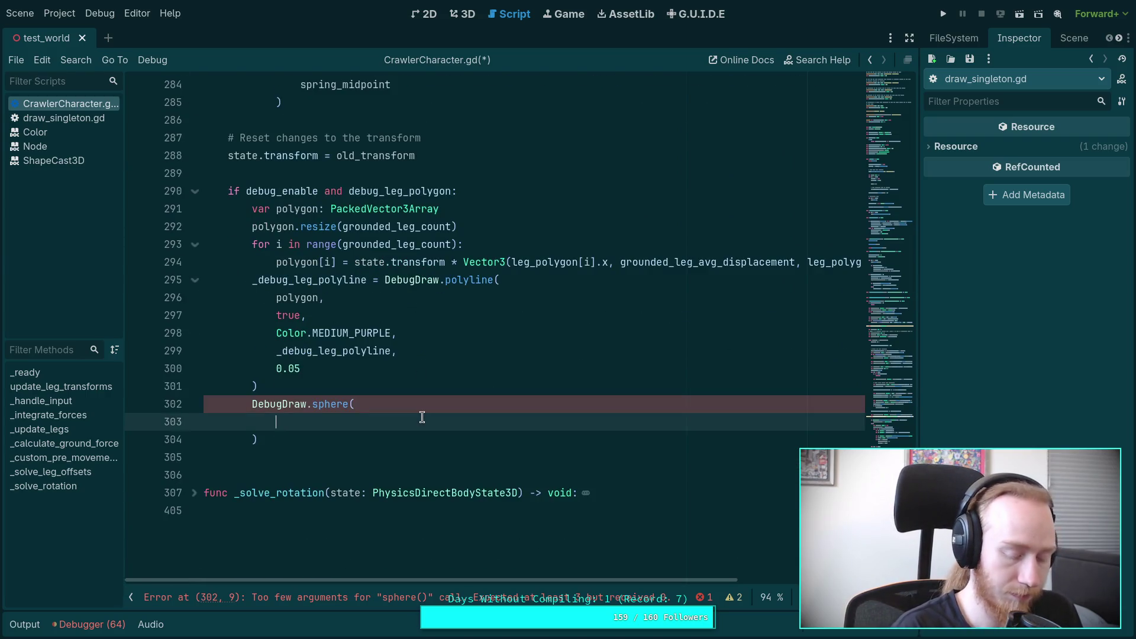
{"action": "type", "text": "state.transform * "}
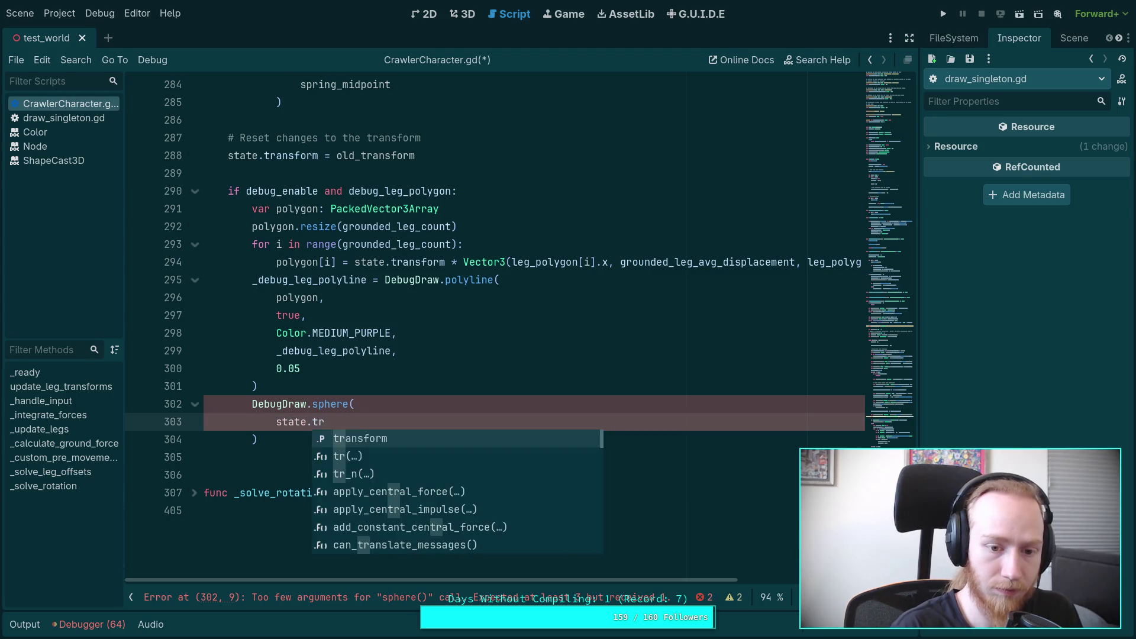
{"action": "type", "text": "Vector3("}
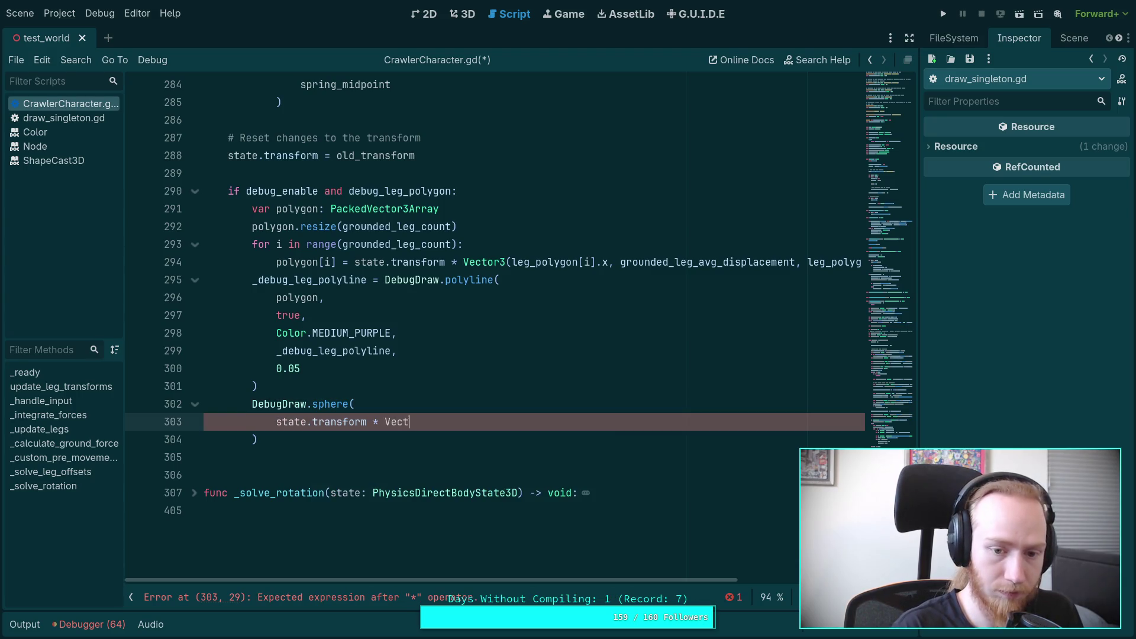
{"action": "type", "text": "best_m"}
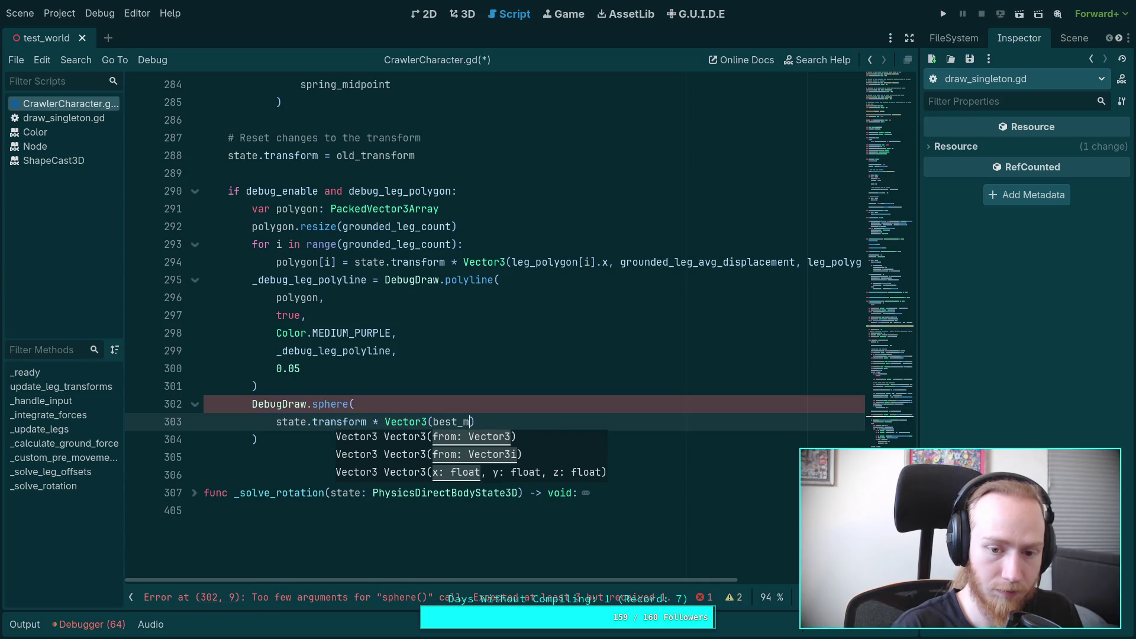
{"action": "key", "text": "Return"}
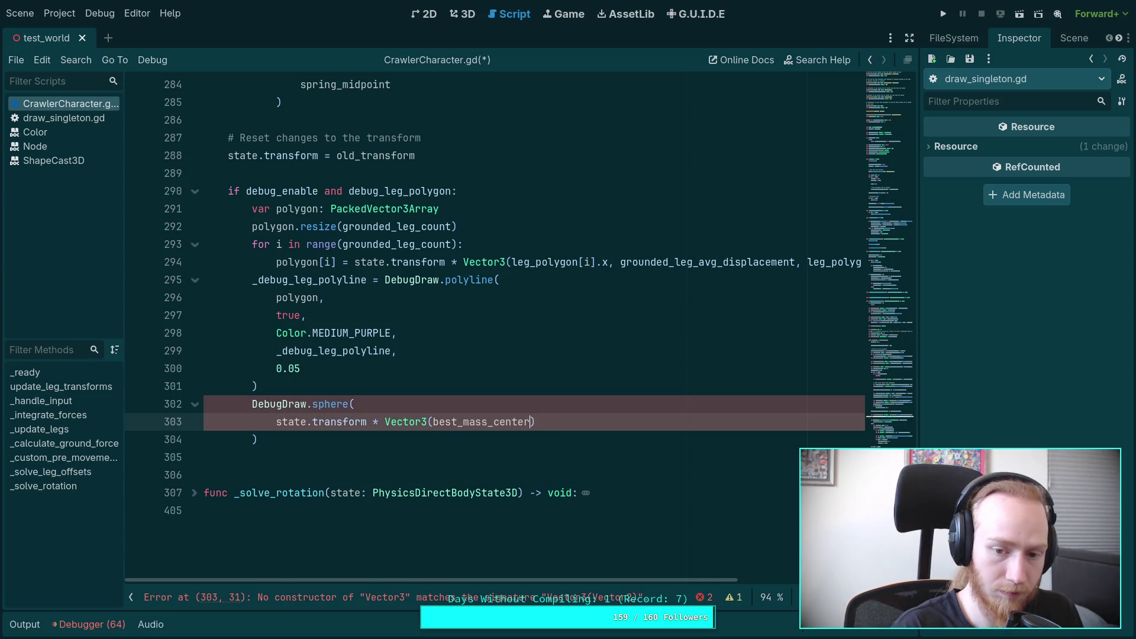
{"action": "type", "text": ".x, "}
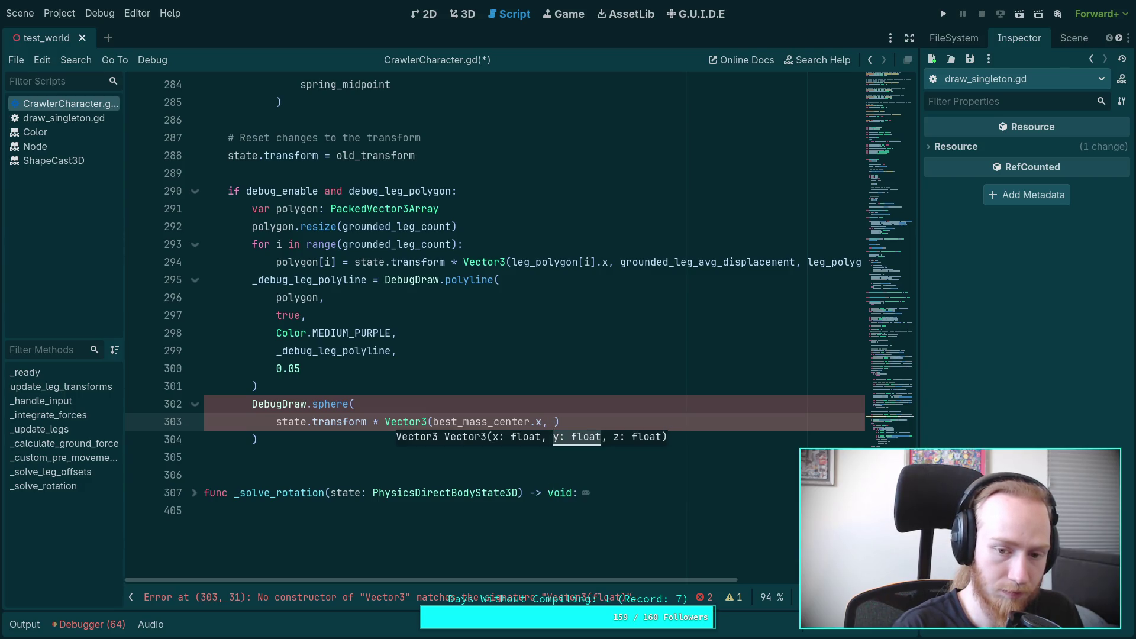
{"action": "type", "text": "0.0"}
{"action": "key", "text": "BackSpace"}
{"action": "key", "text": "BackSpace"}
{"action": "key", "text": "BackSpace"}
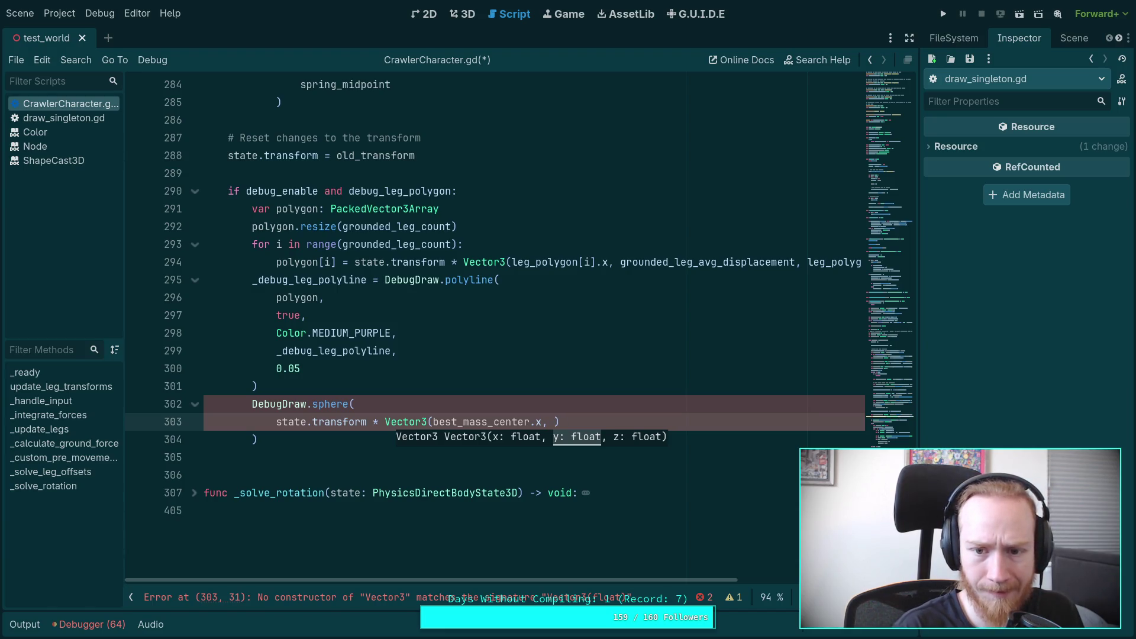
{"action": "type", "text": "grounded_l"}
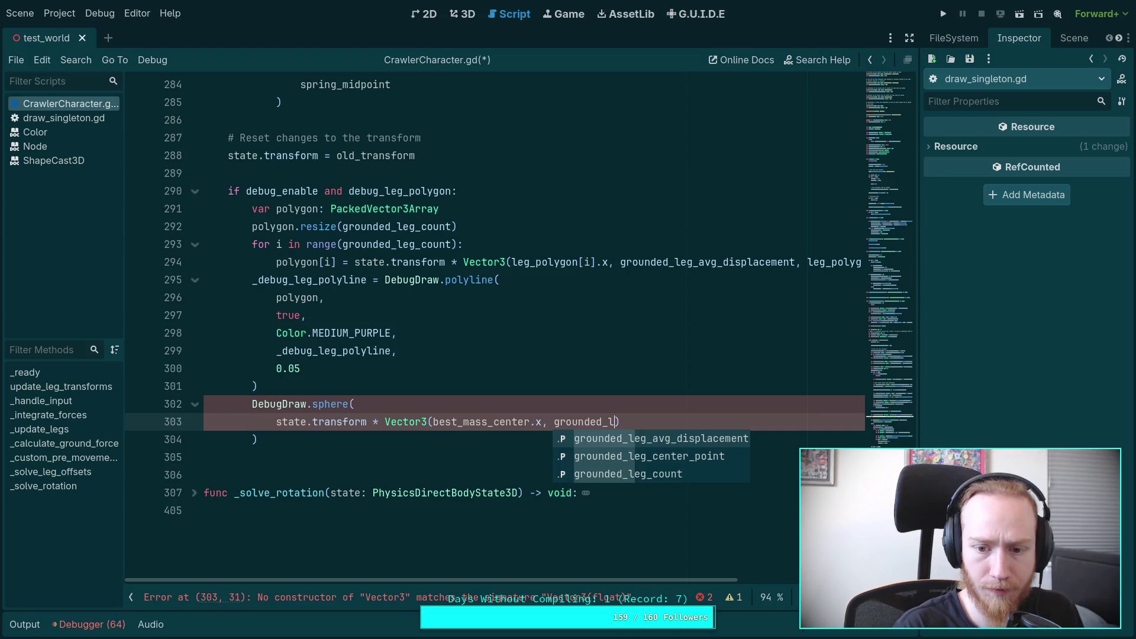
{"action": "key", "text": "Return"}
{"action": "type", "text": ", best_"}
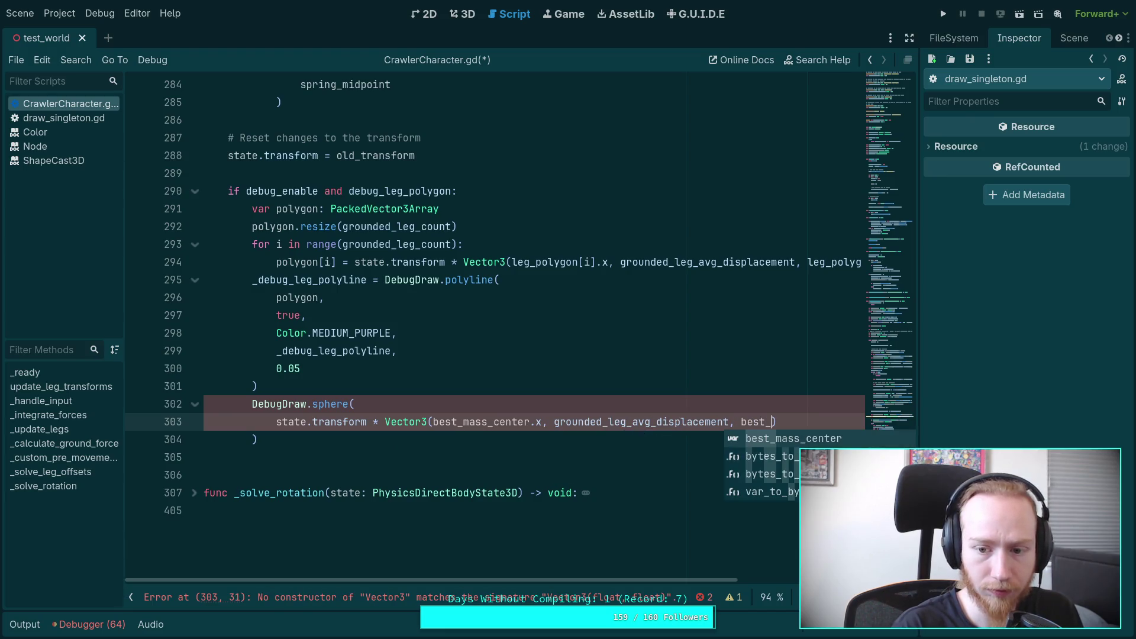
{"action": "key", "text": "Return"}
{"action": "type", "text": ".y)"}
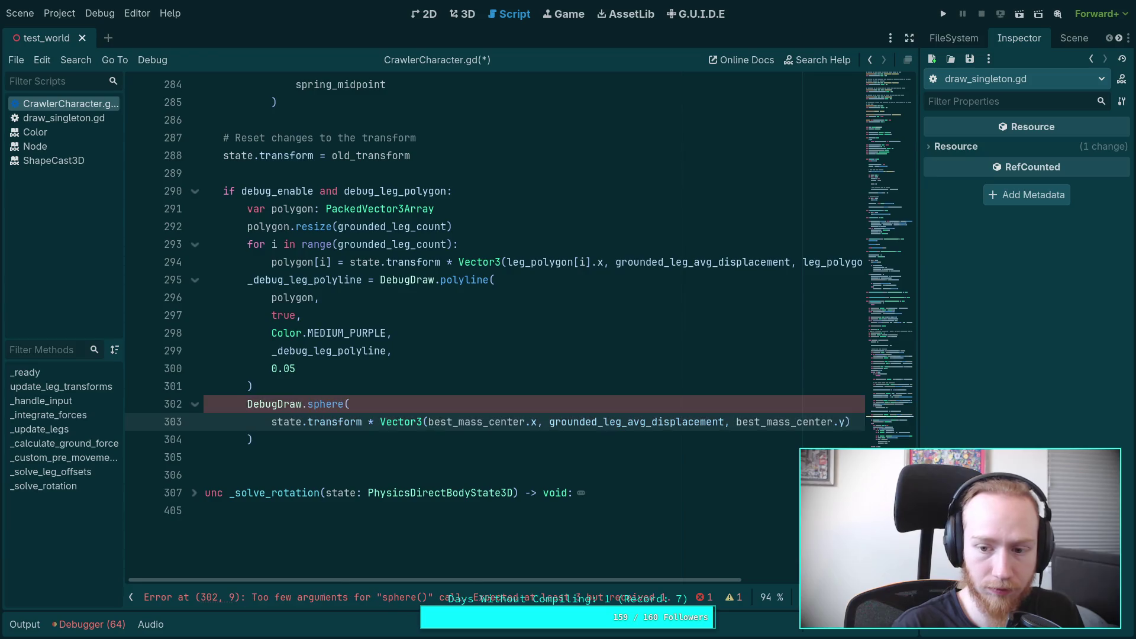
{"action": "type", "text": ","}
Add radius 0.1, colour Color.BROWN and id _debug_leg_polyline + 1, each on its own line
{"action": "key", "text": "Return"}
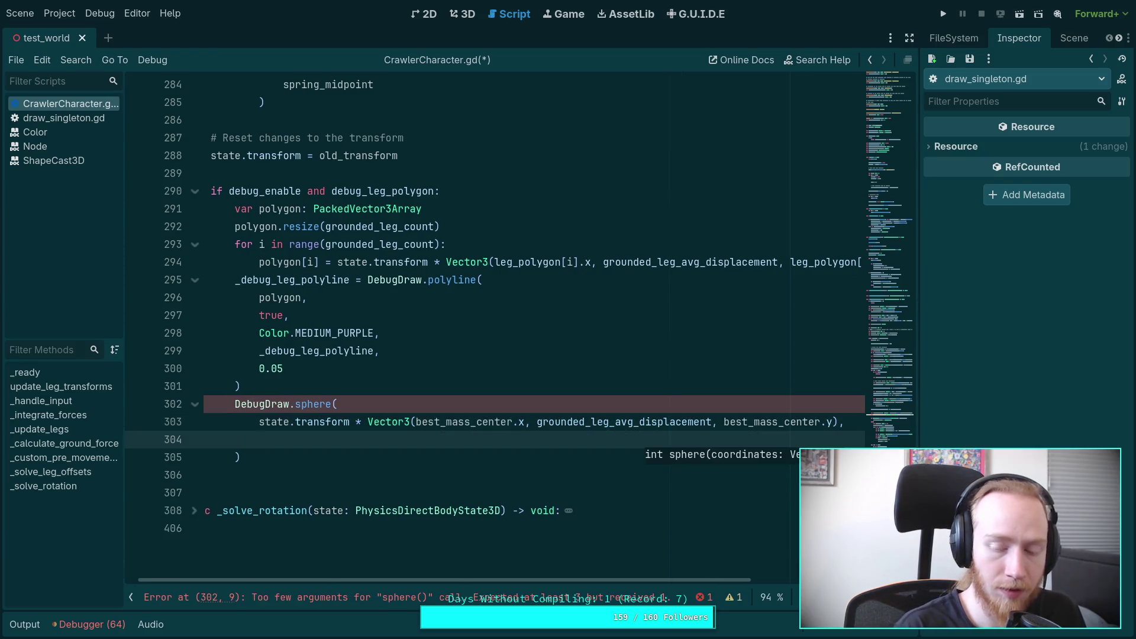
{"action": "type", "text": "0.1"}
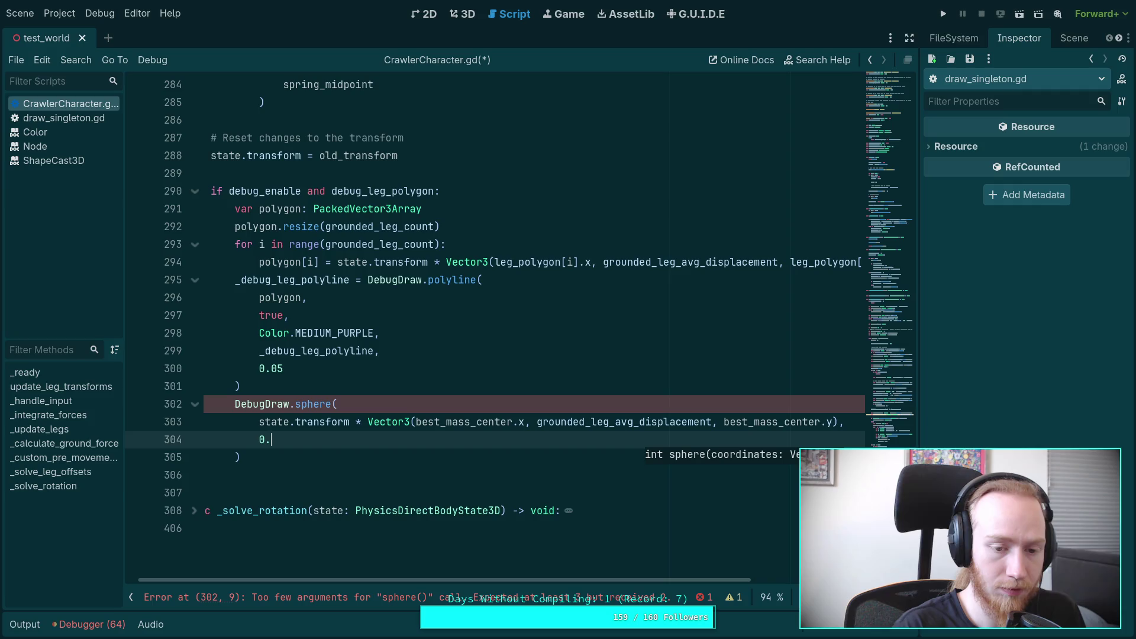
{"action": "type", "text": ","}
{"action": "key", "text": "Return"}
{"action": "type", "text": "Color"}
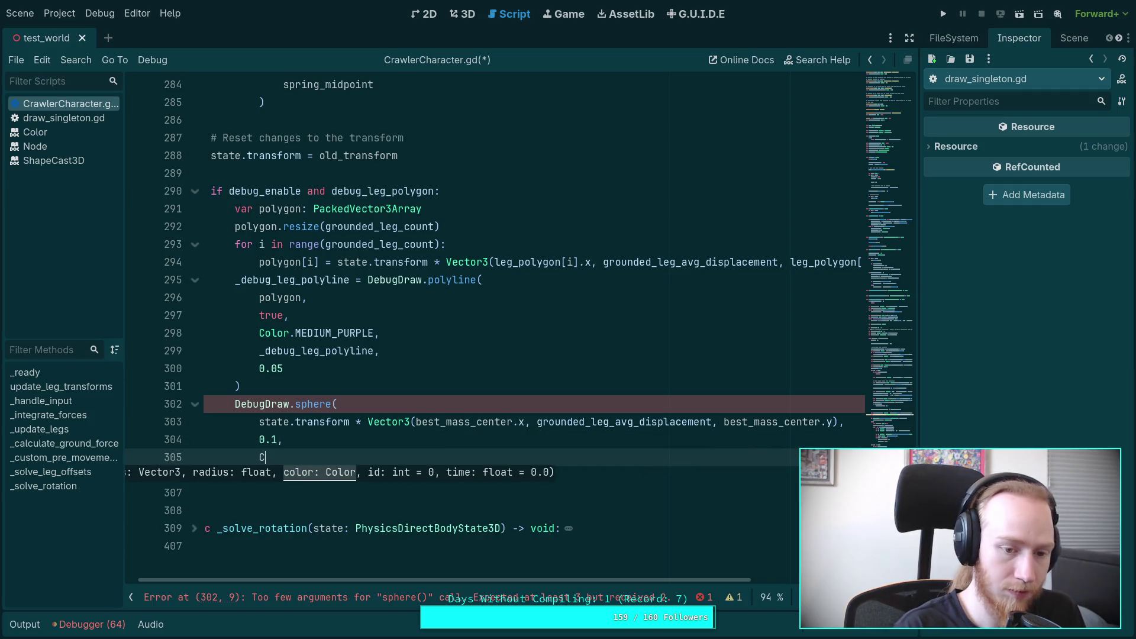
{"action": "type", "text": "."}
{"action": "key", "text": "Down"}
{"action": "key", "text": "Down"}
{"action": "key", "text": "Down"}
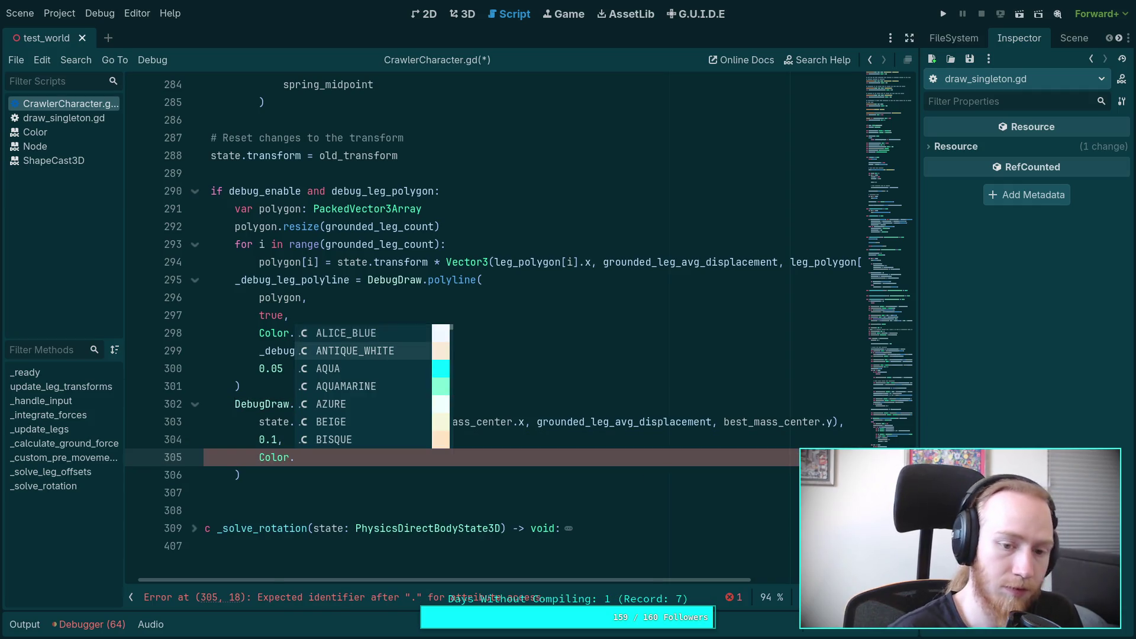
{"action": "key", "text": "Down"}
{"action": "key", "text": "Down"}
{"action": "key", "text": "Down"}
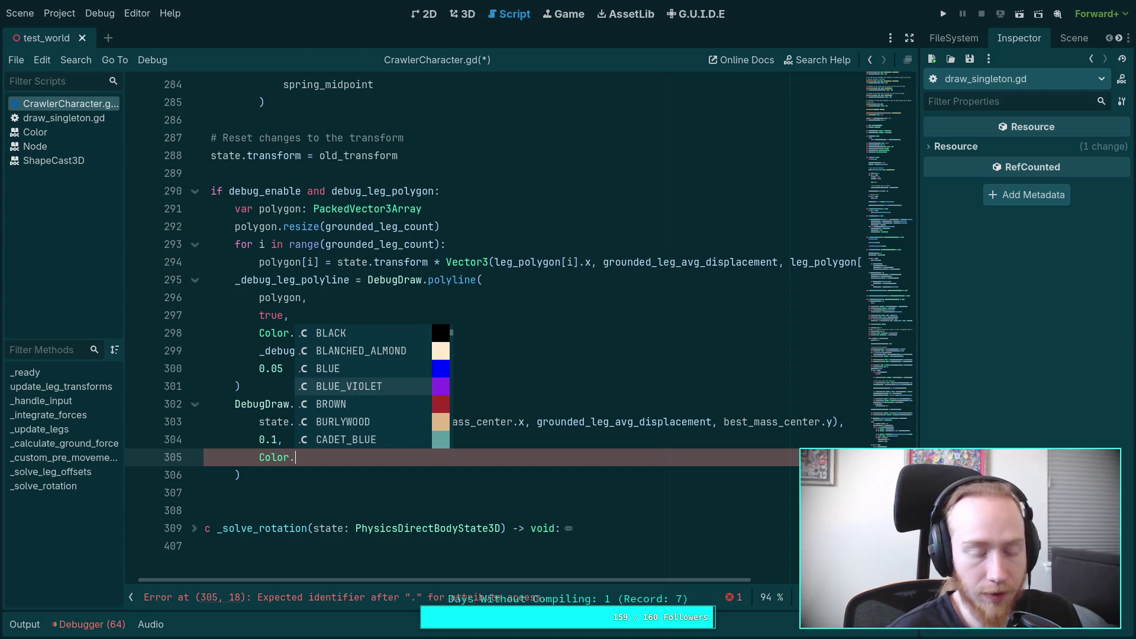
{"action": "key", "text": "Down"}
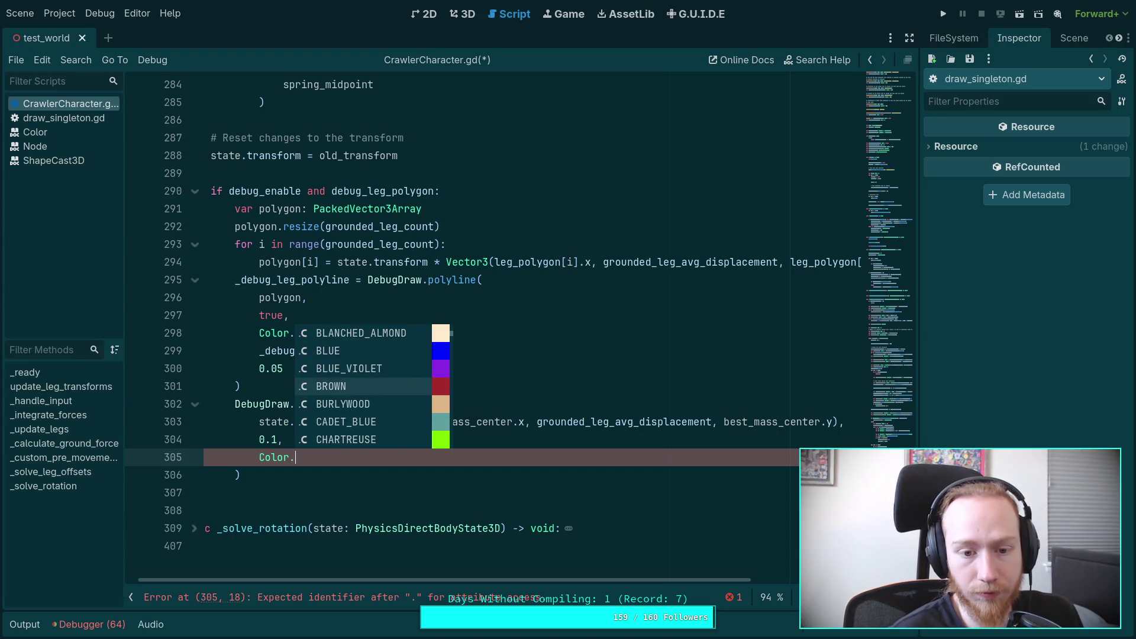
{"action": "key", "text": "Return"}
{"action": "type", "text": ","}
{"action": "key", "text": "Return"}
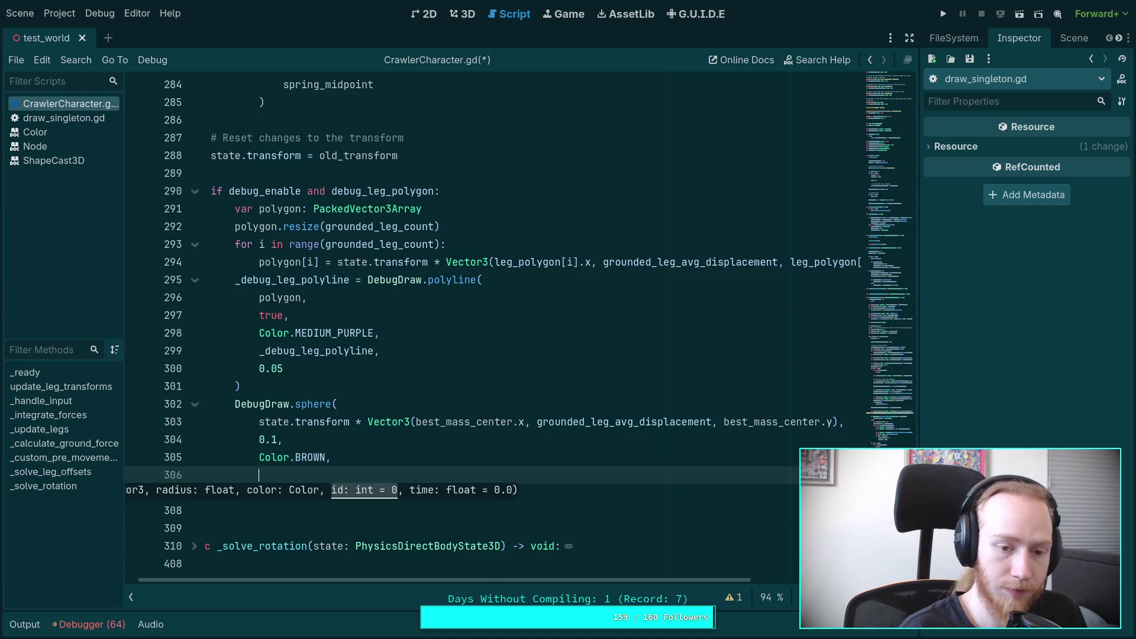
{"action": "type", "text": "eb"}
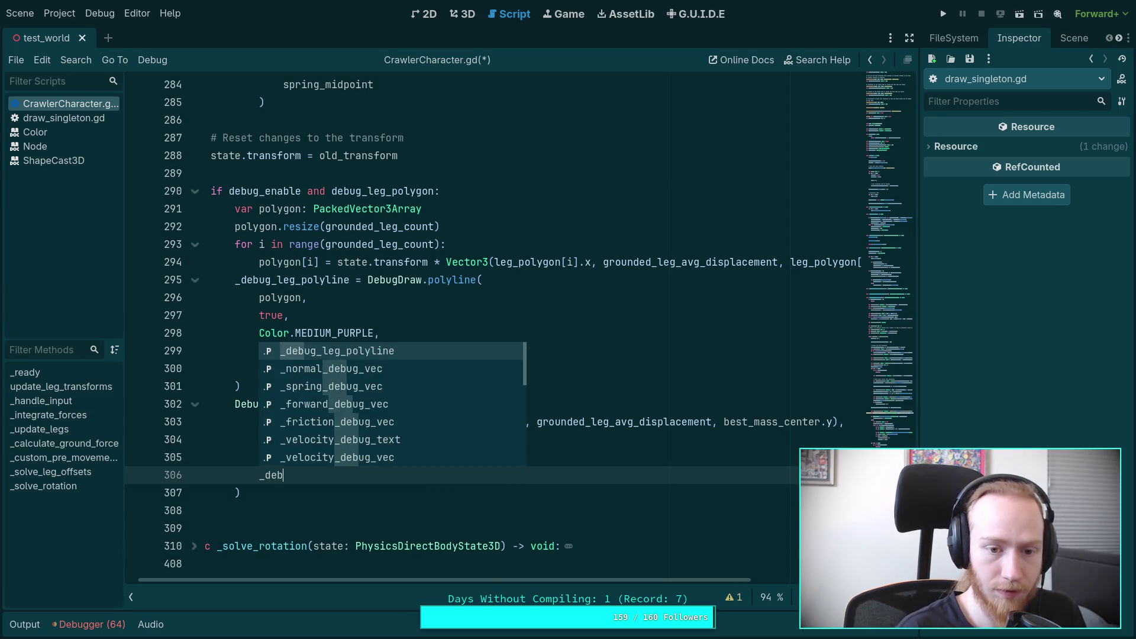
{"action": "key", "text": "Return"}
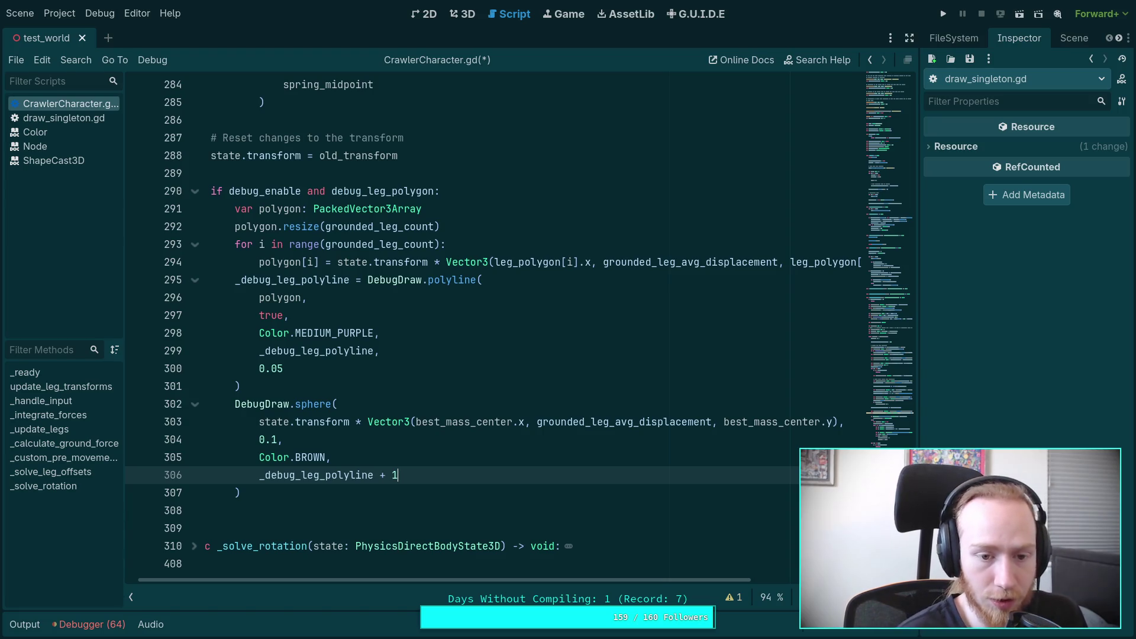
{"action": "type", "text": ","}
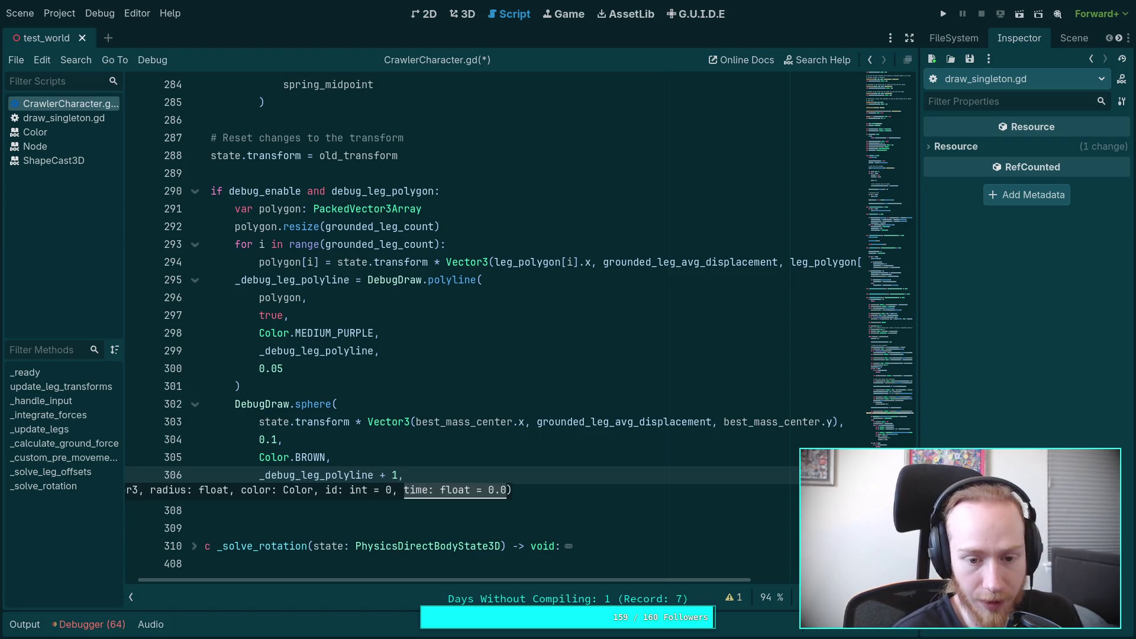
{"action": "key", "text": "Return"}
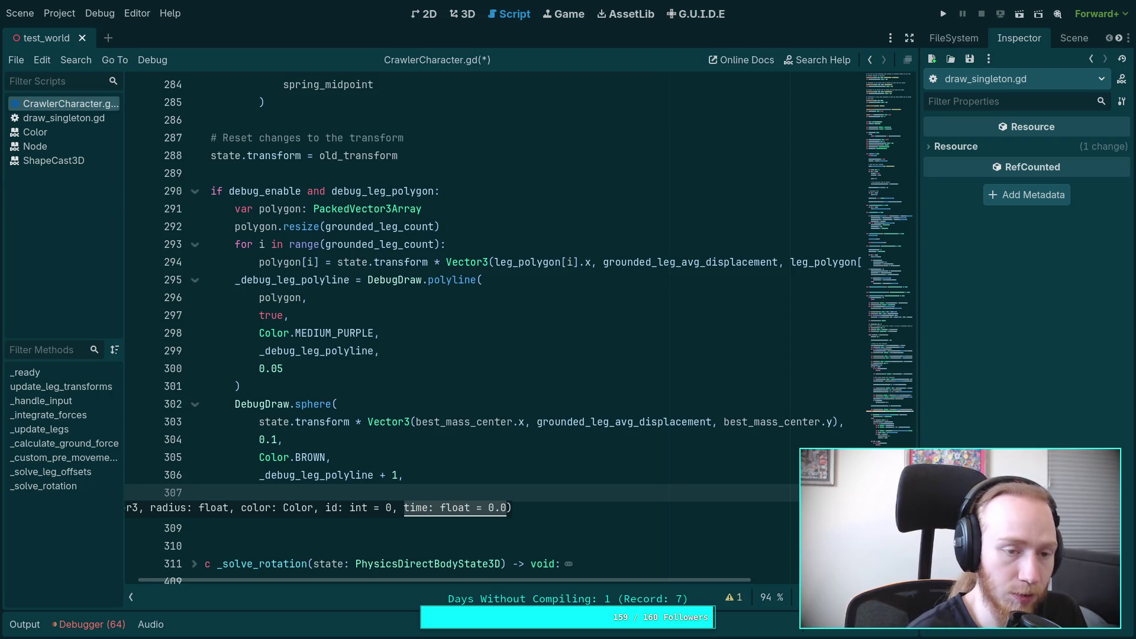
Open draw_singleton.gd, unfold _get_item, and inspect how its item id variable is assigned
{"action": "left_click", "coordinate": [87, 120]}
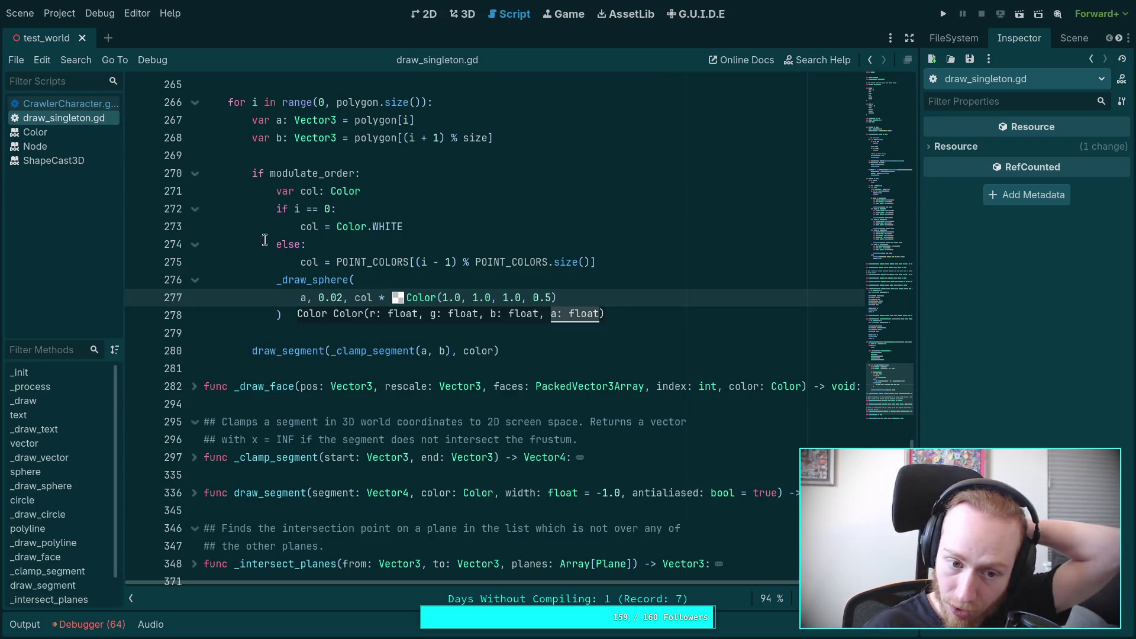
{"action": "scroll", "coordinate": [236, 325], "scroll_direction": "down", "scroll_amount": 5}
{"action": "left_click", "coordinate": [195, 370]}
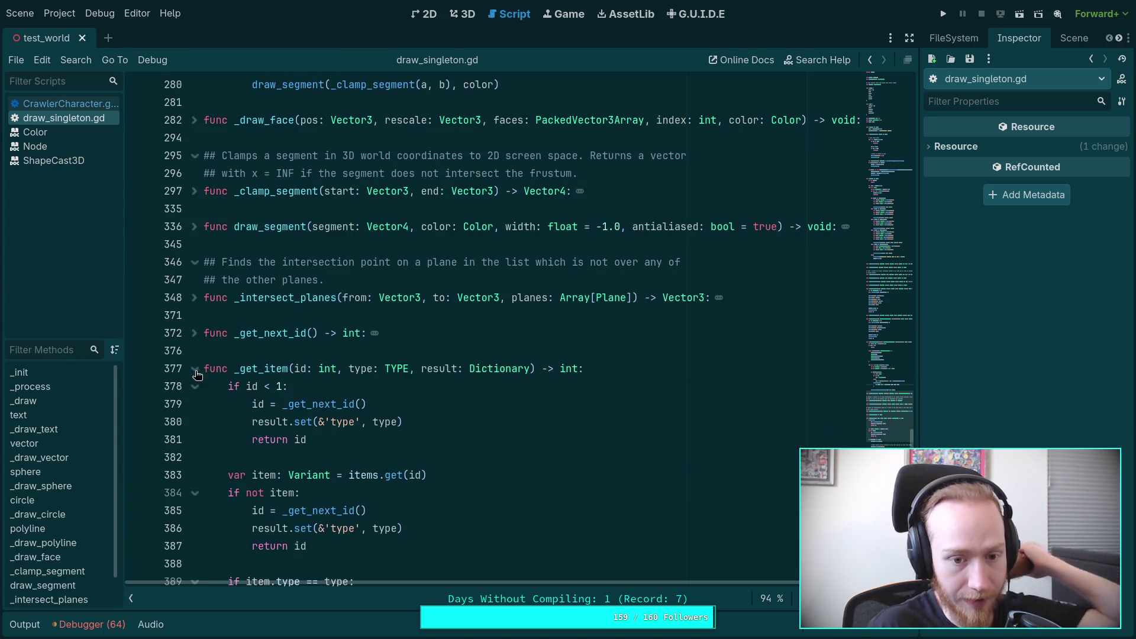
{"action": "left_click", "coordinate": [257, 386]}
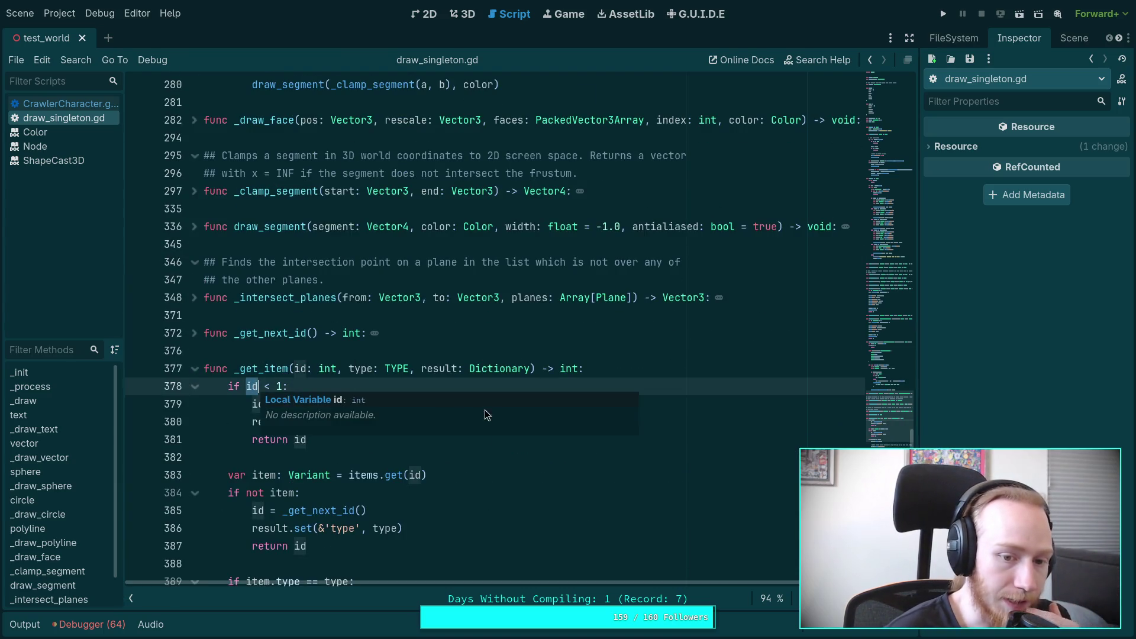
{"action": "scroll", "coordinate": [453, 465], "scroll_direction": "down", "scroll_amount": 2}
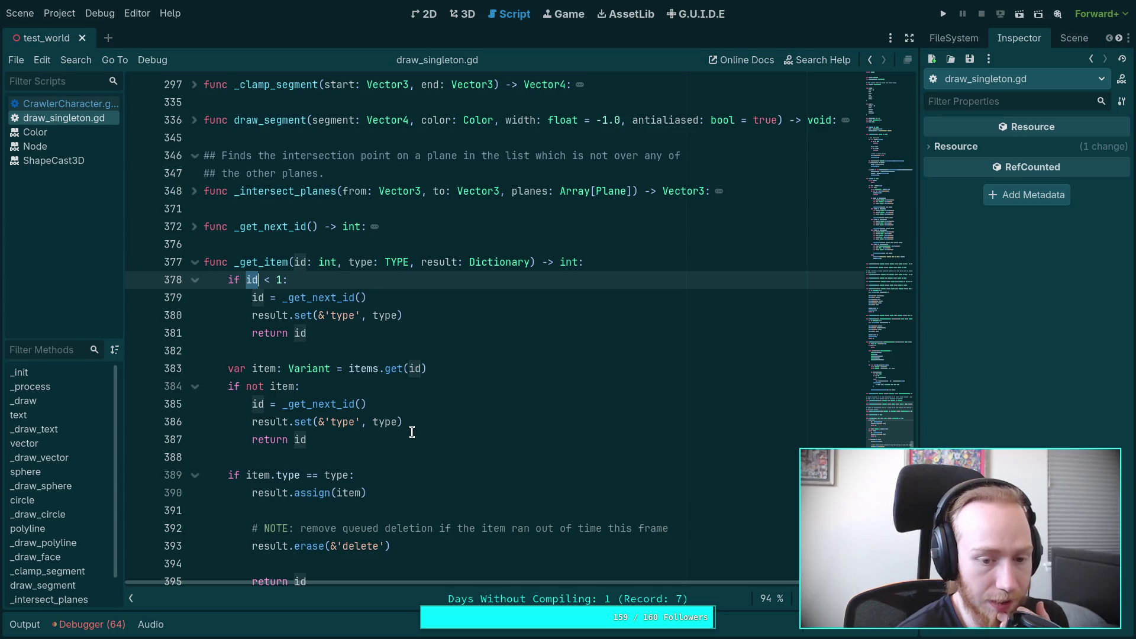
{"action": "scroll", "coordinate": [412, 429], "scroll_direction": "down", "scroll_amount": 2}
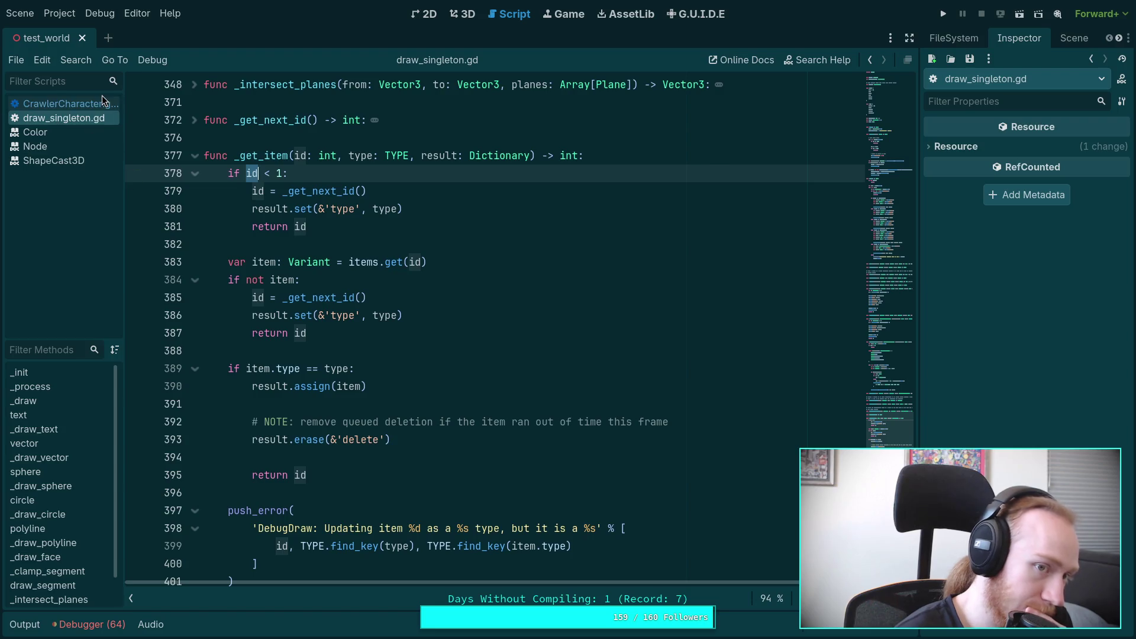
{"action": "left_click", "coordinate": [89, 104]}
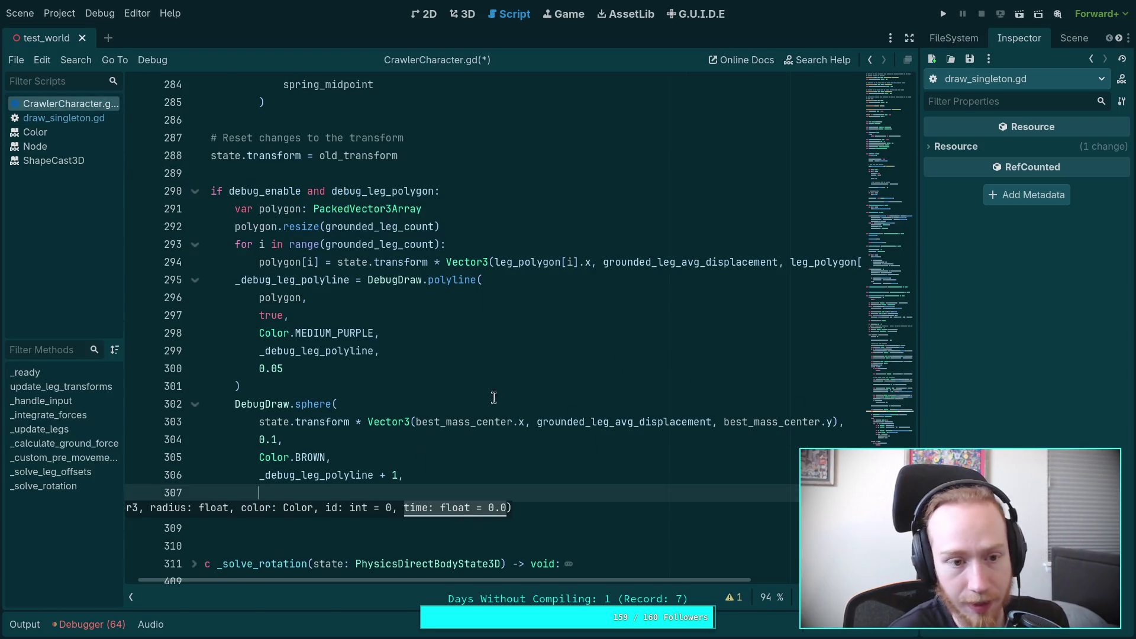
{"action": "left_click", "coordinate": [87, 118]}
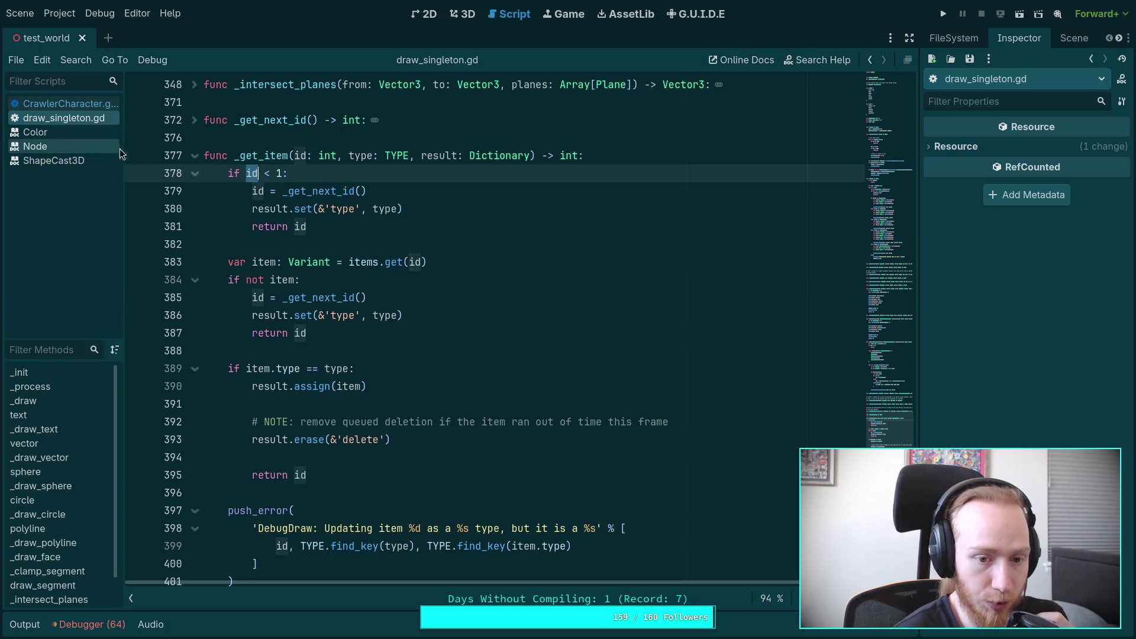
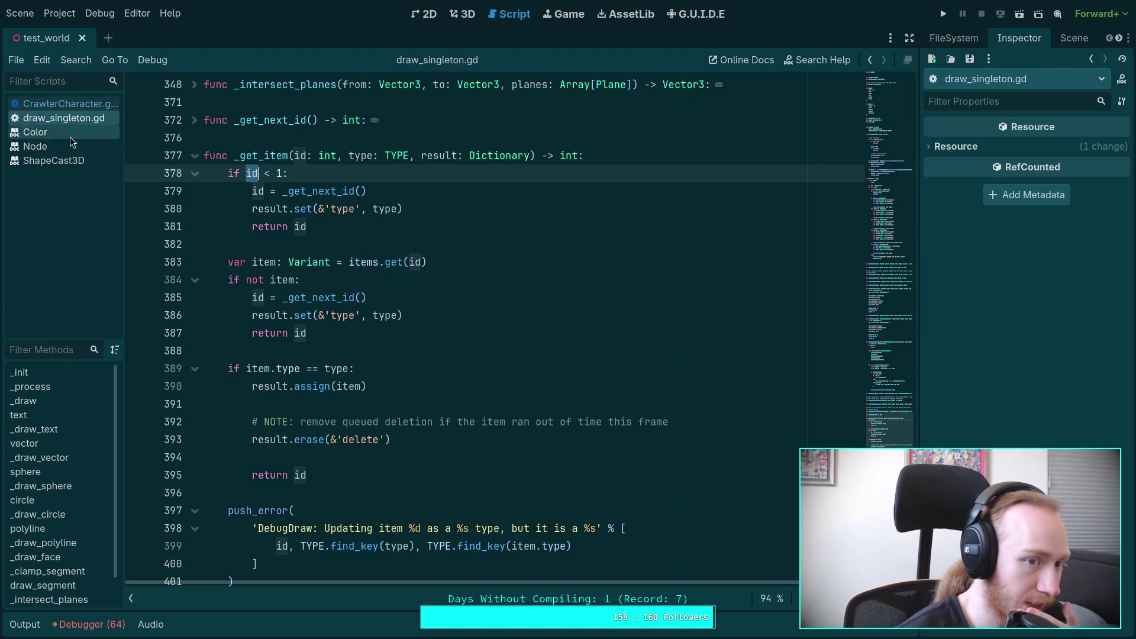
Declare var _debug_leg_best_mass_center: int = 0 below the _debug_leg_polyline declaration
{"action": "left_click", "coordinate": [83, 105]}
{"action": "scroll", "coordinate": [628, 382], "scroll_direction": "up", "scroll_amount": 2}
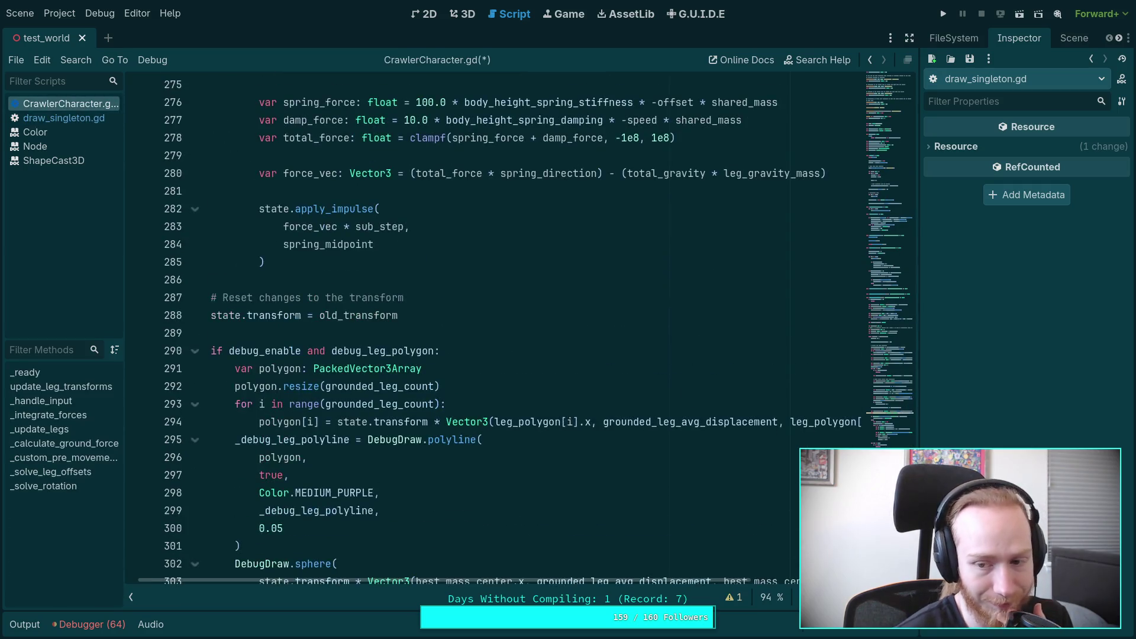
{"action": "left_click", "coordinate": [892, 157]}
{"action": "scroll", "coordinate": [892, 158], "scroll_direction": "up", "scroll_amount": 5}
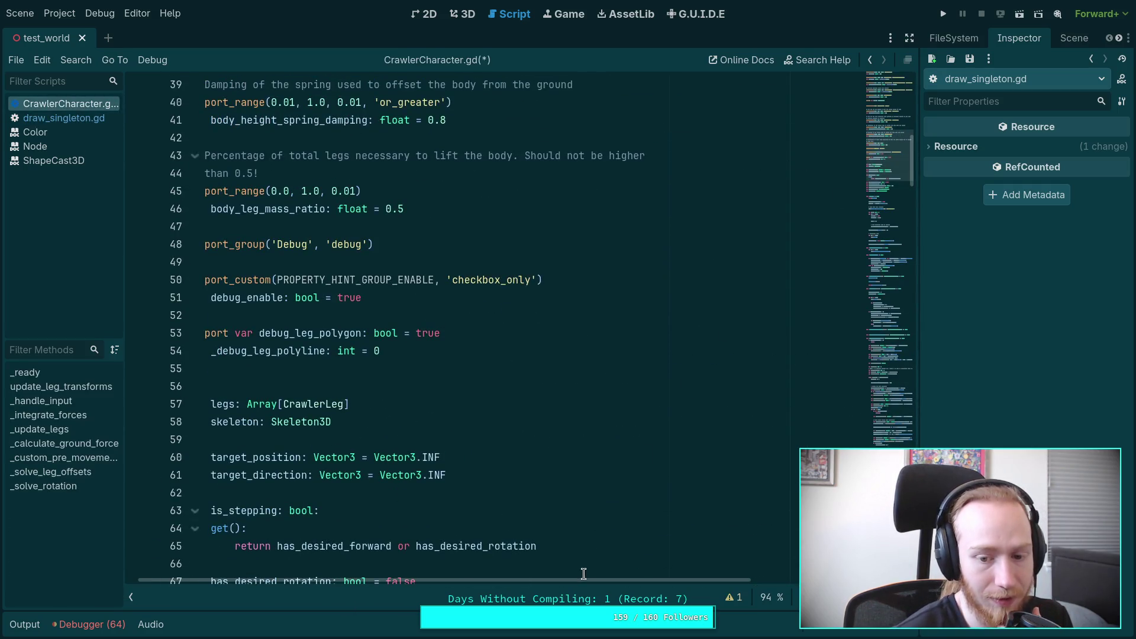
{"action": "left_click_drag", "start_coordinate": [476, 578], "coordinate": [458, 579]}
{"action": "left_click", "coordinate": [378, 351]}
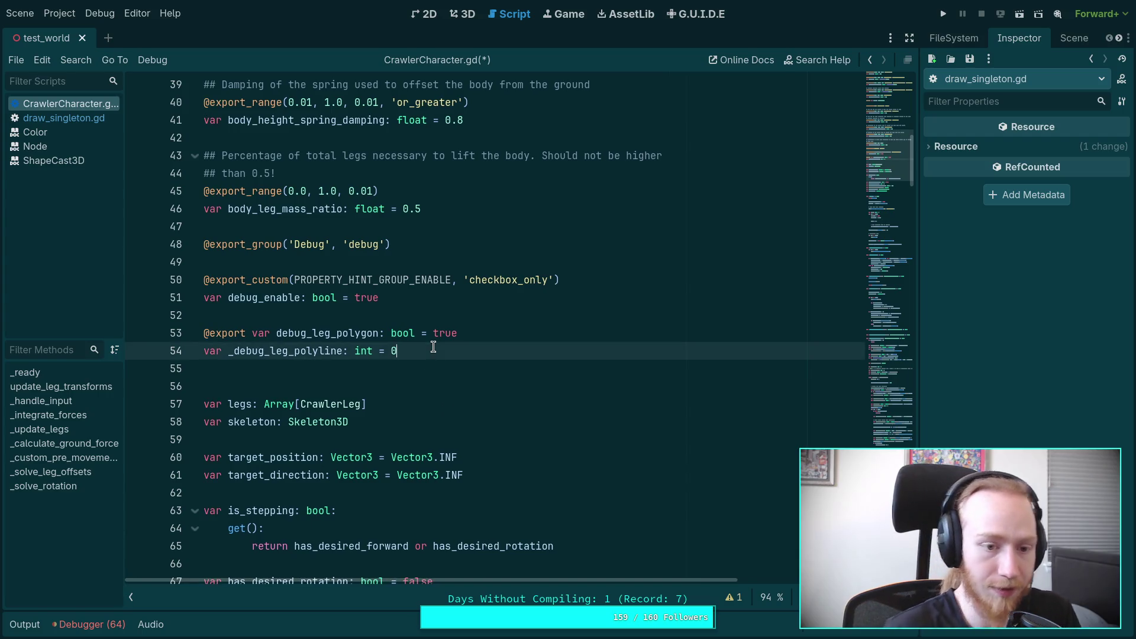
{"action": "key", "text": "Return"}
{"action": "type", "text": "var _debug_leg_"}
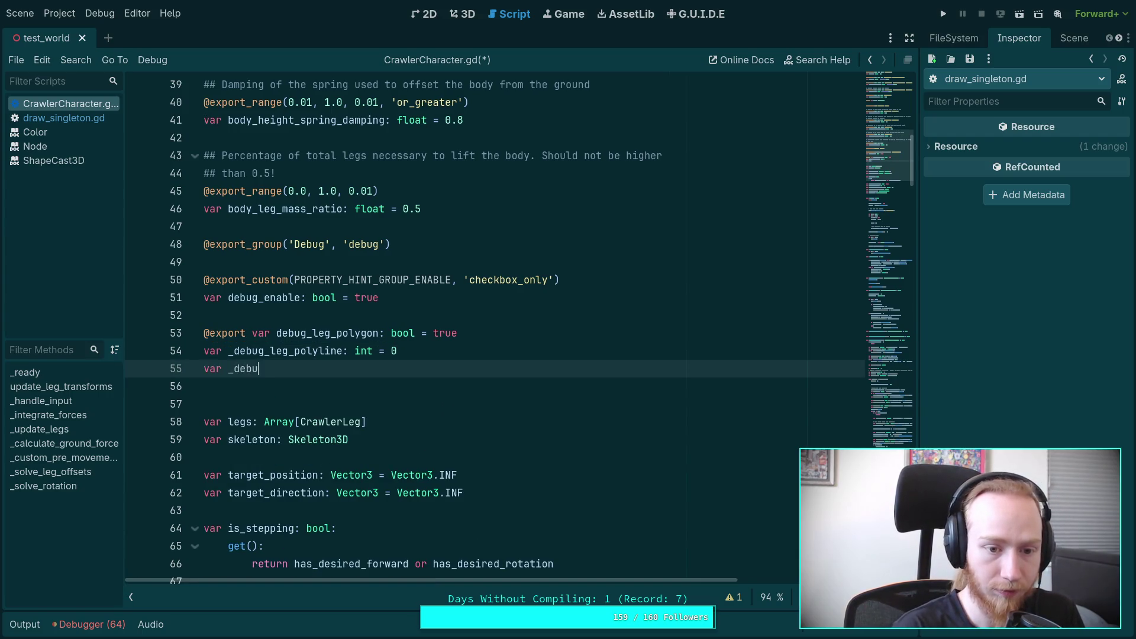
{"action": "type", "text": "best_"}
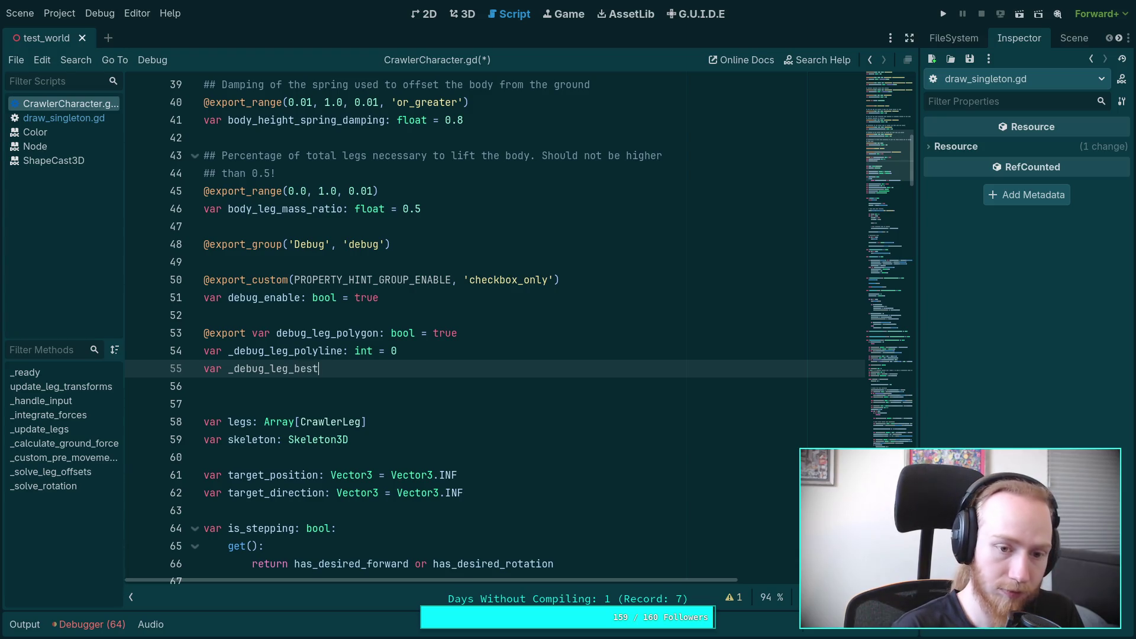
{"action": "type", "text": "mass_"}
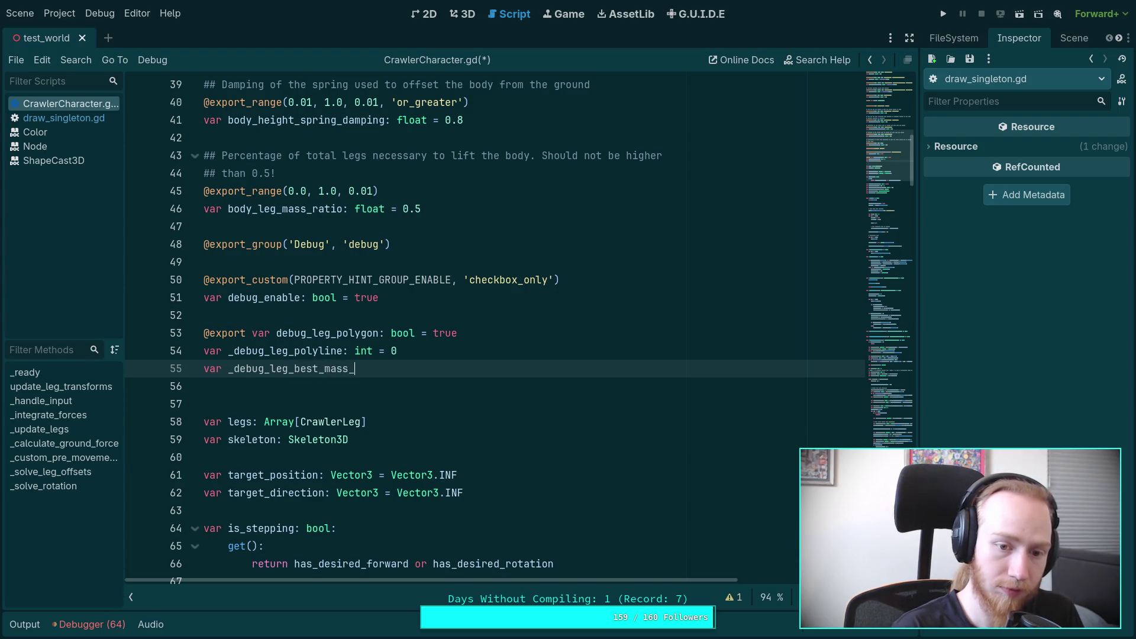
{"action": "type", "text": "center: i"}
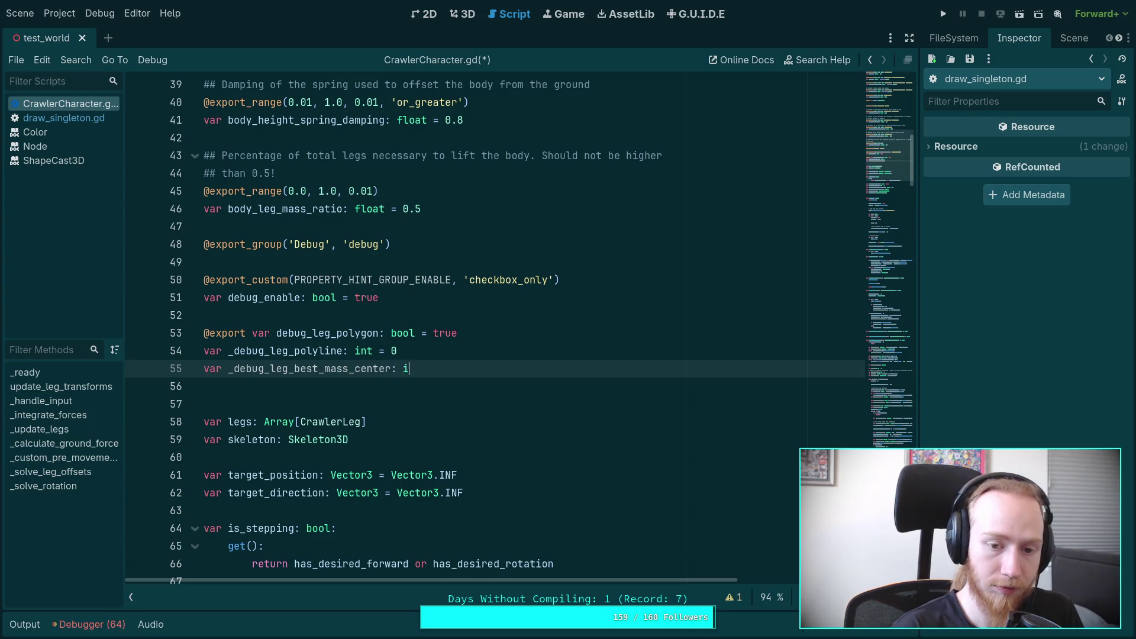
{"action": "type", "text": "nt = 0"}
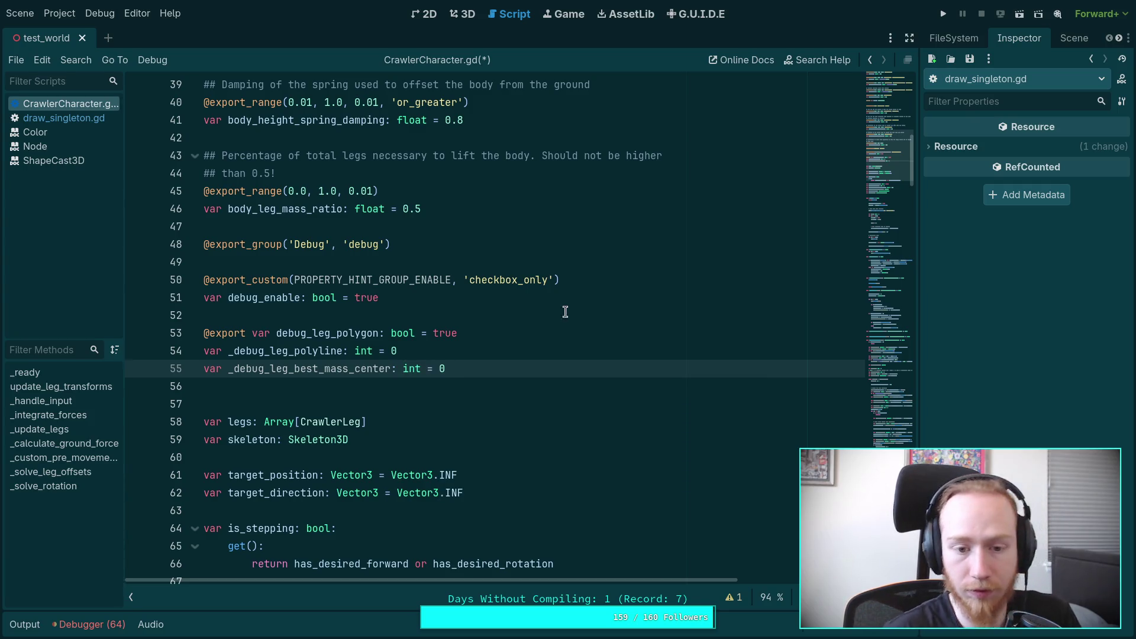
Assign the DebugDraw.sphere call's result to _debug_leg_best_mass_center
{"action": "left_click_drag", "start_coordinate": [891, 155], "coordinate": [890, 407]}
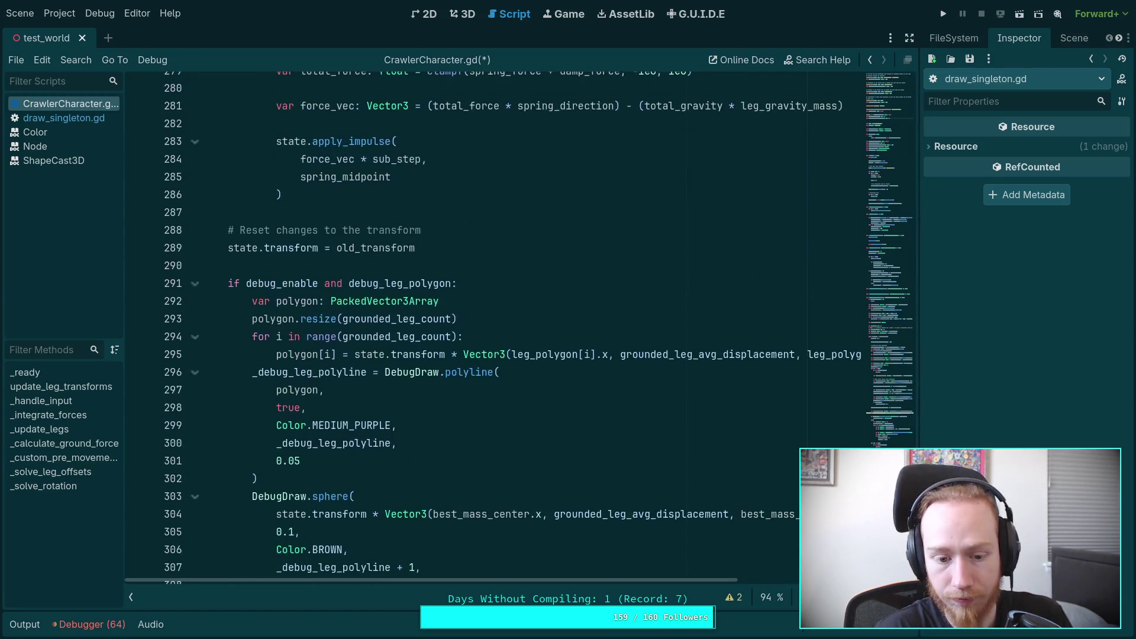
{"action": "scroll", "coordinate": [664, 482], "scroll_direction": "down", "scroll_amount": 2}
{"action": "left_click", "coordinate": [251, 404]}
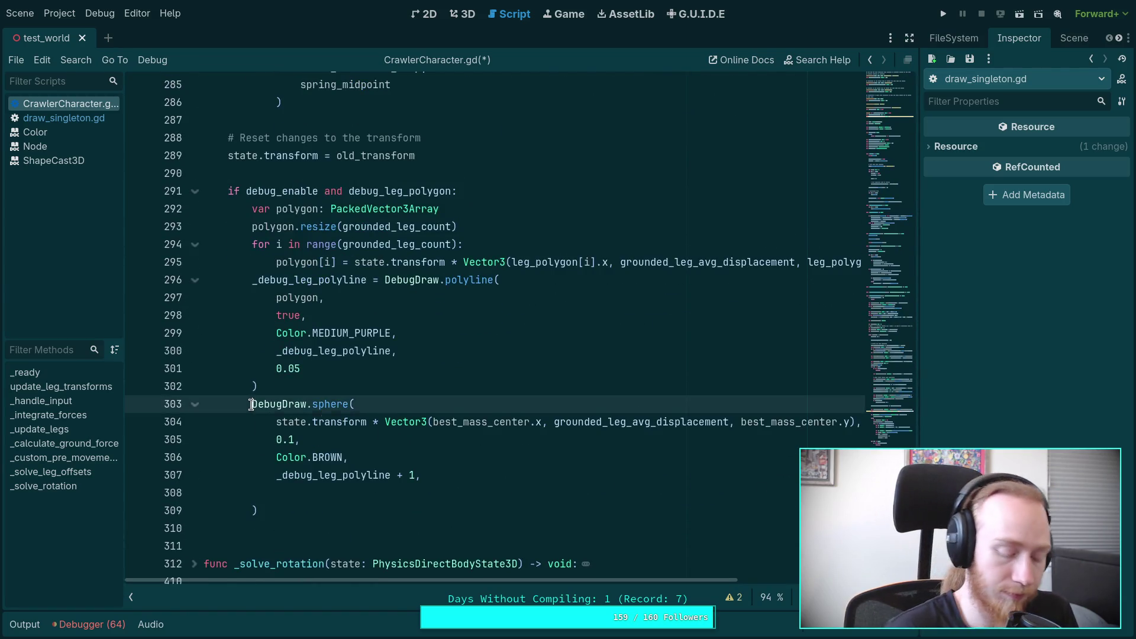
{"action": "type", "text": "_"}
{"action": "type", "text": "debu"}
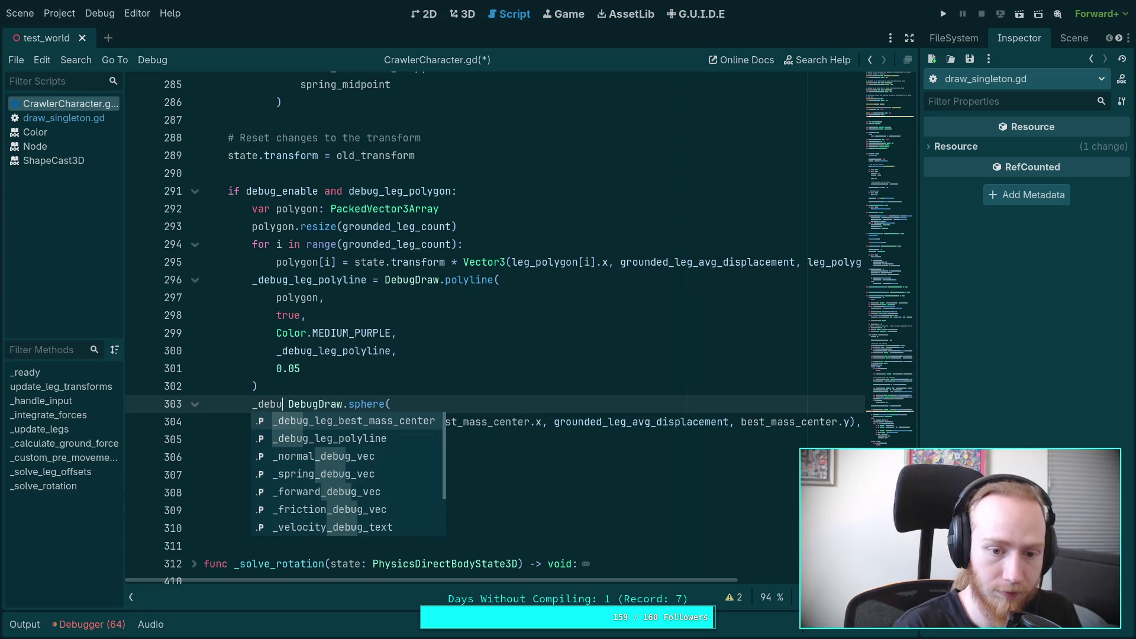
{"action": "key", "text": "Return"}
{"action": "type", "text": "="}
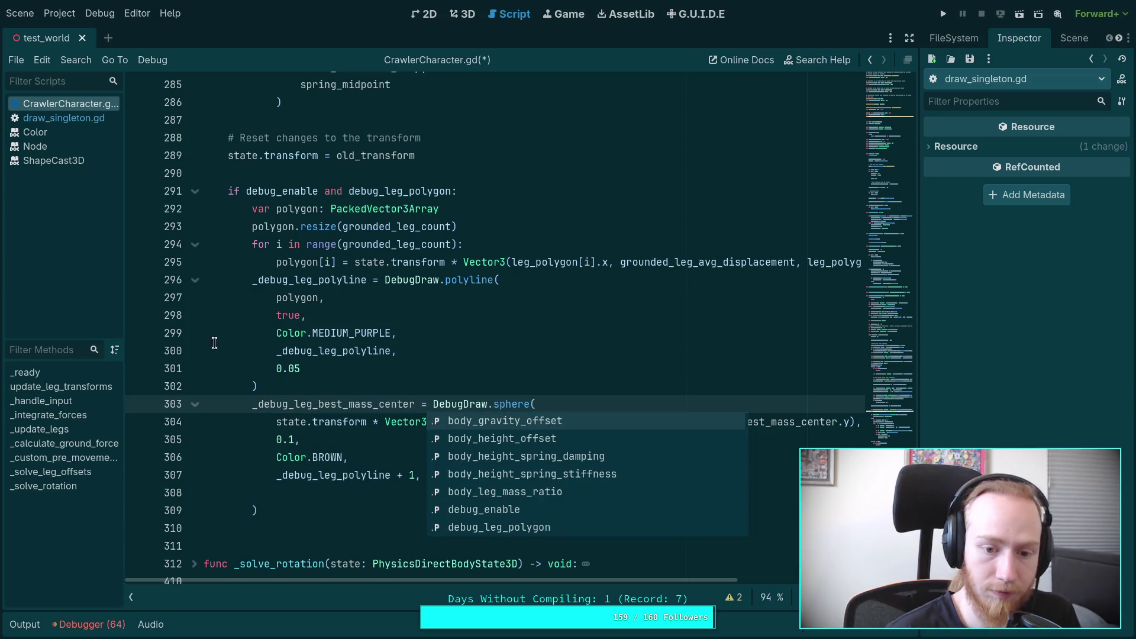
Pass _debug_leg_best_mass_center as the sphere's id with 0.05 duration, save, and run the project
{"action": "left_click", "coordinate": [322, 494]}
{"action": "key", "text": "BackSpace"}
{"action": "key", "text": "shift+Home"}
{"action": "type", "text": "_debug_leg_be"}
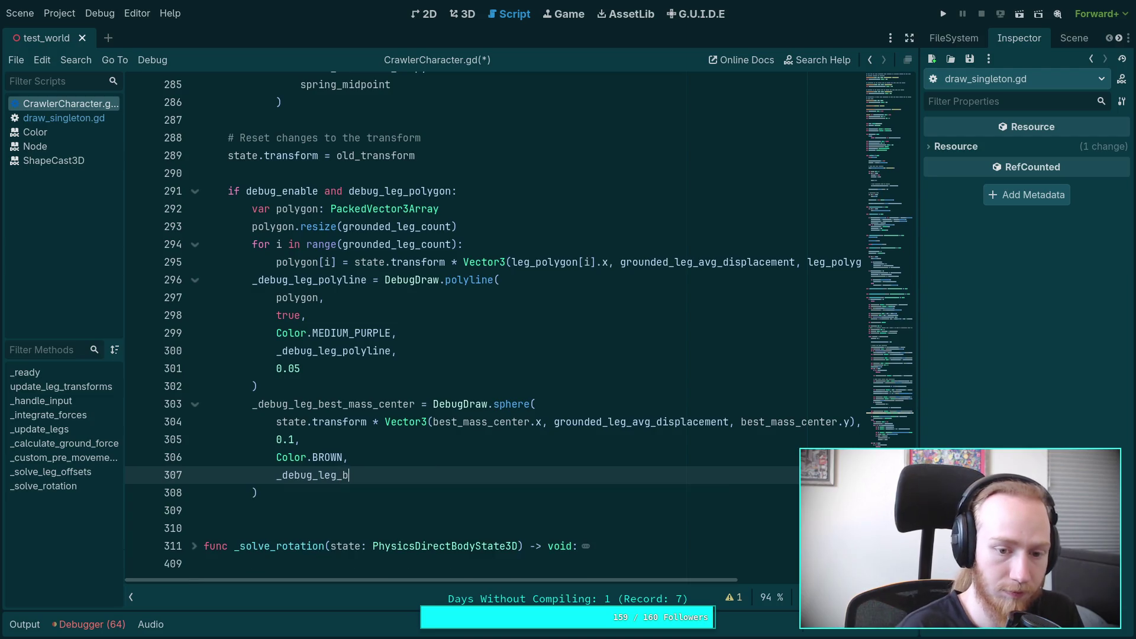
{"action": "key", "text": "Return"}
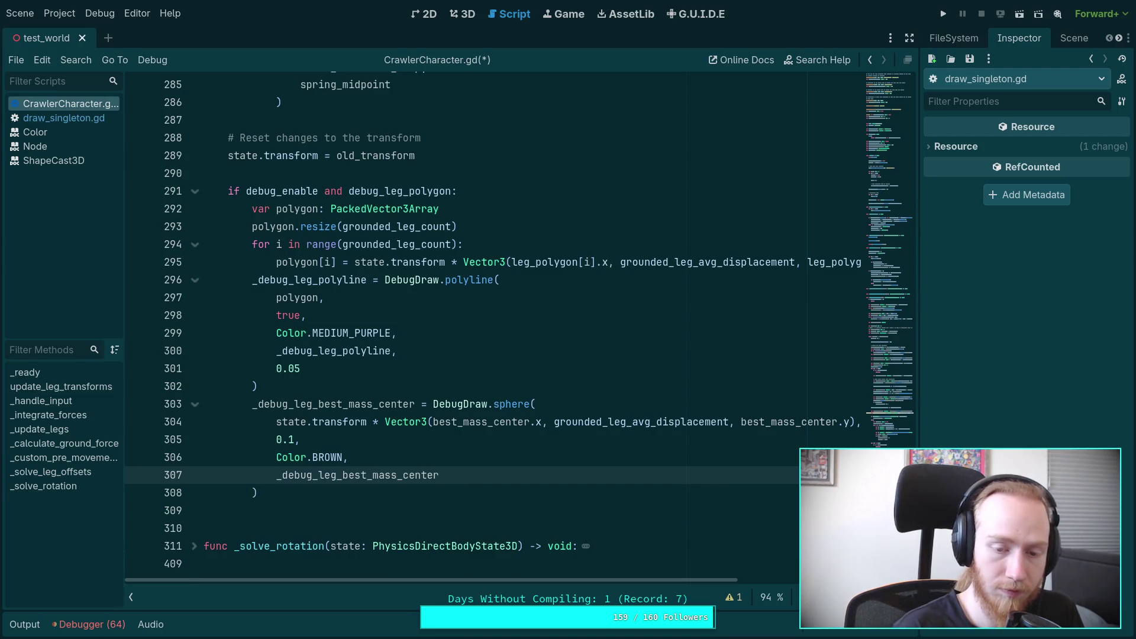
{"action": "type", "text": ","}
{"action": "key", "text": "Return"}
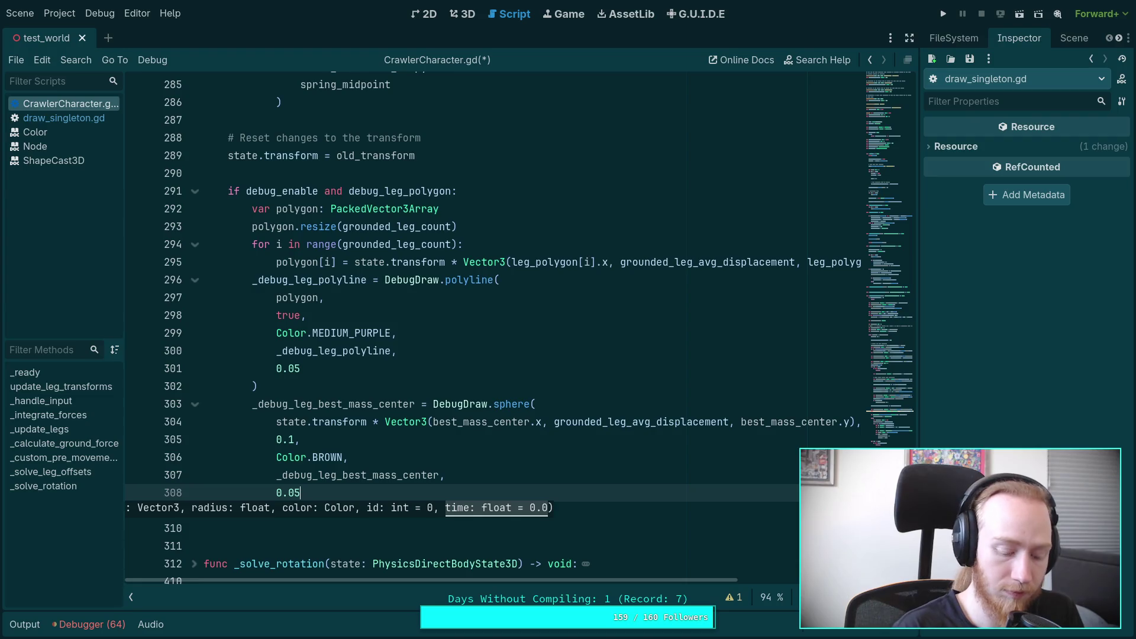
{"action": "key", "text": "ctrl+s"}
{"action": "left_click", "coordinate": [409, 368]}
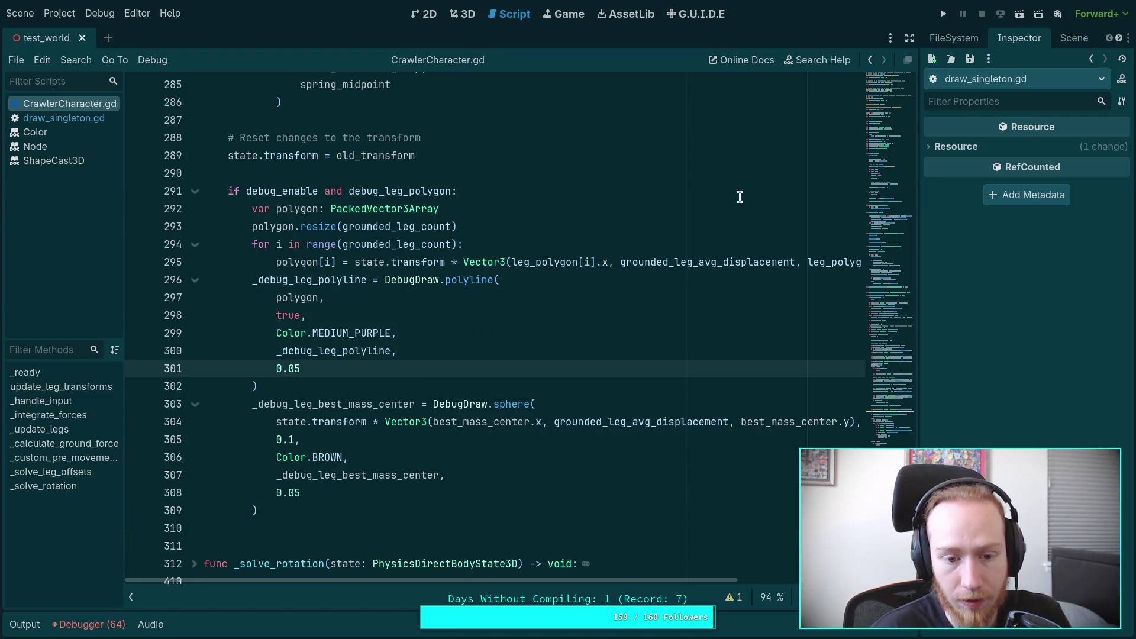
{"action": "key", "text": "F5"}
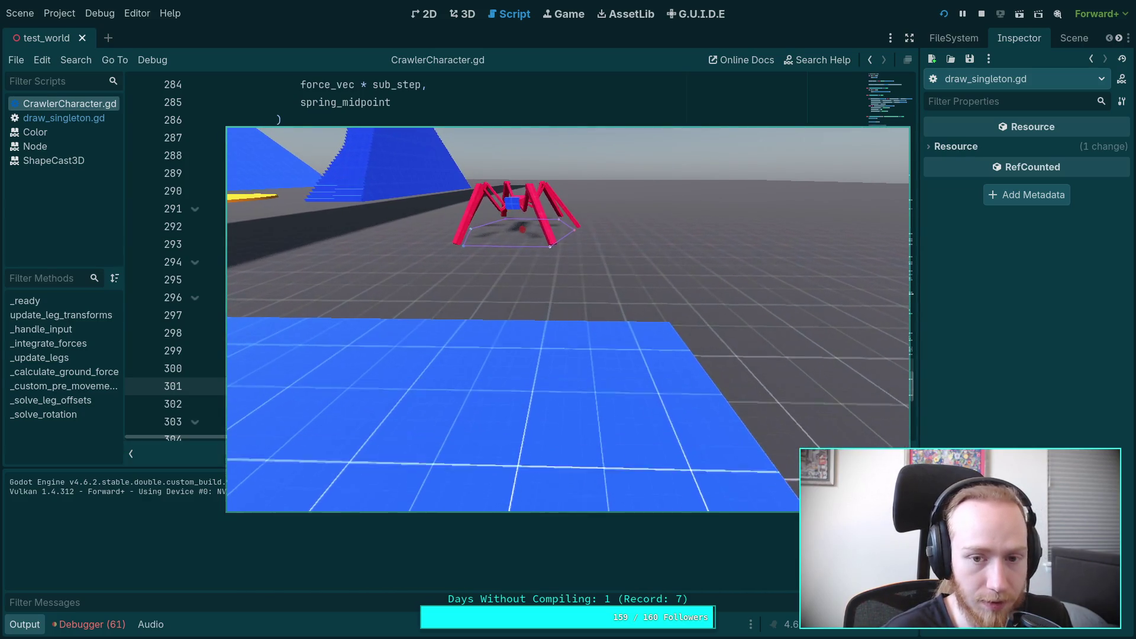
Stop the game, raise and tilt the crawler in test_world, then save and relaunch
{"action": "left_click", "coordinate": [981, 14]}
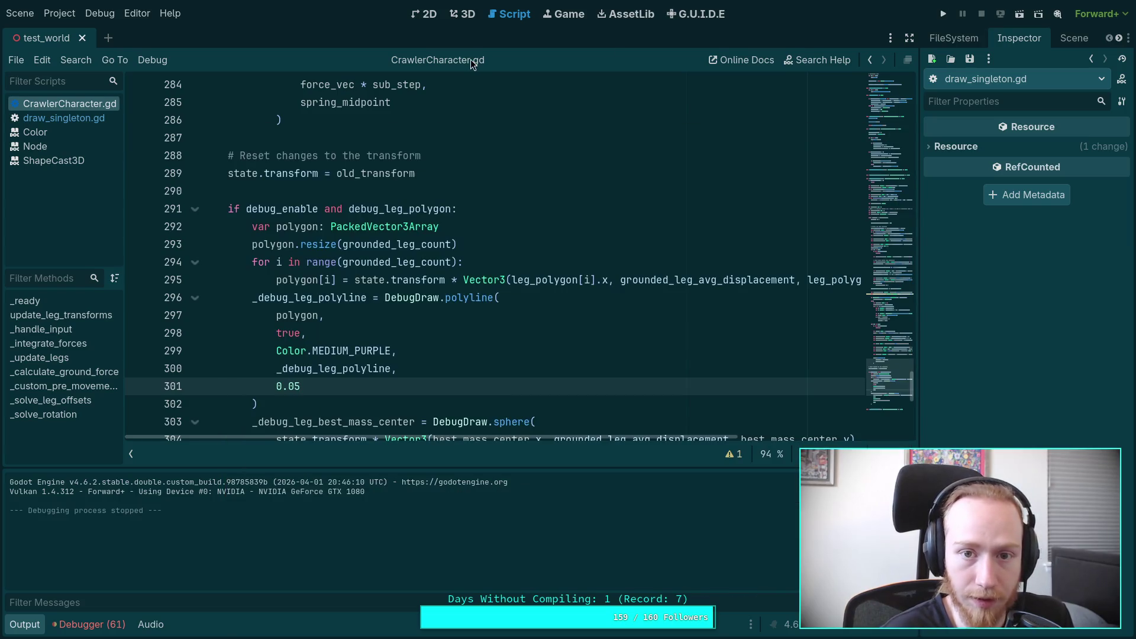
{"action": "left_click", "coordinate": [465, 13]}
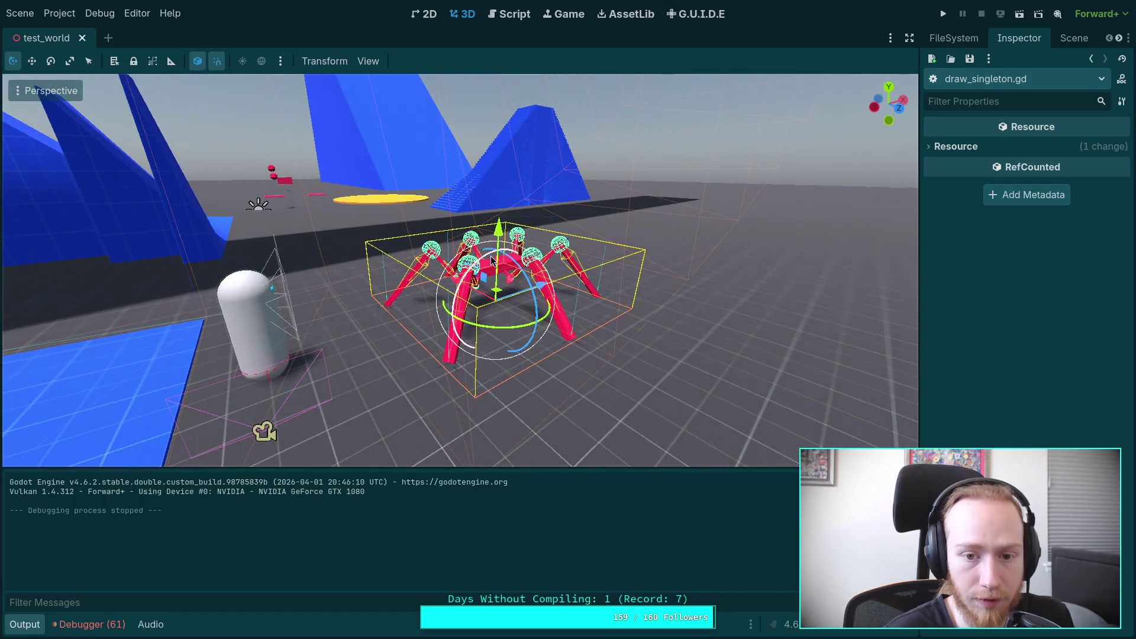
{"action": "left_click_drag", "start_coordinate": [497, 239], "coordinate": [496, 77]}
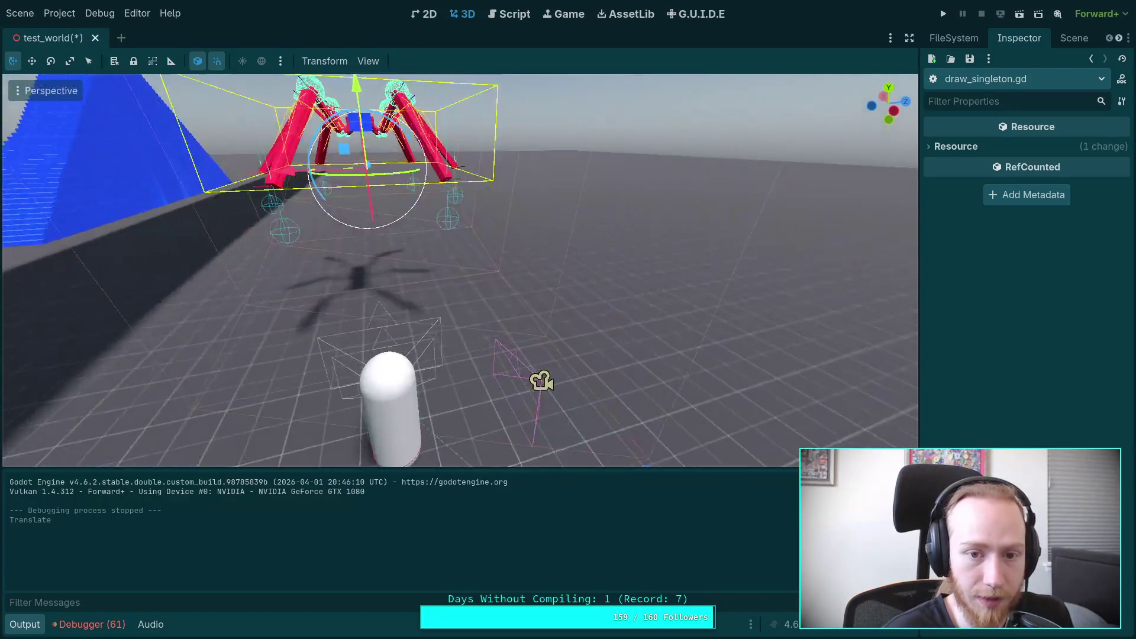
{"action": "left_click_drag", "start_coordinate": [384, 214], "coordinate": [386, 213]}
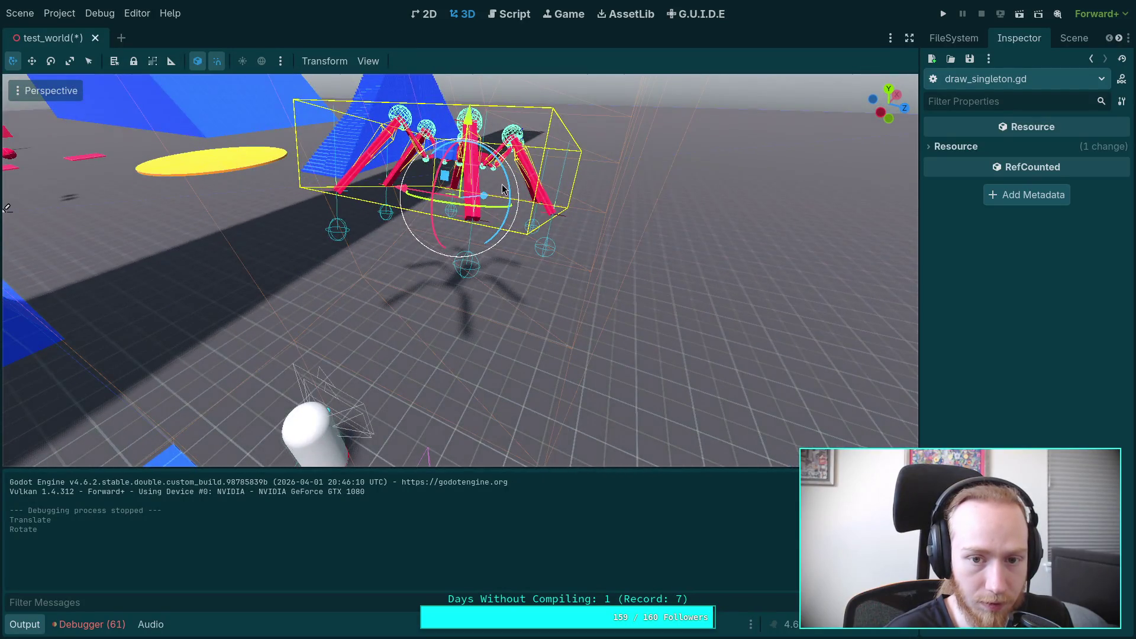
{"action": "left_click_drag", "start_coordinate": [502, 190], "coordinate": [504, 200]}
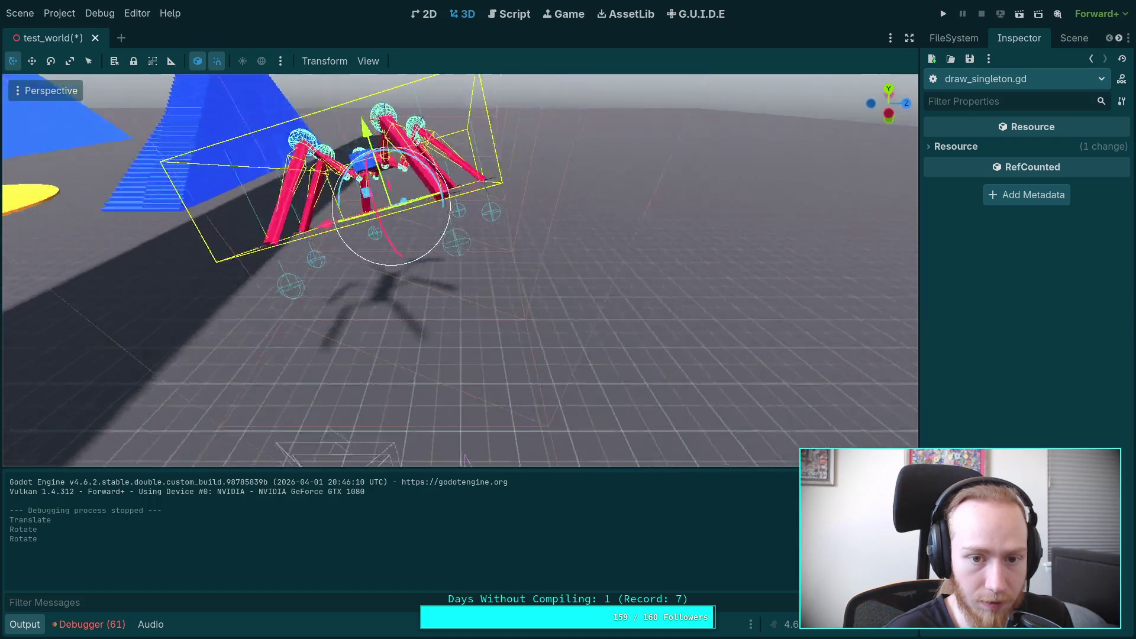
{"action": "mouse_move", "coordinate": [466, 458]}
{"action": "left_mouse_down"}
{"action": "mouse_move", "coordinate": [532, 436]}
{"action": "mouse_move", "coordinate": [568, 355]}
{"action": "mouse_move", "coordinate": [558, 395]}
{"action": "mouse_move", "coordinate": [243, 58]}
{"action": "left_mouse_up"}
{"action": "key", "text": "t"}
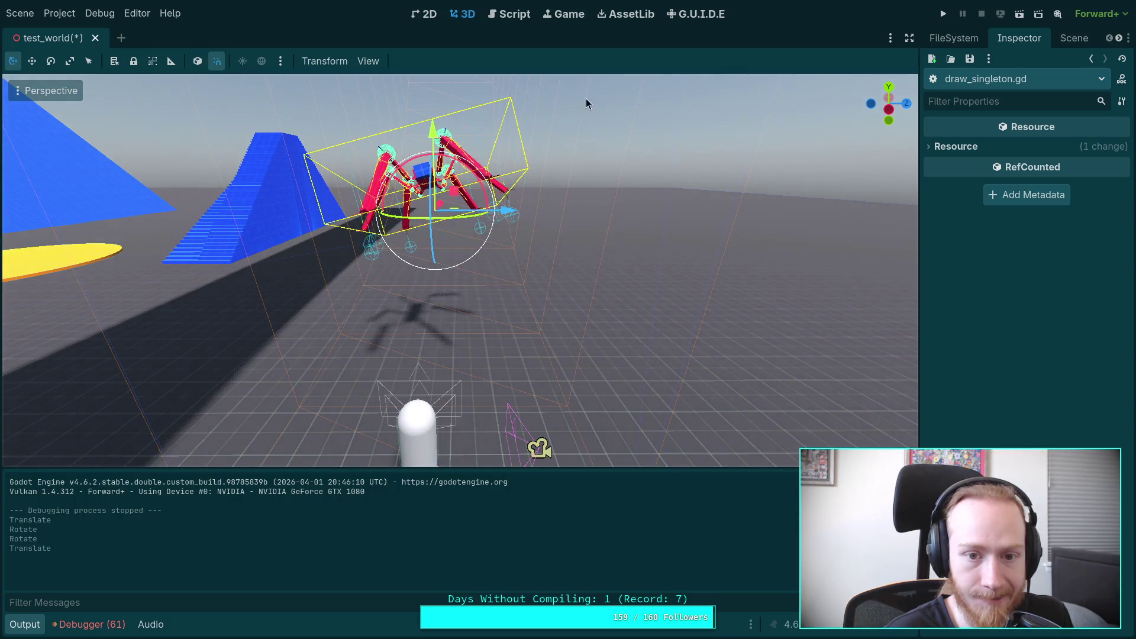
{"action": "left_click", "coordinate": [943, 18]}
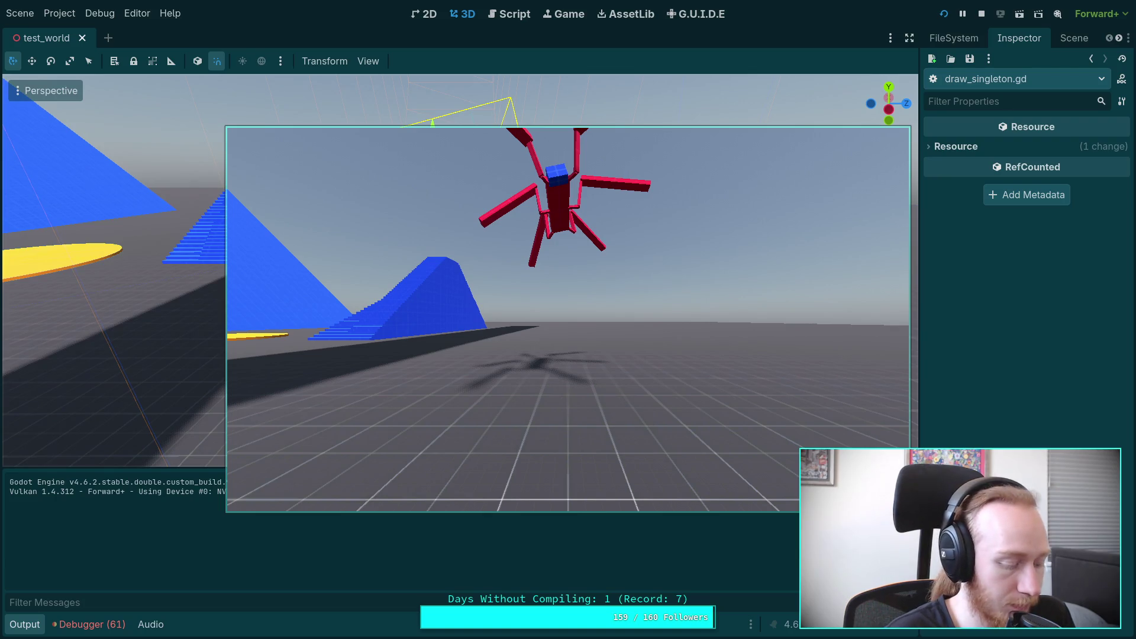
Frame-step the paused game tick by tick until the crawler drops and stands on its legs
{"action": "key", "text": "space"}
{"action": "key", "text": "space"}
{"action": "key", "text": "space"}
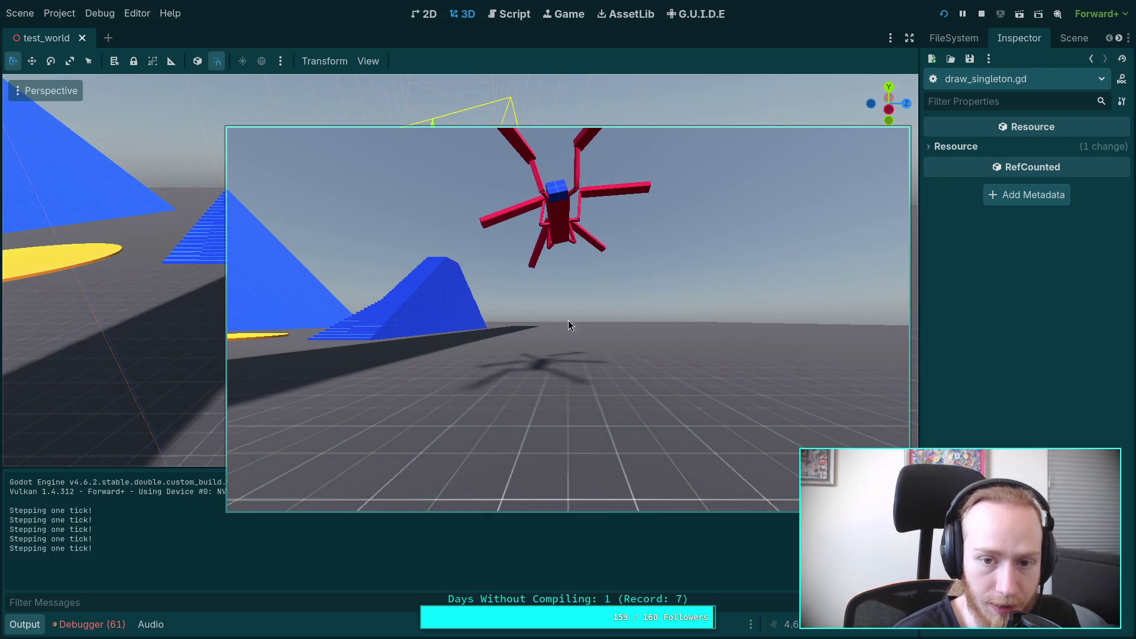
{"action": "key", "text": "space"}
{"action": "key", "text": "space"}
{"action": "key", "text": "space"}
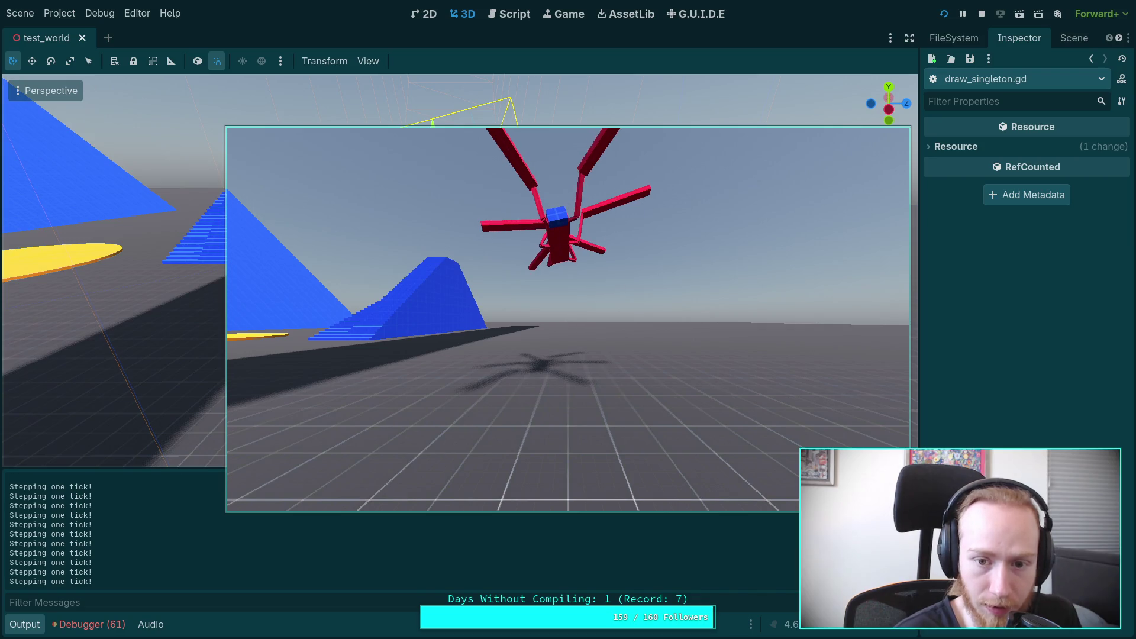
{"action": "key", "text": "space"}
{"action": "key", "text": "space"}
{"action": "key", "text": "space"}
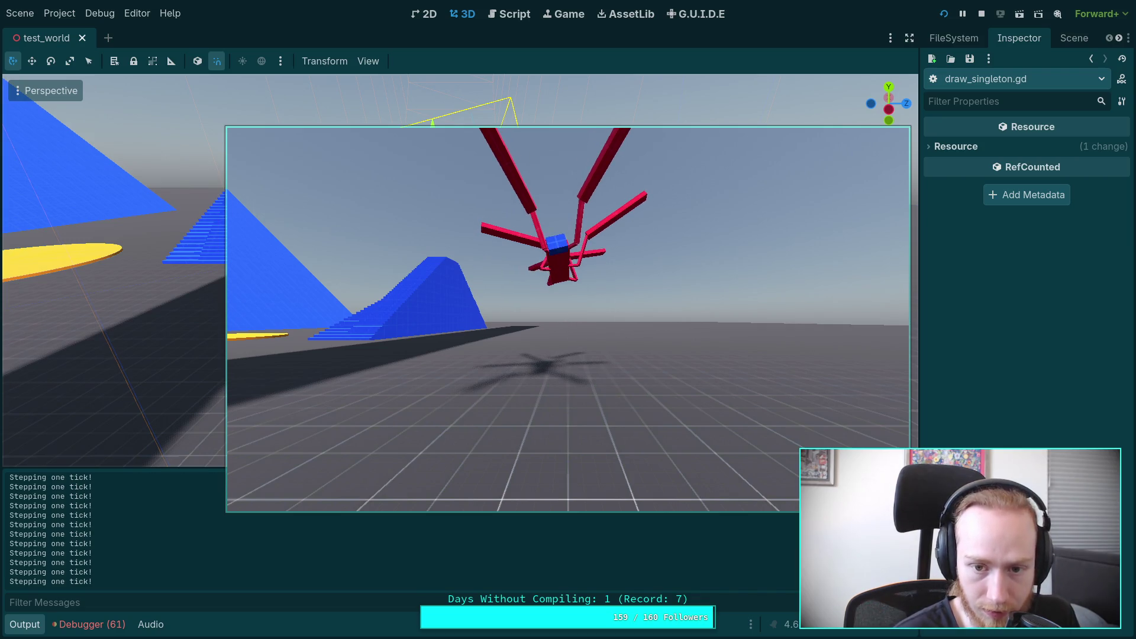
{"action": "key", "text": "space"}
{"action": "key", "text": "space"}
{"action": "key", "text": "space"}
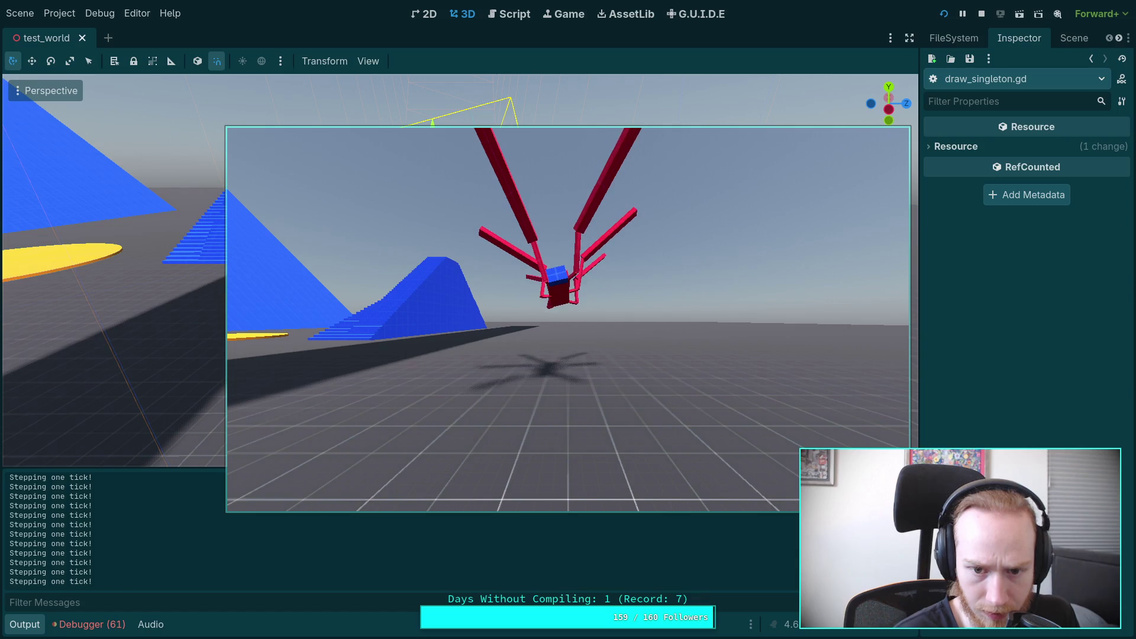
{"action": "key", "text": "space"}
{"action": "key", "text": "space"}
{"action": "key", "text": "space"}
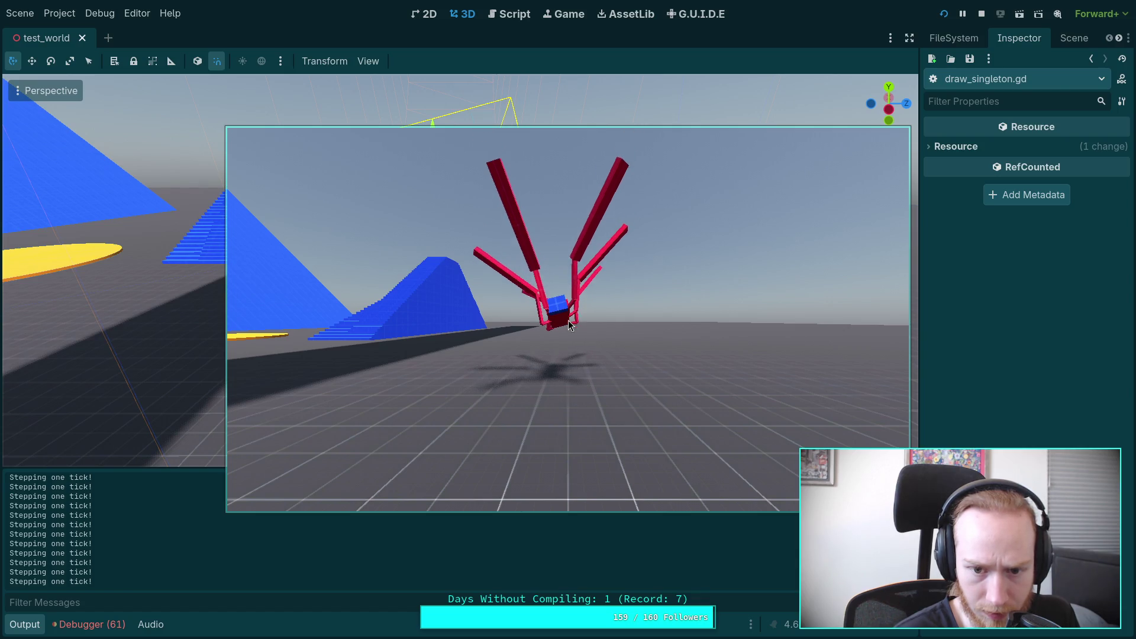
{"action": "key", "text": "space"}
{"action": "key", "text": "space"}
{"action": "key", "text": "space"}
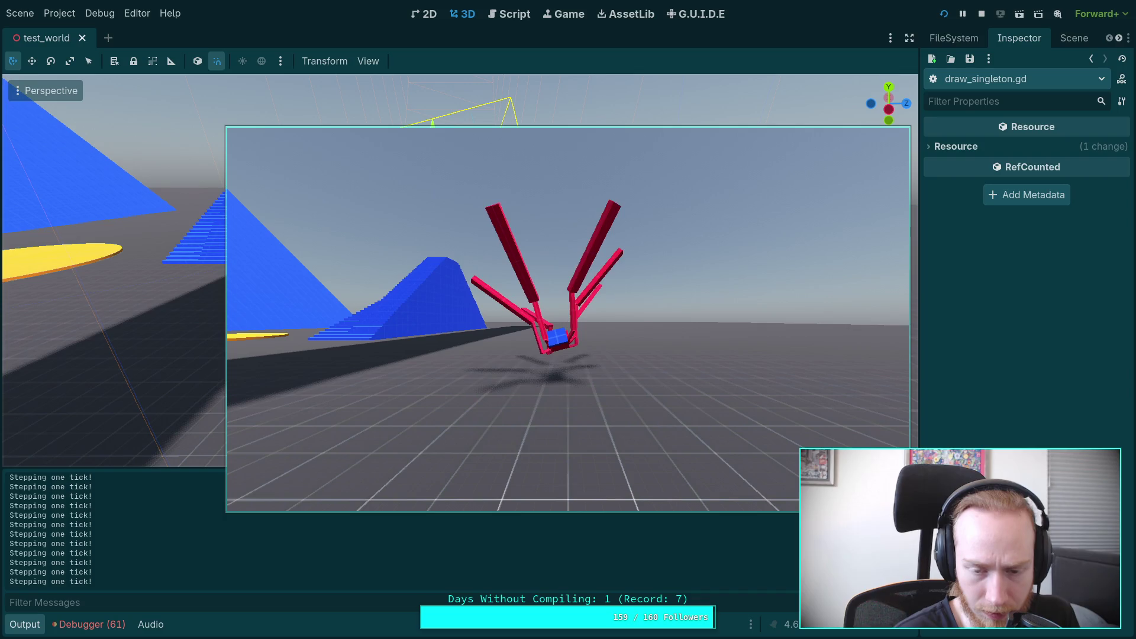
{"action": "key", "text": "space"}
{"action": "key", "text": "space"}
{"action": "key", "text": "space"}
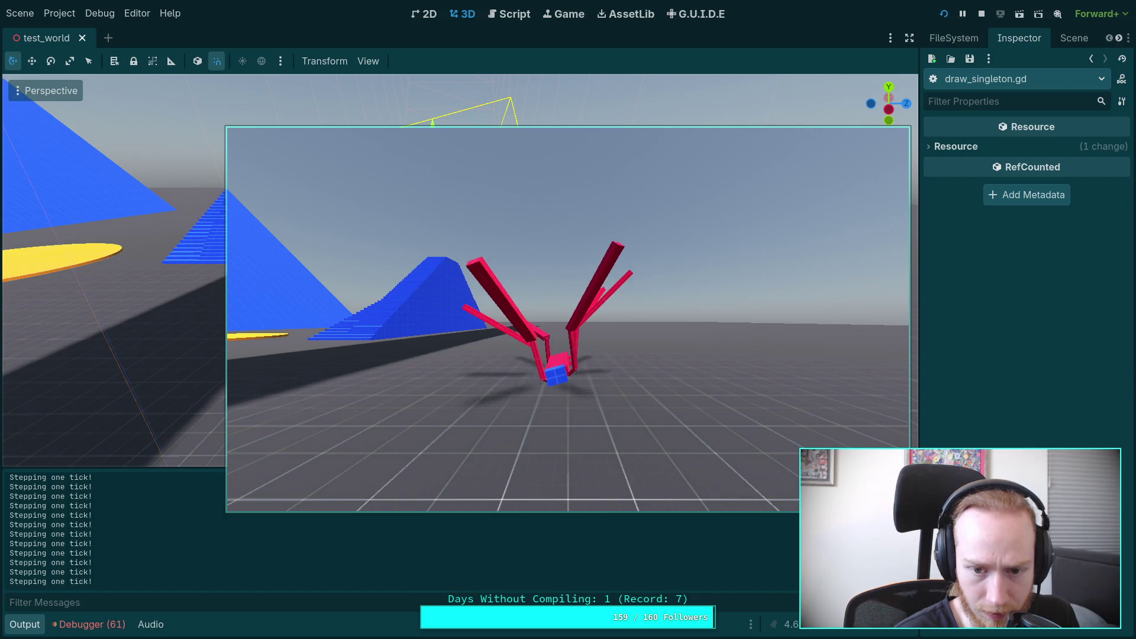
{"action": "key", "text": "space"}
{"action": "key", "text": "space"}
{"action": "key", "text": "space"}
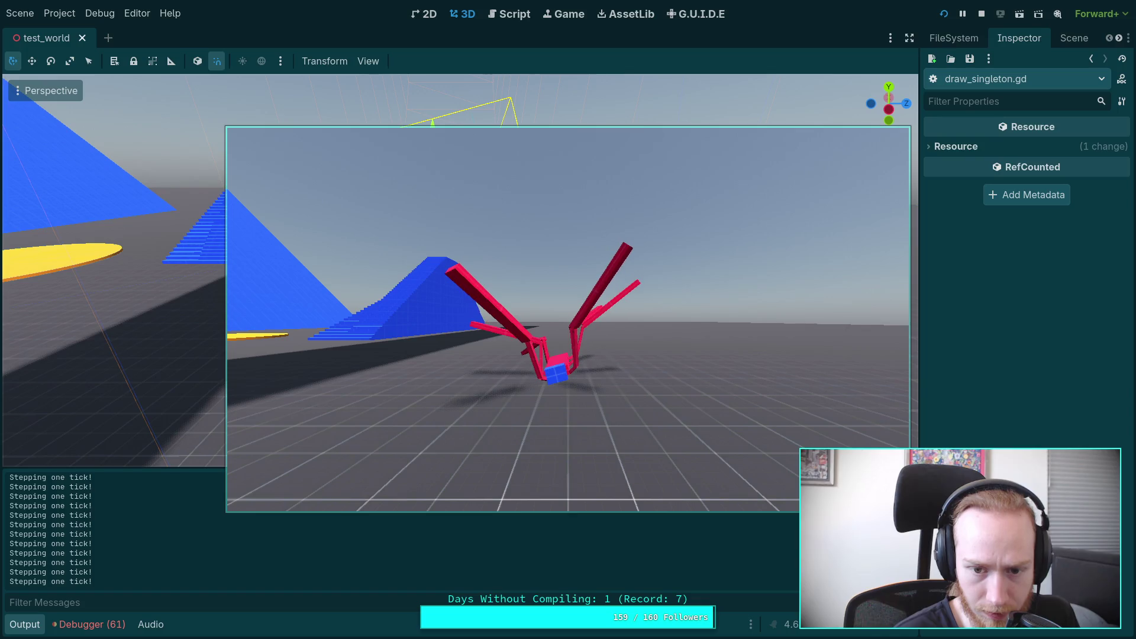
{"action": "key", "text": "space"}
{"action": "key", "text": "space"}
{"action": "key", "text": "space"}
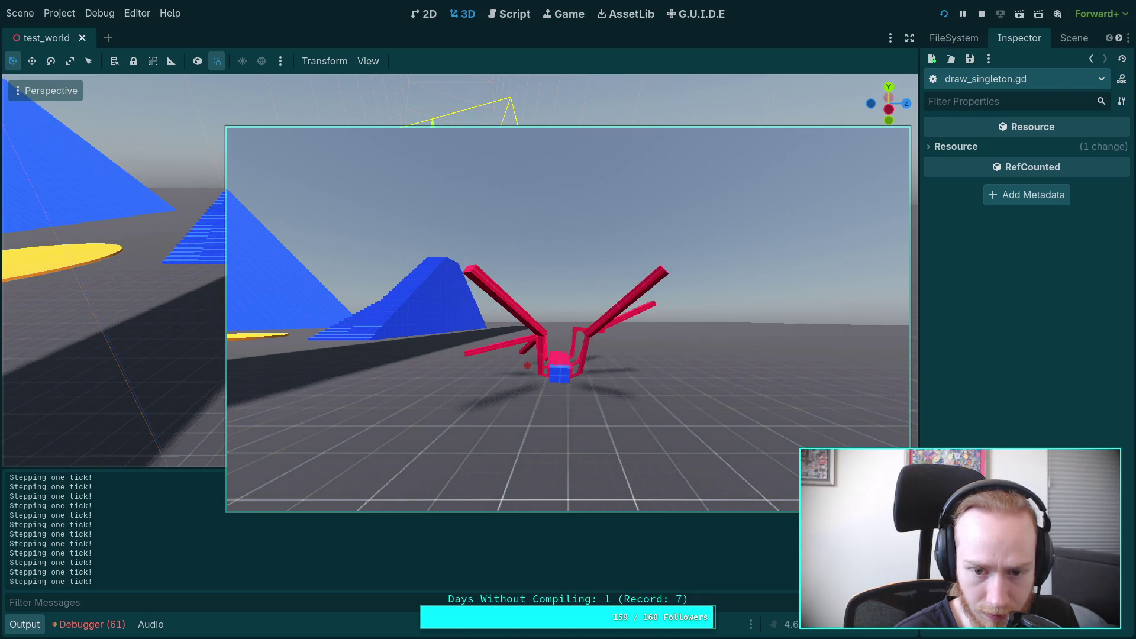
{"action": "key", "text": "space"}
{"action": "key", "text": "space"}
{"action": "key", "text": "space"}
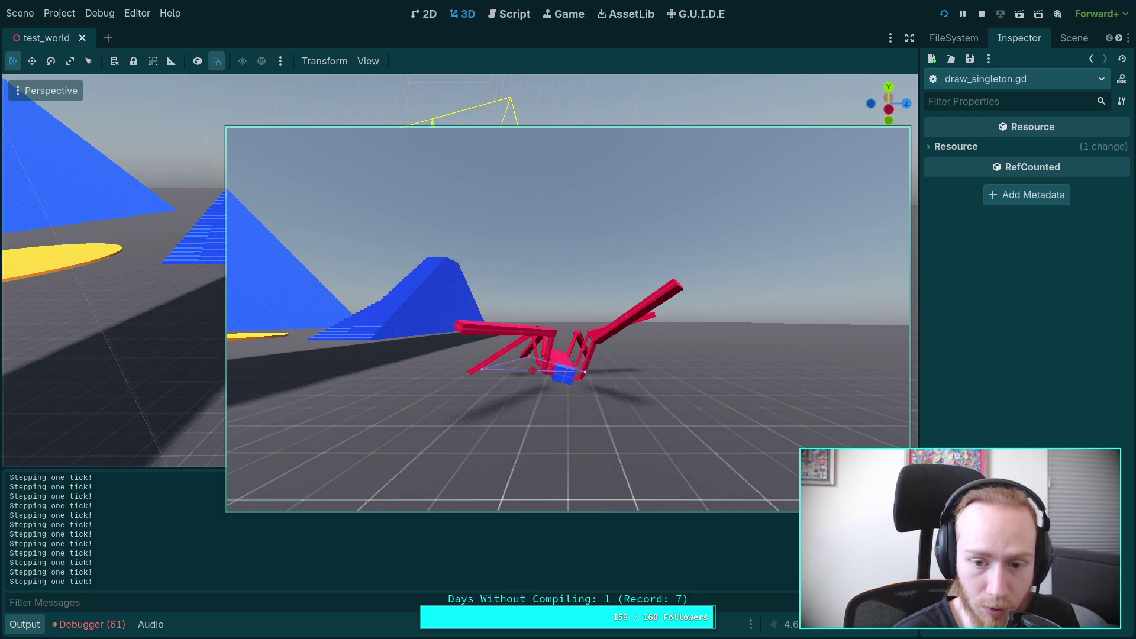
{"action": "key", "text": "space"}
{"action": "key", "text": "space"}
{"action": "key", "text": "space"}
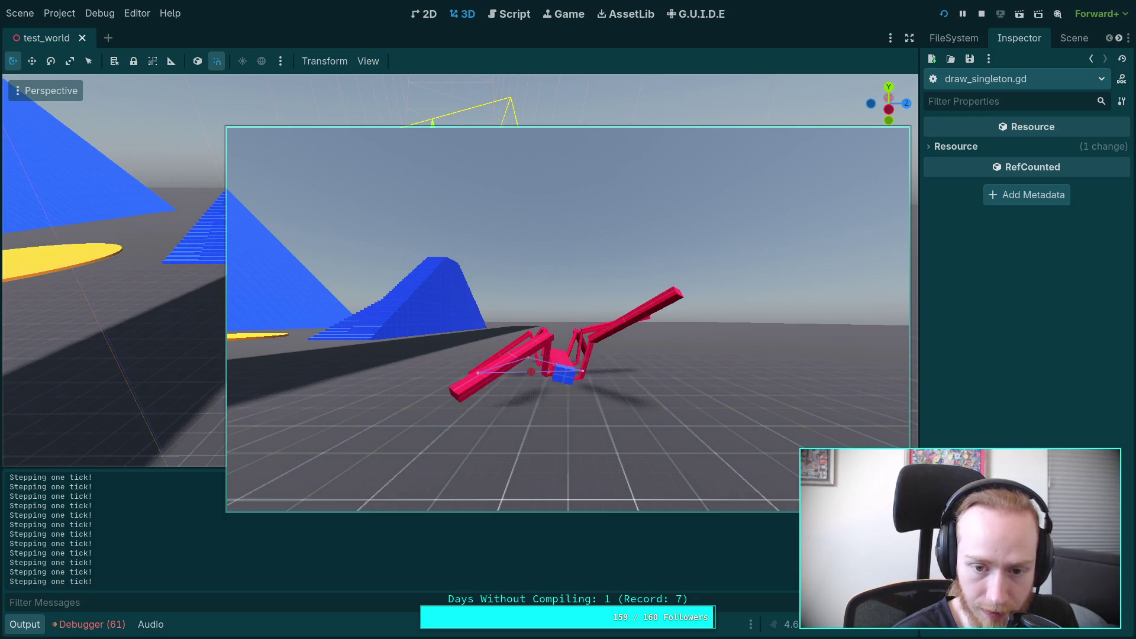
{"action": "key", "text": "space"}
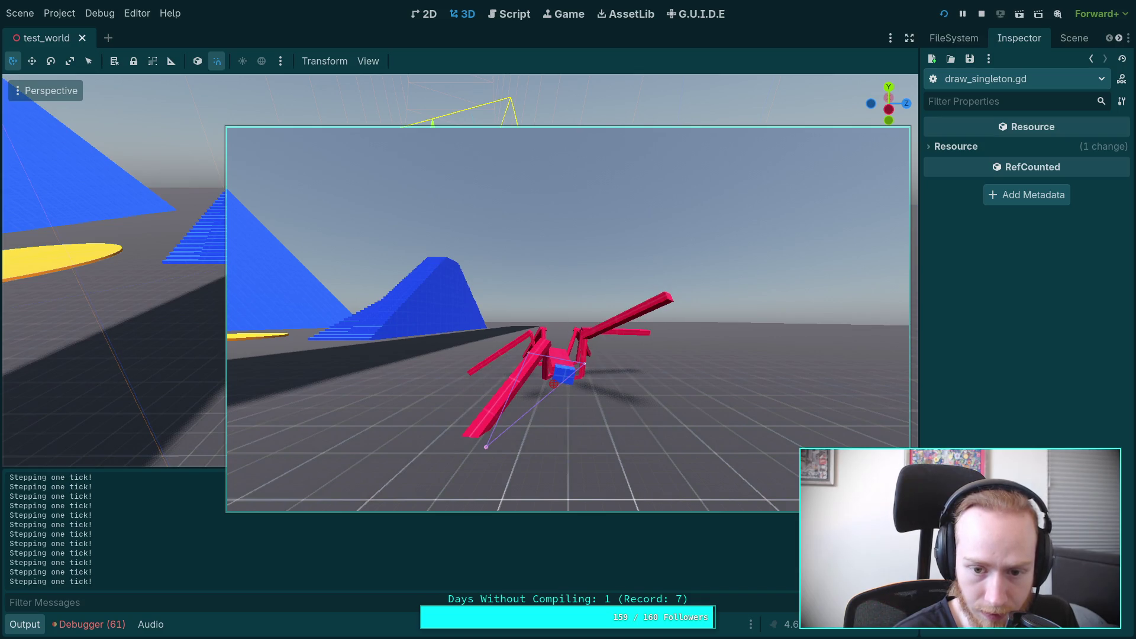
{"action": "key", "text": "space"}
{"action": "key", "text": "space"}
{"action": "key", "text": "space"}
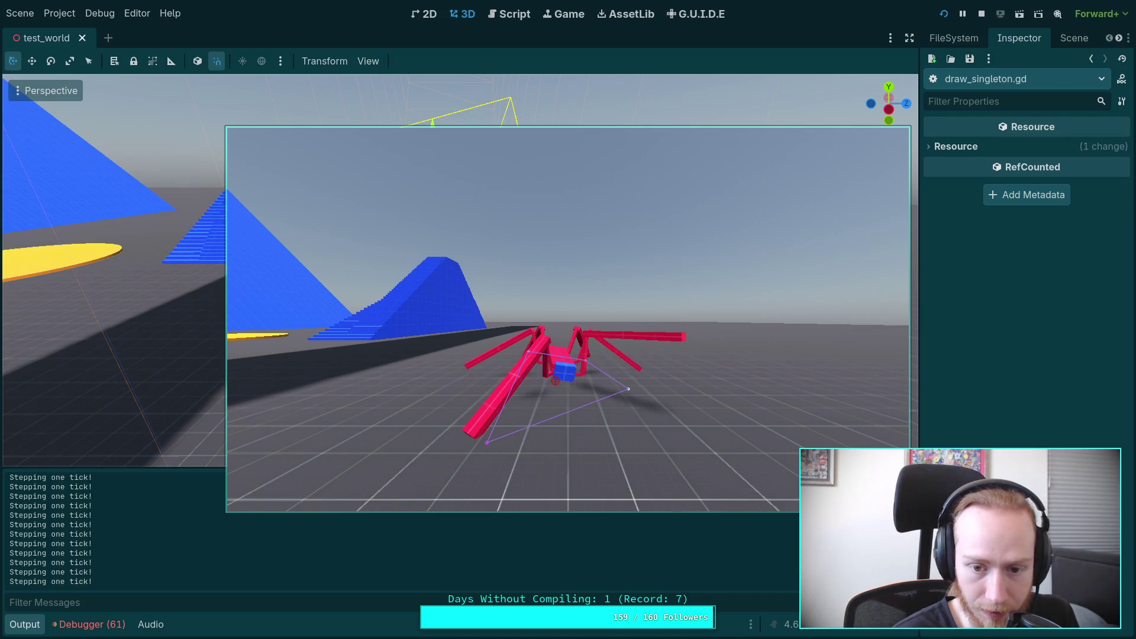
{"action": "key", "text": "space"}
{"action": "key", "text": "space"}
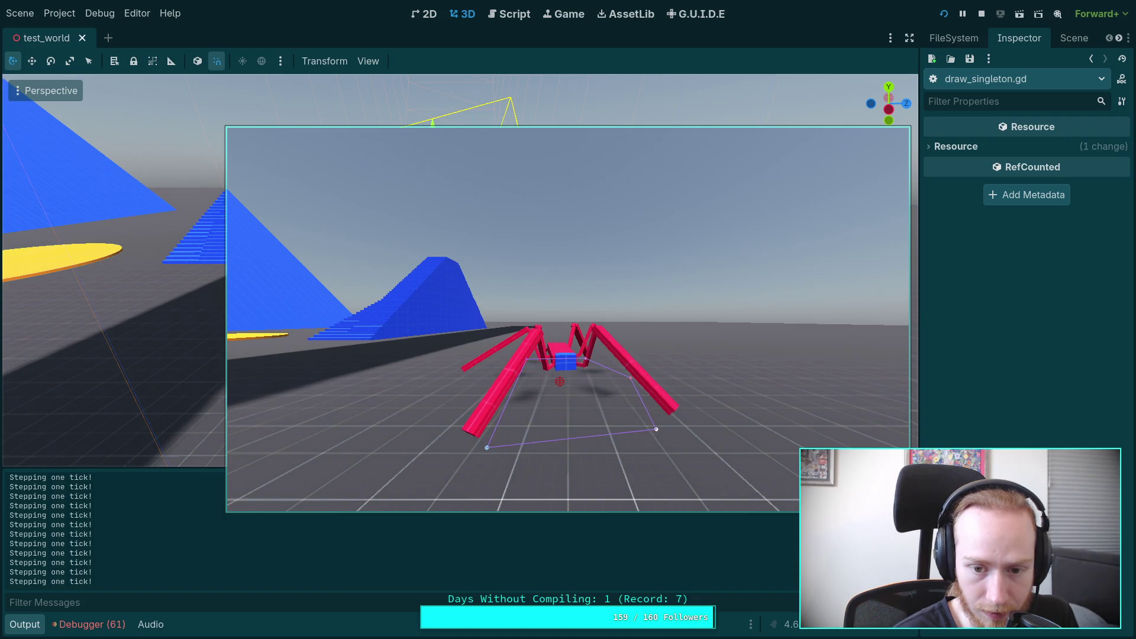
{"action": "key", "text": "space"}
{"action": "key", "text": "space"}
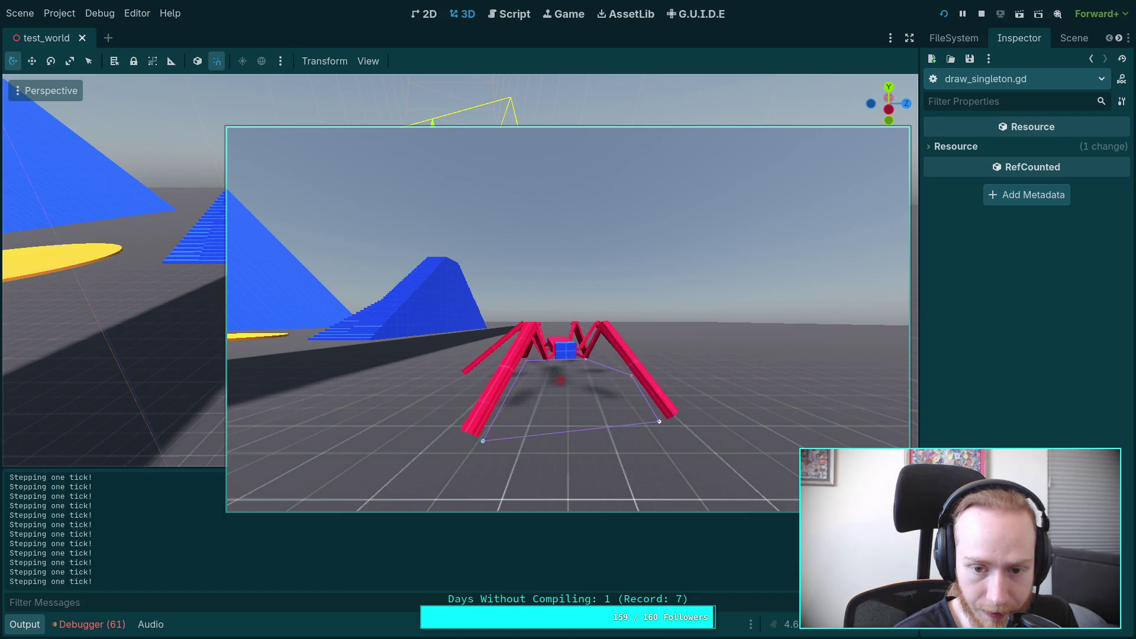
{"action": "key", "text": "space"}
{"action": "key", "text": "space"}
{"action": "key", "text": "space"}
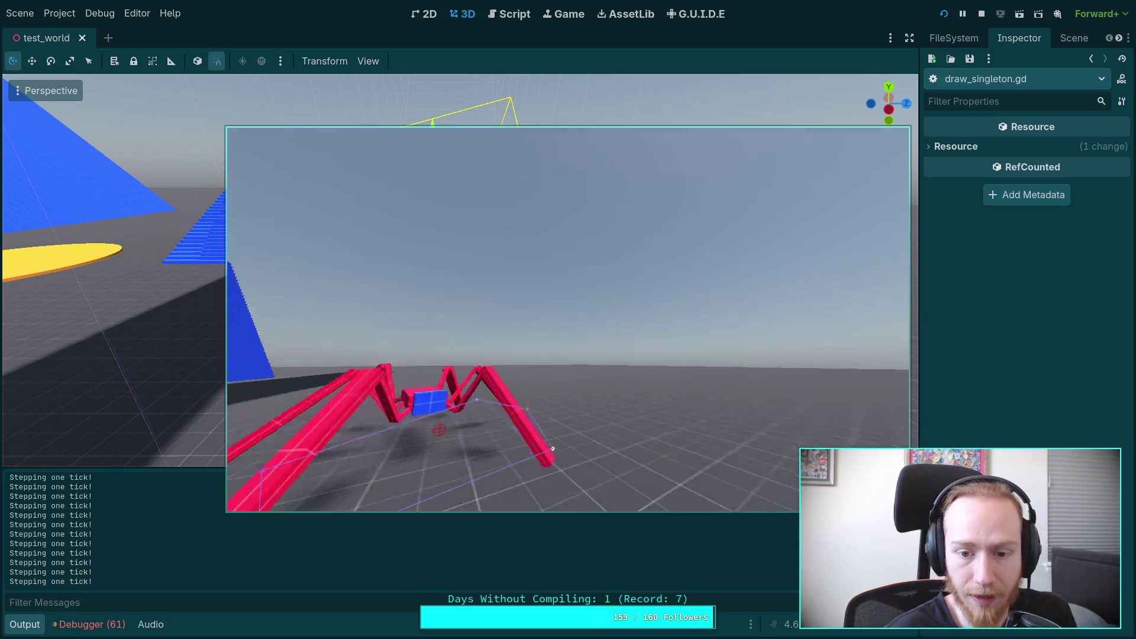
Stop the game, undo the crawler's lift and tilt, save test_world, and return to CrawlerCharacter.gd
{"action": "key", "text": "F8"}
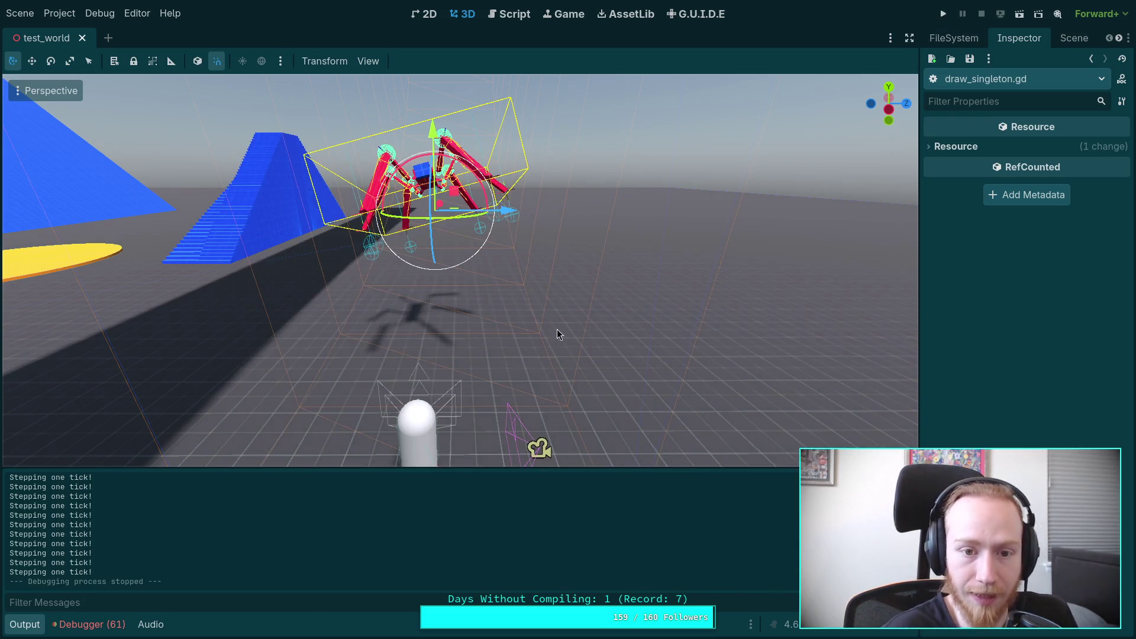
{"action": "key", "text": "ctrl+z"}
{"action": "key", "text": "ctrl+z"}
{"action": "key", "text": "ctrl+z"}
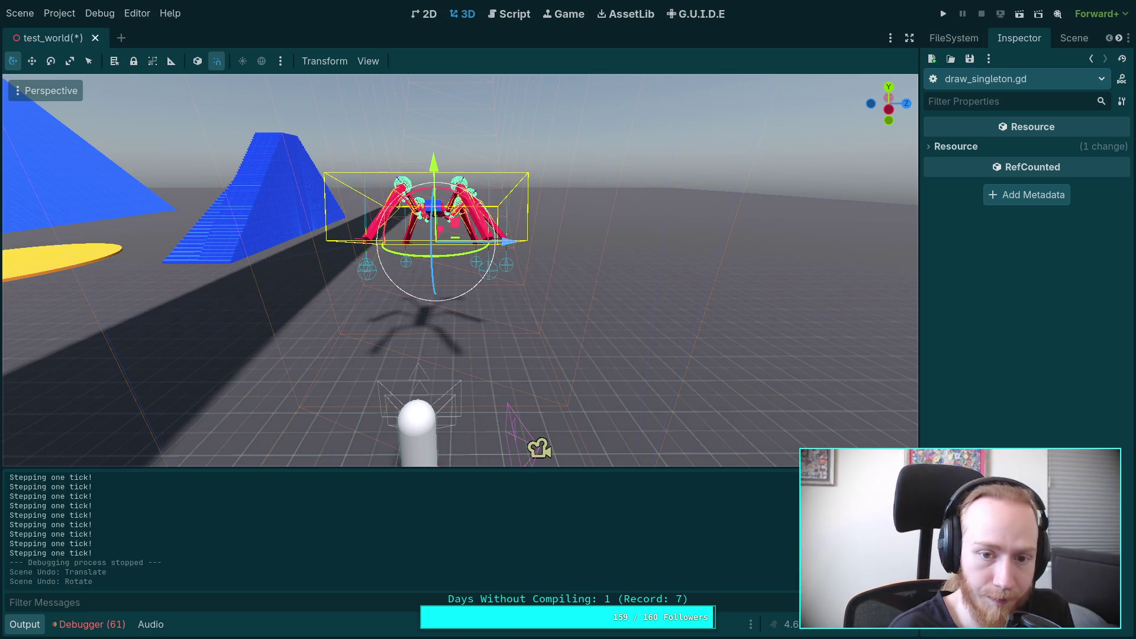
{"action": "key", "text": "ctrl+s"}
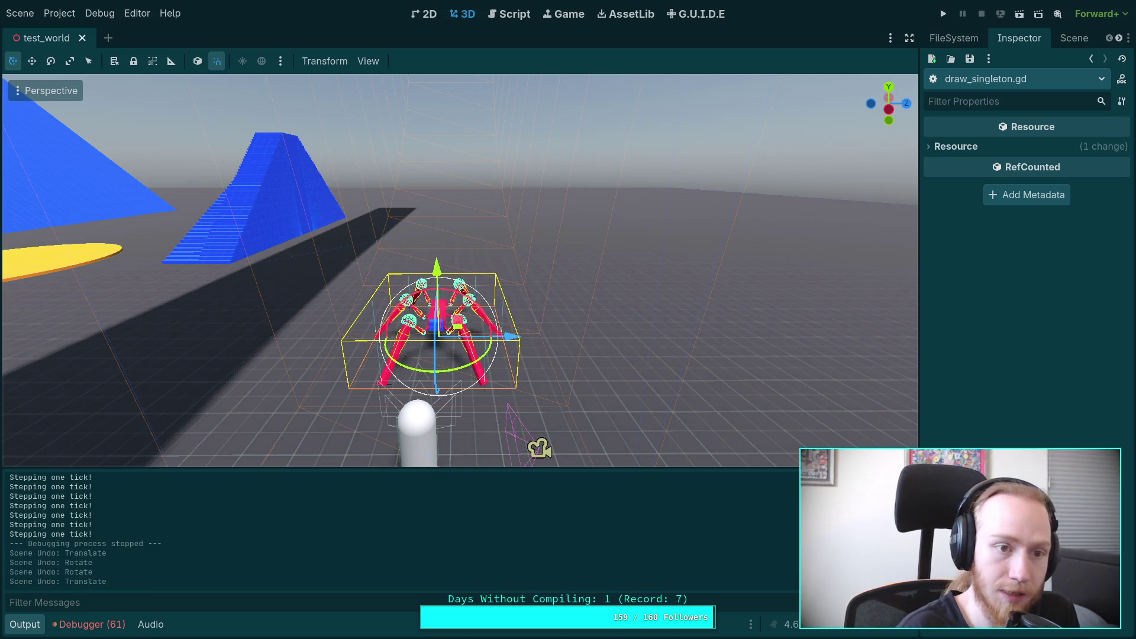
{"action": "key", "text": "F5"}
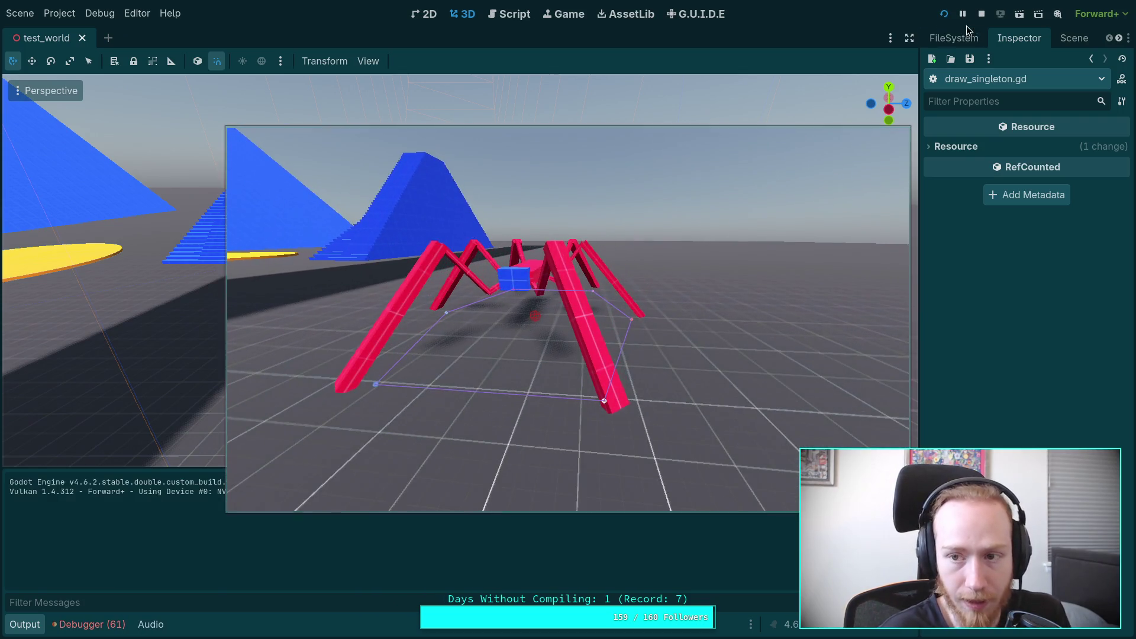
{"action": "left_click", "coordinate": [982, 14]}
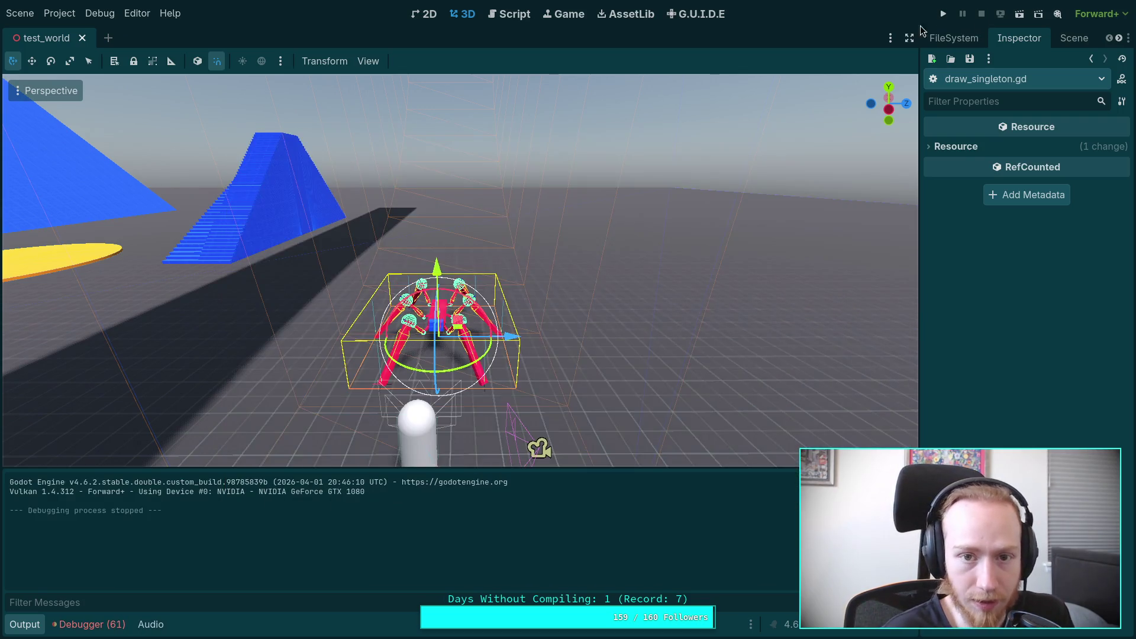
{"action": "left_click", "coordinate": [517, 15]}
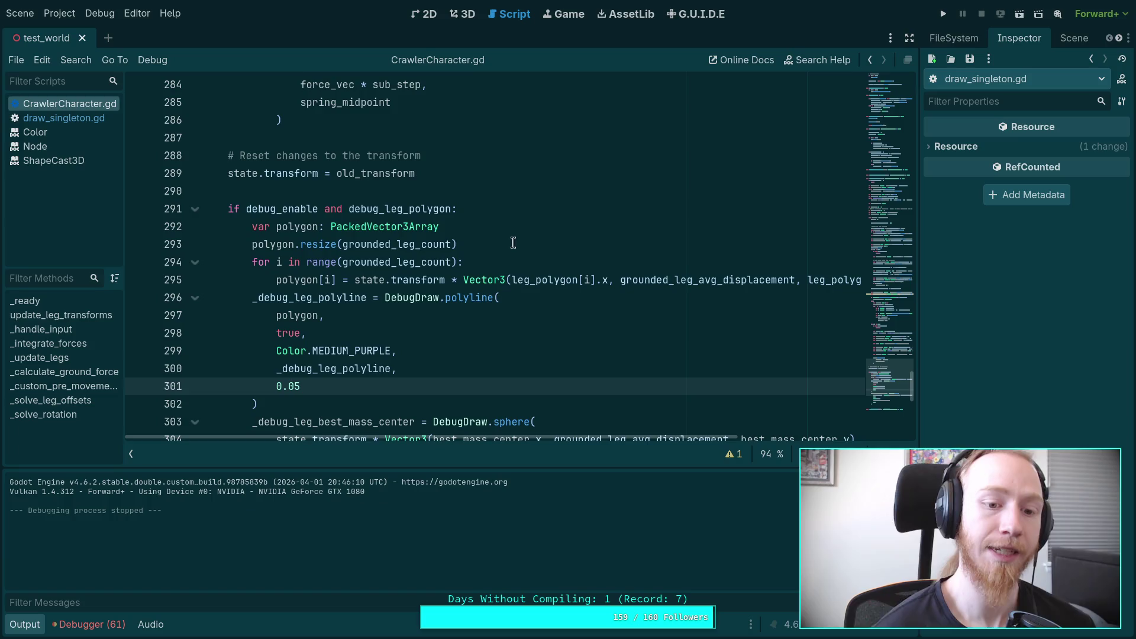
Collapse the Output panel and scroll CrawlerCharacter.gd from the leg loop up to the debug variable declarations
{"action": "left_click", "coordinate": [22, 624]}
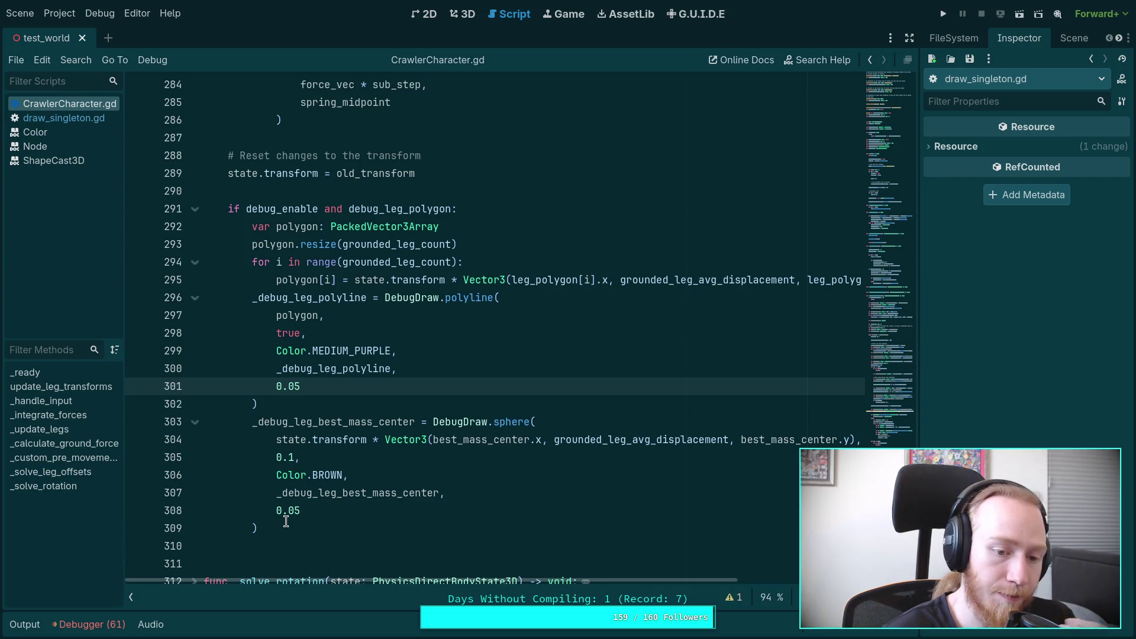
{"action": "mouse_move", "coordinate": [304, 474]}
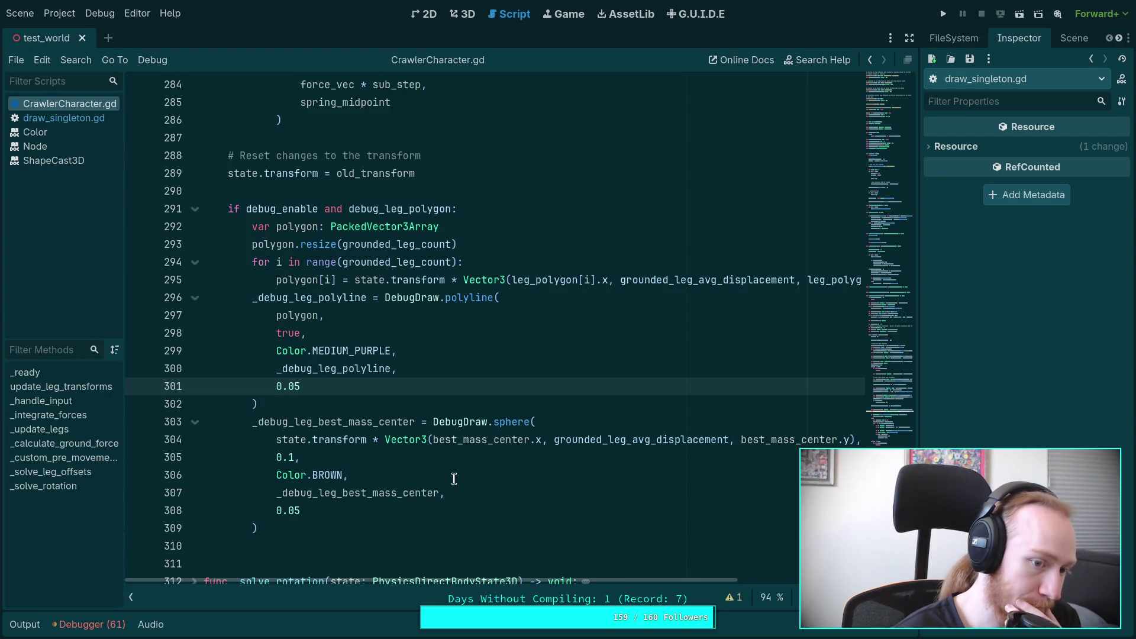
{"action": "scroll", "coordinate": [454, 478], "scroll_direction": "up", "scroll_amount": 3}
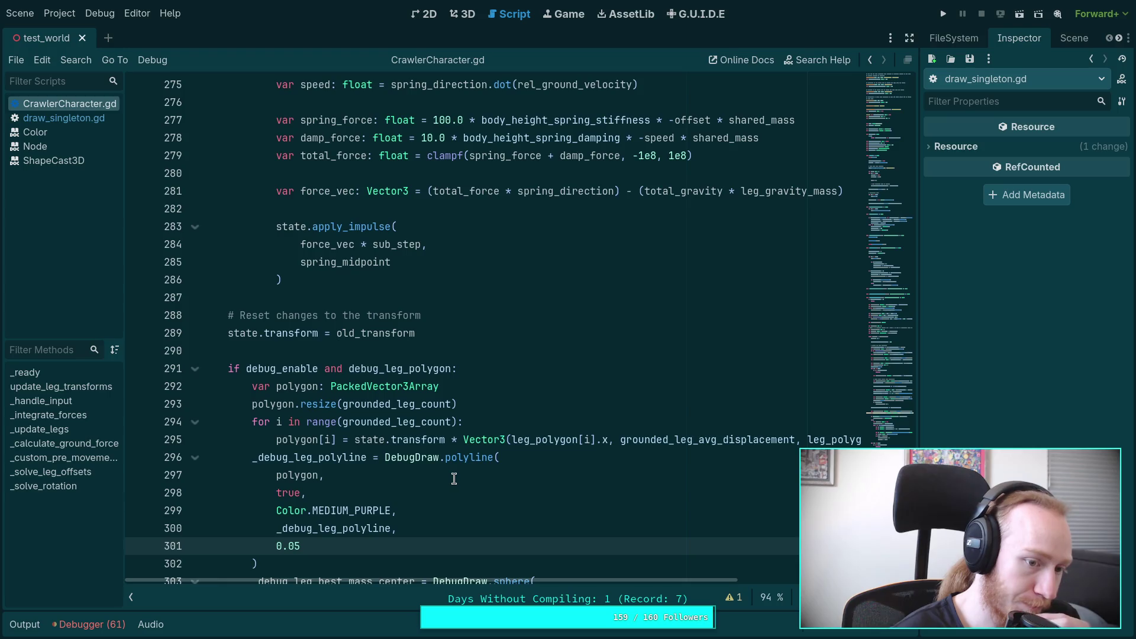
{"action": "scroll", "coordinate": [453, 478], "scroll_direction": "down", "scroll_amount": 4}
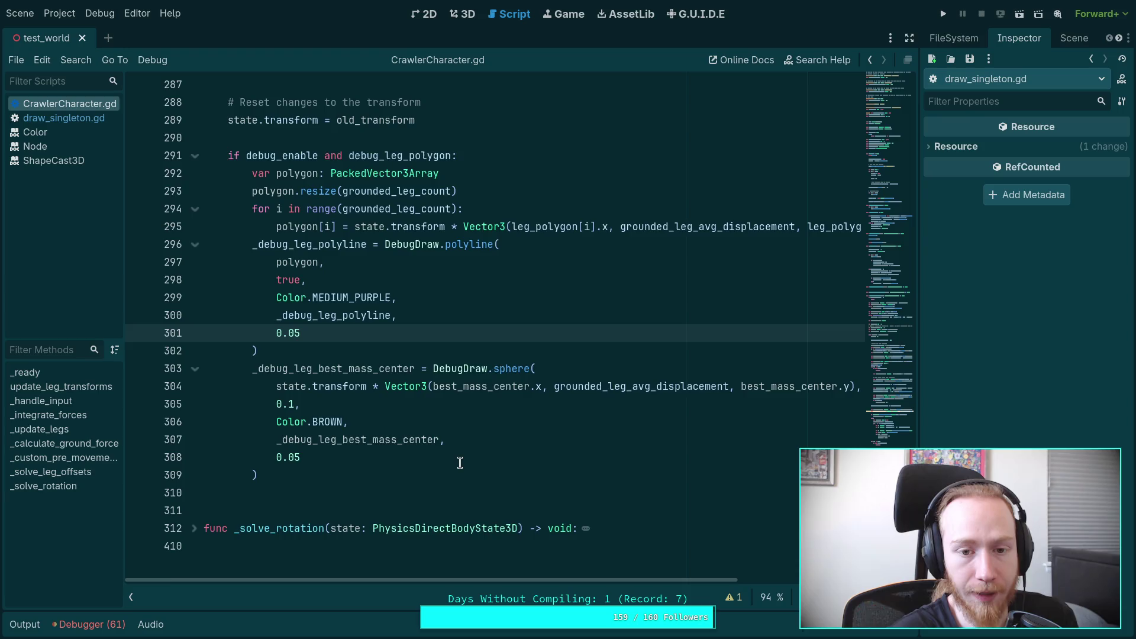
{"action": "scroll", "coordinate": [460, 462], "scroll_direction": "up", "scroll_amount": 20}
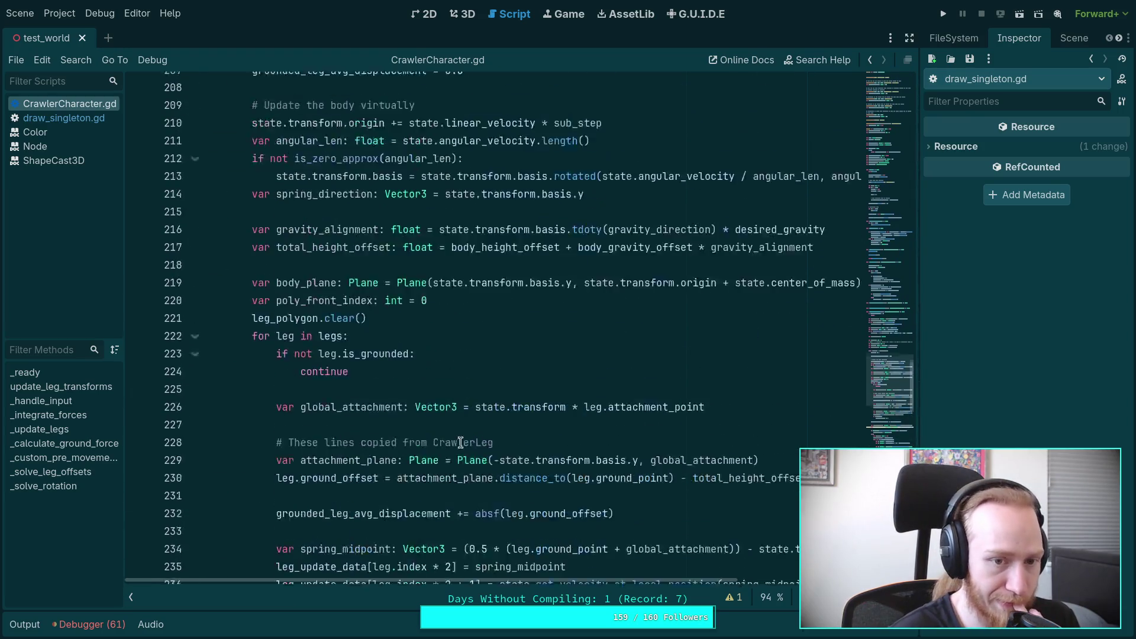
{"action": "mouse_move", "coordinate": [903, 171]}
{"action": "left_mouse_down"}
{"action": "mouse_move", "coordinate": [905, 190]}
{"action": "mouse_move", "coordinate": [910, 168]}
{"action": "left_mouse_up"}
Rename line 55's variable to _debug_leg_mass_vector, then select best_mass in the name on line 303
{"action": "left_click_drag", "start_coordinate": [294, 428], "coordinate": [391, 428]}
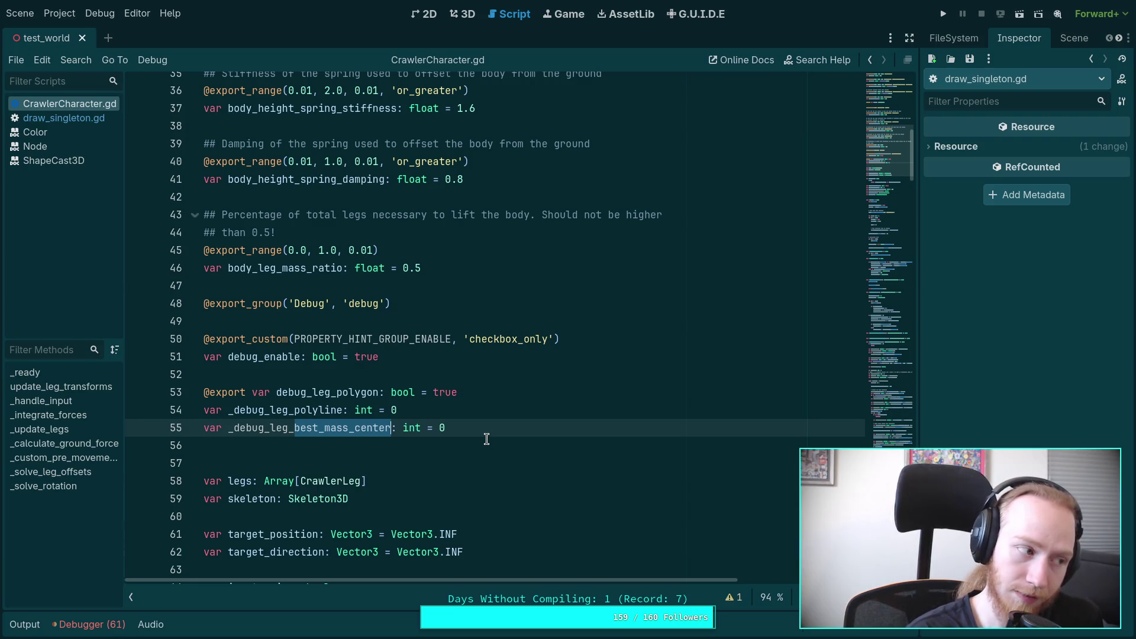
{"action": "type", "text": "mass_v"}
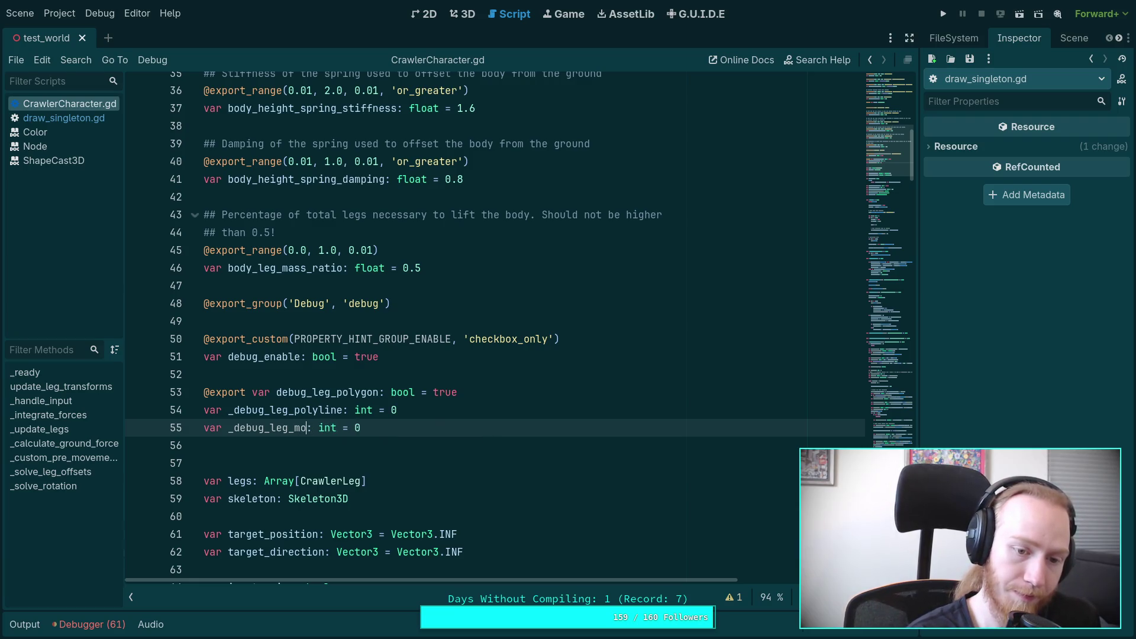
{"action": "type", "text": "ector"}
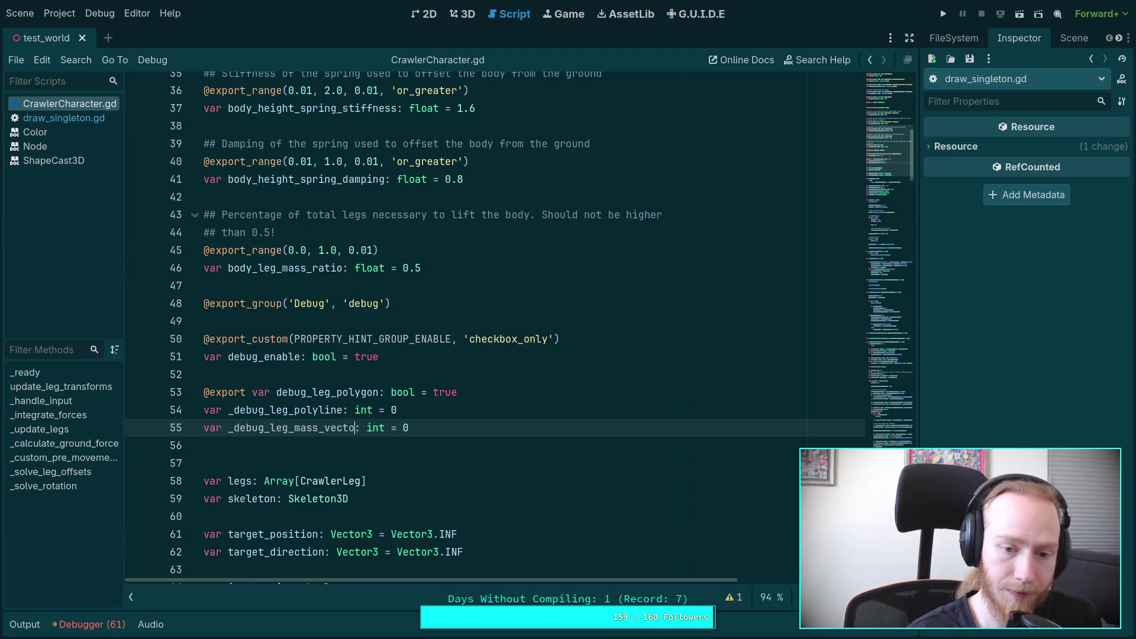
{"action": "mouse_move", "coordinate": [905, 142]}
{"action": "left_mouse_down"}
{"action": "mouse_move", "coordinate": [905, 414]}
{"action": "mouse_move", "coordinate": [906, 397]}
{"action": "left_mouse_up"}
{"action": "mouse_move", "coordinate": [319, 314]}
{"action": "left_mouse_down"}
{"action": "mouse_move", "coordinate": [364, 316]}
{"action": "mouse_move", "coordinate": [355, 314]}
{"action": "left_mouse_up"}
Trim best_ from line 303's name and add a '# NOTE: These two vars…' comment below shared_mass
{"action": "key", "text": "BackSpace"}
{"action": "left_click", "coordinate": [889, 335]}
{"action": "left_click", "coordinate": [754, 351]}
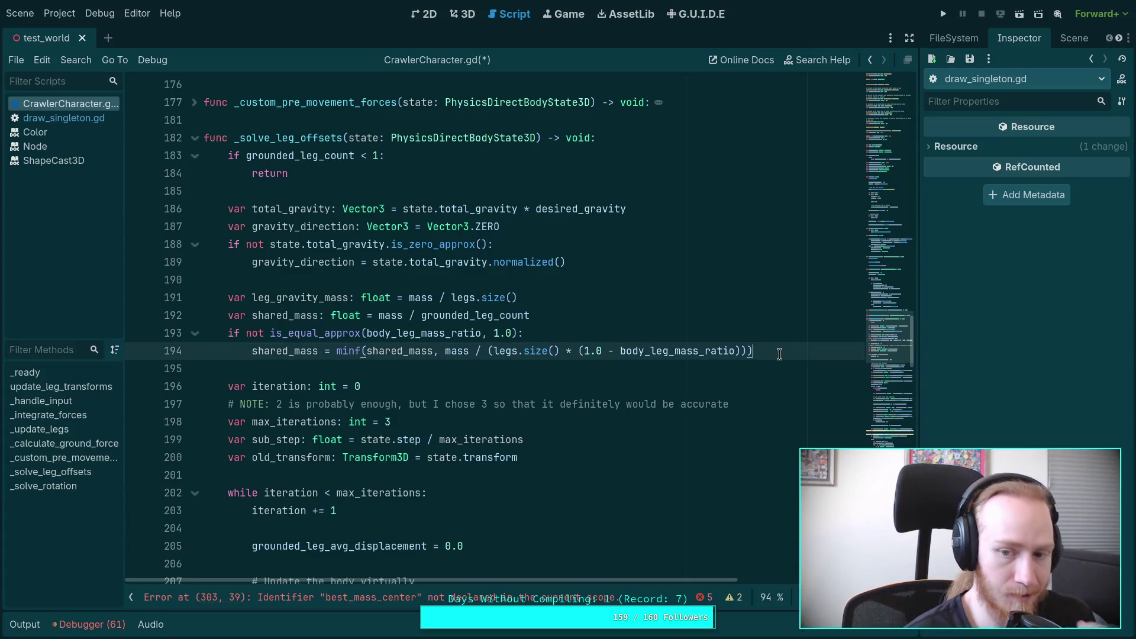
{"action": "key", "text": "Return"}
{"action": "key", "text": "Return"}
{"action": "type", "text": "# For "}
{"action": "type", "text": "debug "}
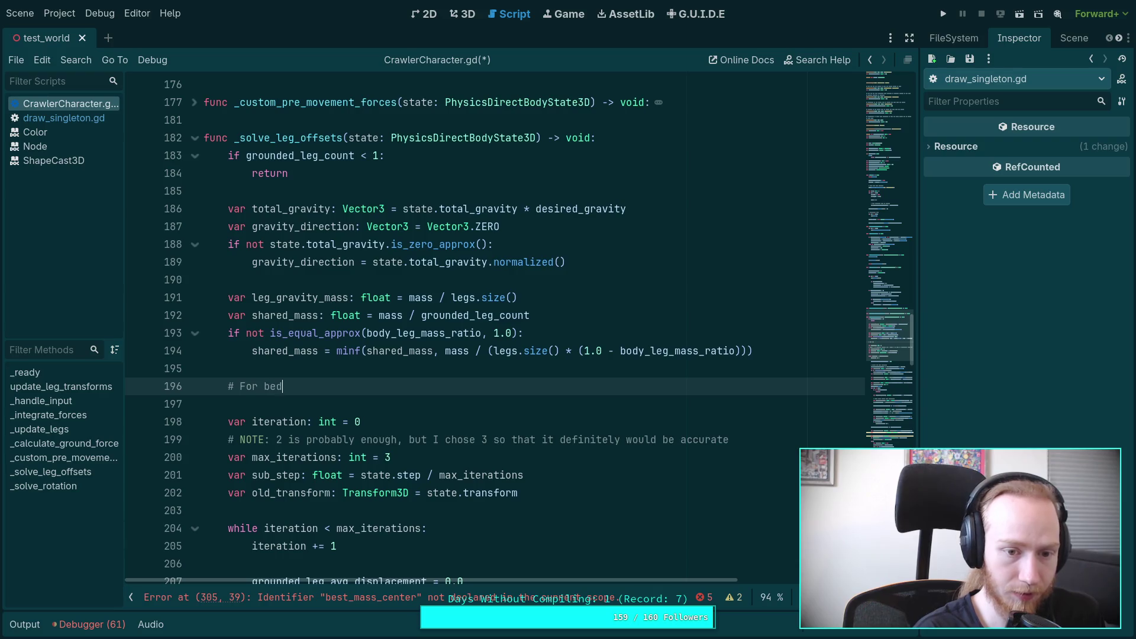
{"action": "type", "text": "later"}
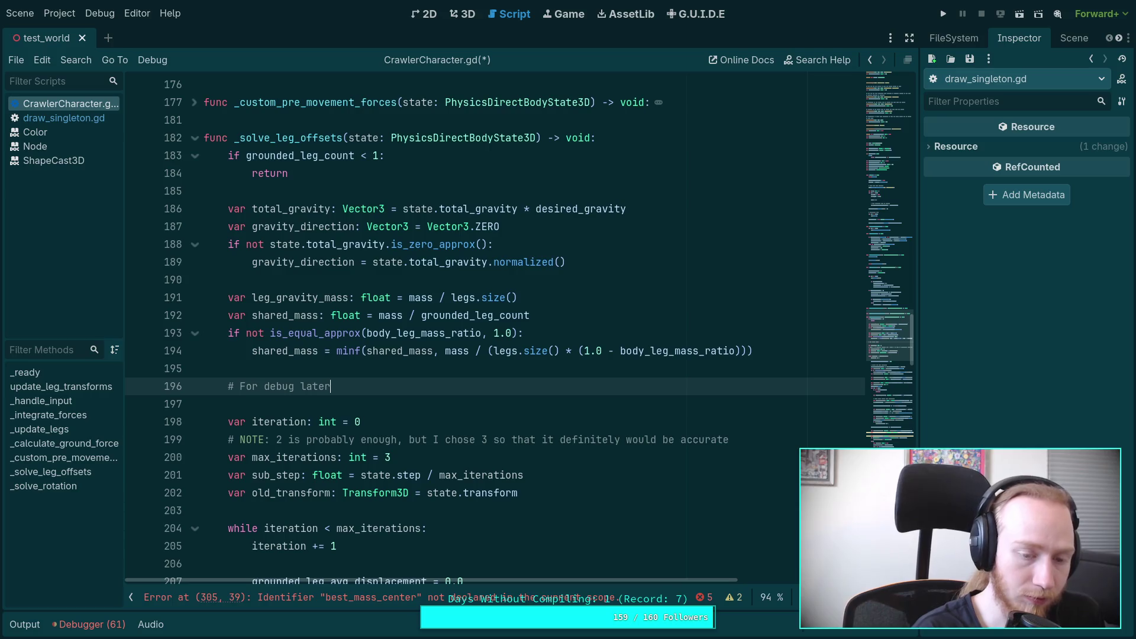
{"action": "key", "text": "BackSpace"}
{"action": "key", "text": "BackSpace"}
{"action": "key", "text": "BackSpace"}
{"action": "type", "text": "These two ar"}
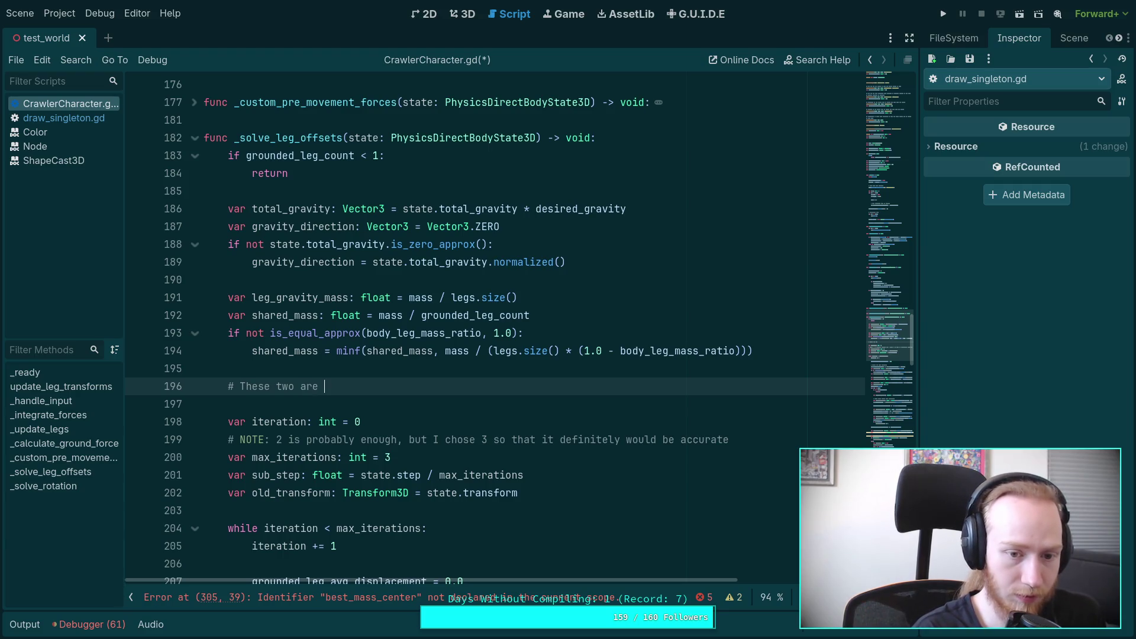
{"action": "type", "text": "ere for"}
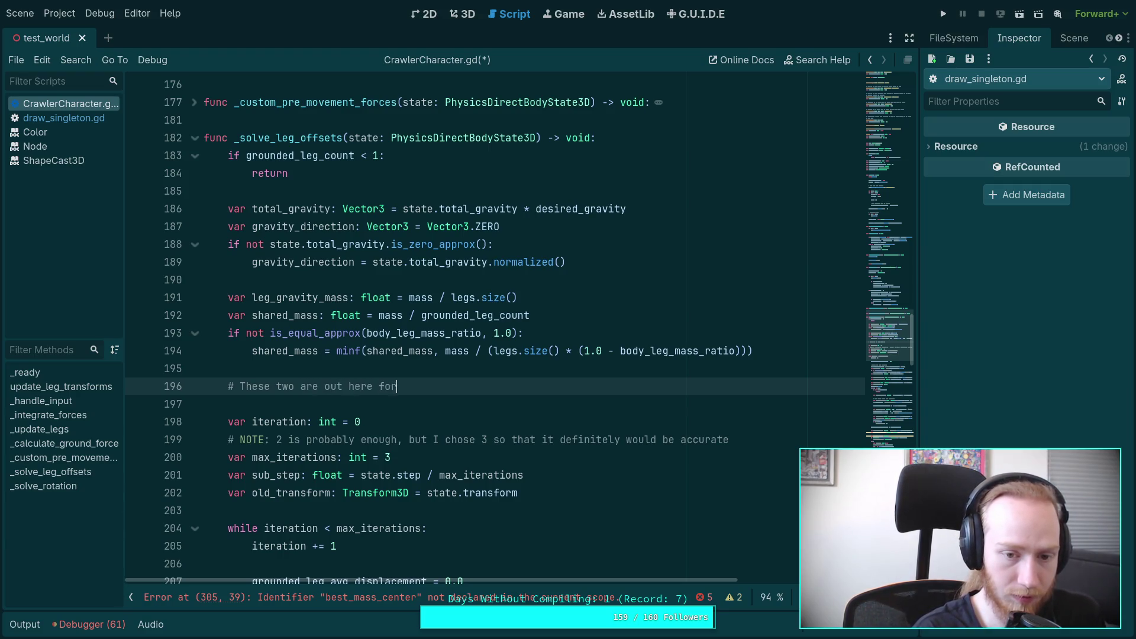
{"action": "type", "text": "bug"}
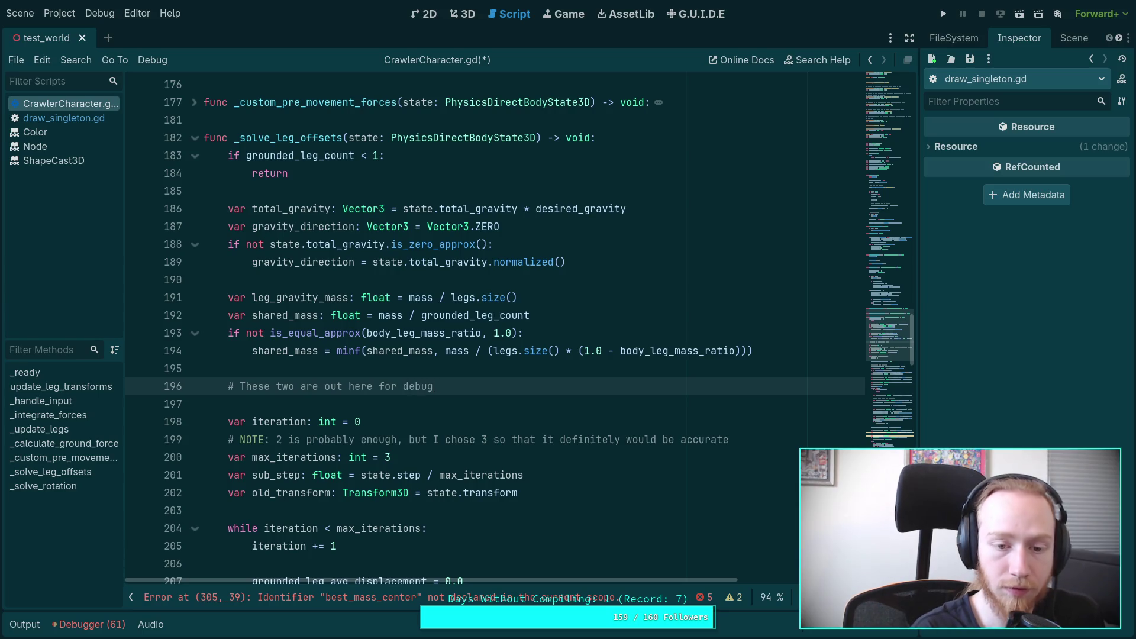
{"action": "type", "text": "display,"}
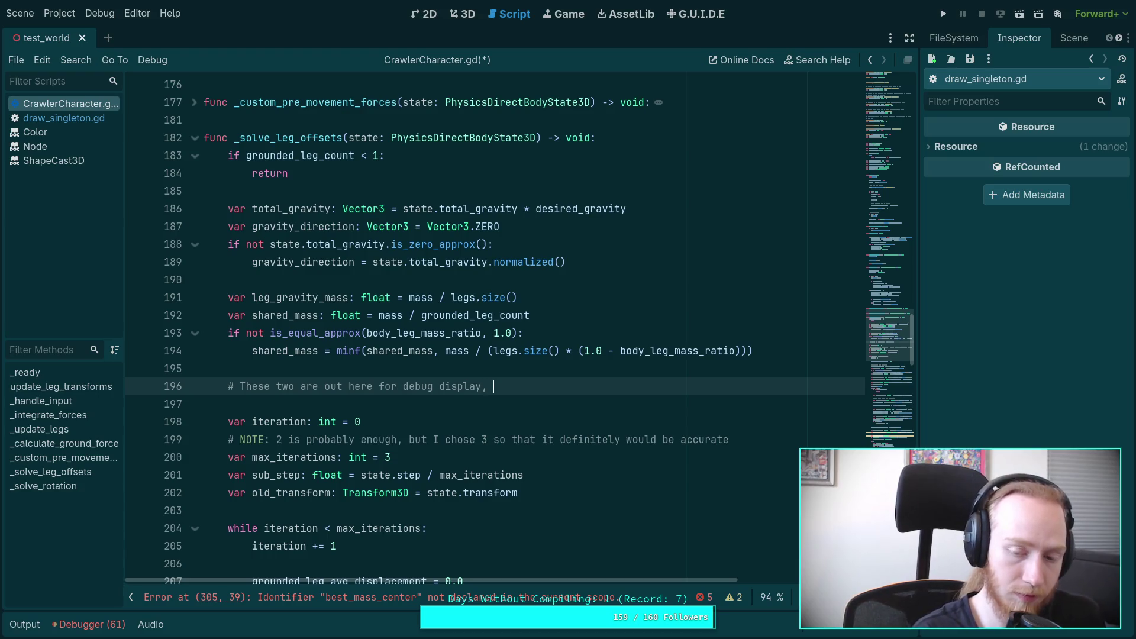
{"action": "type", "text": "ly reason"}
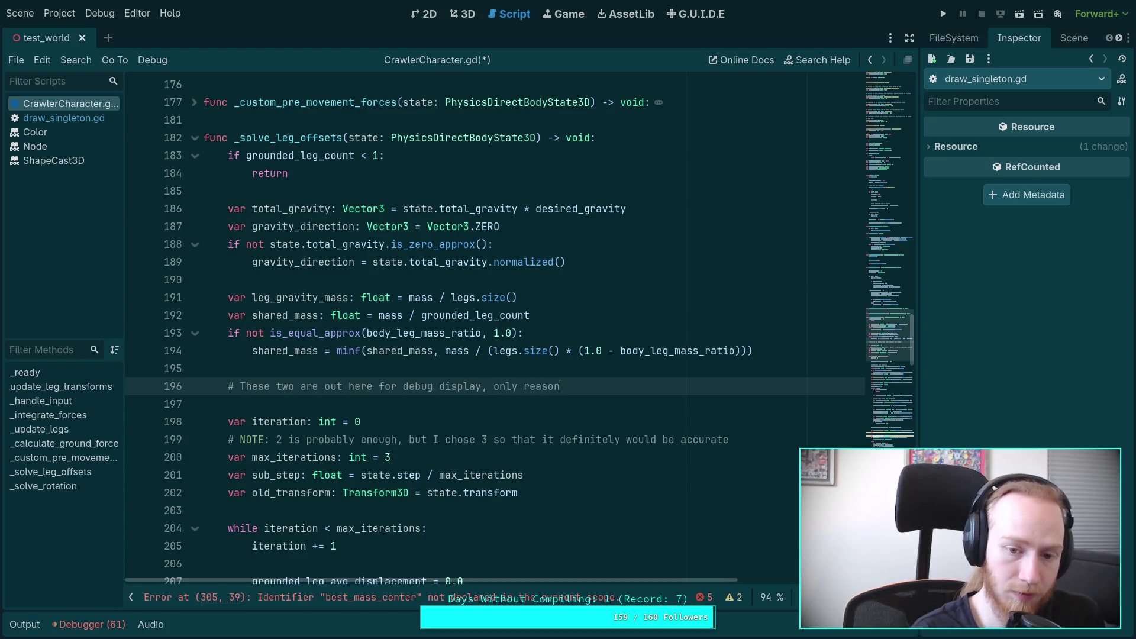
{"action": "key", "text": "Return"}
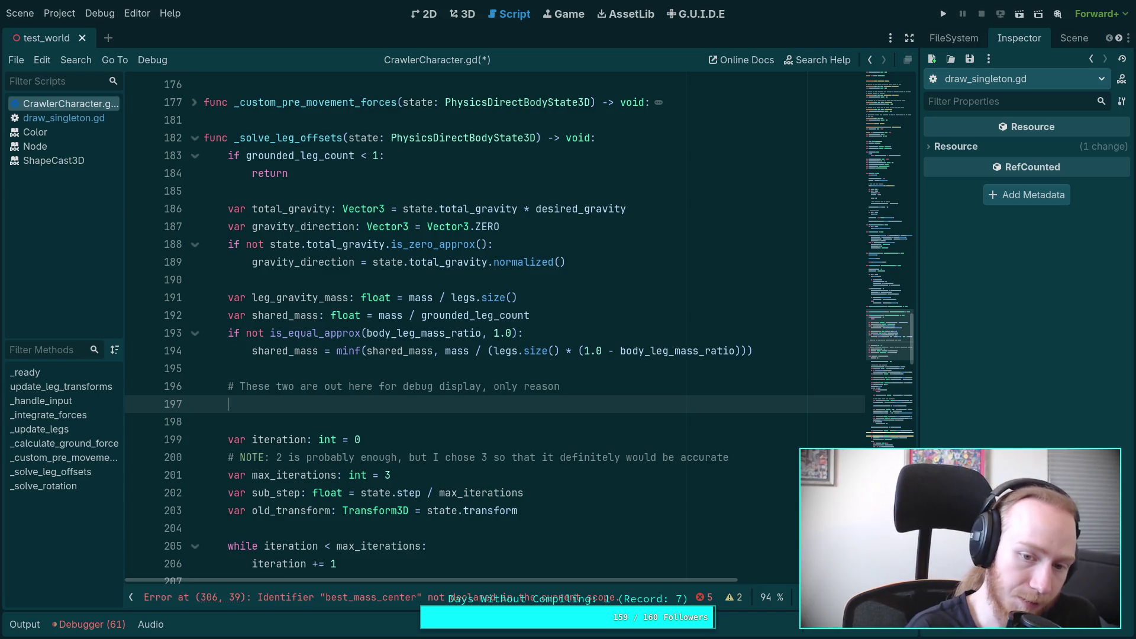
{"action": "left_click", "coordinate": [229, 386]}
{"action": "type", "text": "NOTE:"}
{"action": "key", "text": "Down"}
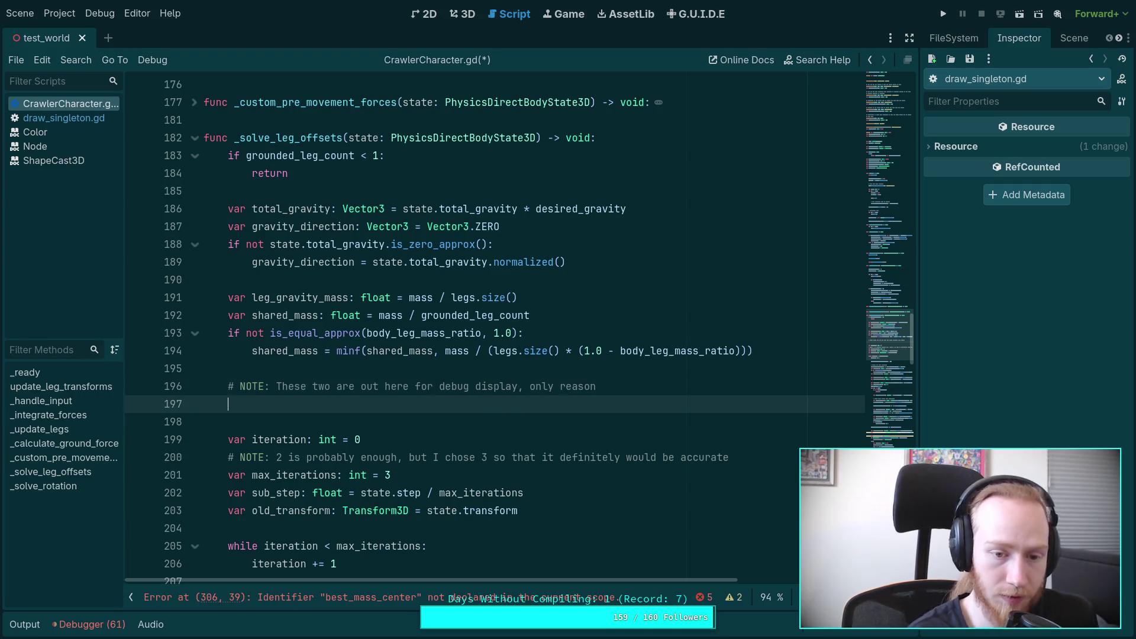
{"action": "left_click", "coordinate": [336, 386]}
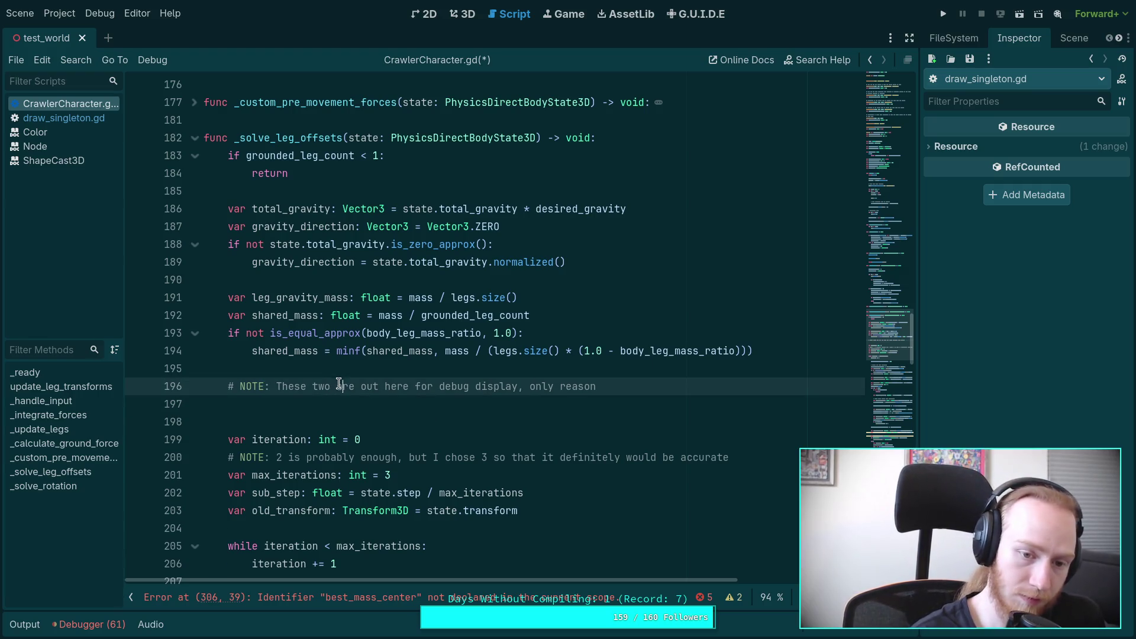
{"action": "type", "text": "vars"}
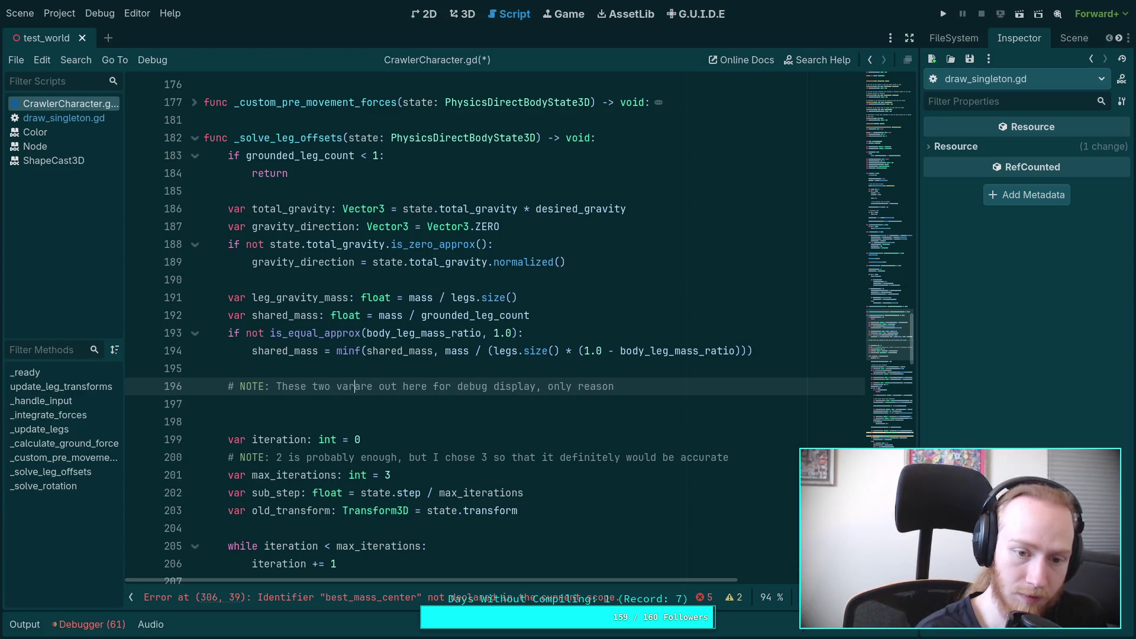
{"action": "key", "text": "Down"}
Declare var anti_grav_point: Vector2 and var anti_grav_normal: Vector3, then save the script
{"action": "type", "text": "var"}
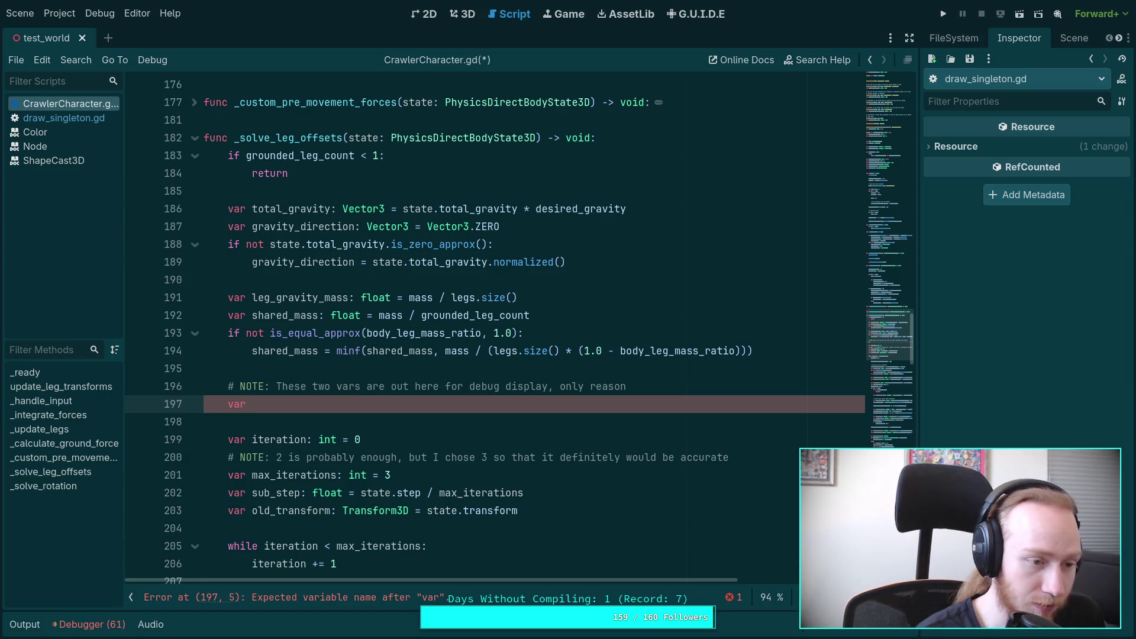
{"action": "type", "text": "anti_grav_p"}
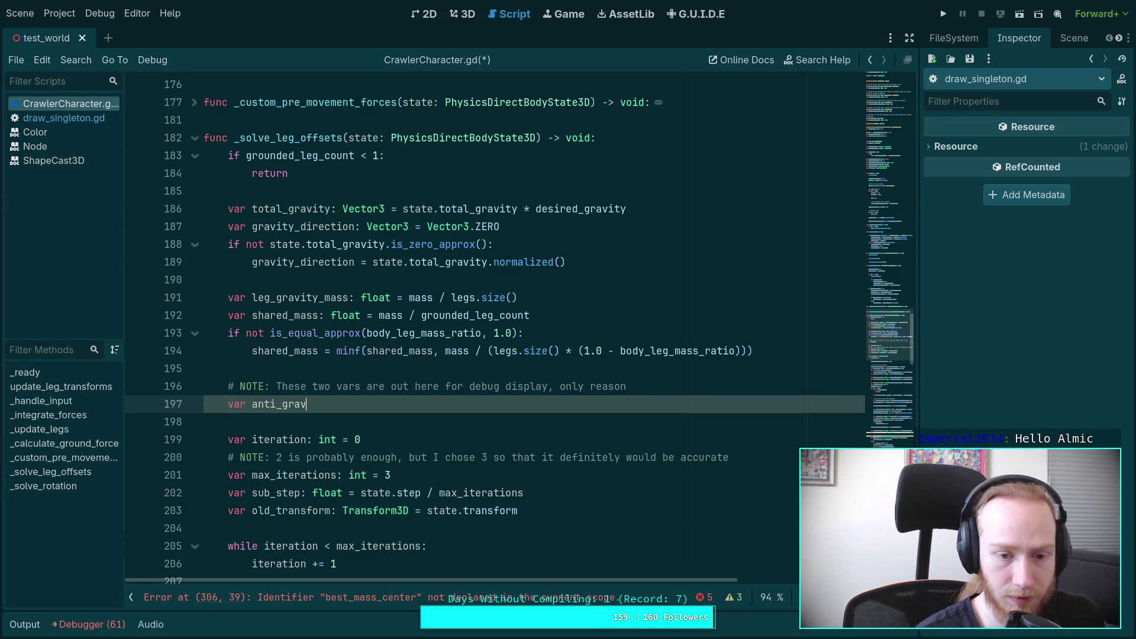
{"action": "type", "text": "oint: Vect"}
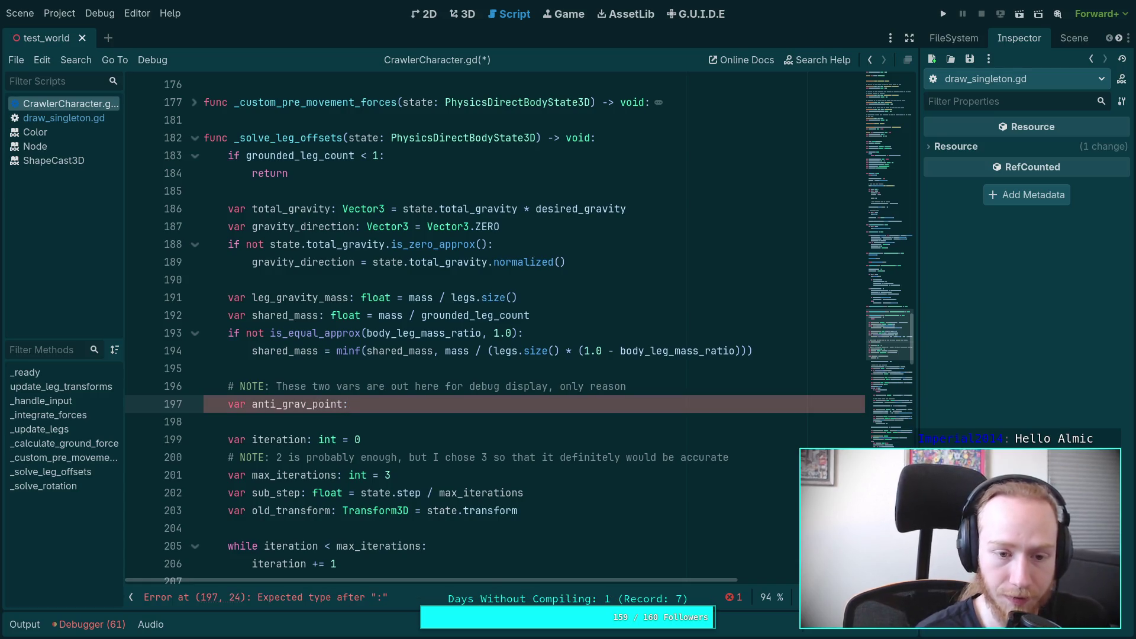
{"action": "type", "text": "or23"}
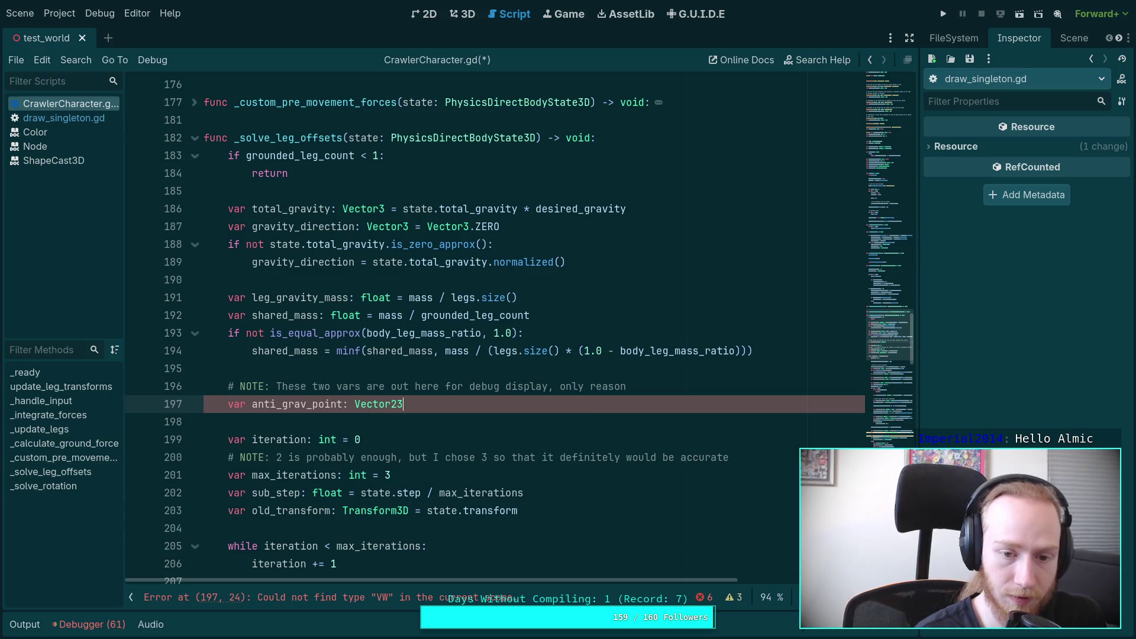
{"action": "type", "text": "var ai"}
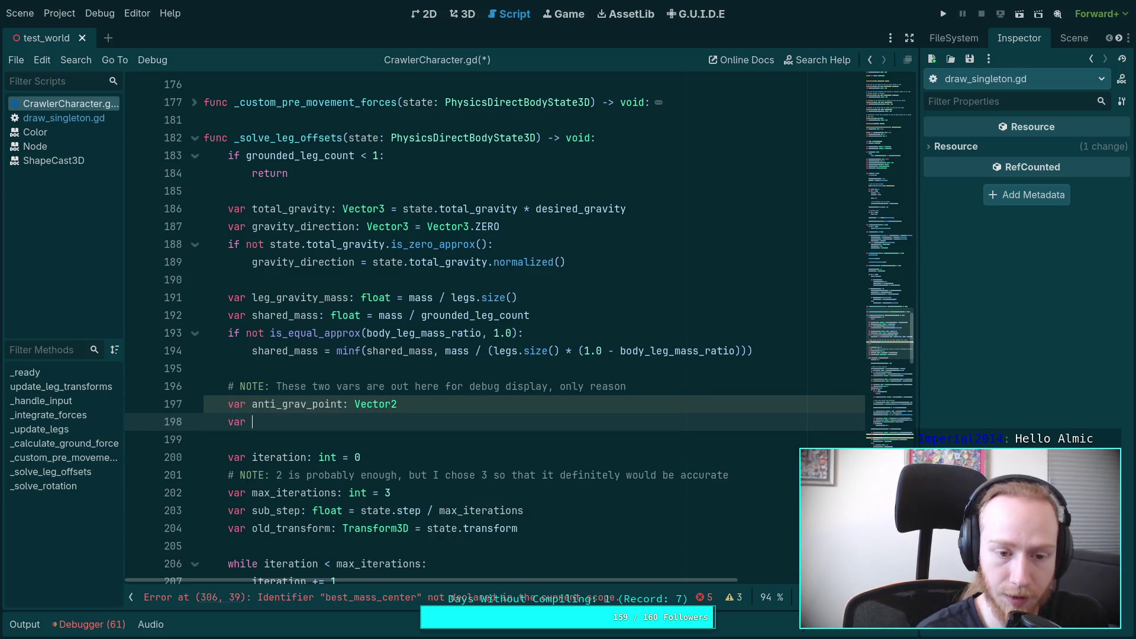
{"action": "key", "text": "BackSpace"}
{"action": "type", "text": "nti_grav_"}
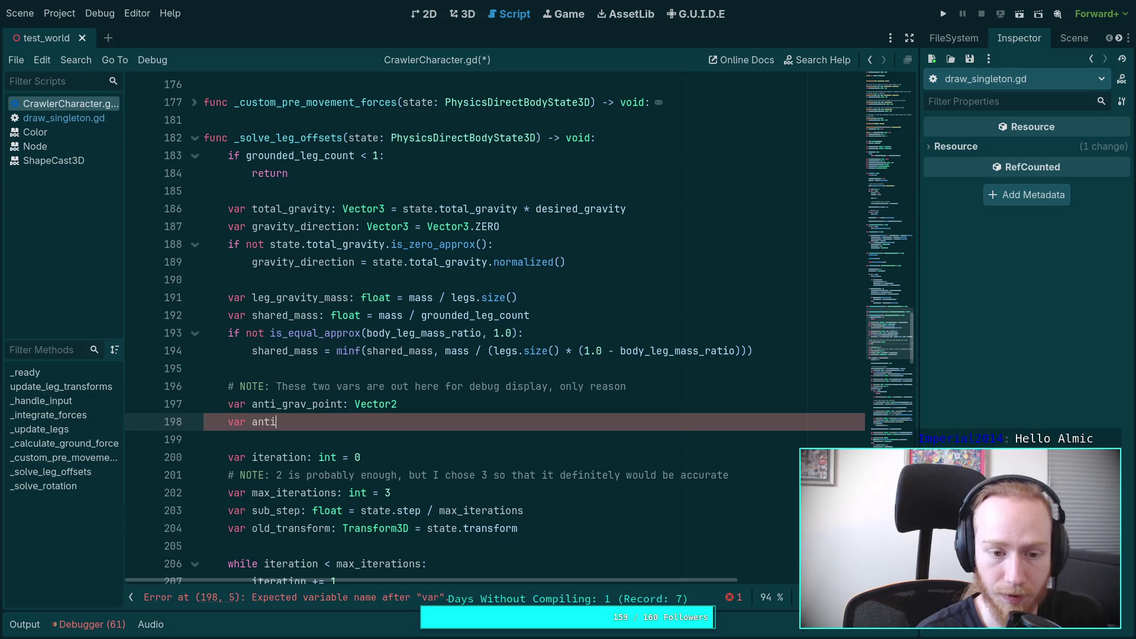
{"action": "type", "text": "normal: Vect"}
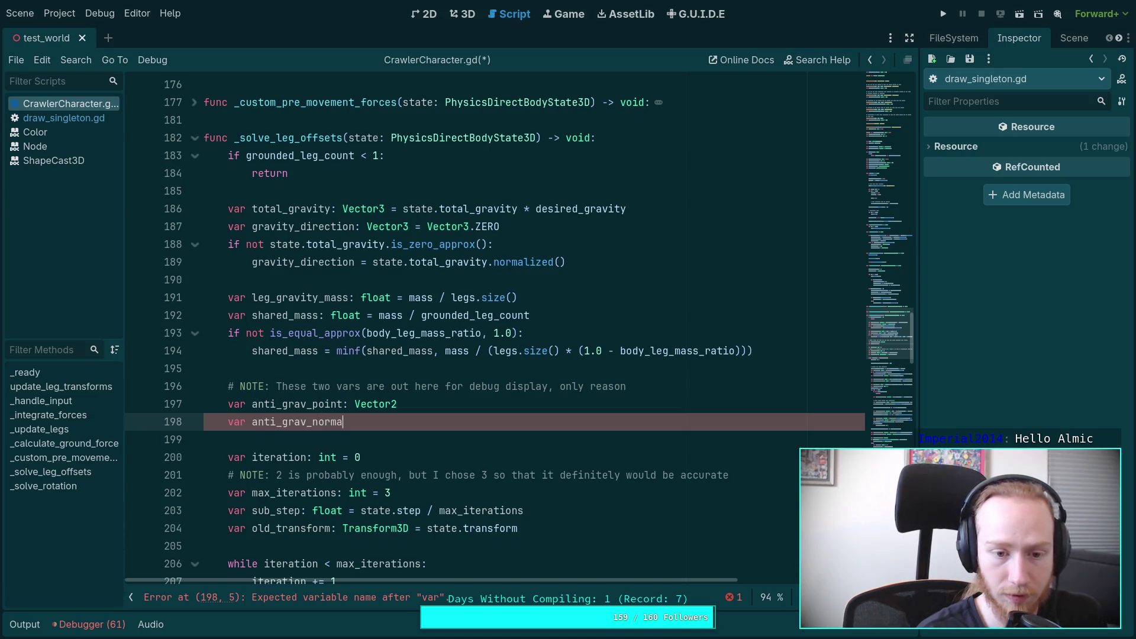
{"action": "type", "text": "or3"}
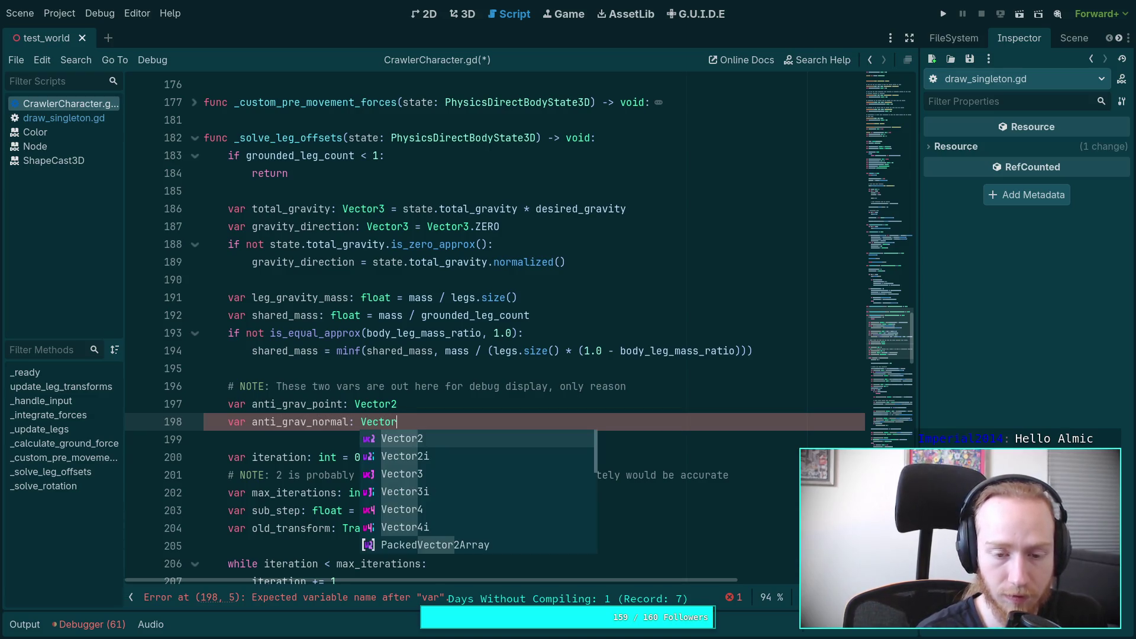
{"action": "key", "text": "ctrl+s"}
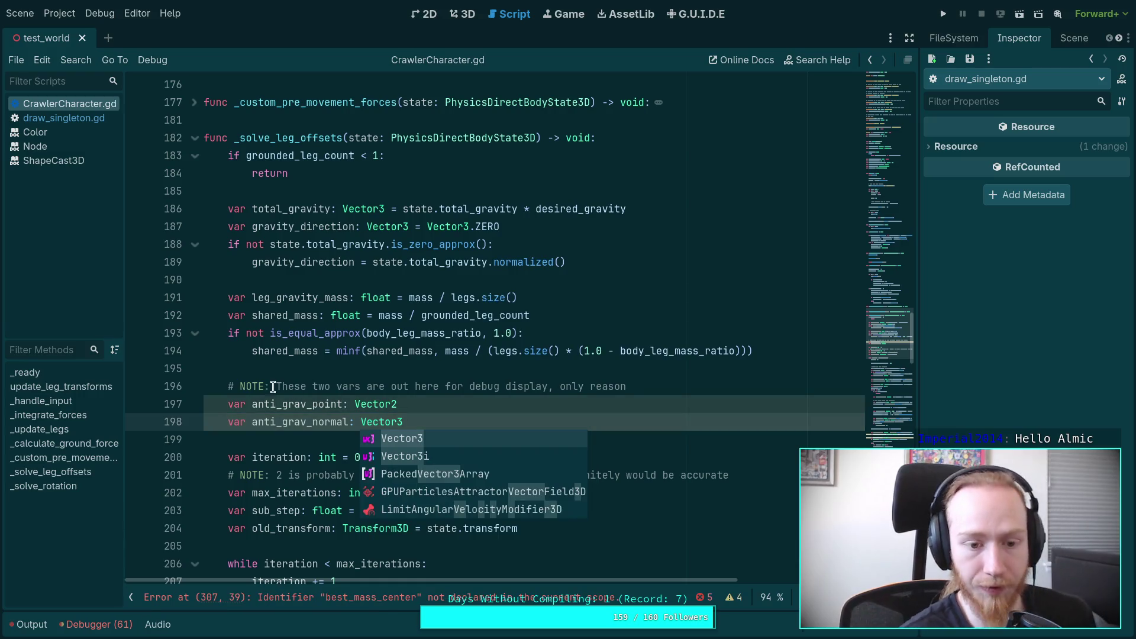
Scroll down through the best_mass_center search block in CrawlerCharacter.gd
{"action": "left_click", "coordinate": [435, 439]}
{"action": "scroll", "coordinate": [436, 404], "scroll_direction": "down", "scroll_amount": 3}
{"action": "scroll", "coordinate": [435, 404], "scroll_direction": "down", "scroll_amount": 10}
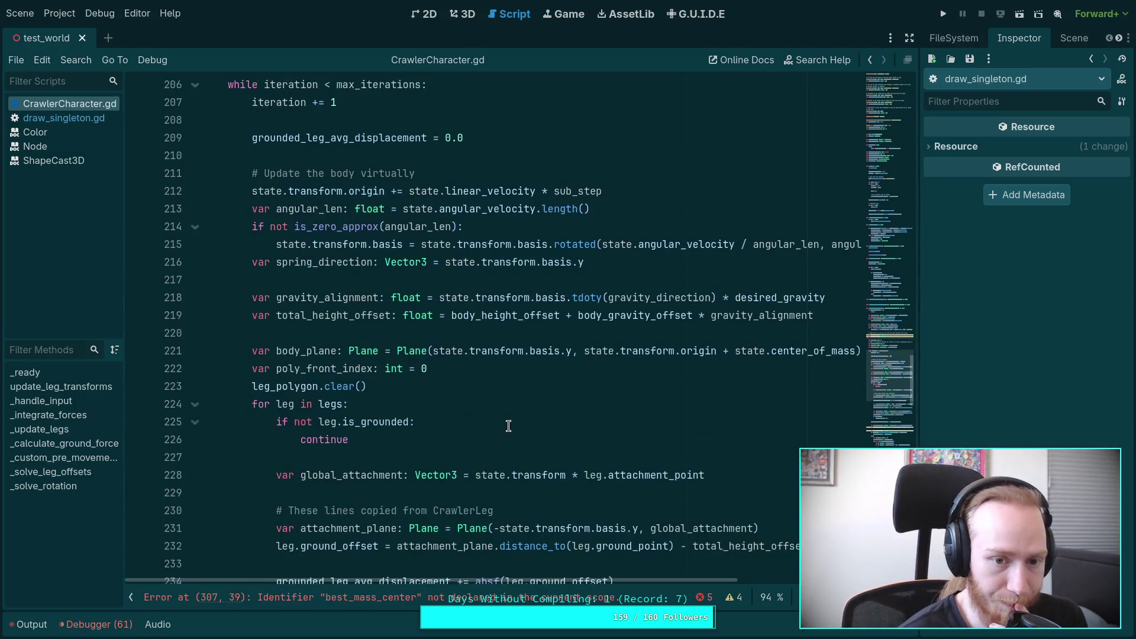
{"action": "left_click", "coordinate": [476, 430]}
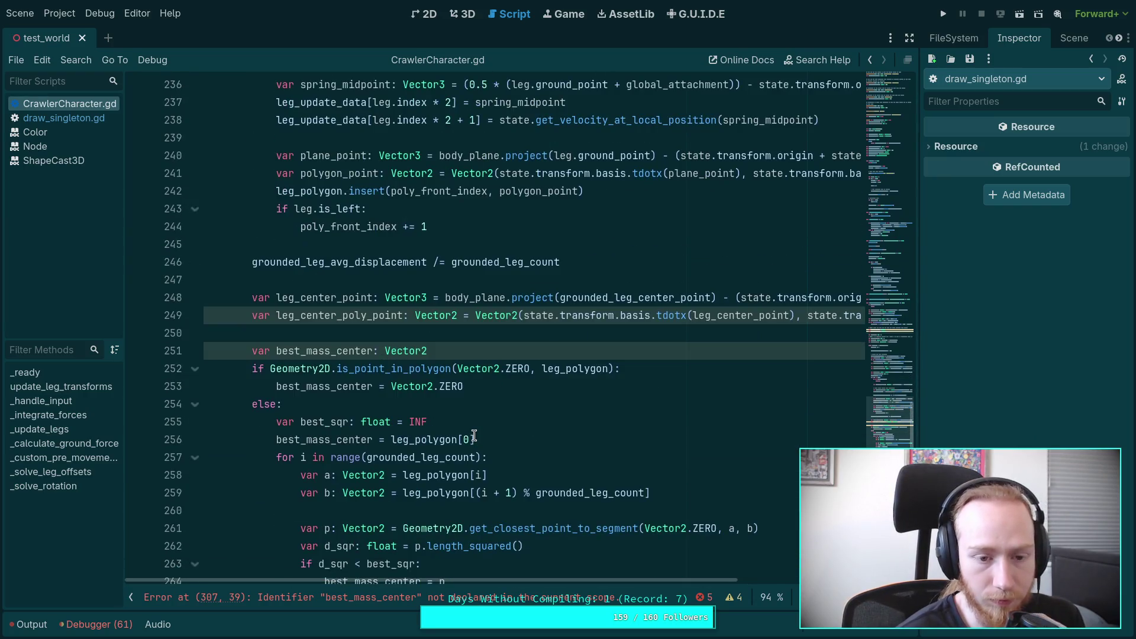
{"action": "scroll", "coordinate": [473, 431], "scroll_direction": "down", "scroll_amount": 1}
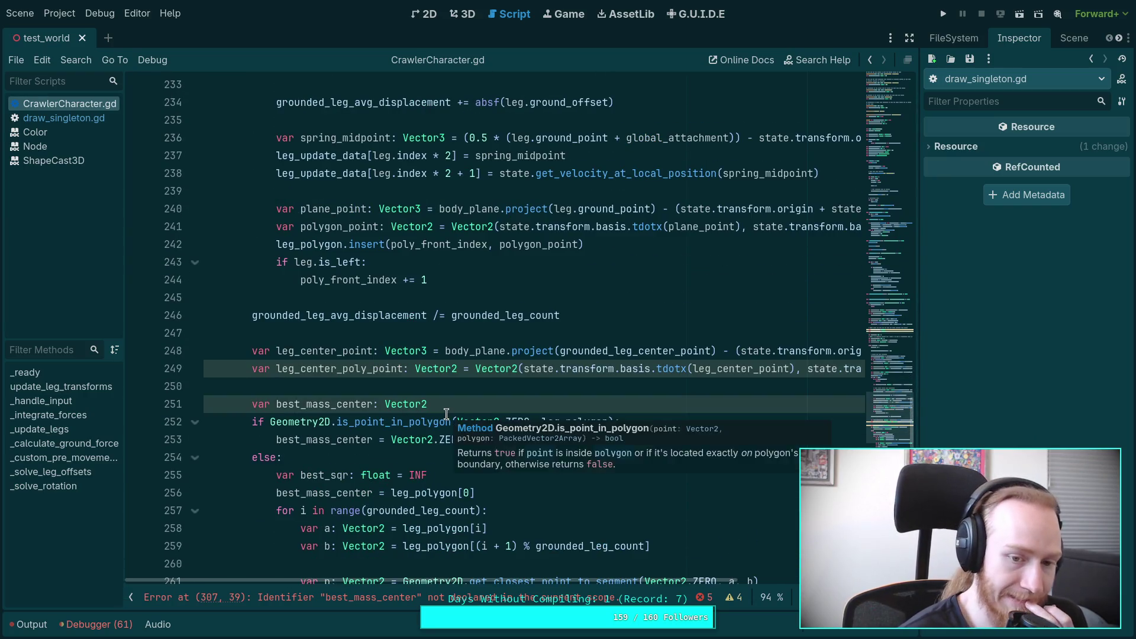
{"action": "scroll", "coordinate": [446, 412], "scroll_direction": "down", "scroll_amount": 2}
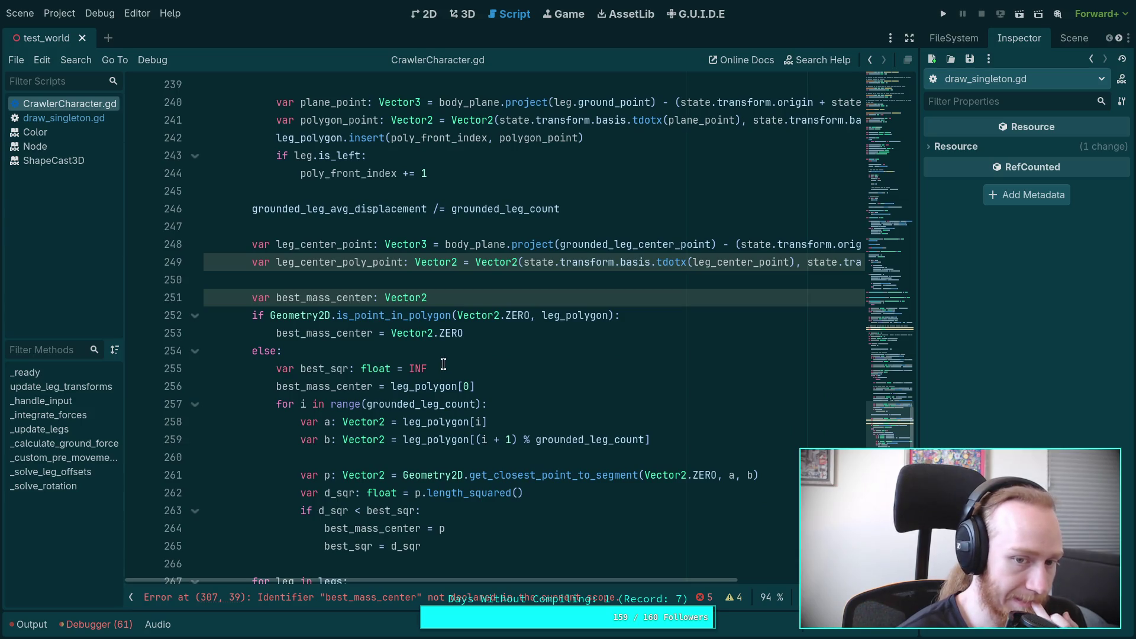
{"action": "scroll", "coordinate": [444, 364], "scroll_direction": "down", "scroll_amount": 2}
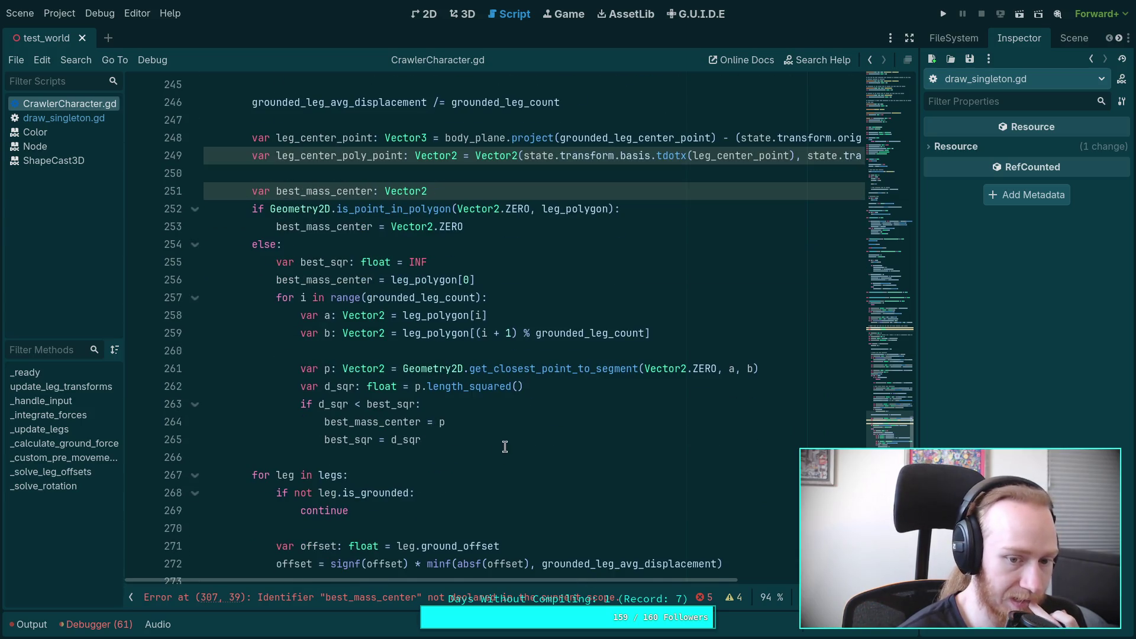
{"action": "left_click", "coordinate": [504, 440]}
{"action": "left_click_drag", "start_coordinate": [894, 432], "coordinate": [891, 128]}
{"action": "scroll", "coordinate": [566, 352], "scroll_direction": "up", "scroll_amount": 1}
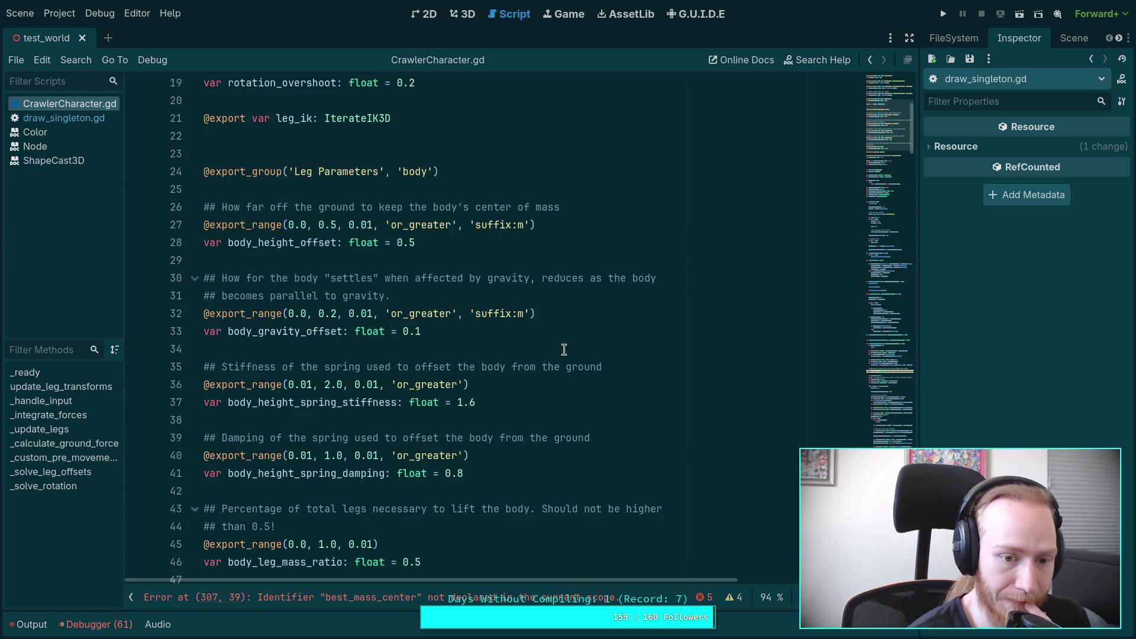
{"action": "scroll", "coordinate": [564, 350], "scroll_direction": "up", "scroll_amount": 2}
{"action": "scroll", "coordinate": [564, 350], "scroll_direction": "down", "scroll_amount": 4}
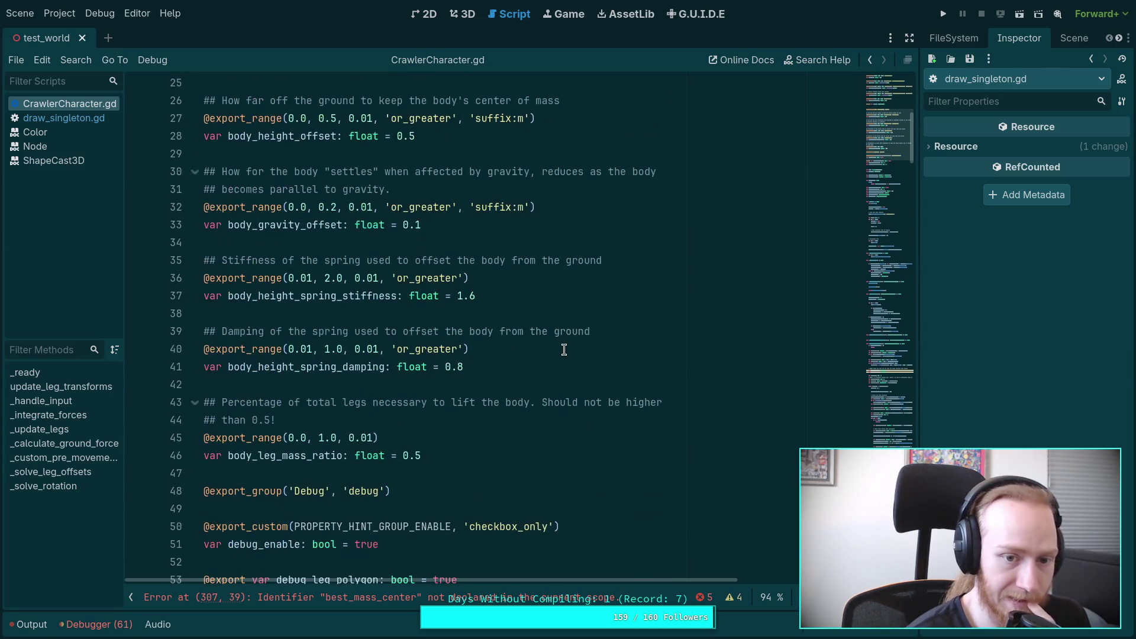
{"action": "scroll", "coordinate": [564, 349], "scroll_direction": "down", "scroll_amount": 2}
{"action": "left_click", "coordinate": [513, 346]}
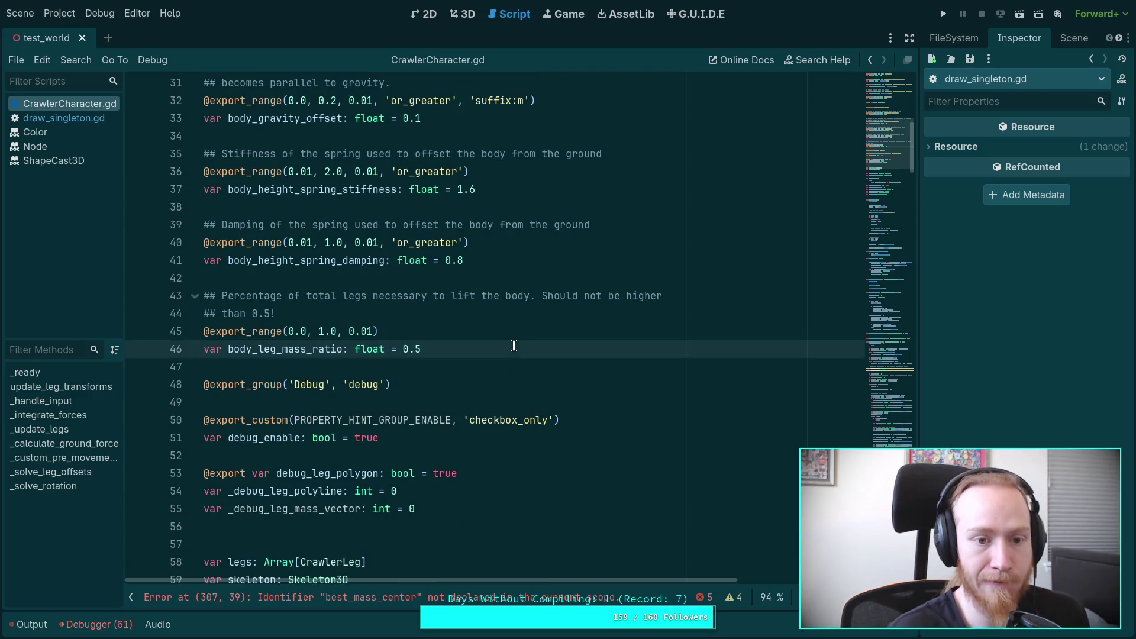
{"action": "key", "text": "Return"}
{"action": "key", "text": "Return"}
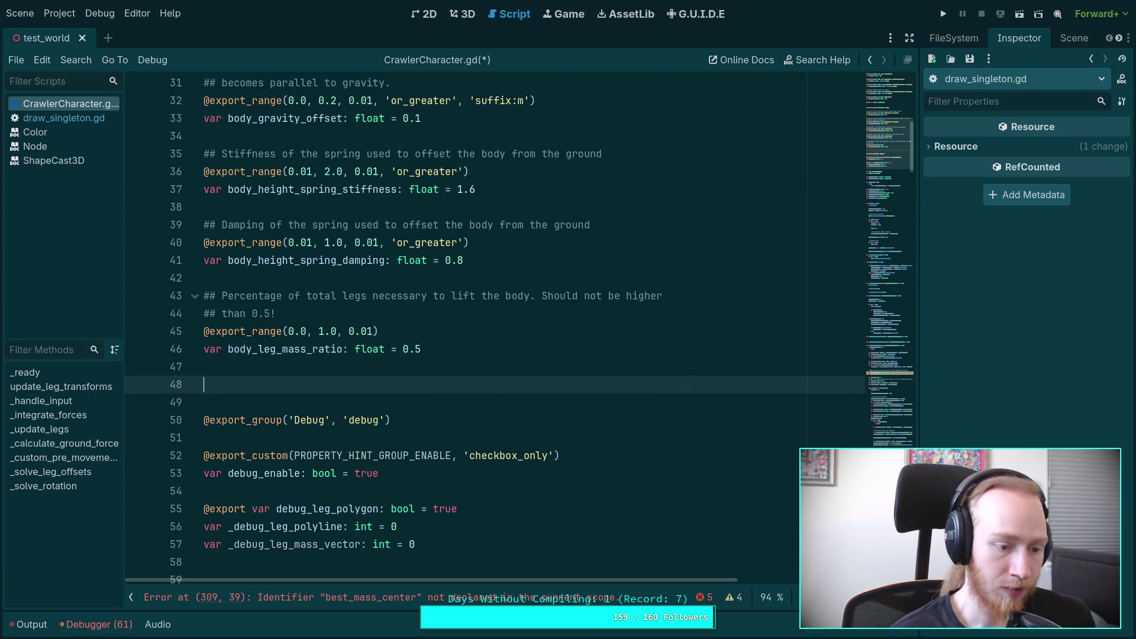
{"action": "type", "text": "@export_ran"}
{"action": "key", "text": "Return"}
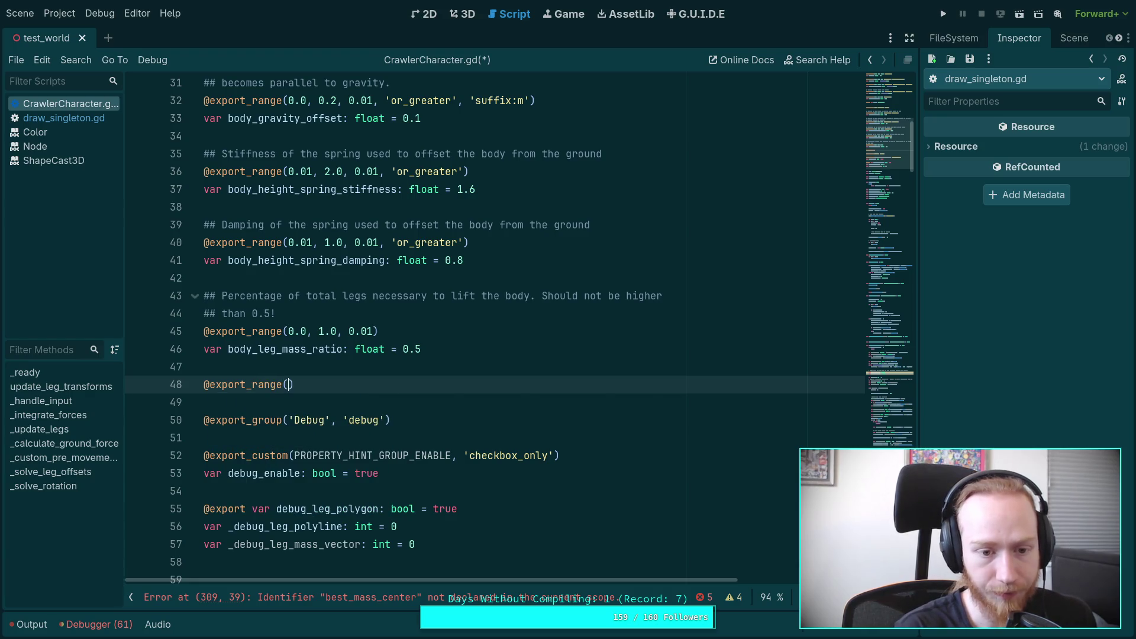
{"action": "type", "text": "0.0, 1.0"}
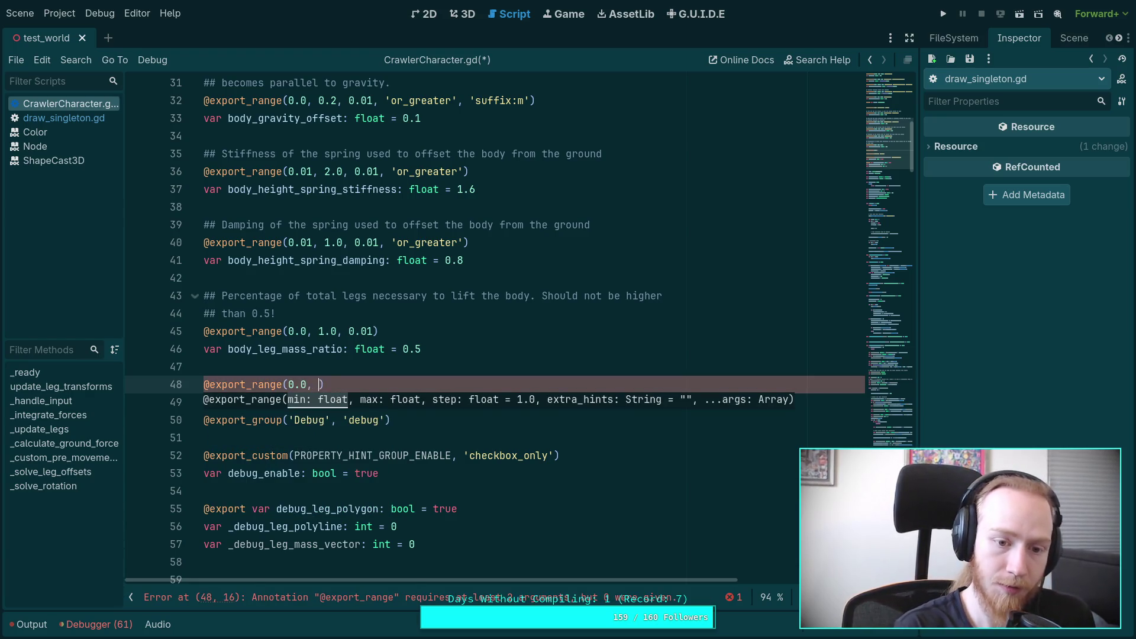
{"action": "type", "text": ", 0.01)"}
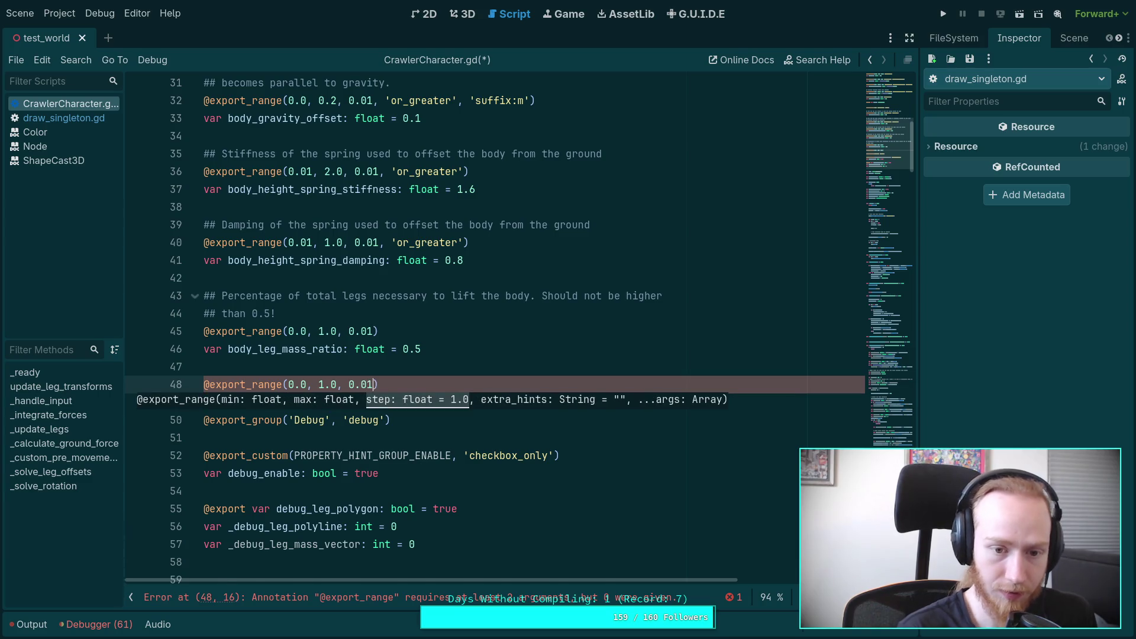
{"action": "key", "text": "Return"}
{"action": "type", "text": "var body_"}
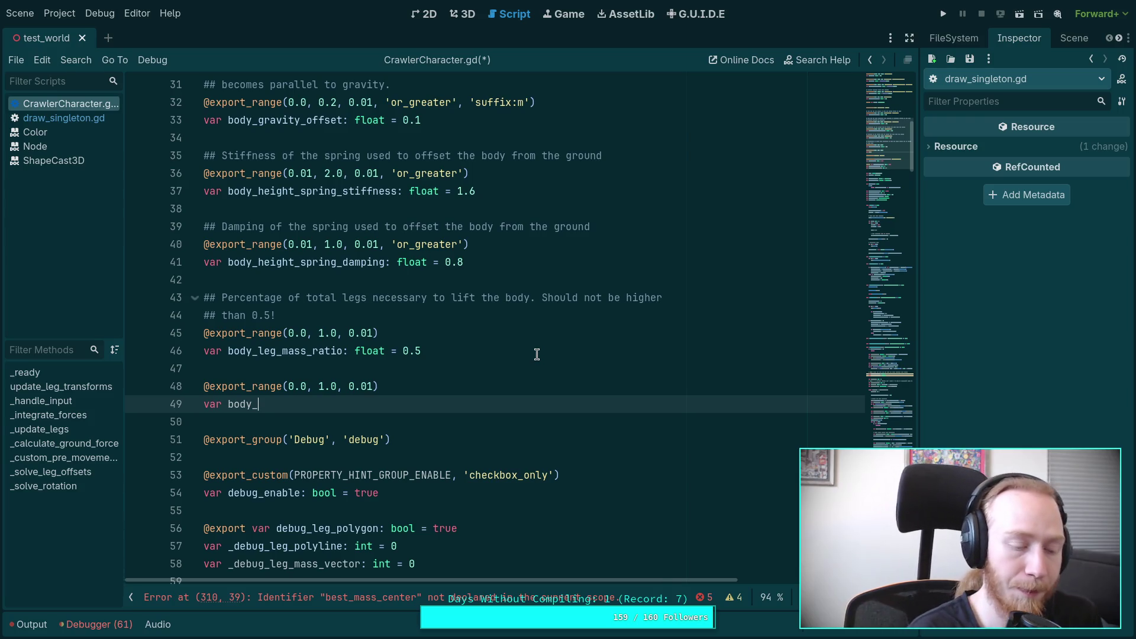
Complete the line as var body_leg_gravity_error: float = 0.5
{"action": "type", "text": "leg_anti"}
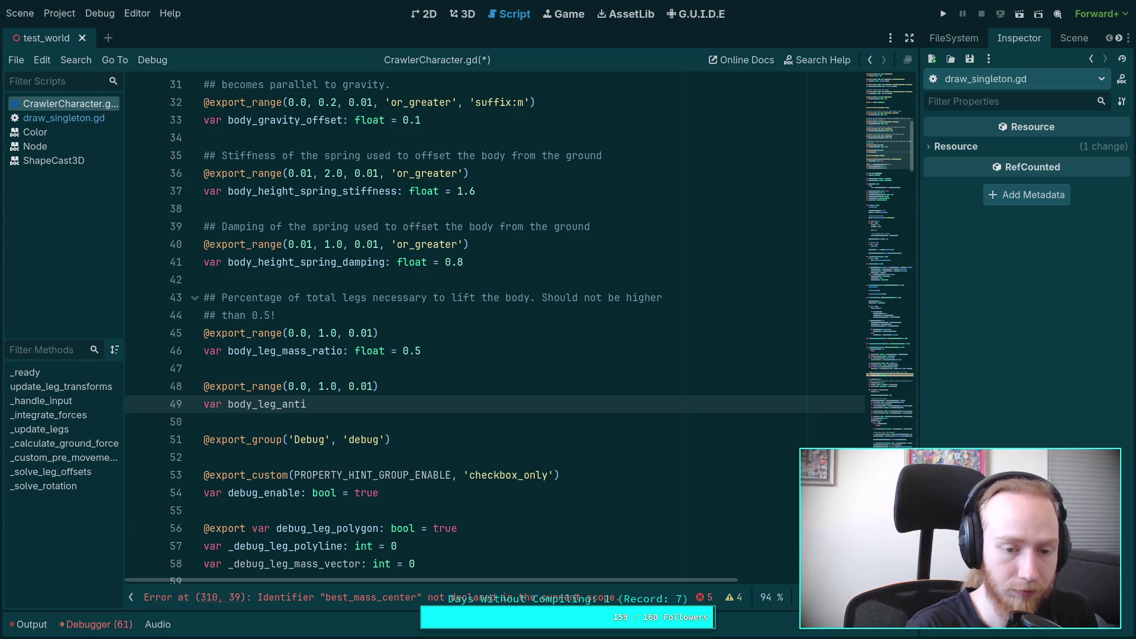
{"action": "key", "text": "BackSpace"}
{"action": "key", "text": "BackSpace"}
{"action": "key", "text": "BackSpace"}
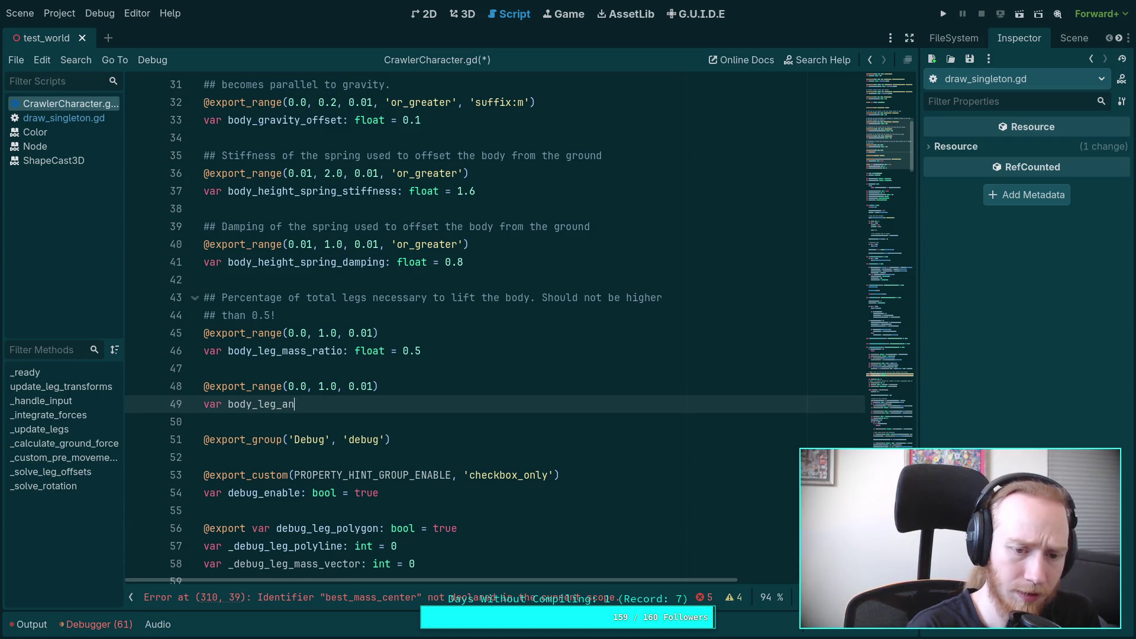
{"action": "type", "text": "gr"}
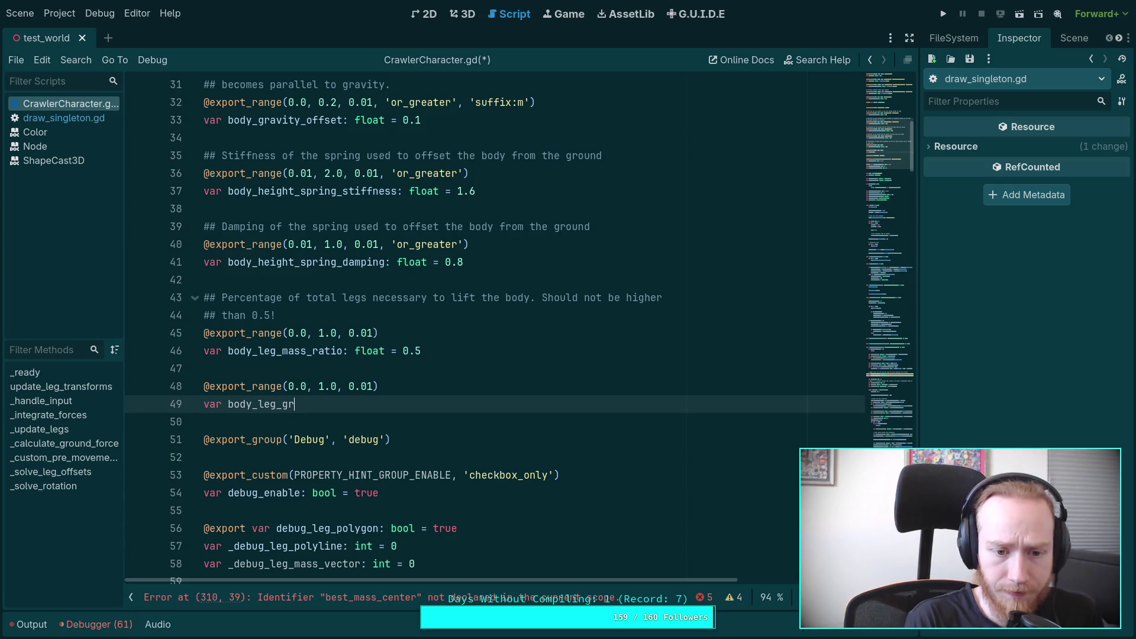
{"action": "type", "text": "avity_"}
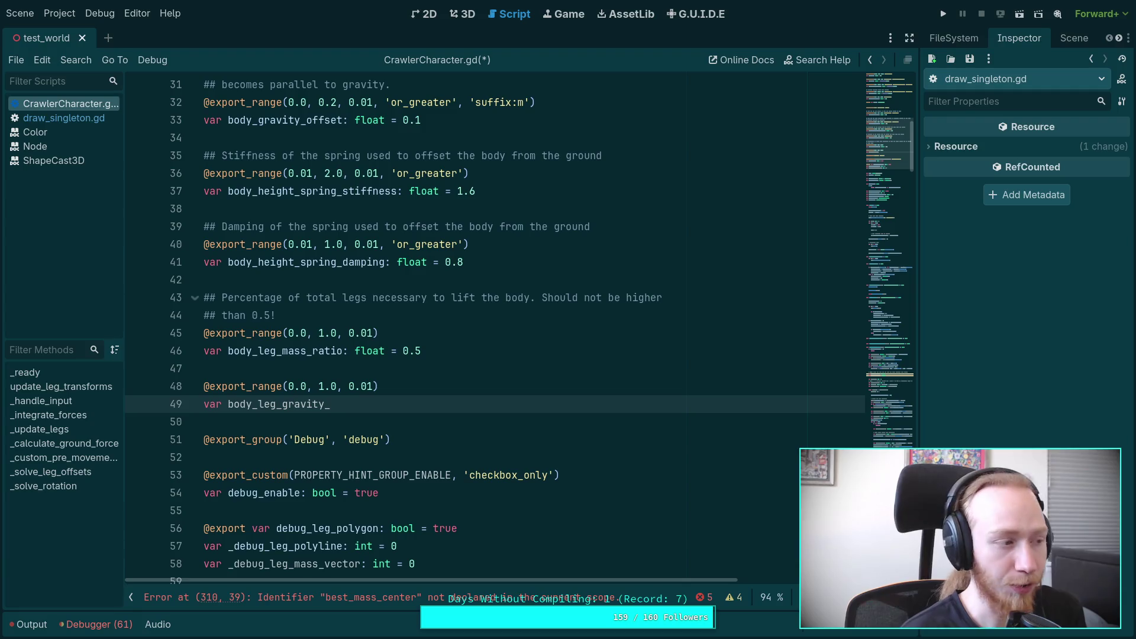
{"action": "type", "text": "rror"}
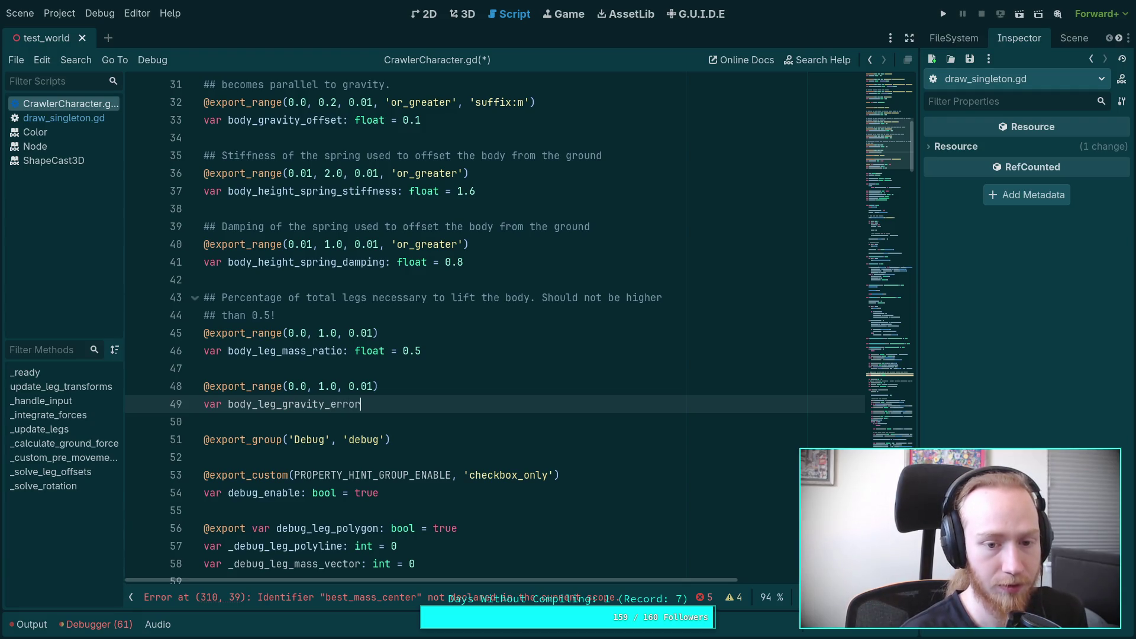
{"action": "type", "text": ": float"}
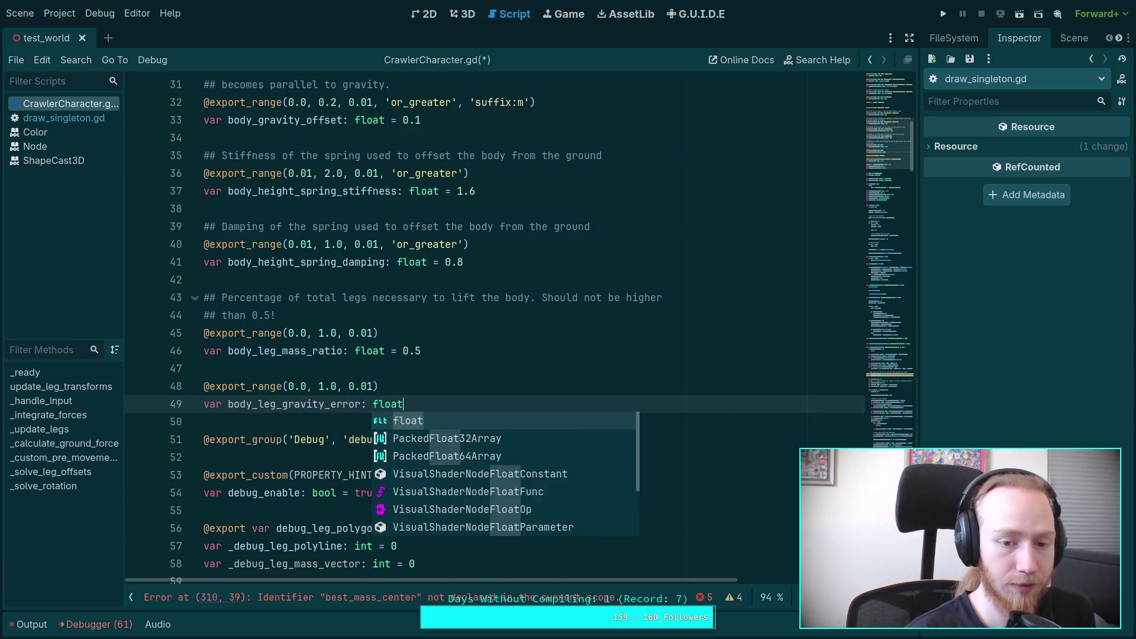
{"action": "type", "text": " = 0.5"}
{"action": "left_click", "coordinate": [204, 369]}
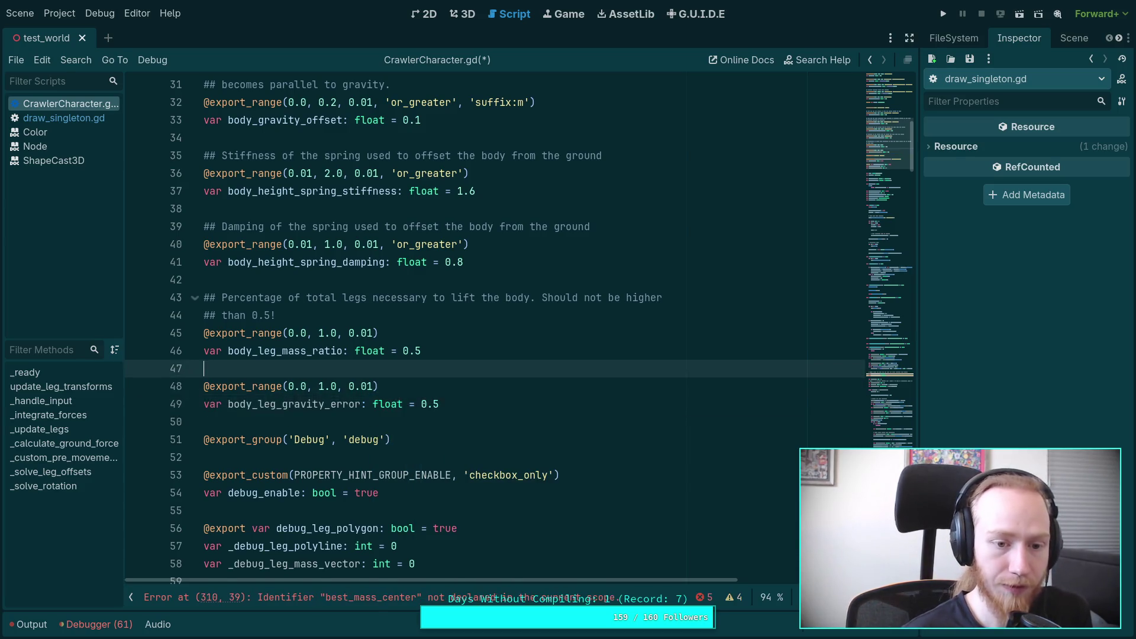
Write the first comment line about interpolating between higher and lower quality anti-gravity, ending 'A value of zero'
{"action": "key", "text": "Return"}
{"action": "type", "text": "## "}
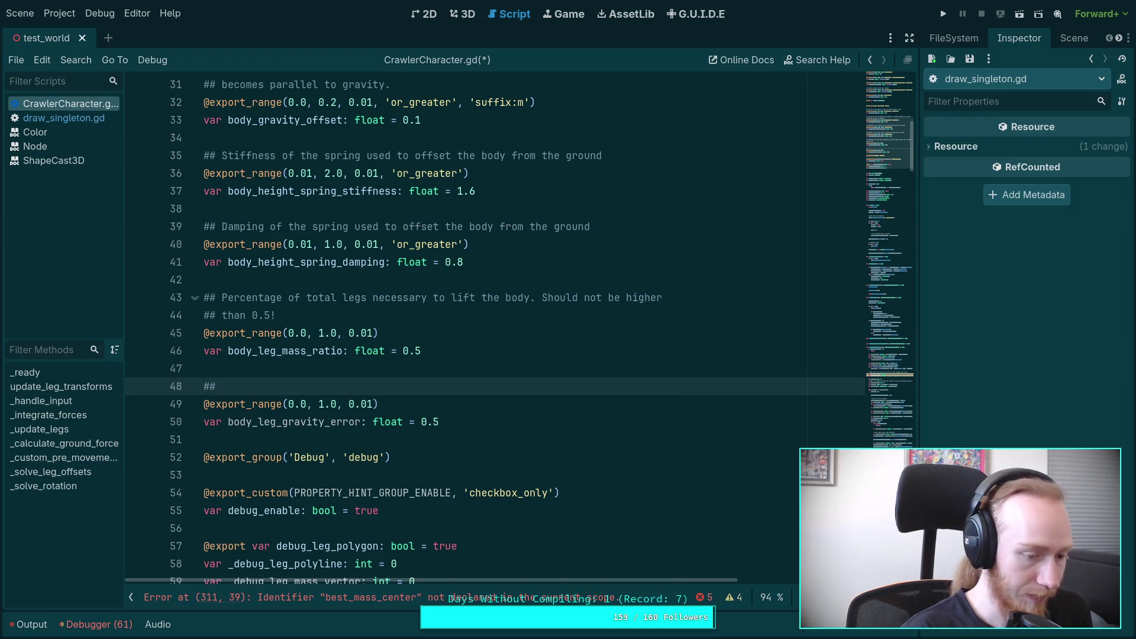
{"action": "type", "text": "Interpol"}
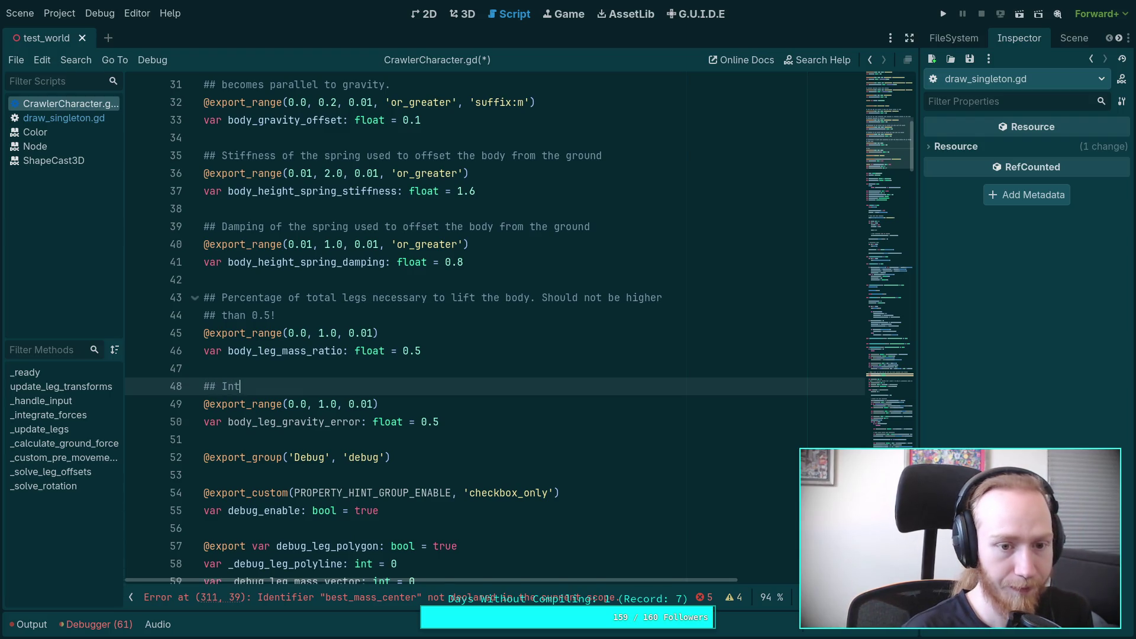
{"action": "type", "text": "ation "}
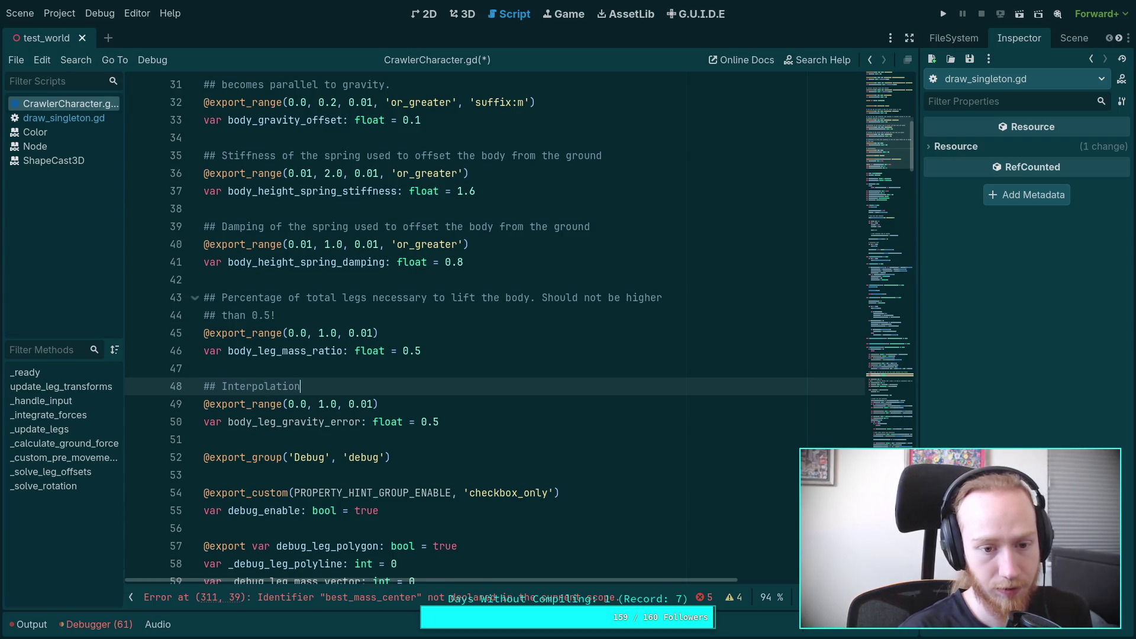
{"action": "type", "text": "between high "}
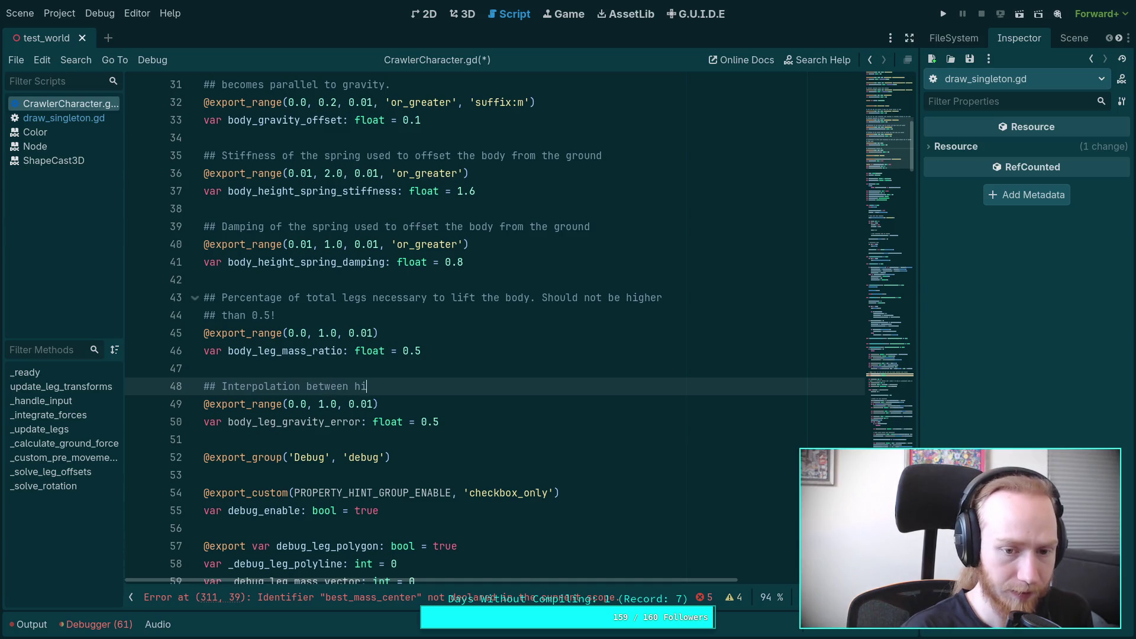
{"action": "type", "text": "quality "}
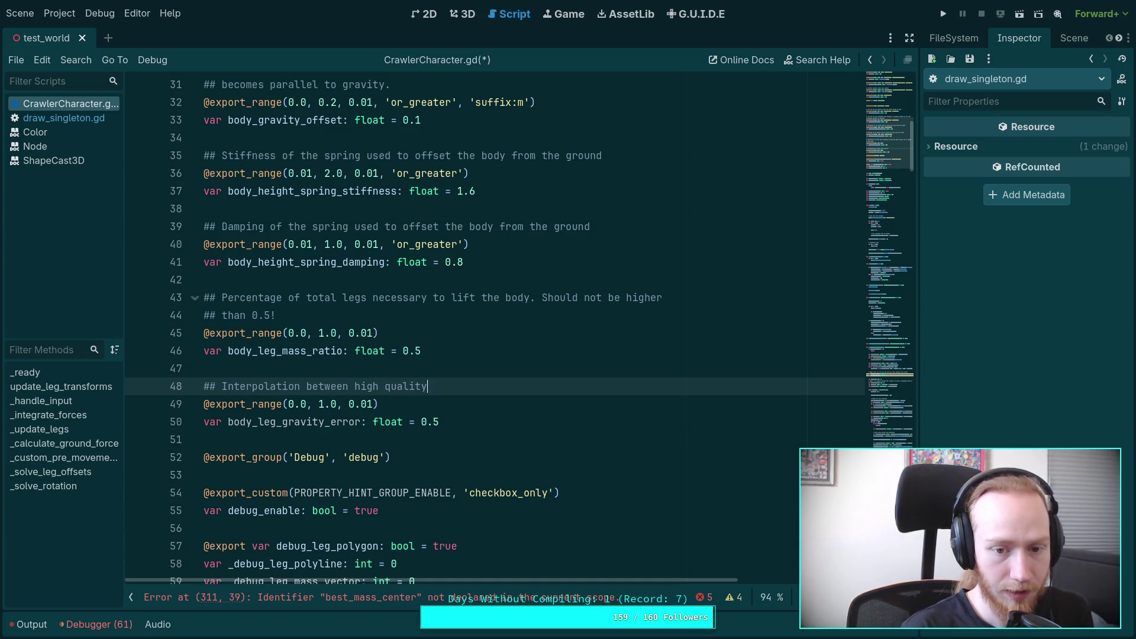
{"action": "type", "text": "anti-gravity and"}
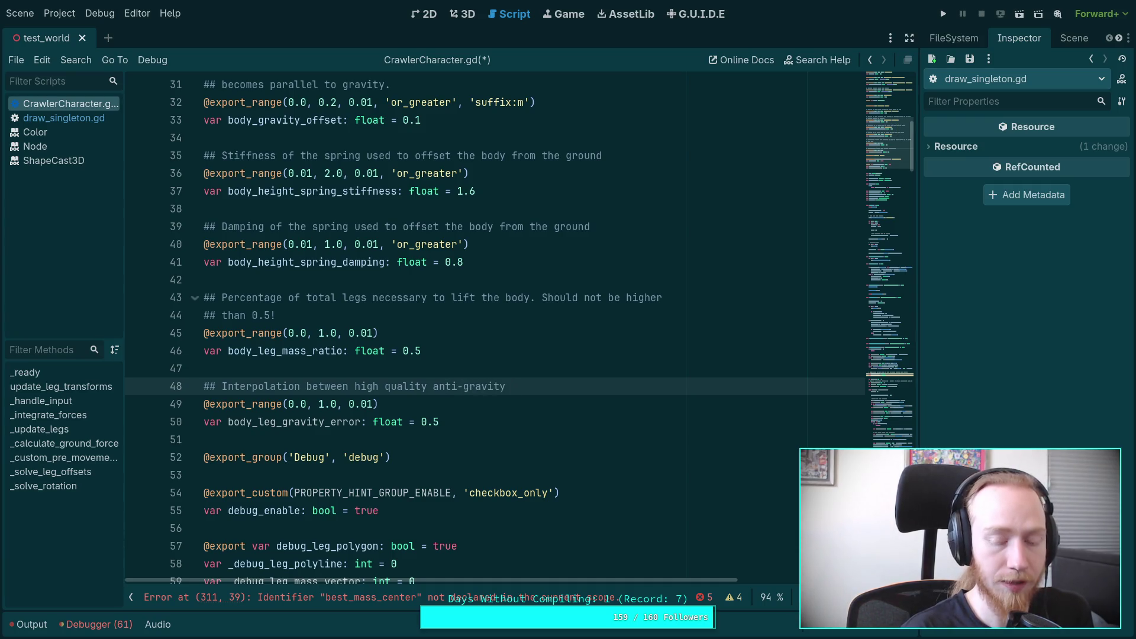
{"action": "type", "text": " lower"}
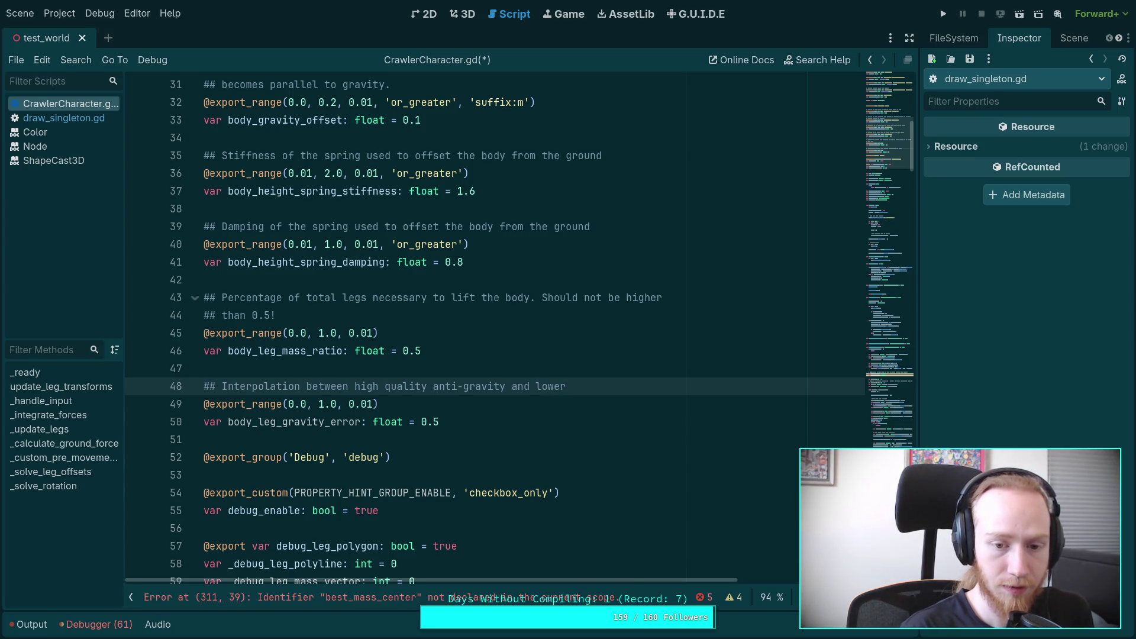
{"action": "type", "text": " quality"}
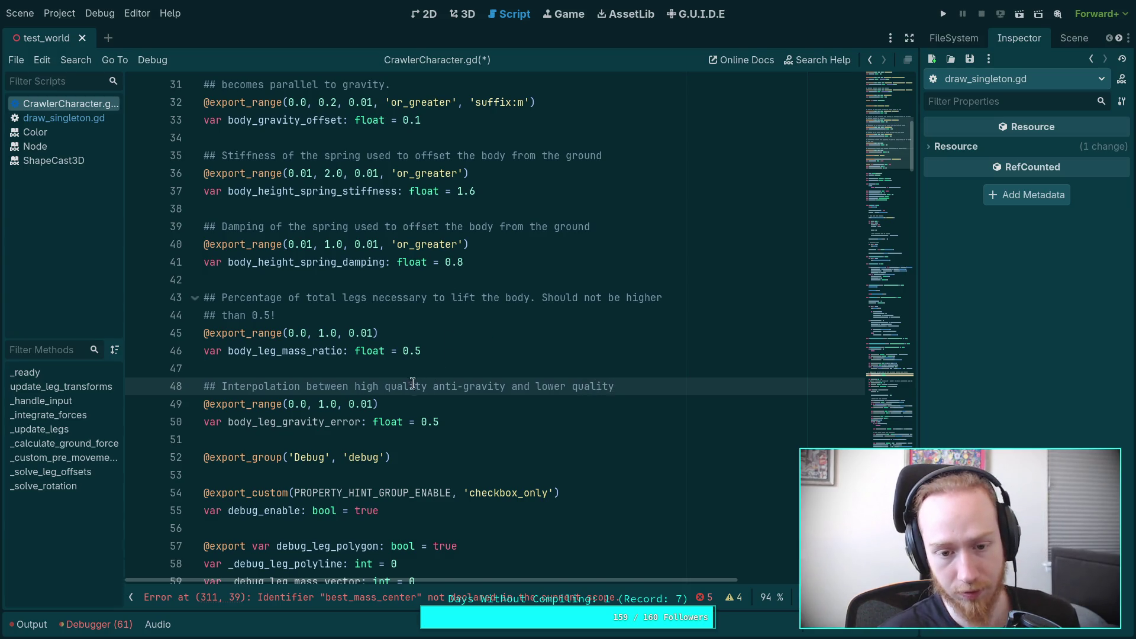
{"action": "left_click_drag", "start_coordinate": [380, 386], "coordinate": [527, 389]}
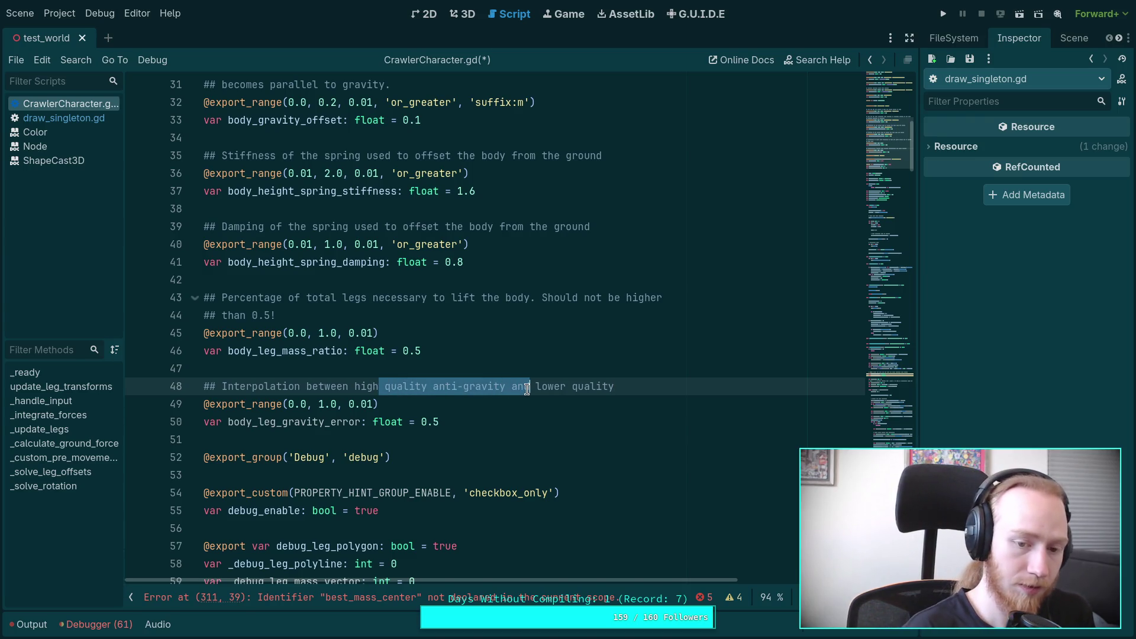
{"action": "type", "text": "er to"}
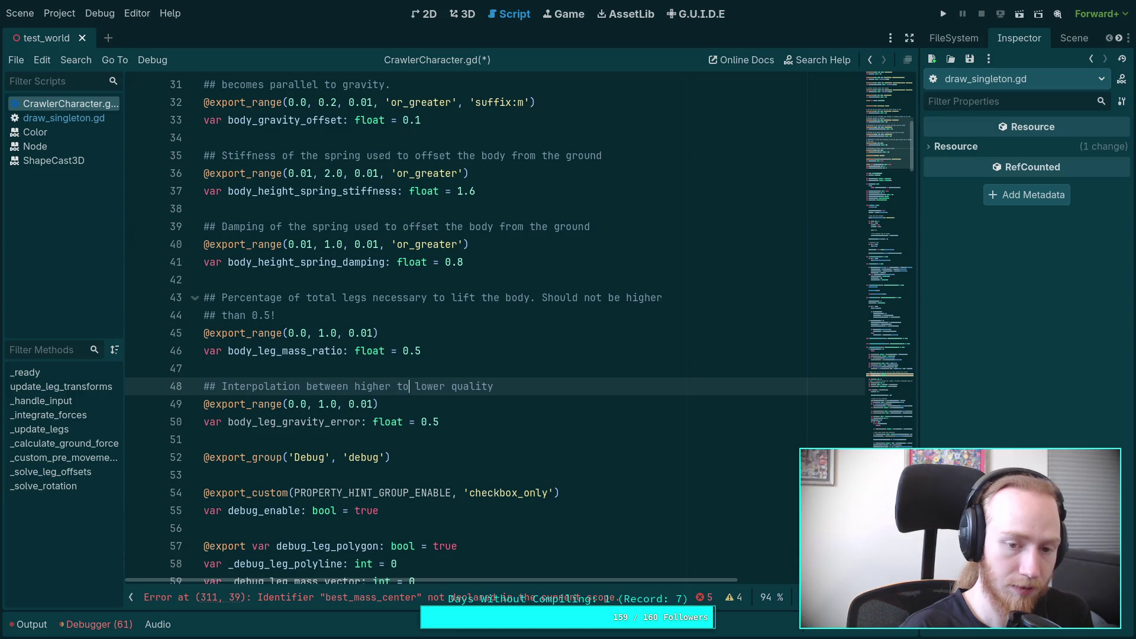
{"action": "type", "text": " anti-"}
{"action": "key", "text": "BackSpace"}
{"action": "key", "text": "BackSpace"}
{"action": "key", "text": "BackSpace"}
{"action": "type", "text": "anti-gravity "}
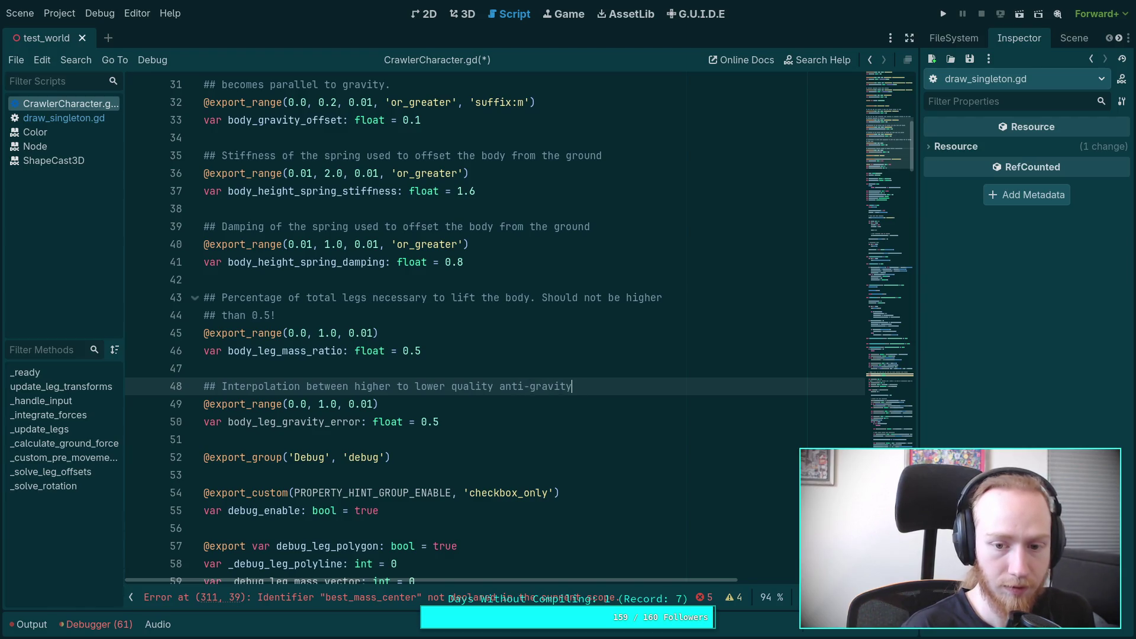
{"action": "type", "text": ". A vale"}
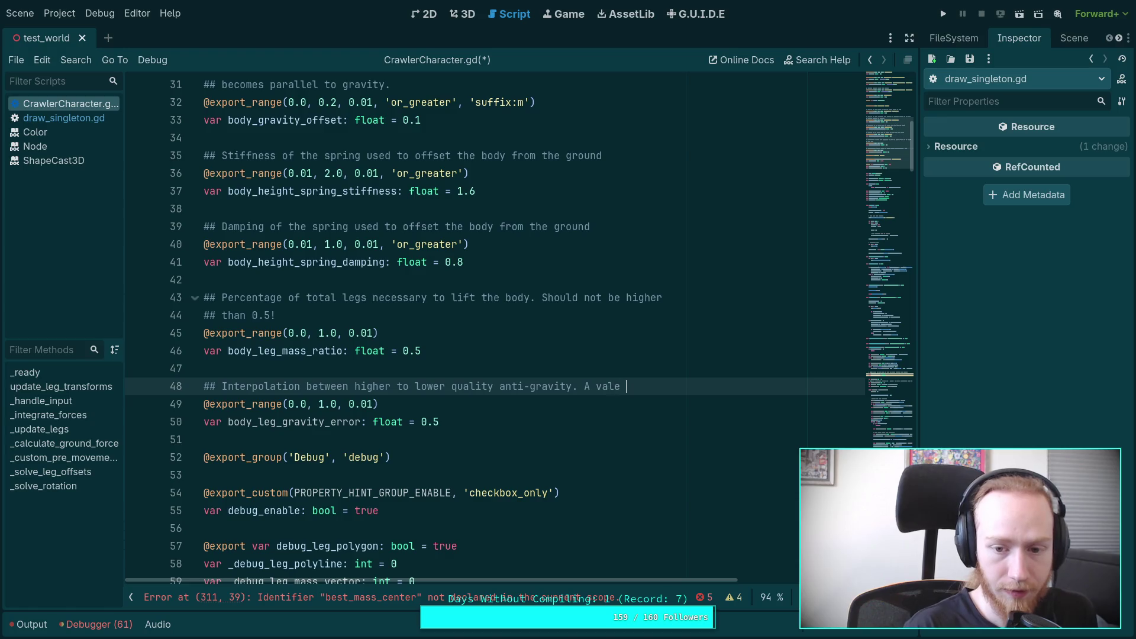
{"action": "key", "text": "BackSpace"}
{"action": "type", "text": "ue of zero"}
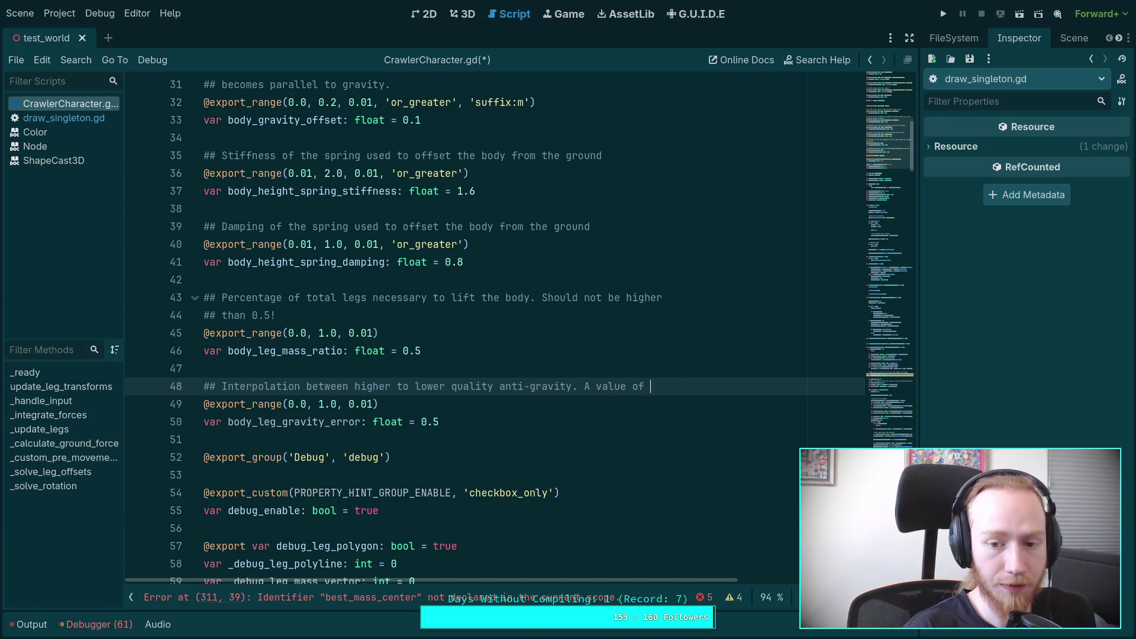
Add two comment lines: zero prevents angular rotation and makes the crawler slide; 'A value of one will apply'
{"action": "key", "text": "Return"}
{"action": "type", "text": "## wil "}
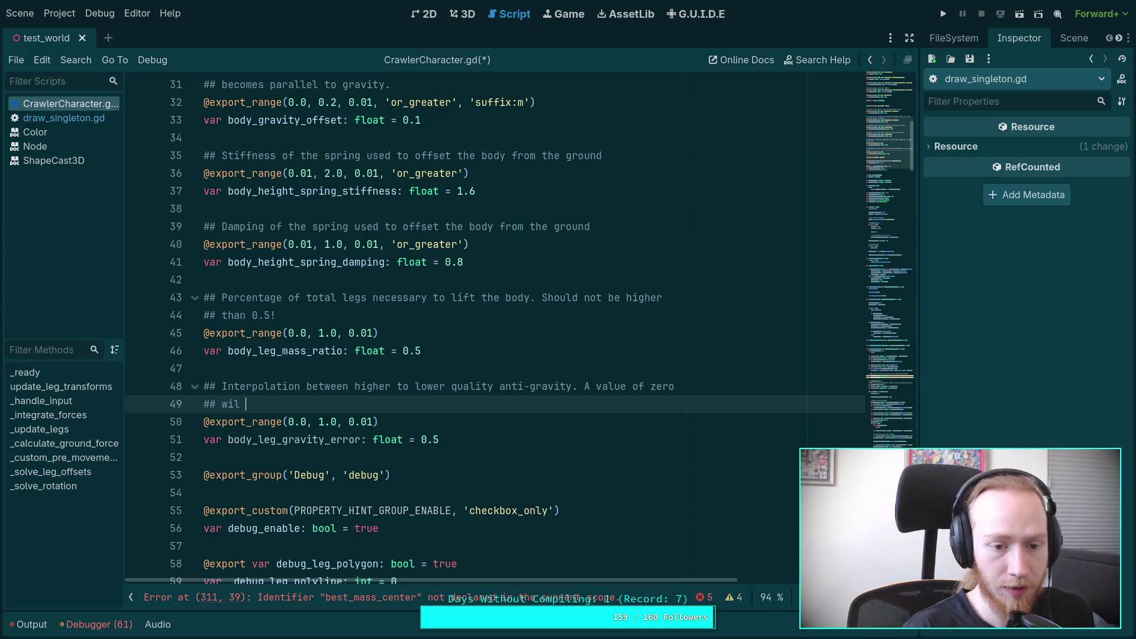
{"action": "type", "text": "l prevent "}
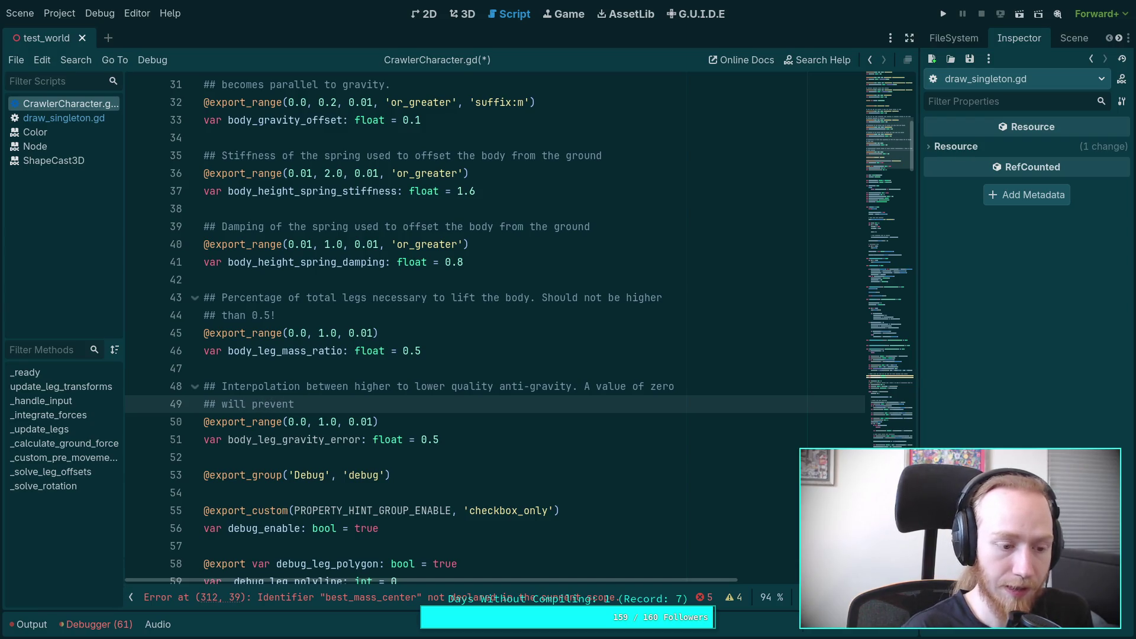
{"action": "type", "text": "angular"}
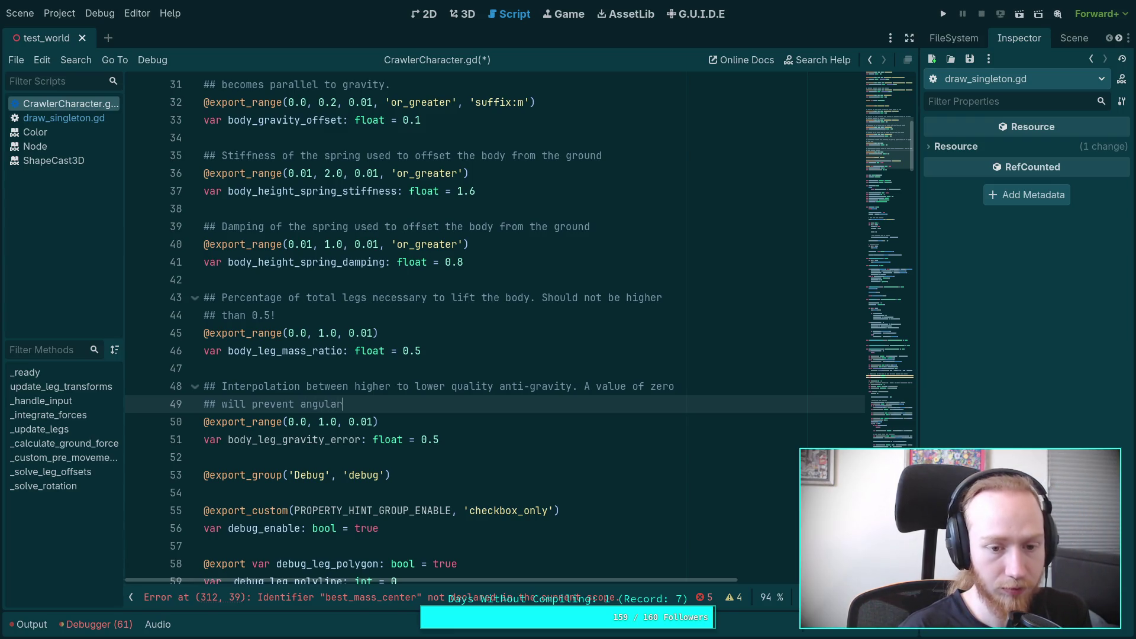
{"action": "type", "text": "rotation"}
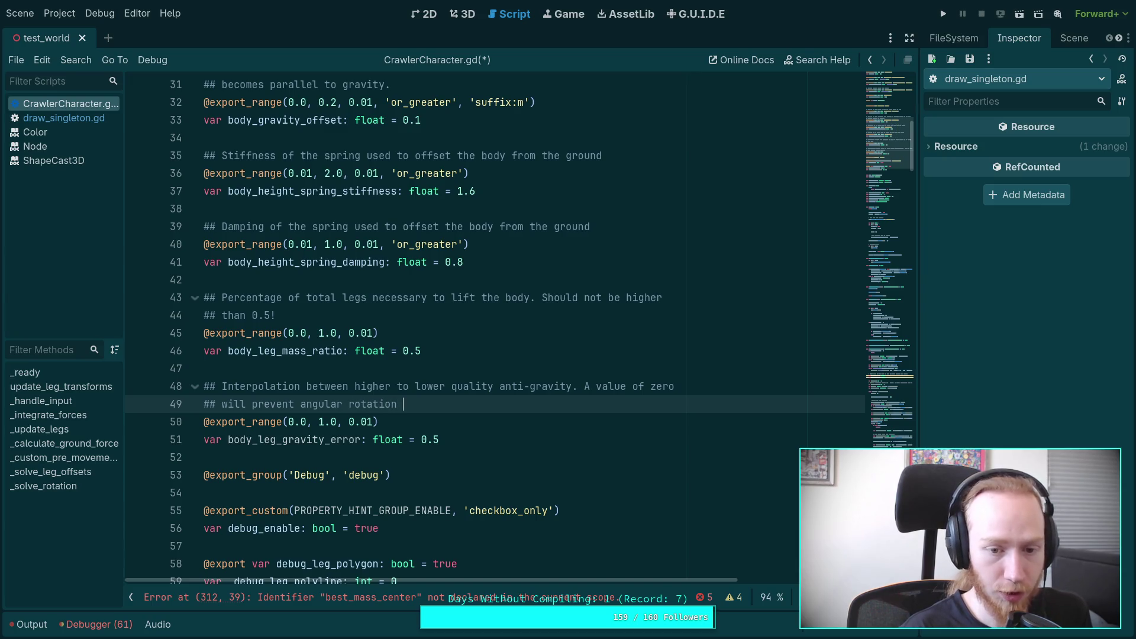
{"action": "type", "text": " when some "}
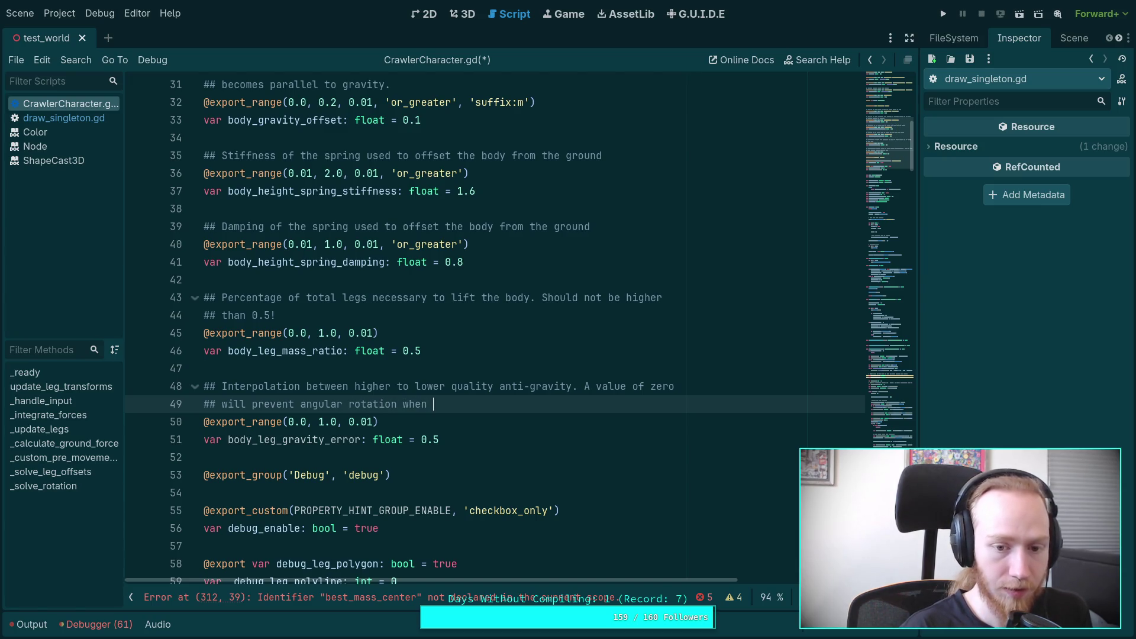
{"action": "type", "text": "legs"}
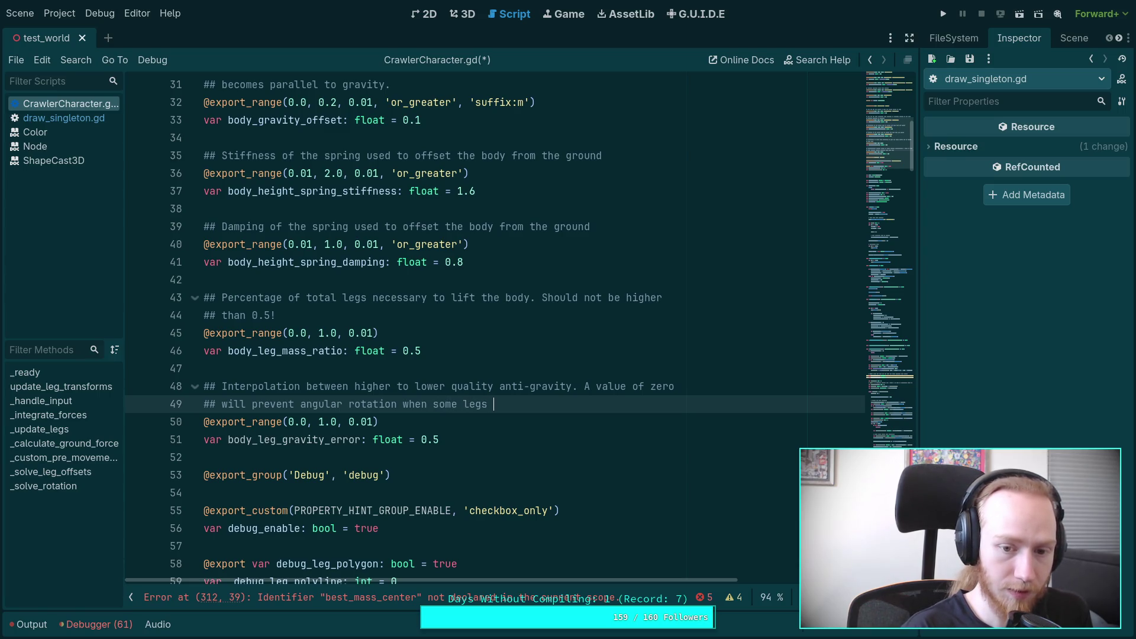
{"action": "type", "text": "are off the ground, and cause"}
{"action": "key", "text": "Return"}
{"action": "type", "text": "## the cr"}
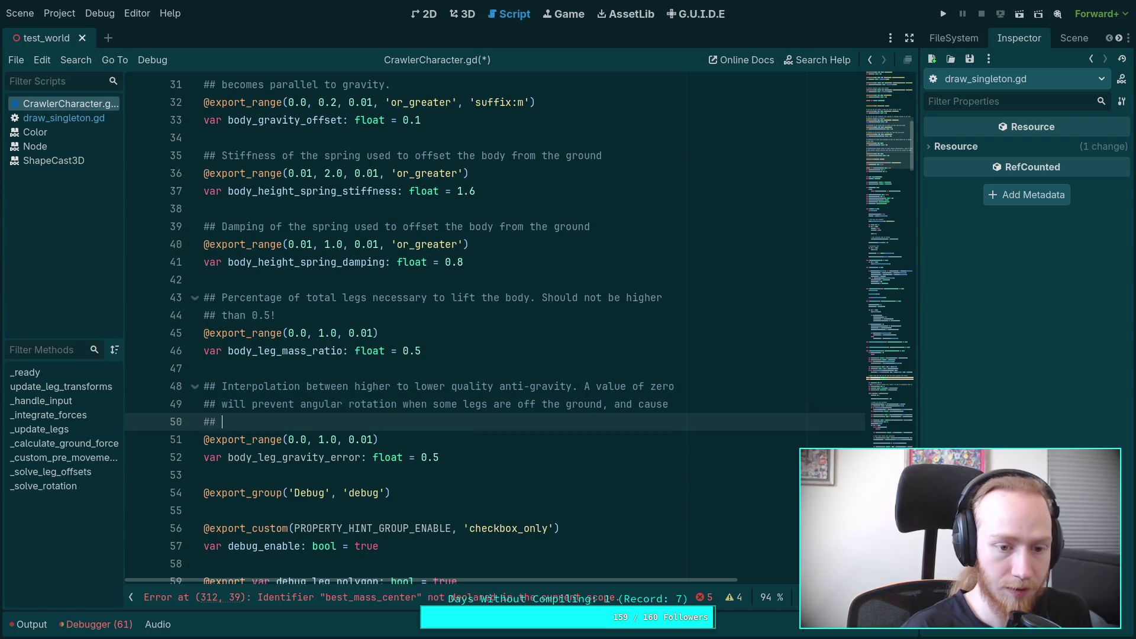
{"action": "type", "text": "awler "}
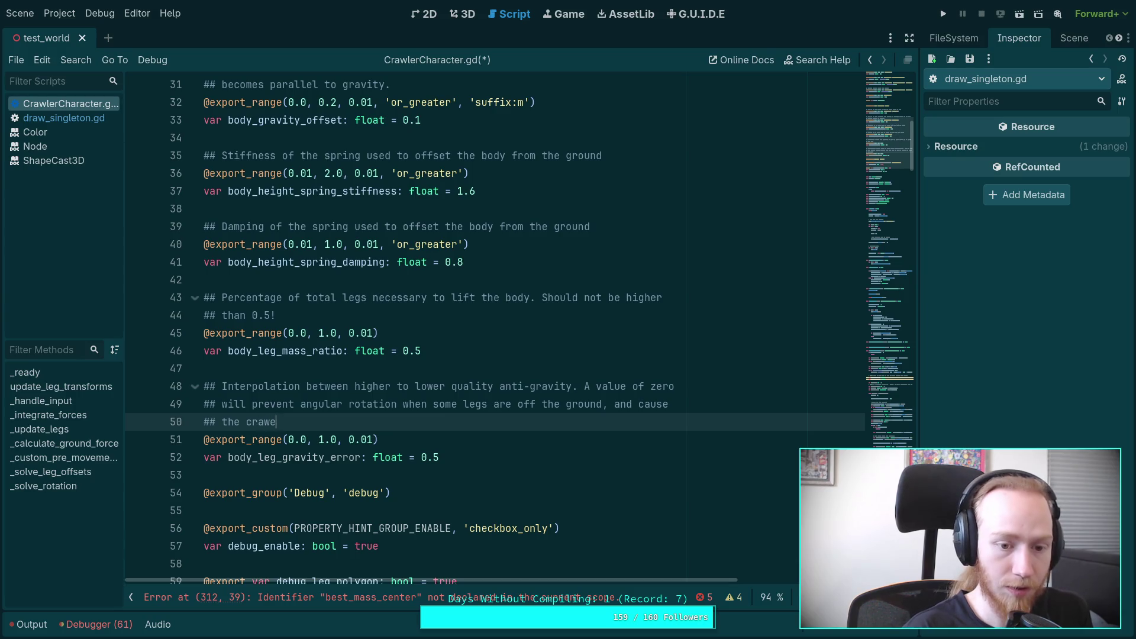
{"action": "type", "text": "to slide."}
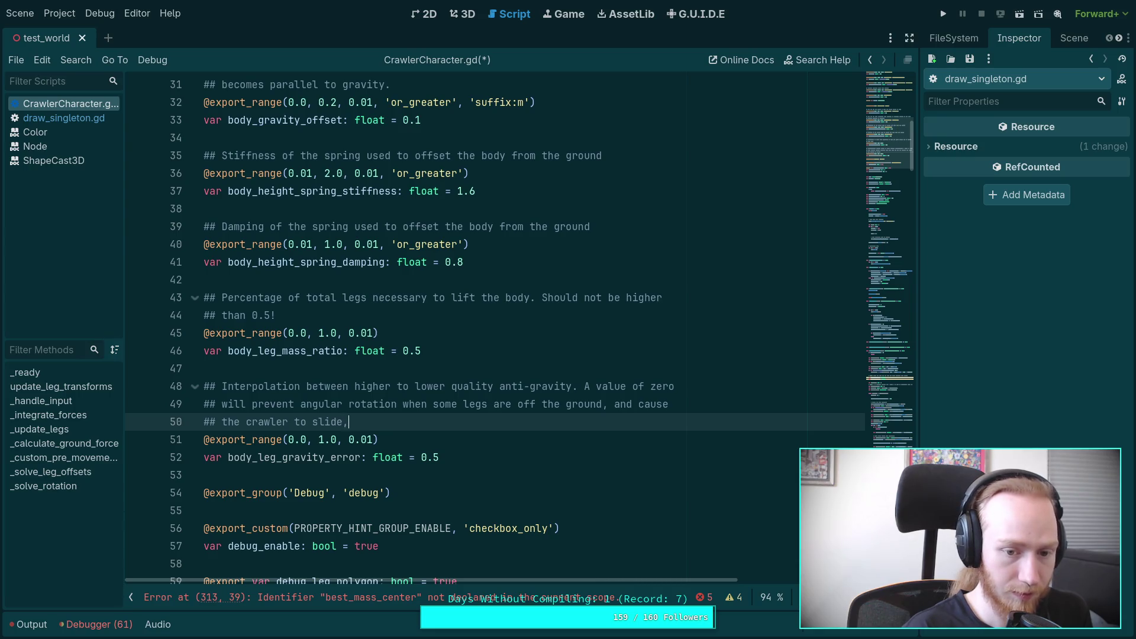
{"action": "type", "text": " A value of "}
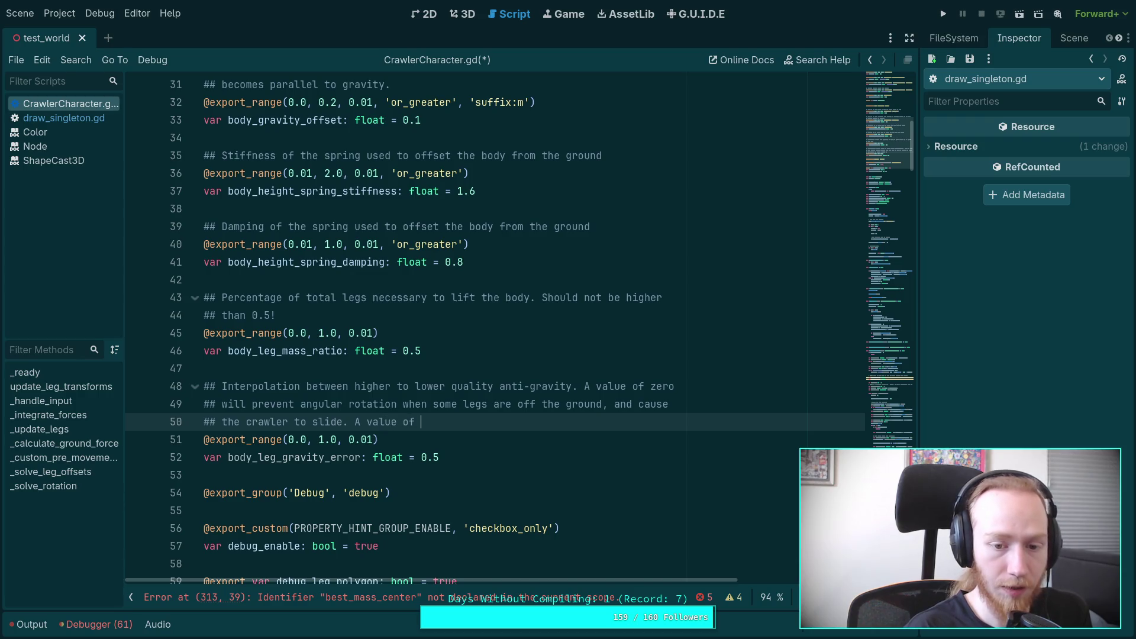
{"action": "type", "text": "one"}
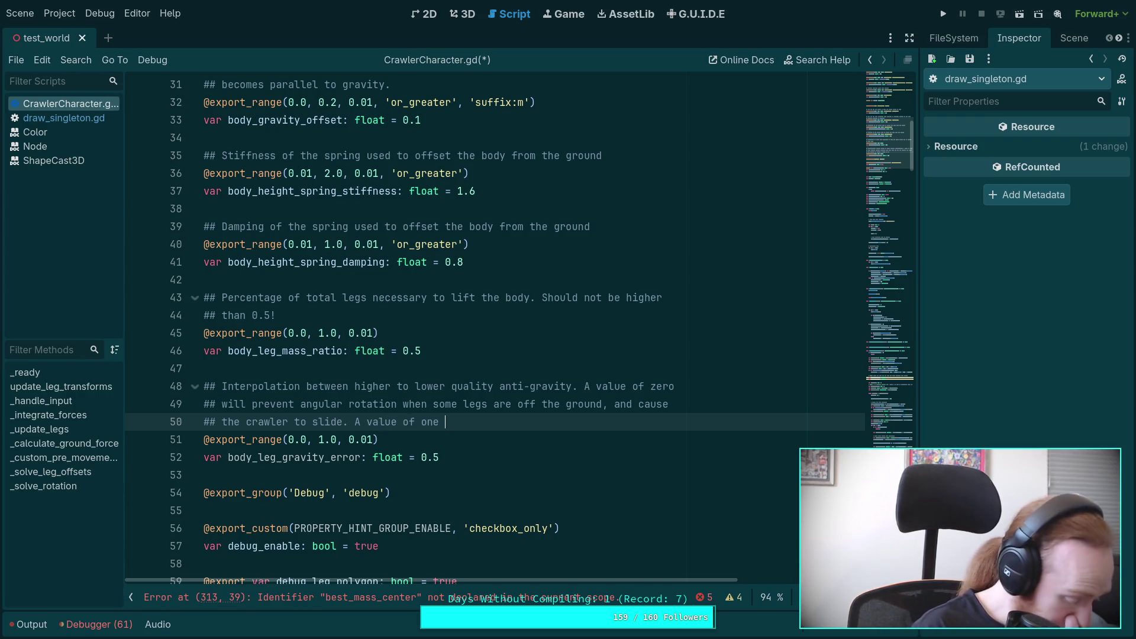
{"action": "type", "text": " will"}
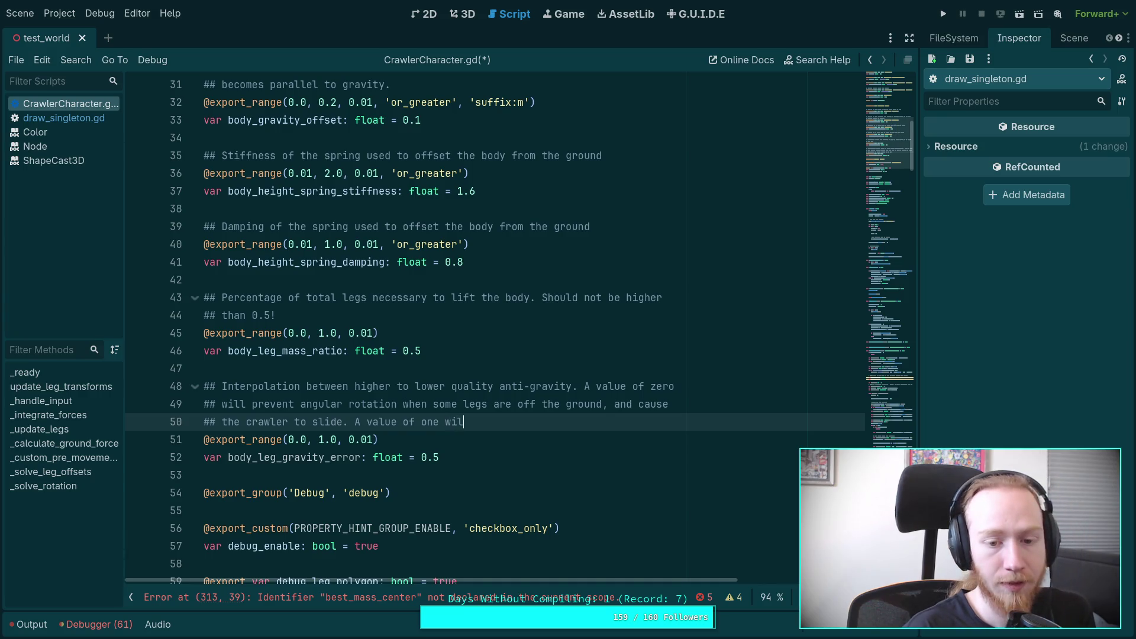
{"action": "type", "text": " apply "}
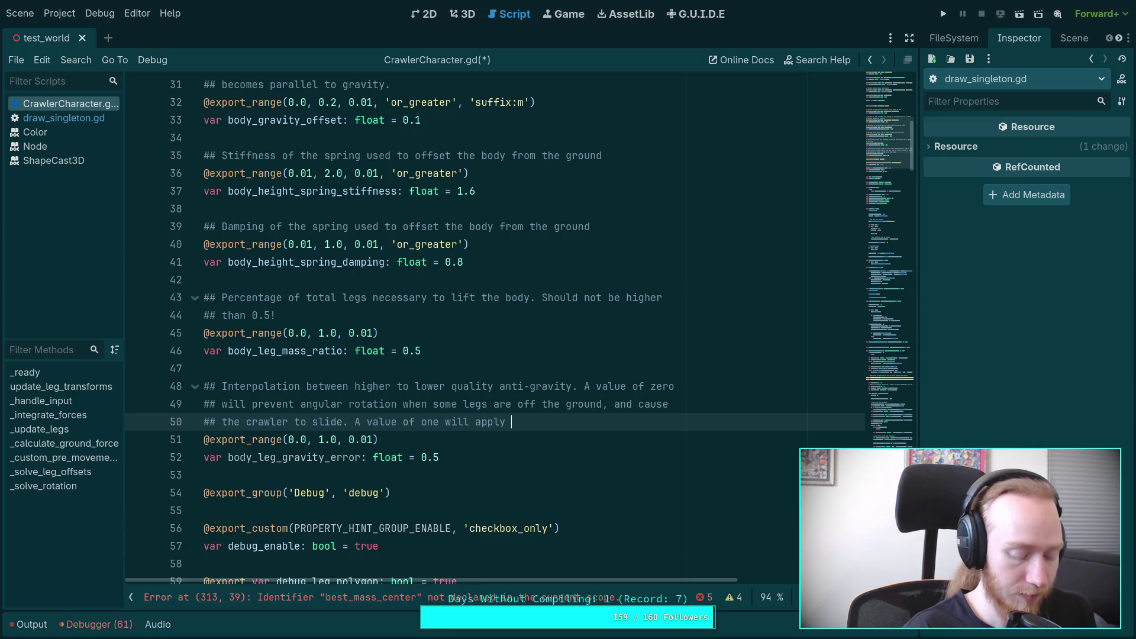
{"action": "type", "text": "shared"}
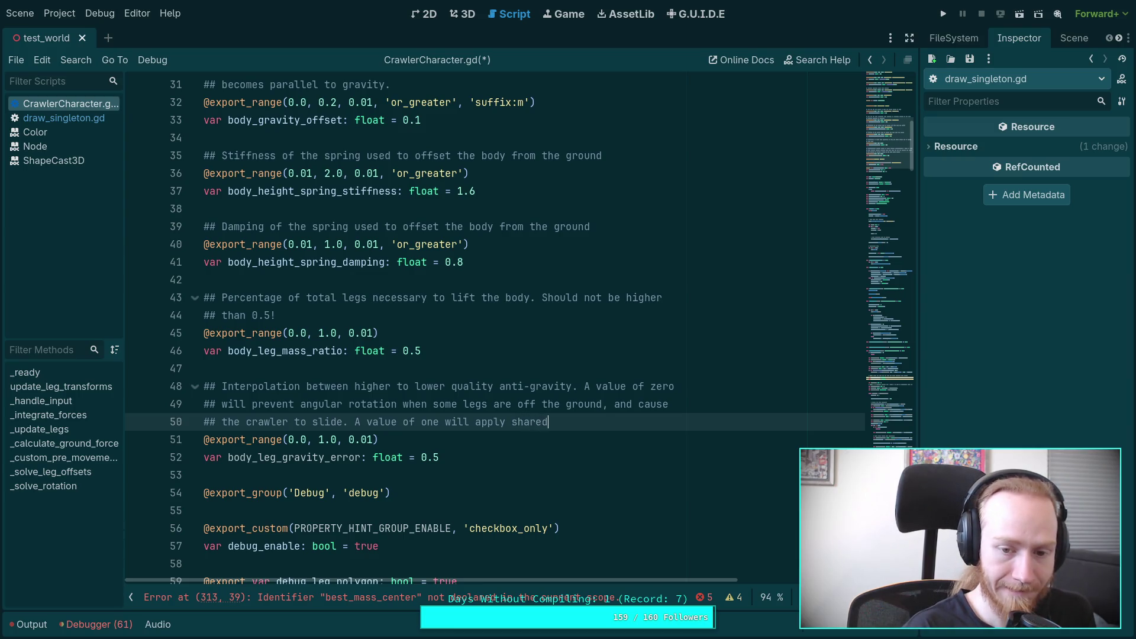
{"action": "key", "text": "BackSpace"}
{"action": "key", "text": "BackSpace"}
{"action": "key", "text": "BackSpace"}
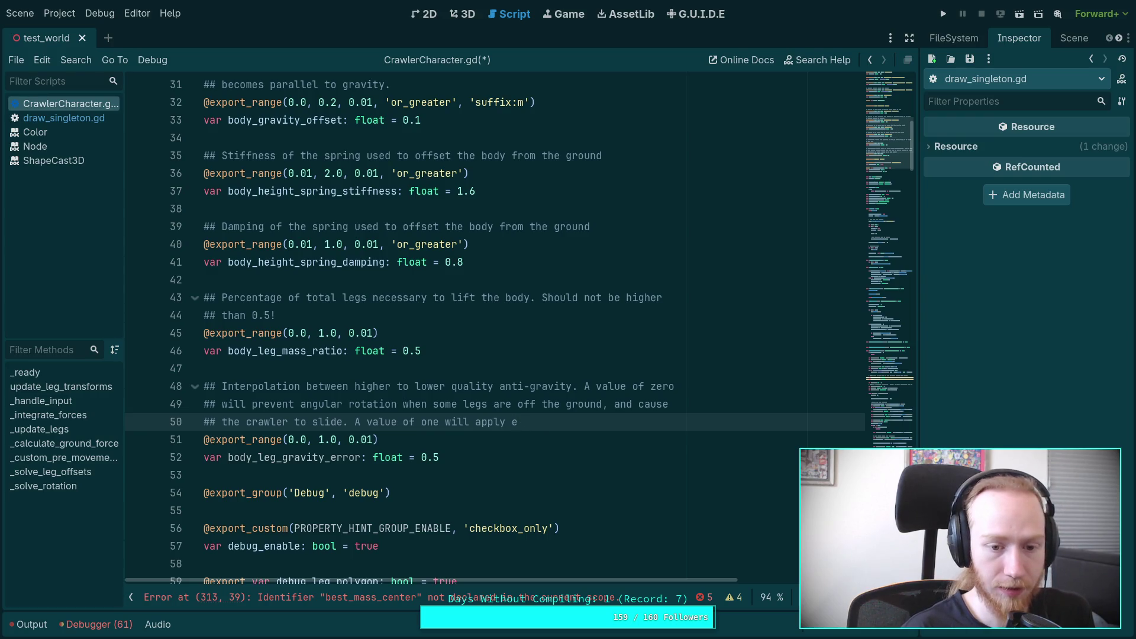
Rename body_leg_gravity_error to body_leg_gravity_quality, then select the interpolation wording on line 48
{"action": "left_click_drag", "start_coordinate": [331, 458], "coordinate": [358, 460]}
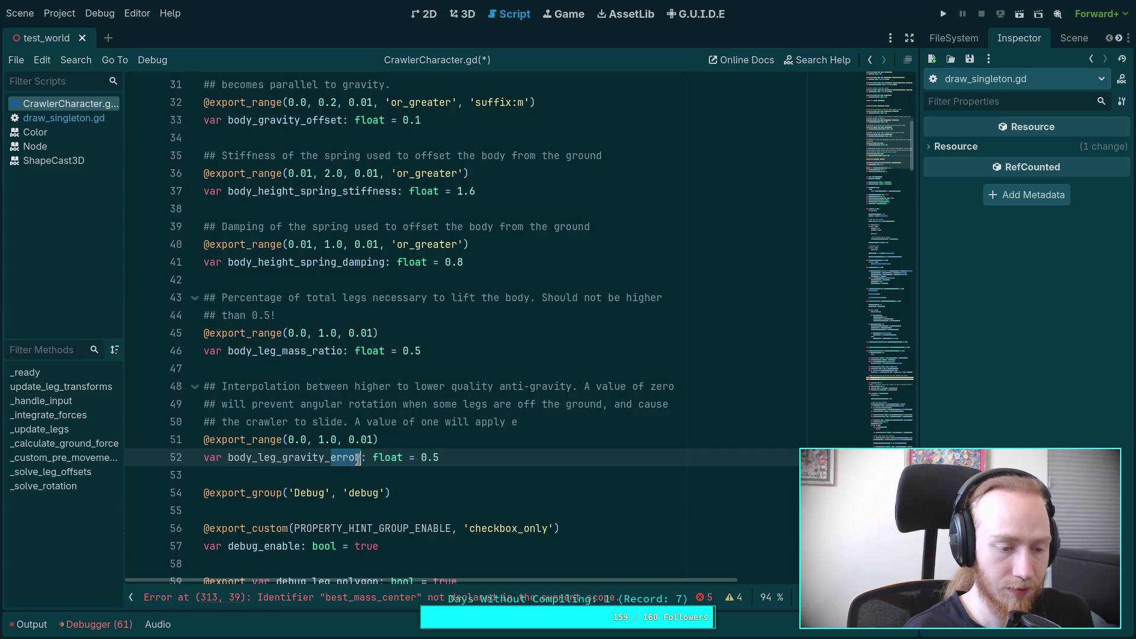
{"action": "type", "text": "quality"}
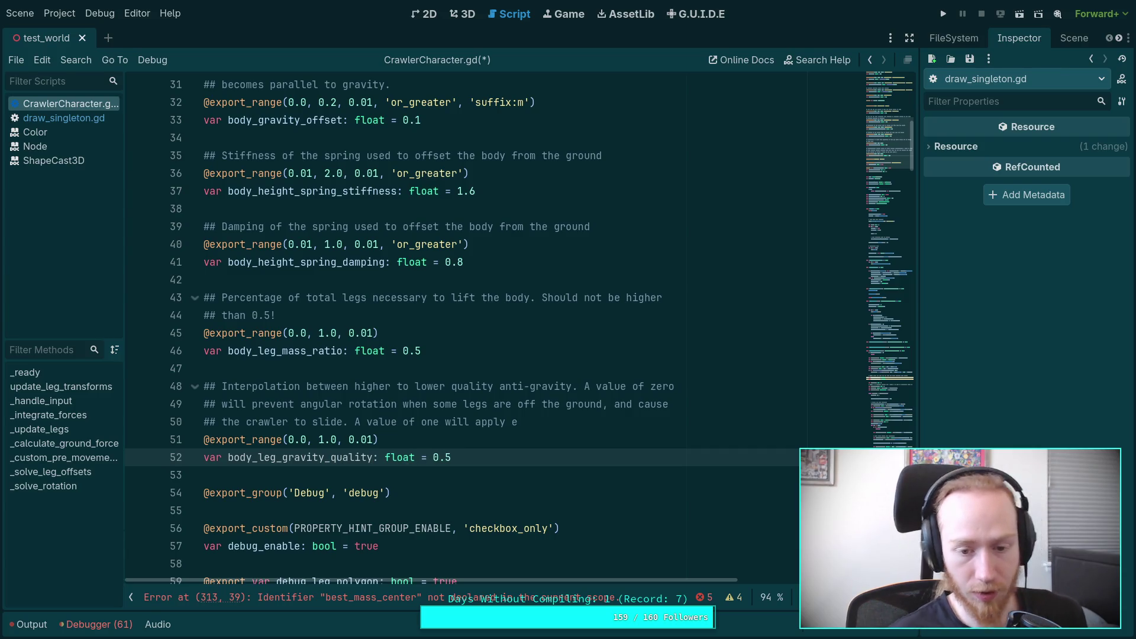
{"action": "double_click", "coordinate": [342, 457]}
{"action": "left_click_drag", "start_coordinate": [330, 458], "coordinate": [373, 457]}
{"action": "left_click_drag", "start_coordinate": [453, 458], "coordinate": [445, 456]}
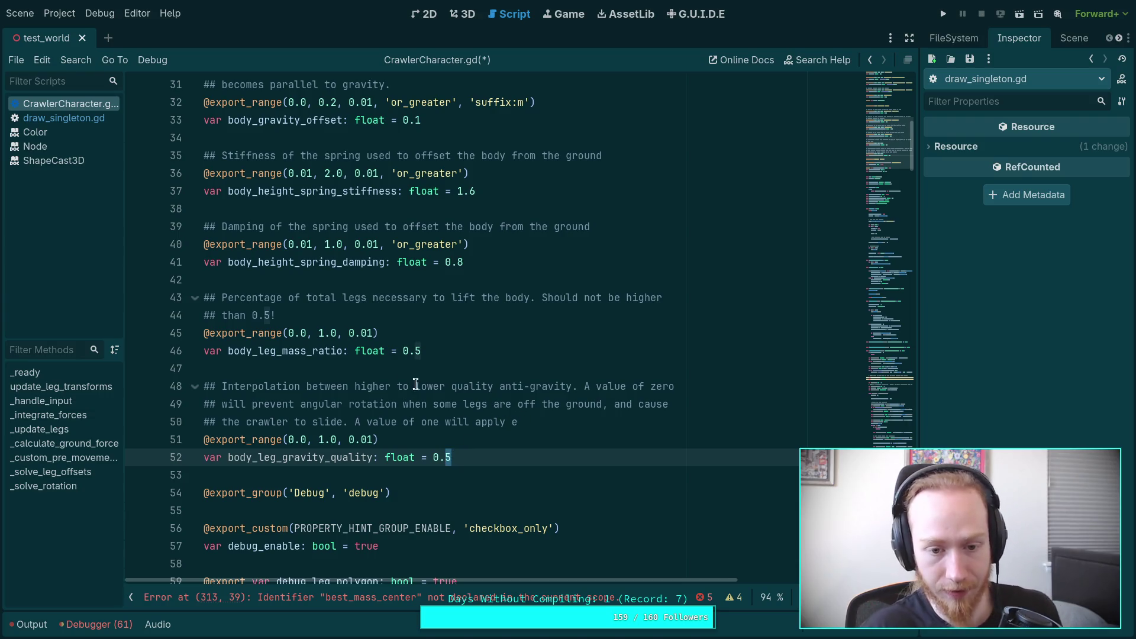
{"action": "left_click_drag", "start_coordinate": [355, 387], "coordinate": [413, 384]}
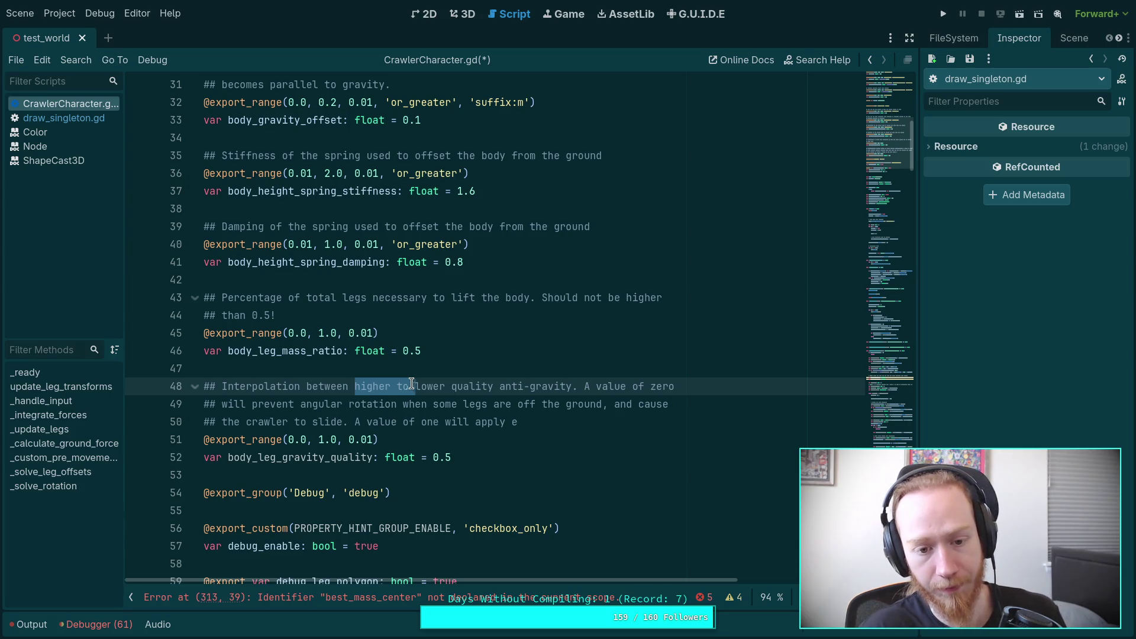
{"action": "left_click_drag", "start_coordinate": [306, 386], "coordinate": [447, 385]}
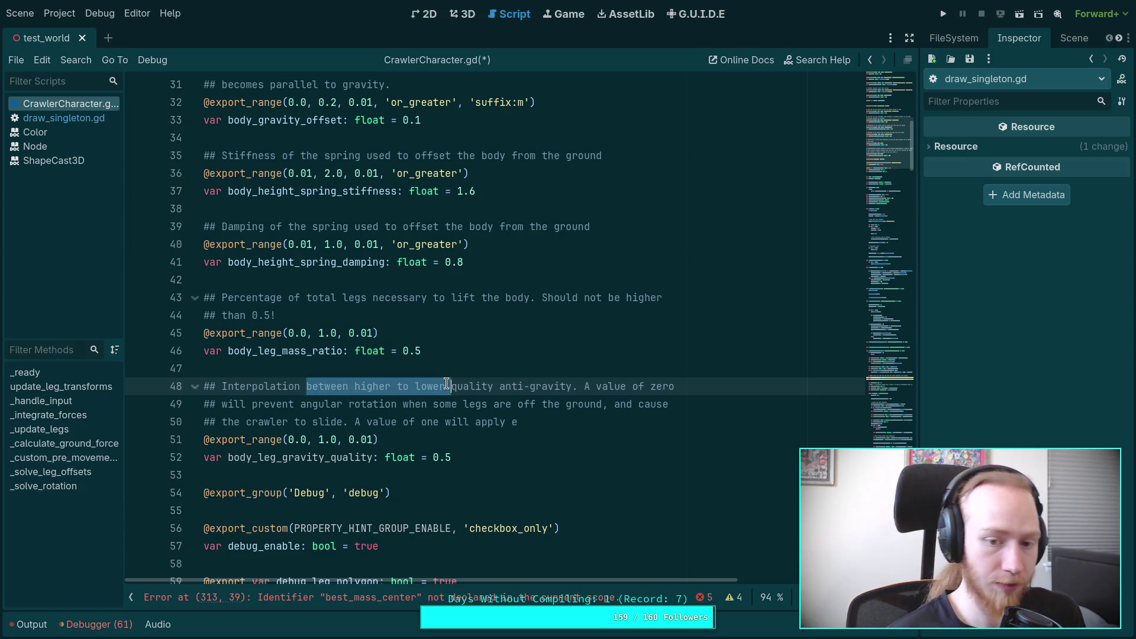
Reword comment line 48 to begin 'The … of anti-gravity' and end 'zero will cause the body to tilt and'
{"action": "type", "text": "for the"}
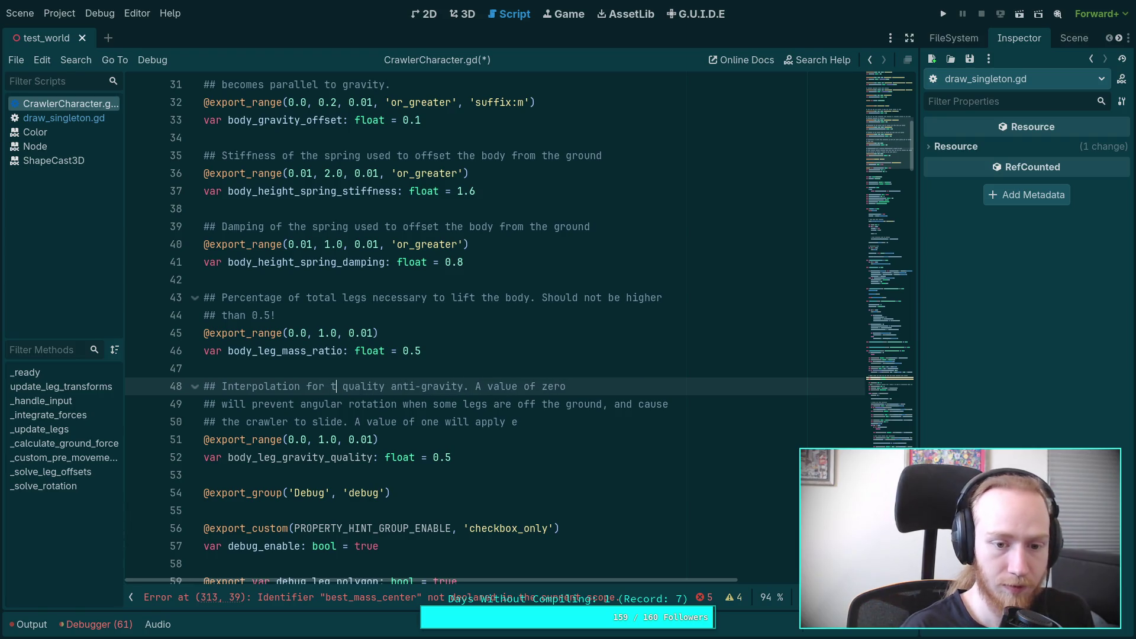
{"action": "key", "text": "ctrl+BackSpace"}
{"action": "key", "text": "ctrl+BackSpace"}
{"action": "key", "text": "ctrl+BackSpace"}
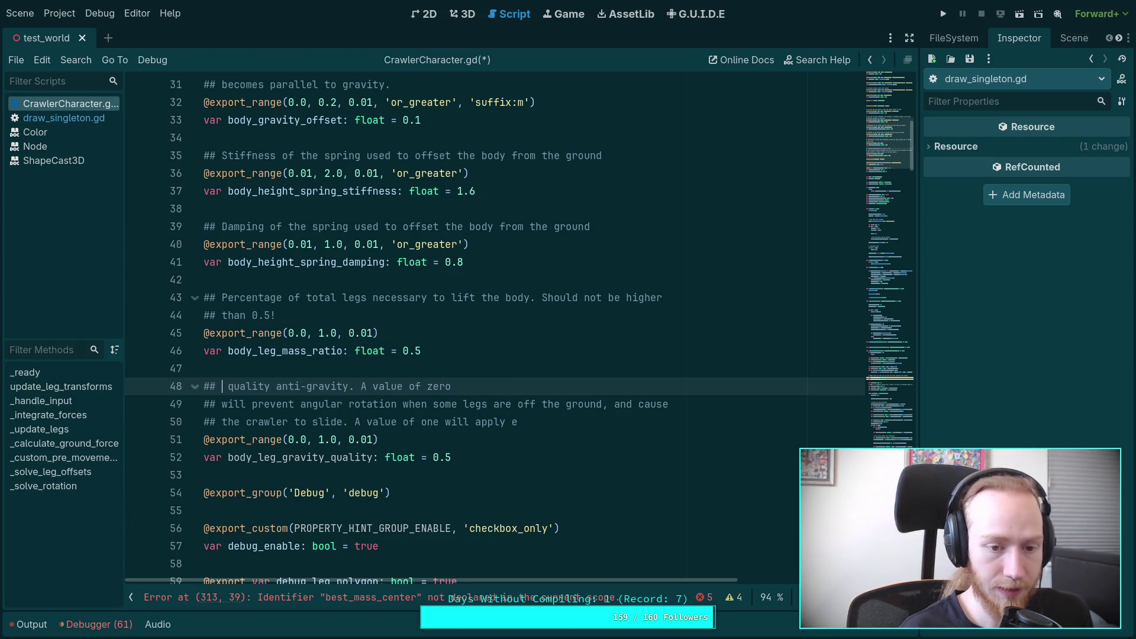
{"action": "type", "text": "The"}
{"action": "left_click", "coordinate": [293, 386]}
{"action": "type", "text": "og"}
{"action": "key", "text": "BackSpace"}
{"action": "key", "text": "BackSpace"}
{"action": "key", "text": "BackSpace"}
{"action": "type", "text": "of"}
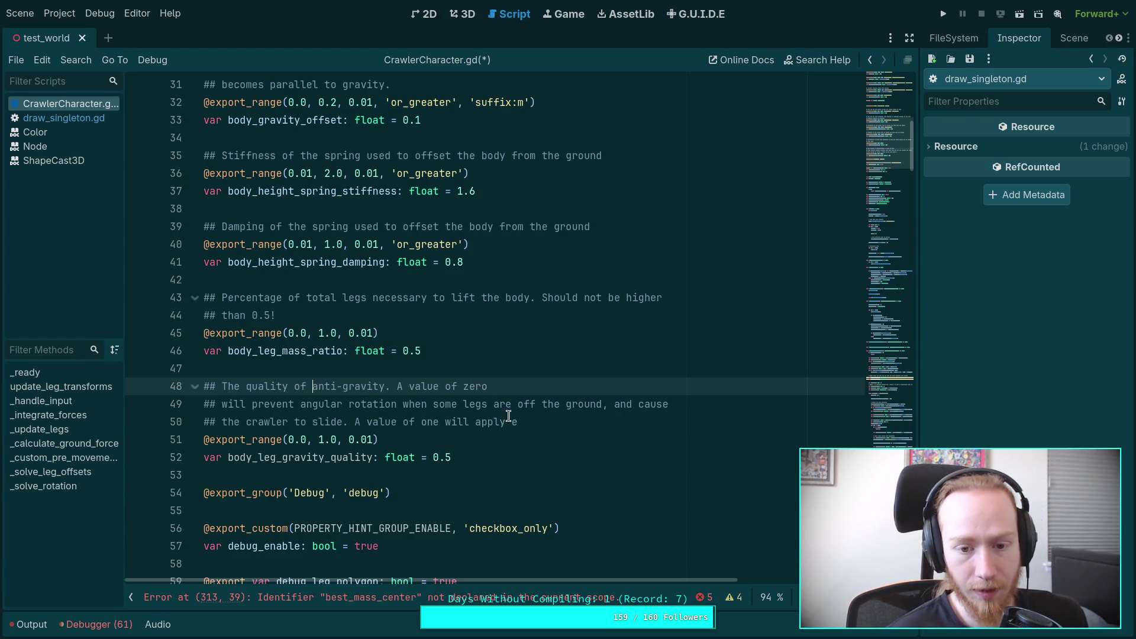
{"action": "left_click", "coordinate": [543, 384]}
{"action": "type", "text": "wil"}
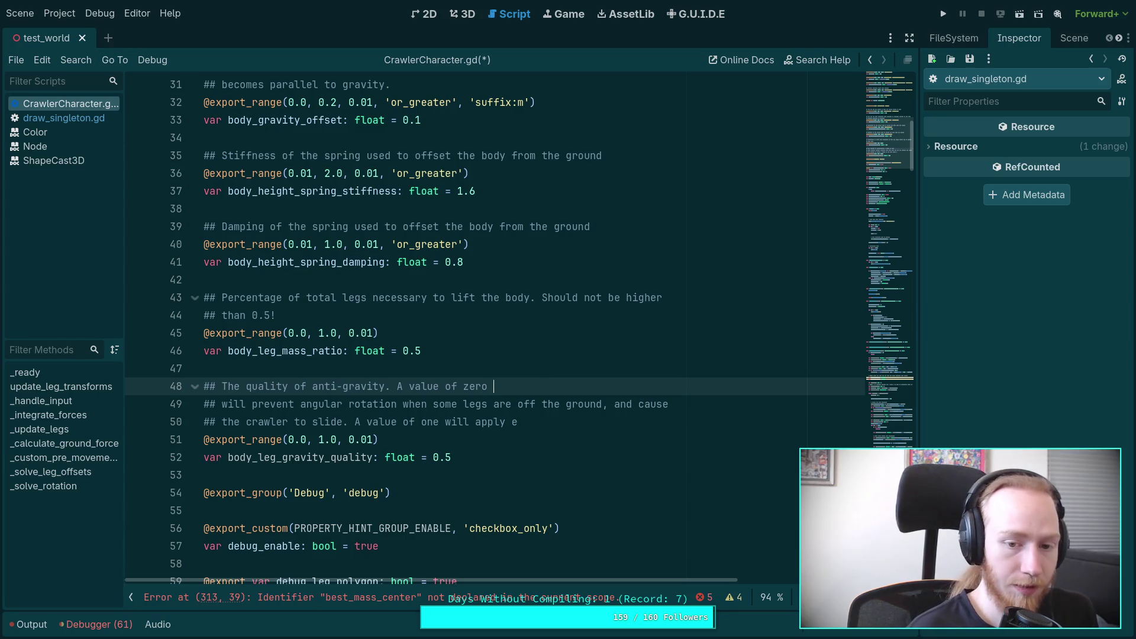
{"action": "type", "text": "l cause the"}
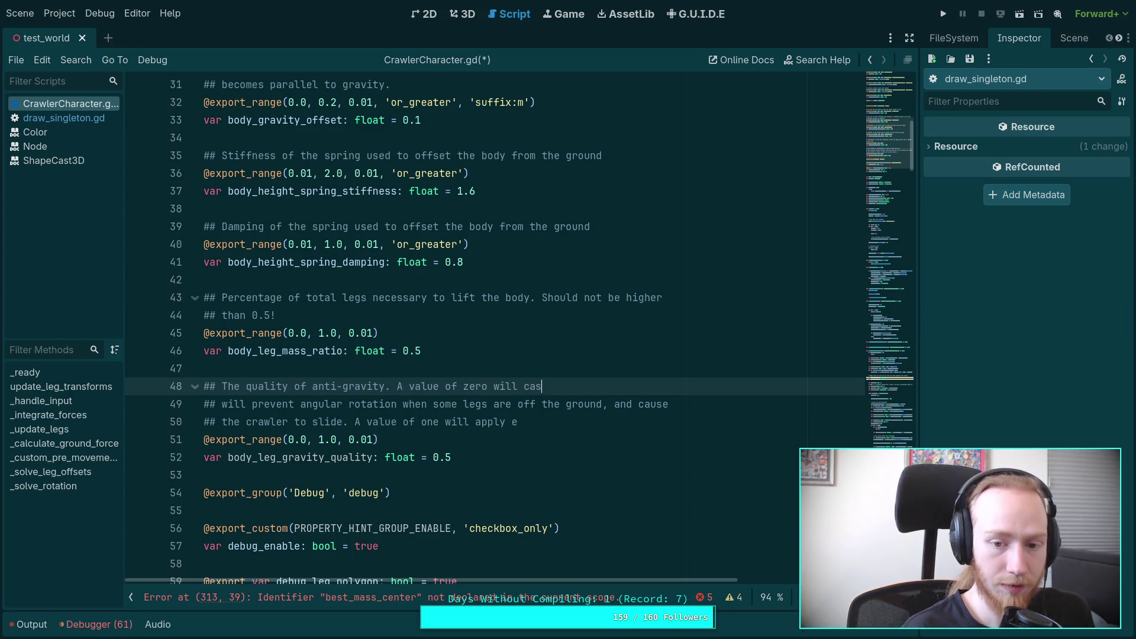
{"action": "type", "text": " body to tilt"}
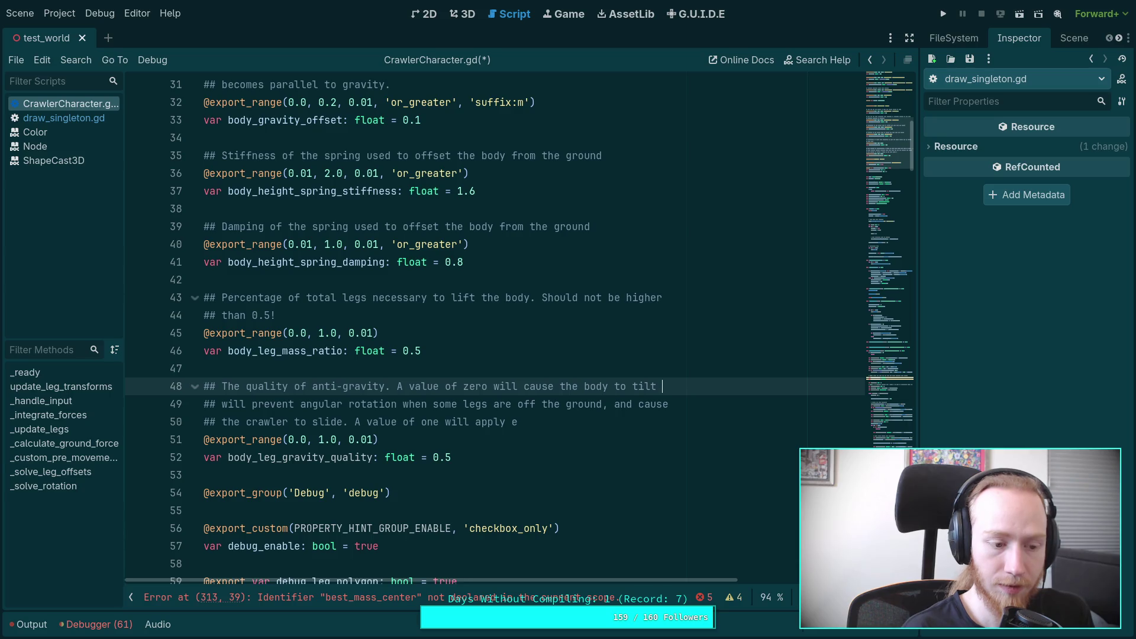
{"action": "type", "text": " and"}
Replace 'tilt and' with 'rotate' and add line 49: 'in some conditions when not all legs are grounded,'
{"action": "key", "text": "Return"}
{"action": "type", "text": "## "}
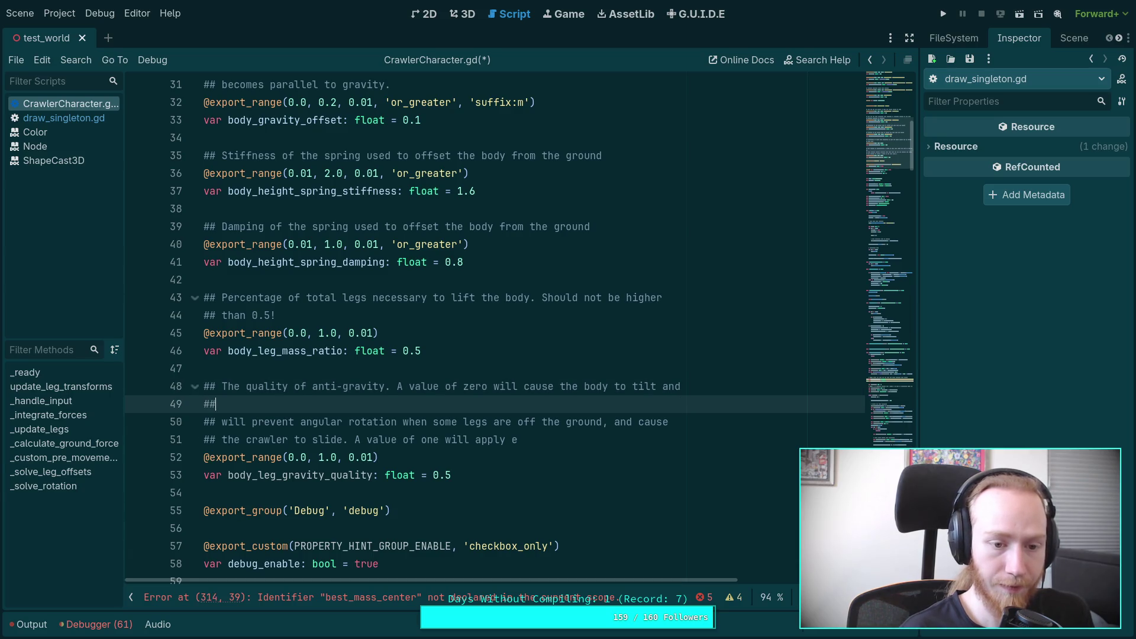
{"action": "type", "text": "rest"}
{"action": "key", "text": "BackSpace"}
{"action": "key", "text": "BackSpace"}
{"action": "key", "text": "BackSpace"}
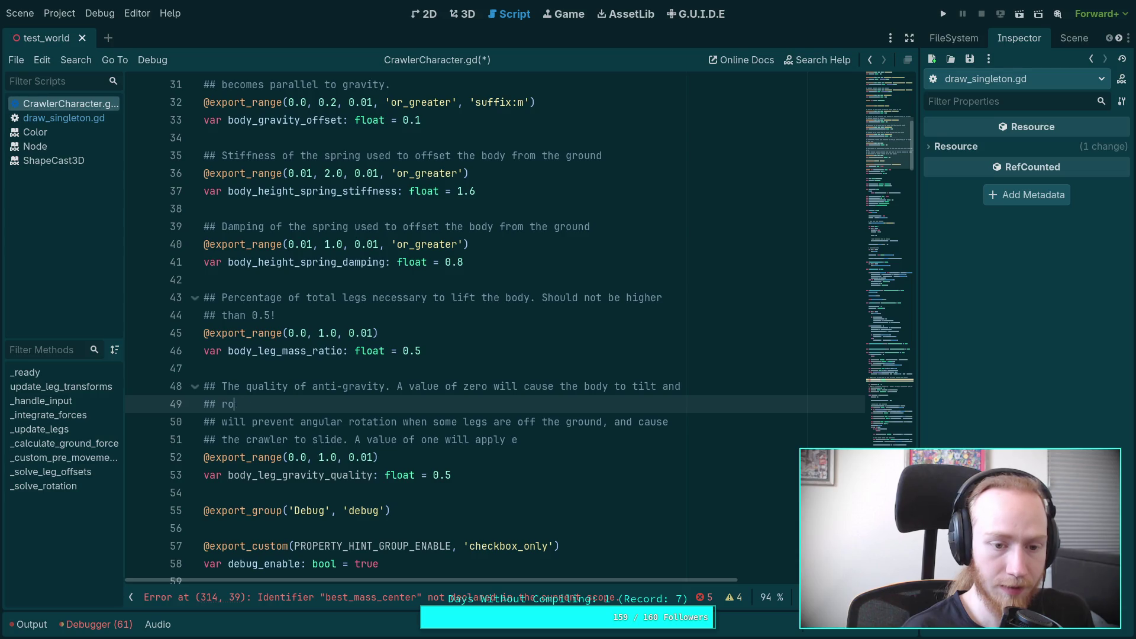
{"action": "key", "text": "BackSpace"}
{"action": "key", "text": "BackSpace"}
{"action": "key", "text": "BackSpace"}
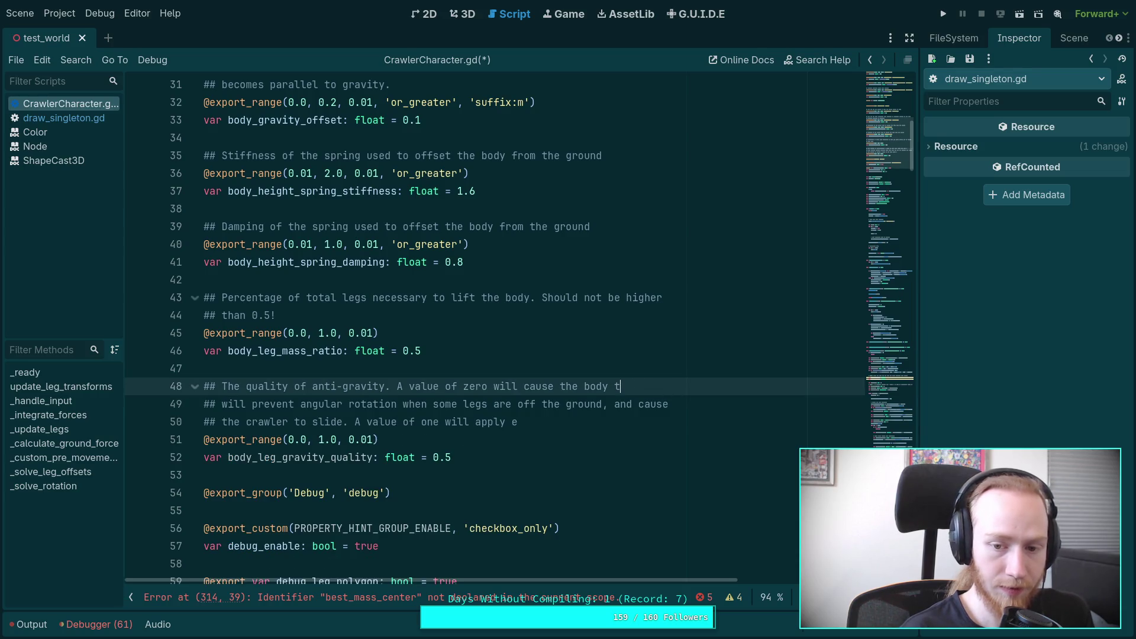
{"action": "type", "text": "rotati"}
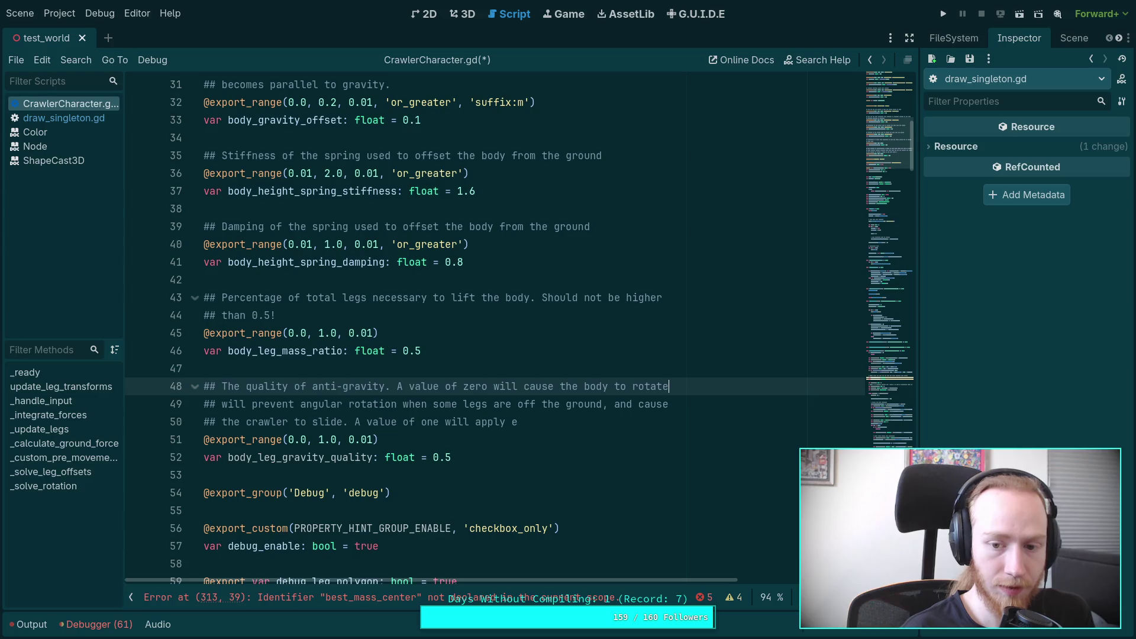
{"action": "key", "text": "Return"}
{"action": "type", "text": "##"}
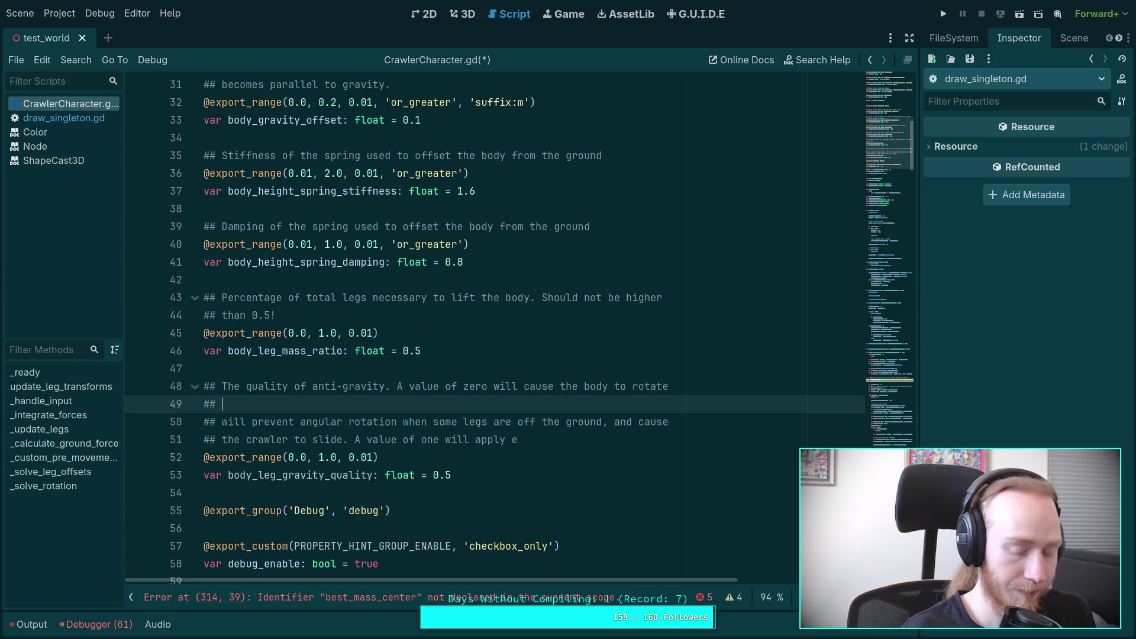
{"action": "type", "text": " wh"}
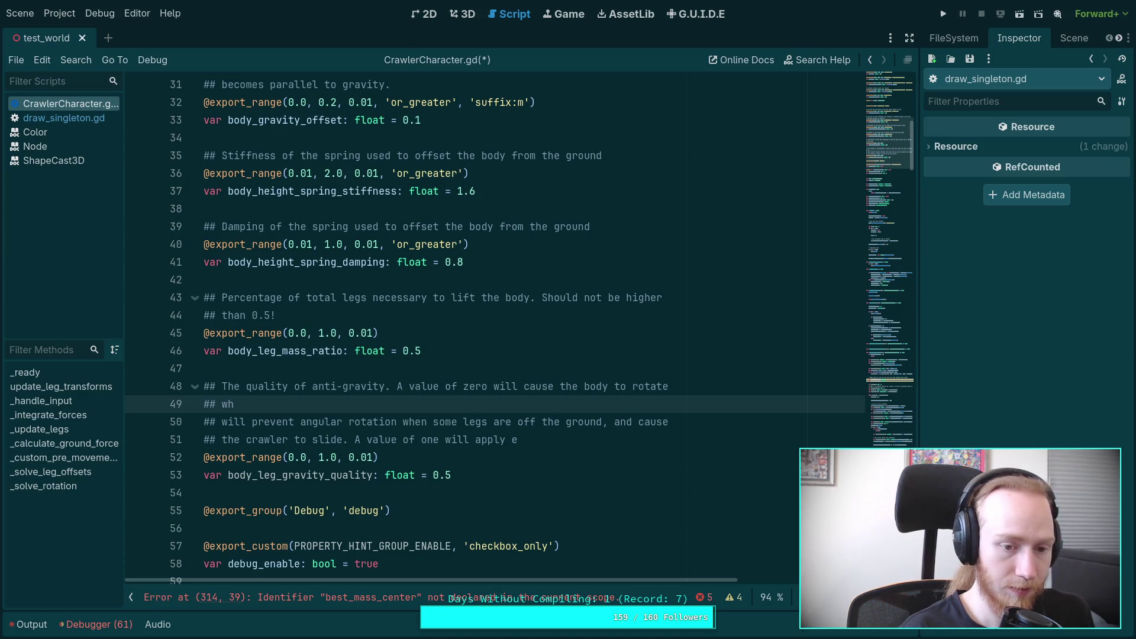
{"action": "key", "text": "BackSpace"}
{"action": "key", "text": "BackSpace"}
{"action": "type", "text": "in some"}
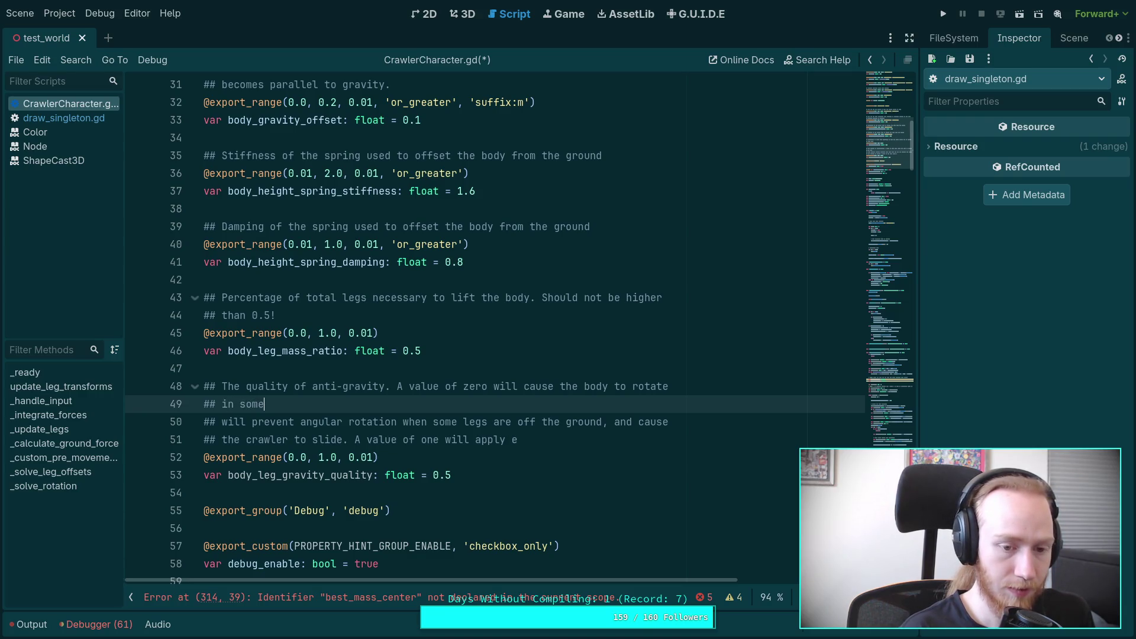
{"action": "type", "text": " conditi"}
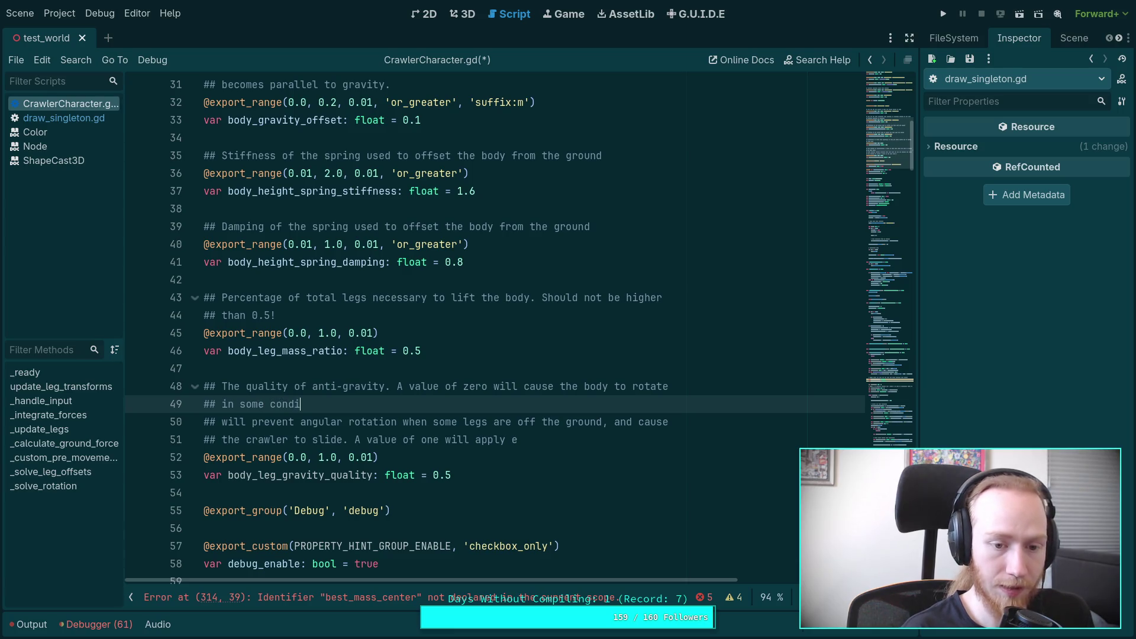
{"action": "type", "text": "ons when"}
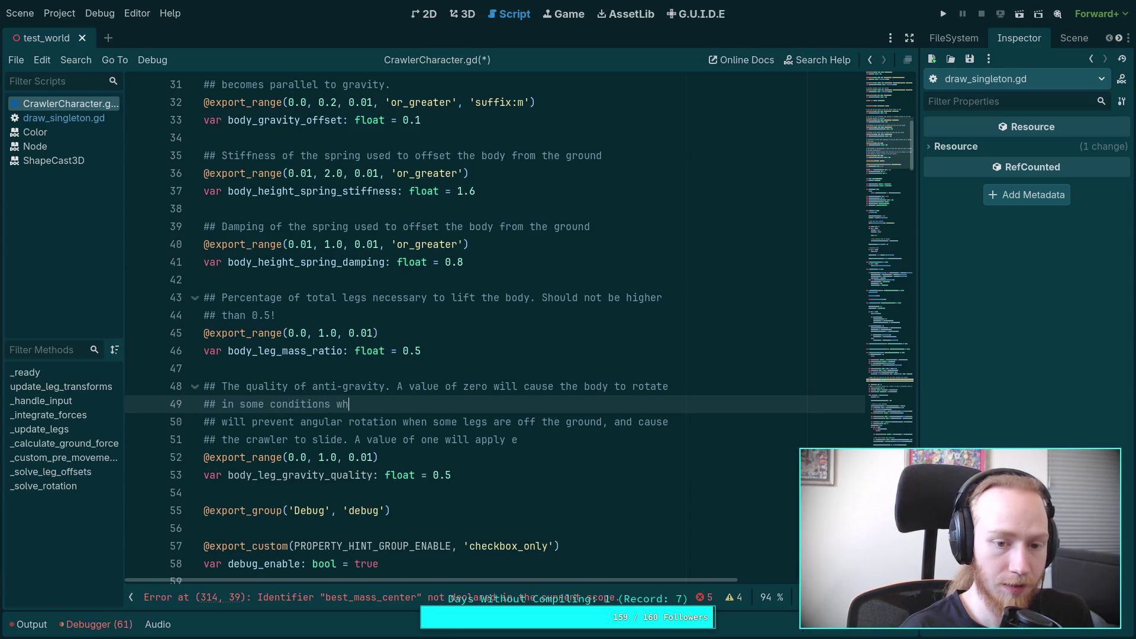
{"action": "type", "text": " not all legs "}
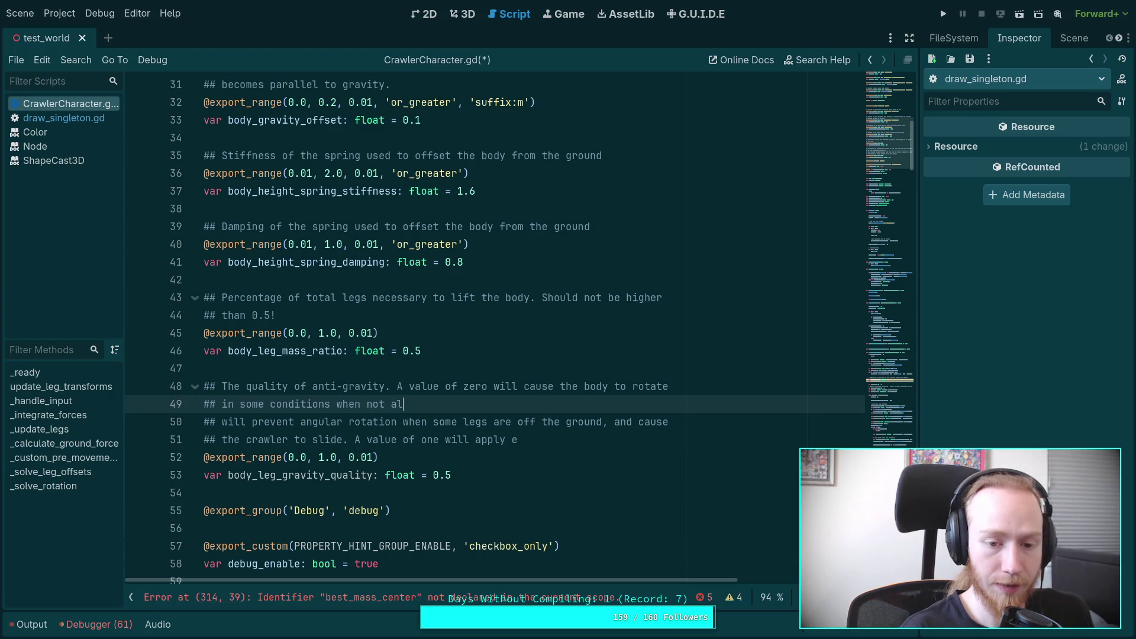
{"action": "type", "text": "are grounded,"}
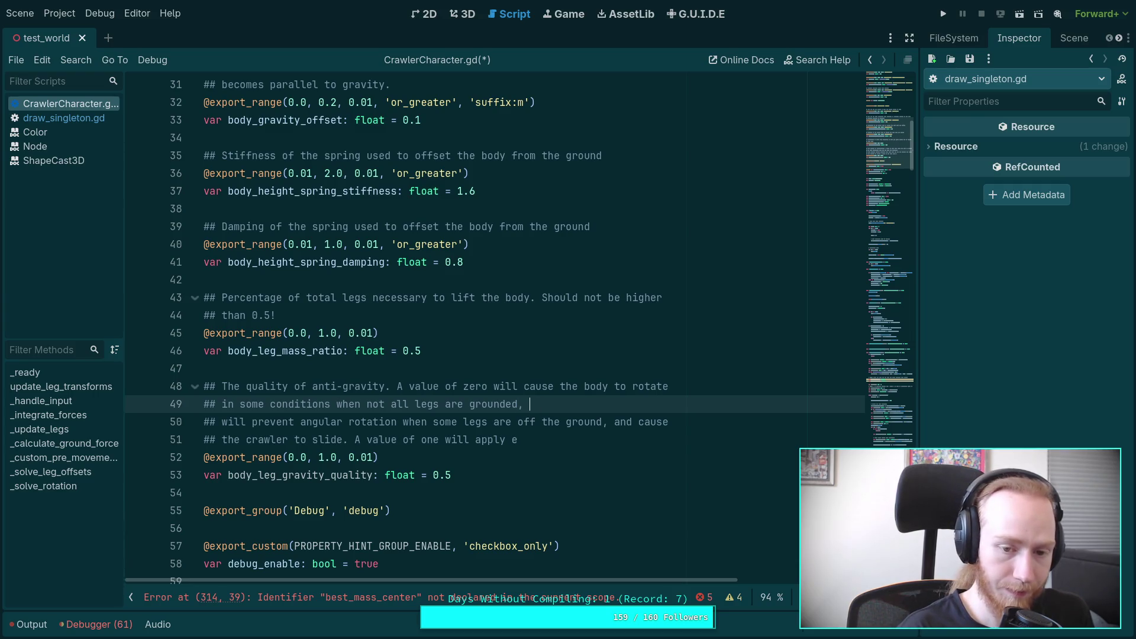
{"action": "type", "text": " while"}
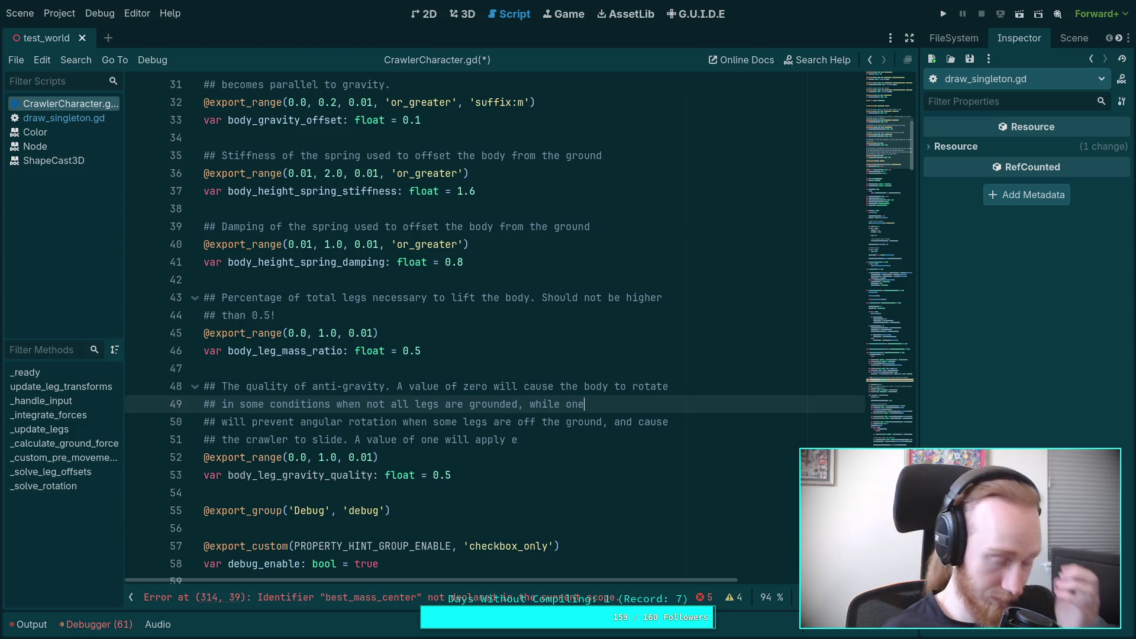
{"action": "key", "text": "ctrl+BackSpace"}
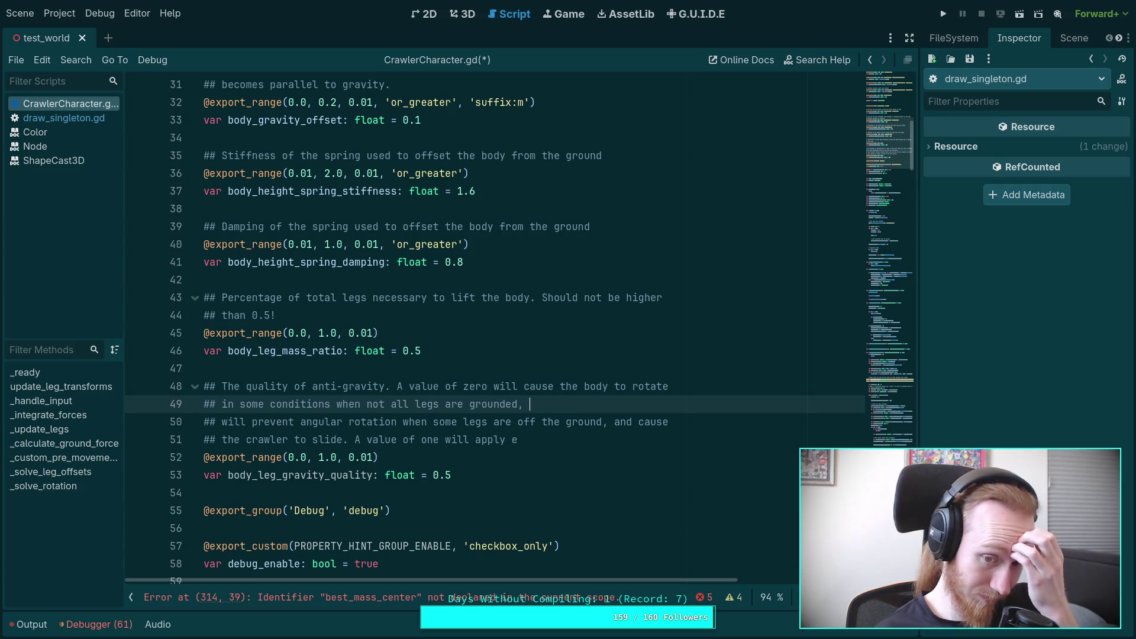
{"action": "left_click_drag", "start_coordinate": [409, 388], "coordinate": [492, 387]}
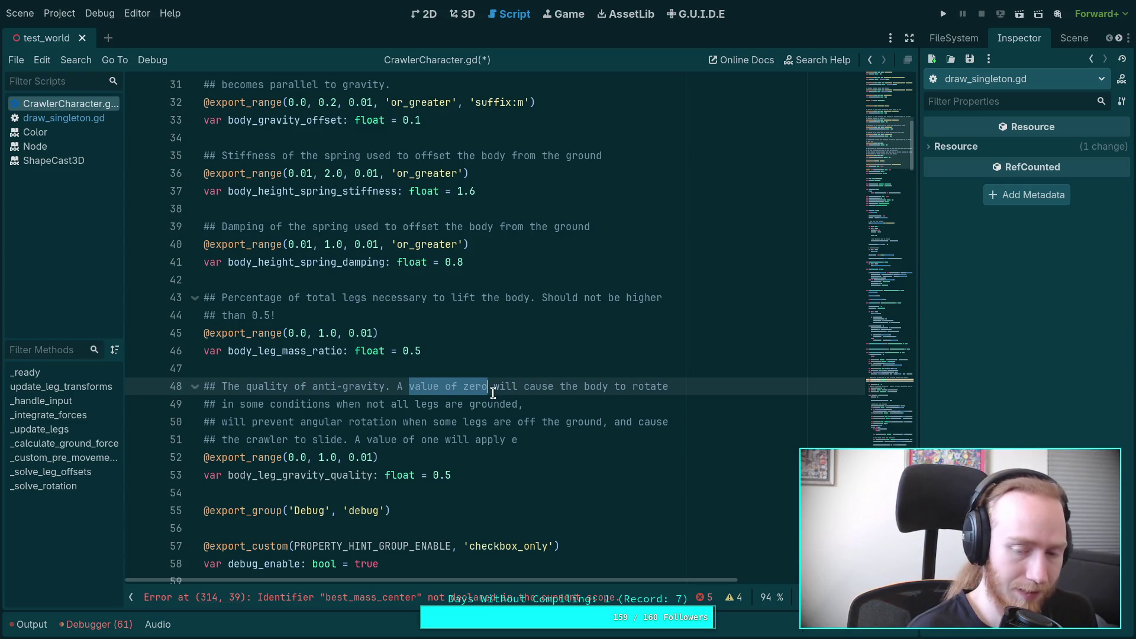
Reword lines 48–49 so lower values rotate the body and 'higher values resist rotation'
{"action": "key", "text": "BackSpace"}
{"action": "key", "text": "BackSpace"}
{"action": "key", "text": "BackSpace"}
{"action": "type", "text": "Lower values"}
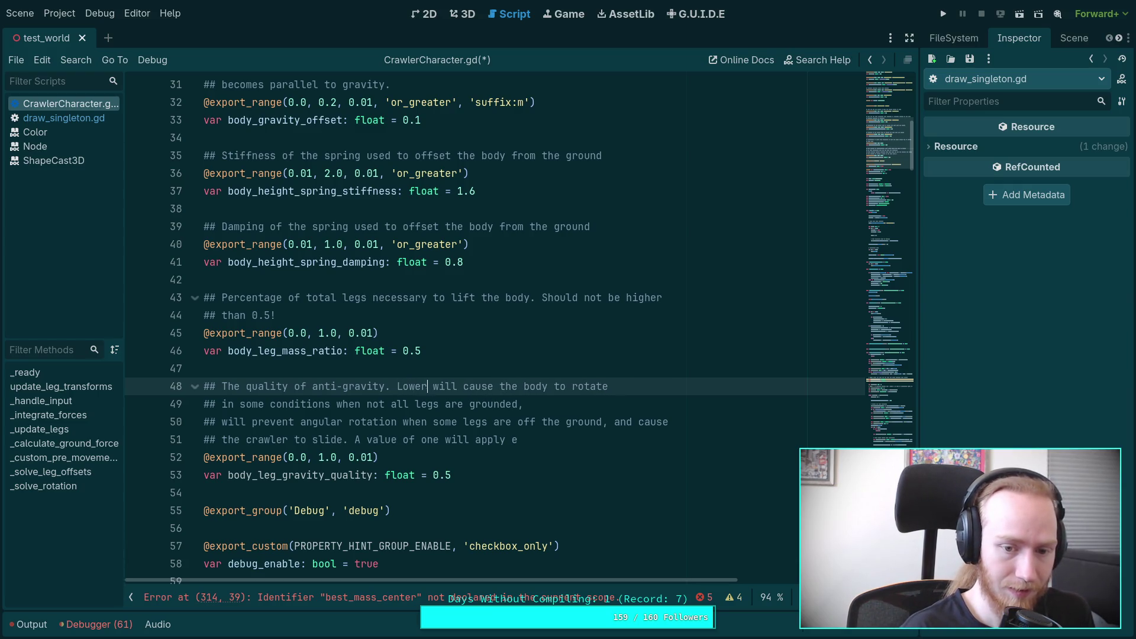
{"action": "left_click", "coordinate": [718, 389]}
{"action": "type", "text": "in"}
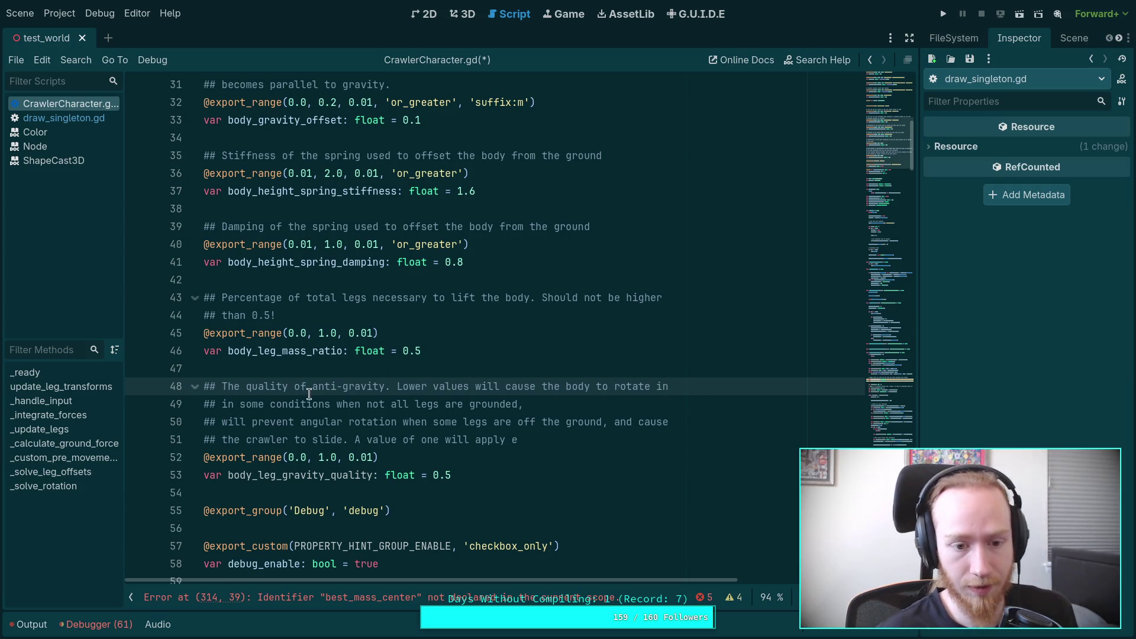
{"action": "left_click", "coordinate": [237, 404]}
{"action": "key", "text": "BackSpace"}
{"action": "key", "text": "BackSpace"}
{"action": "key", "text": "BackSpace"}
{"action": "left_click", "coordinate": [593, 405]}
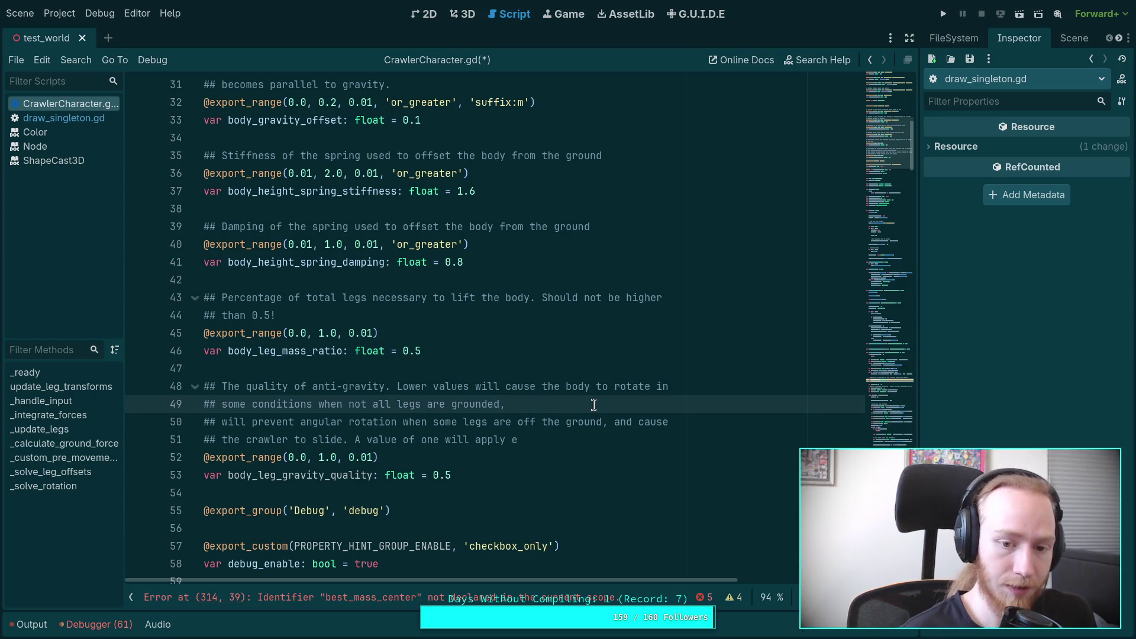
{"action": "type", "text": "higher values "}
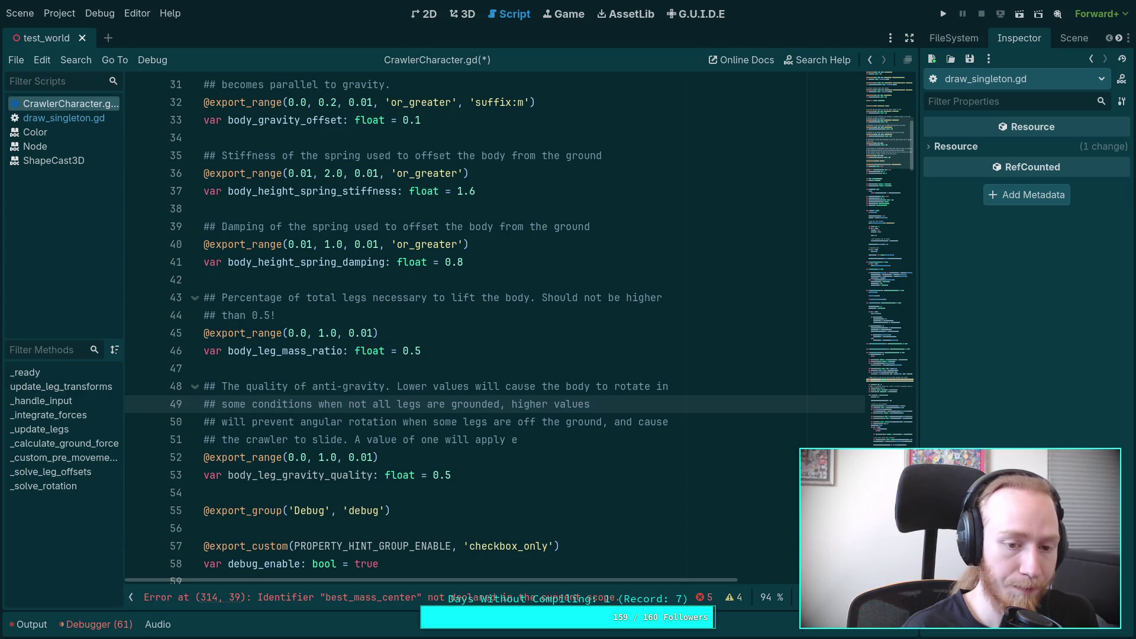
{"action": "type", "text": "resist rota"}
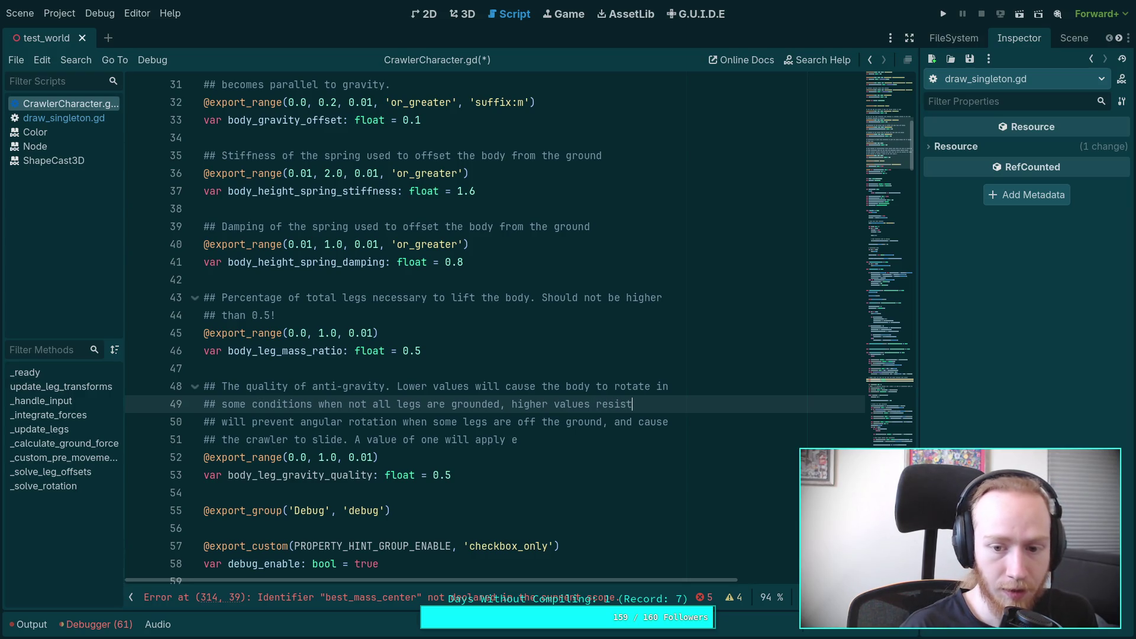
{"action": "type", "text": "tion"}
Add line 50 'but create a "slide" effect in some conditions.' and delete old lines 51–52
{"action": "key", "text": "Return"}
{"action": "type", "text": "## but c"}
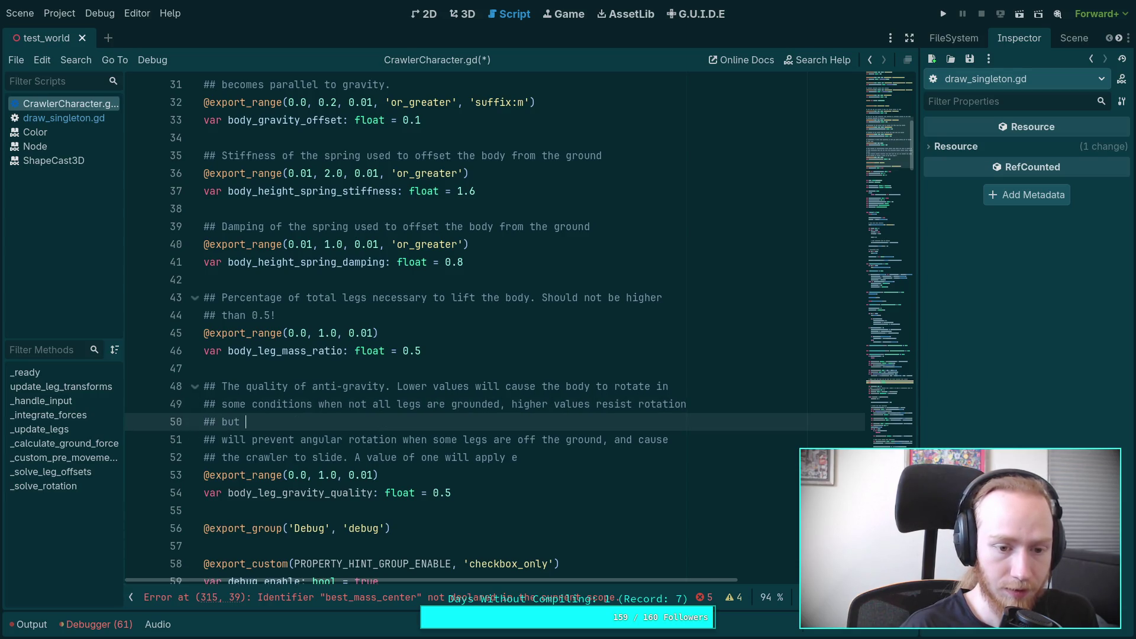
{"action": "type", "text": "reate a"}
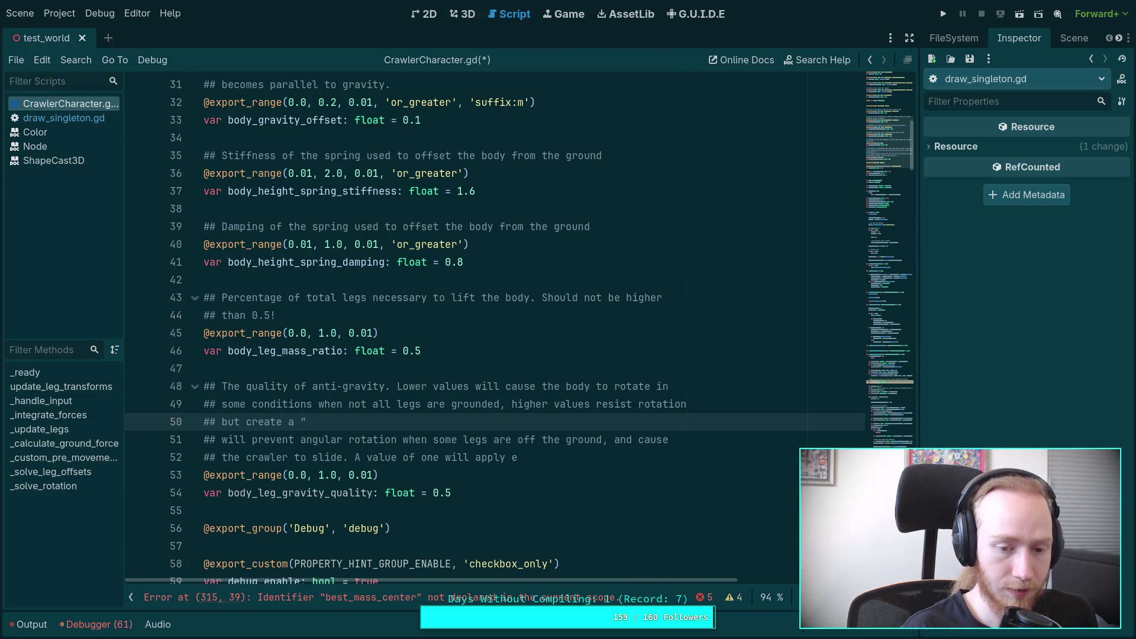
{"action": "type", "text": "slide\" "}
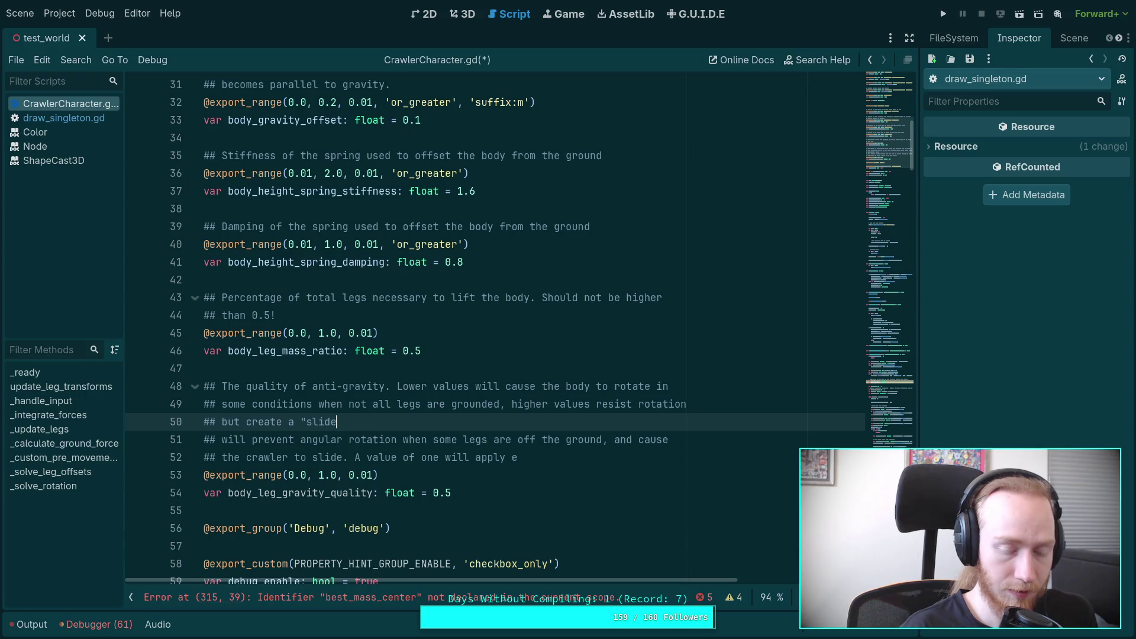
{"action": "type", "text": "effect "}
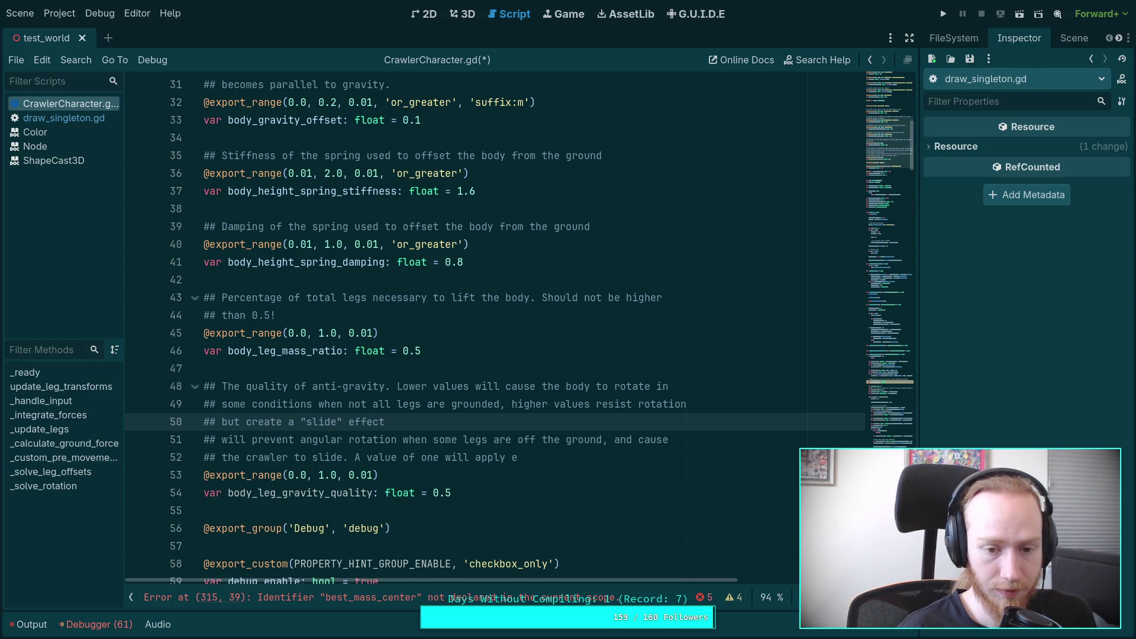
{"action": "type", "text": "in "}
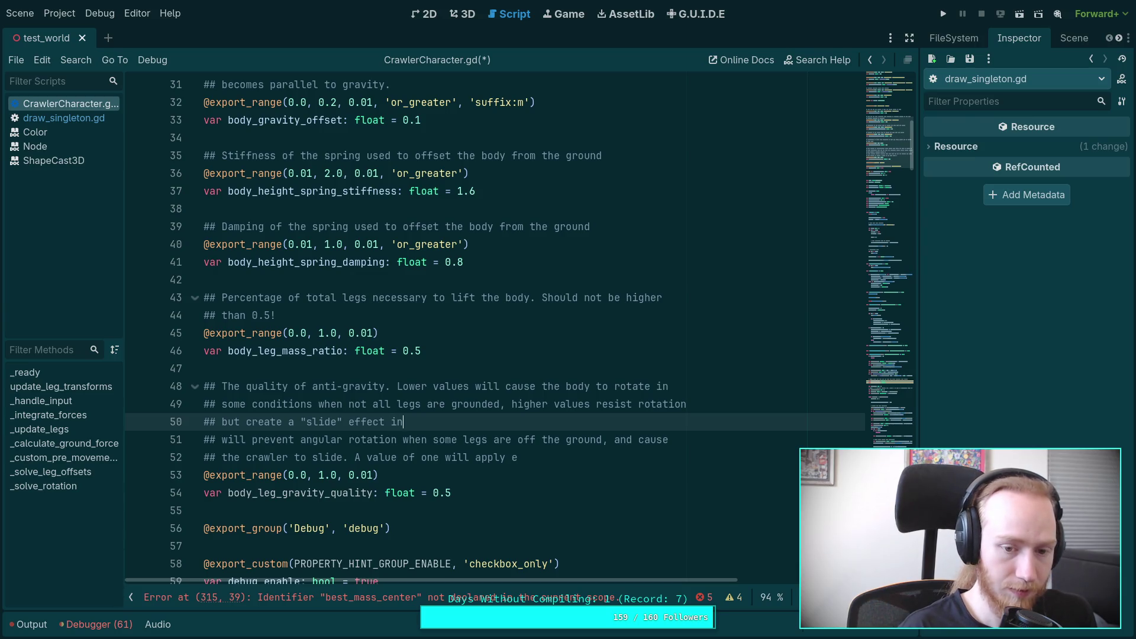
{"action": "type", "text": "some condi"}
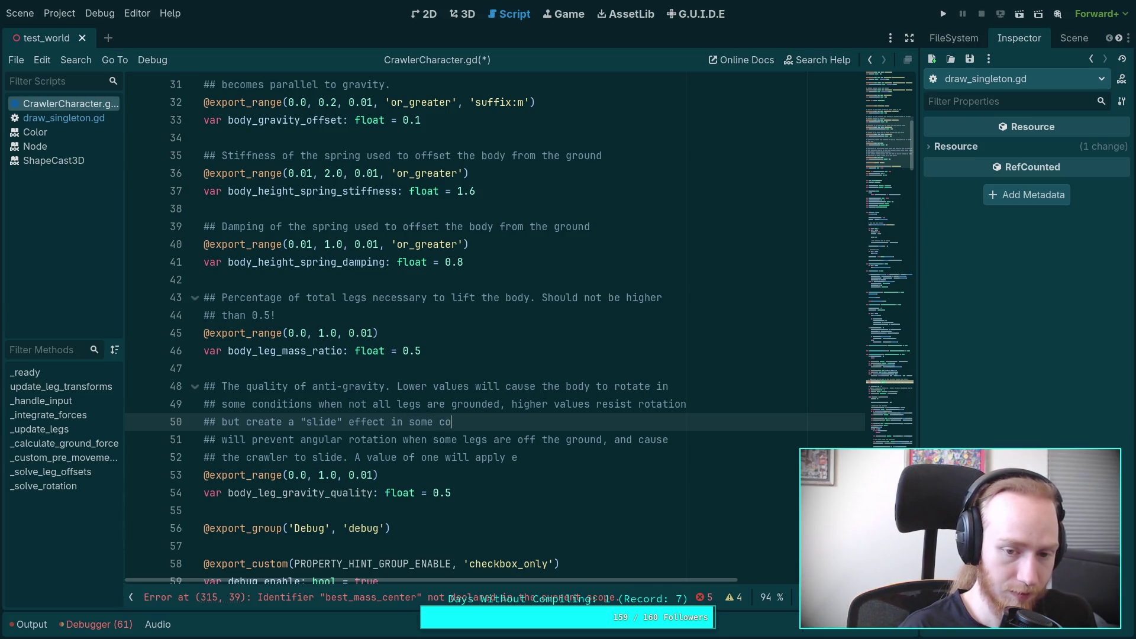
{"action": "type", "text": "tions."}
{"action": "mouse_move", "coordinate": [554, 440]}
{"action": "left_mouse_down"}
{"action": "mouse_move", "coordinate": [563, 425]}
{"action": "mouse_move", "coordinate": [550, 457]}
{"action": "left_mouse_up"}
{"action": "key", "text": "BackSpace"}
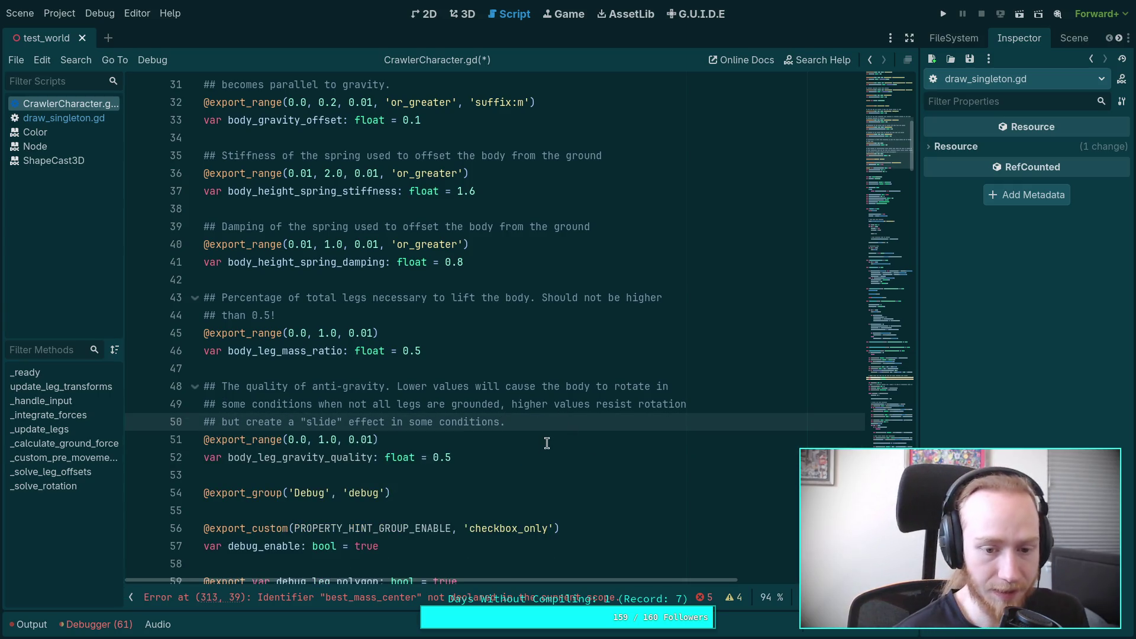
{"action": "left_click", "coordinate": [538, 455]}
Insert a blank line at function indent after line 271, below the best_mass_center closest-segment loop
{"action": "scroll", "coordinate": [539, 454], "scroll_direction": "down", "scroll_amount": 1}
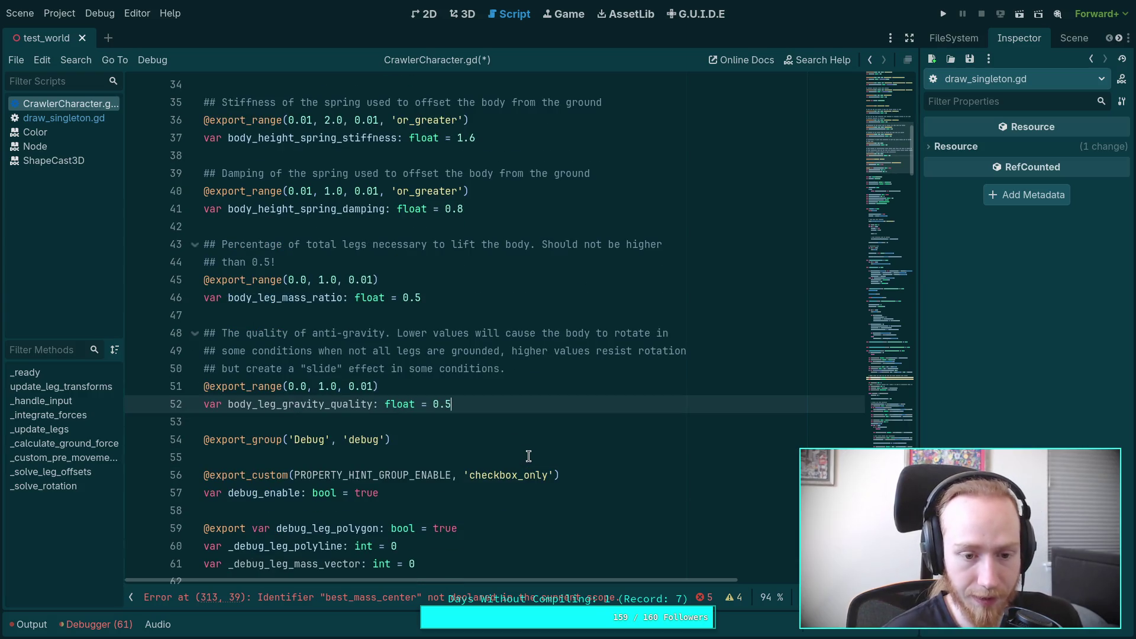
{"action": "left_click", "coordinate": [894, 400]}
{"action": "mouse_move", "coordinate": [894, 400]}
{"action": "left_mouse_down"}
{"action": "mouse_move", "coordinate": [896, 376]}
{"action": "mouse_move", "coordinate": [897, 467]}
{"action": "left_mouse_up"}
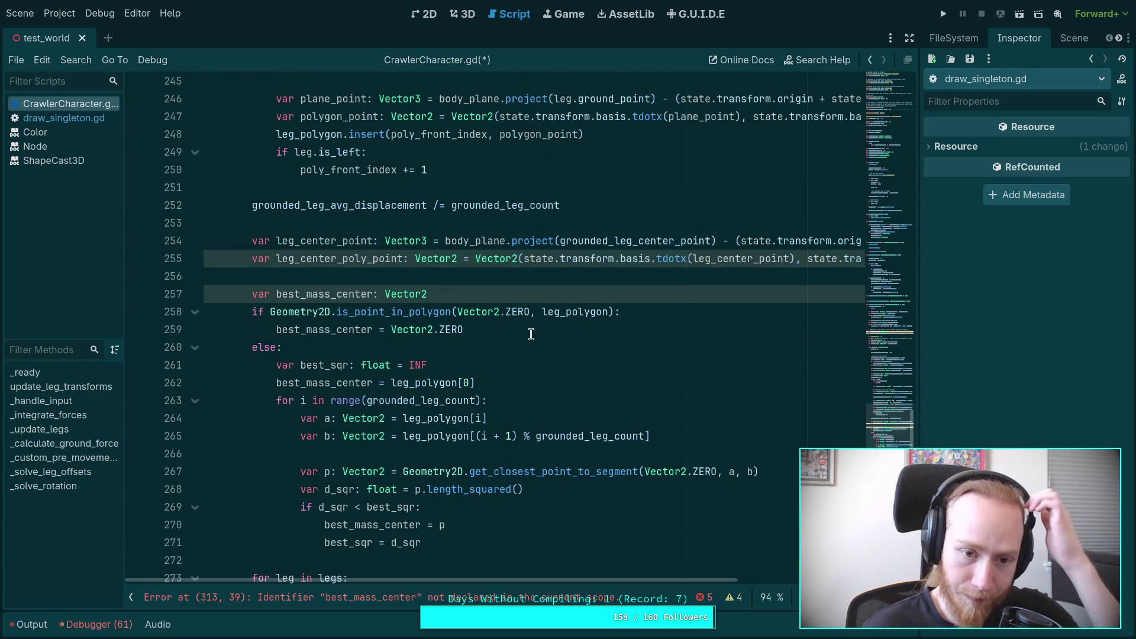
{"action": "scroll", "coordinate": [515, 379], "scroll_direction": "down", "scroll_amount": 2}
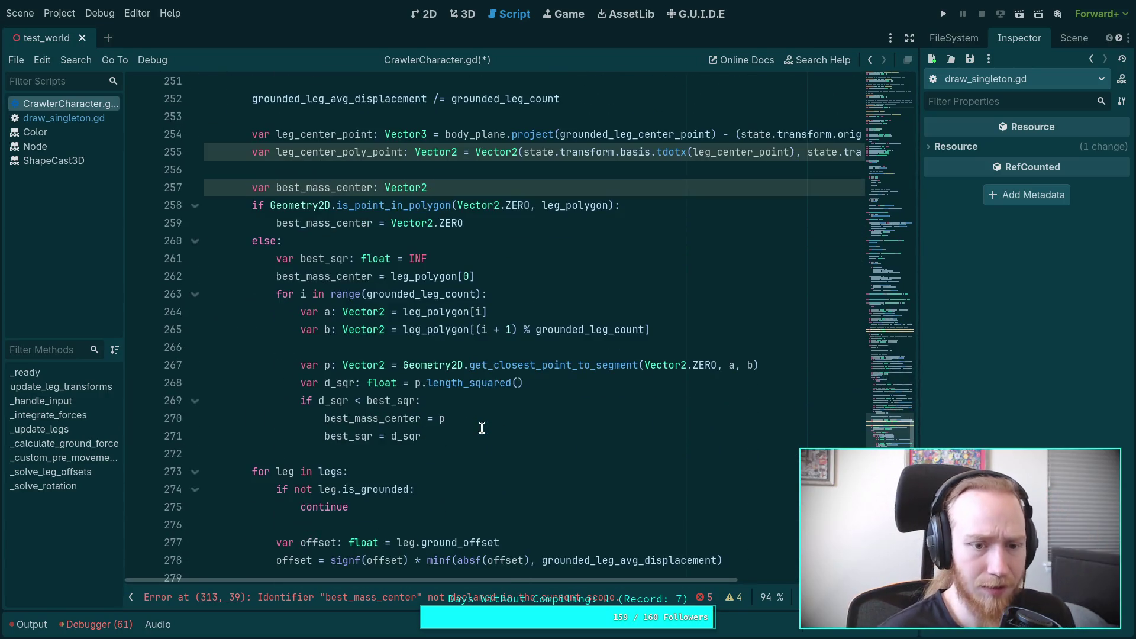
{"action": "left_click", "coordinate": [520, 433]}
{"action": "key", "text": "Return"}
{"action": "key", "text": "BackSpace"}
{"action": "key", "text": "BackSpace"}
{"action": "key", "text": "BackSpace"}
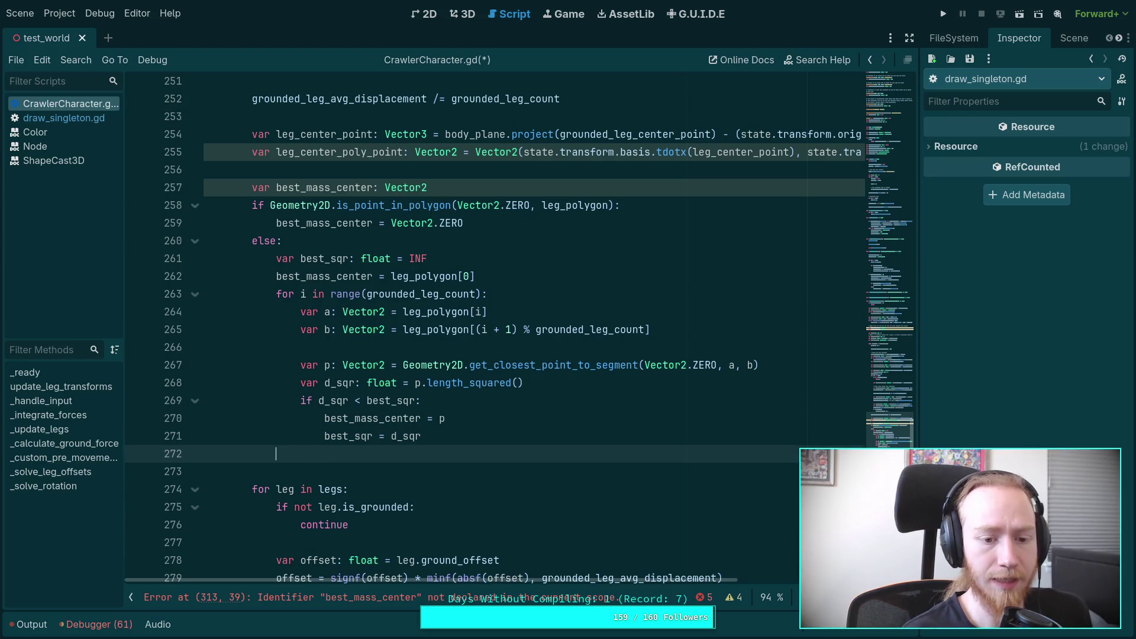
{"action": "key", "text": "Return"}
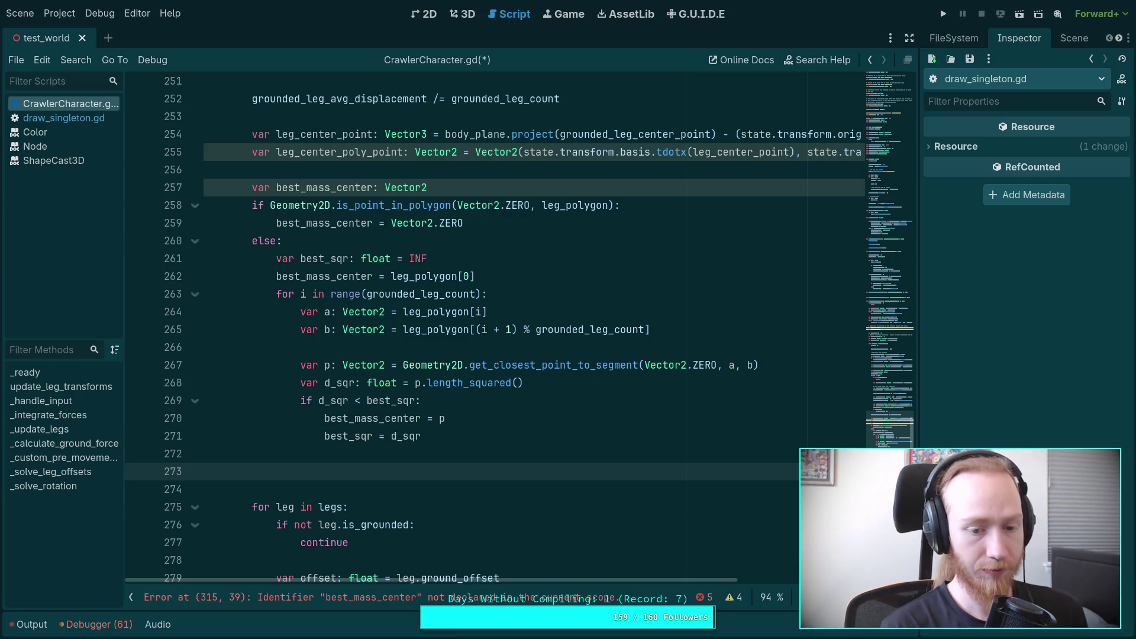
Start the line 'anti_grav_point = leg_' using autocomplete for anti_grav_point
{"action": "type", "text": "var"}
{"action": "key", "text": "BackSpace"}
{"action": "key", "text": "BackSpace"}
{"action": "key", "text": "BackSpace"}
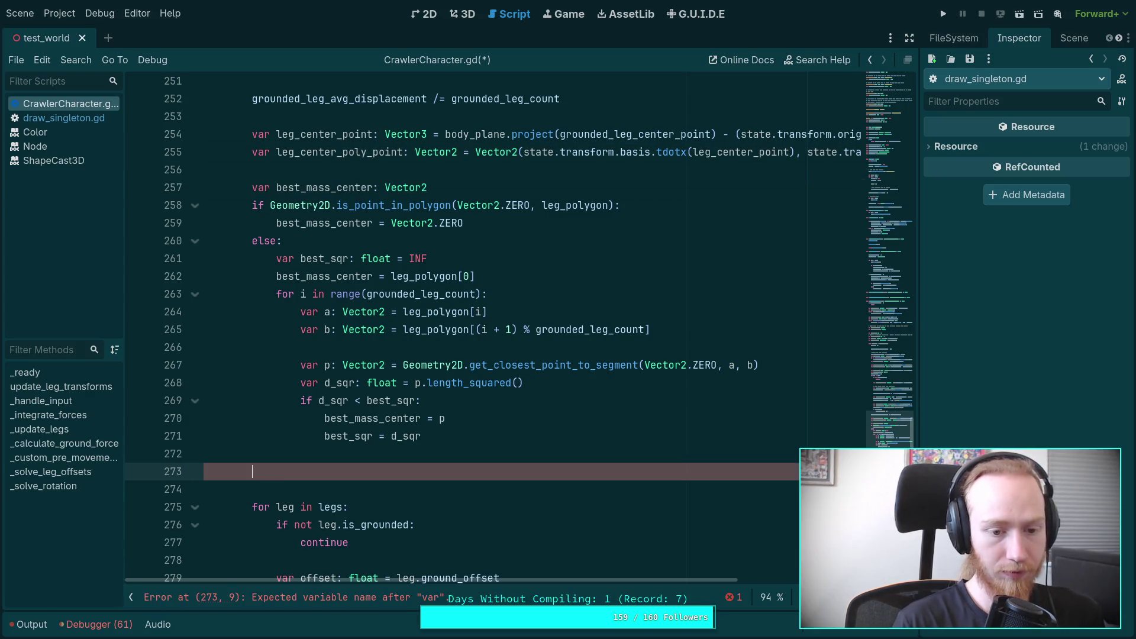
{"action": "type", "text": "ant"}
{"action": "key", "text": "Down"}
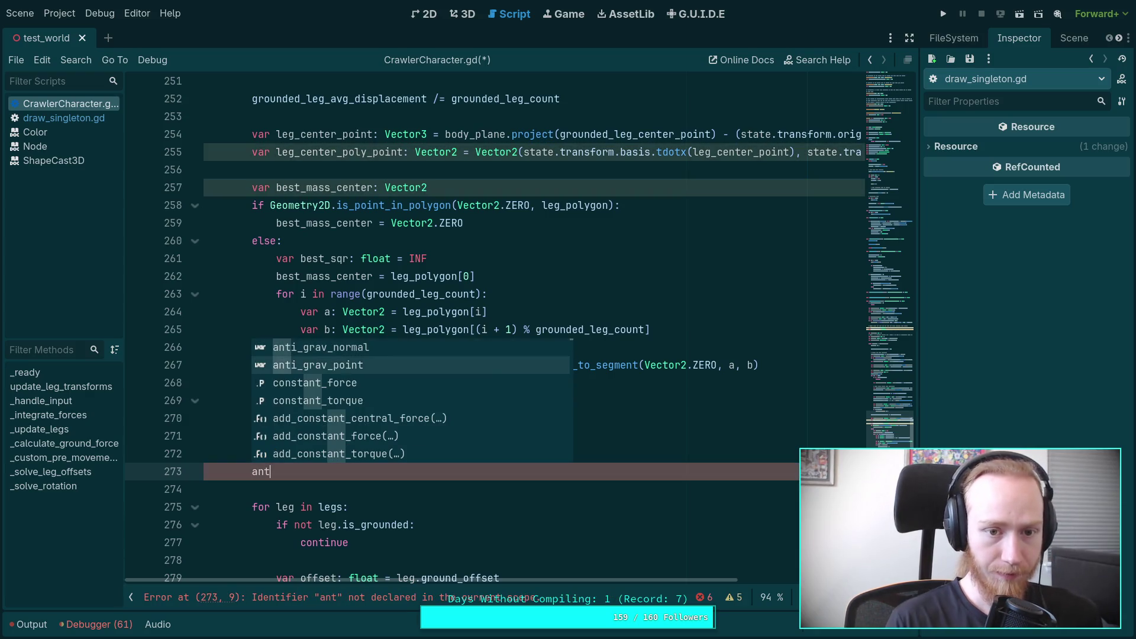
{"action": "key", "text": "Return"}
{"action": "type", "text": "="}
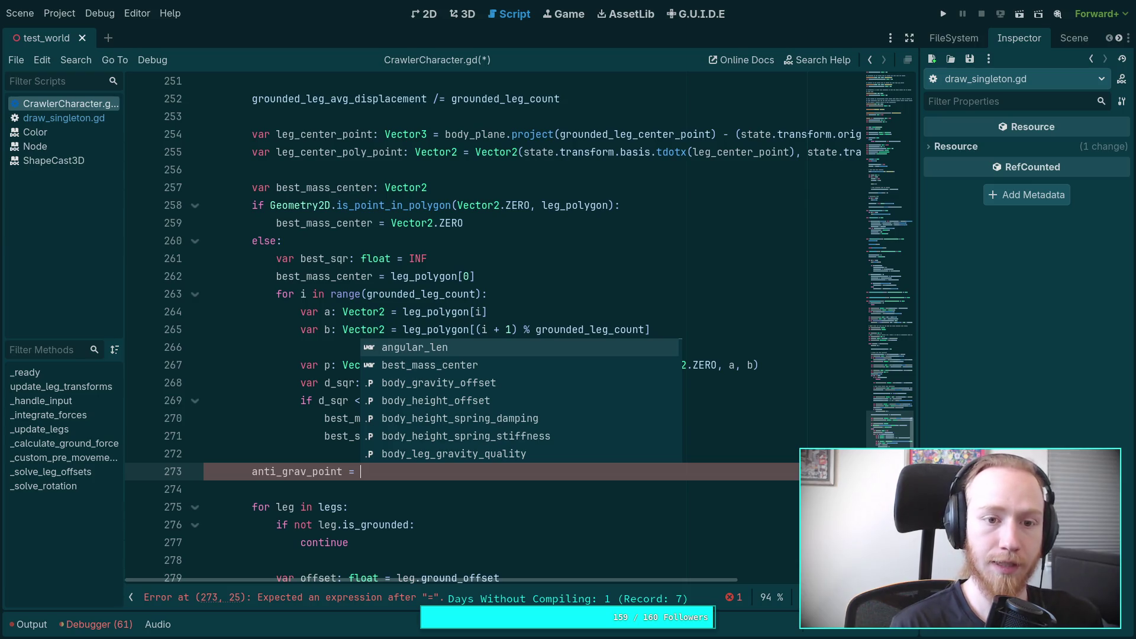
{"action": "type", "text": "leg_"}
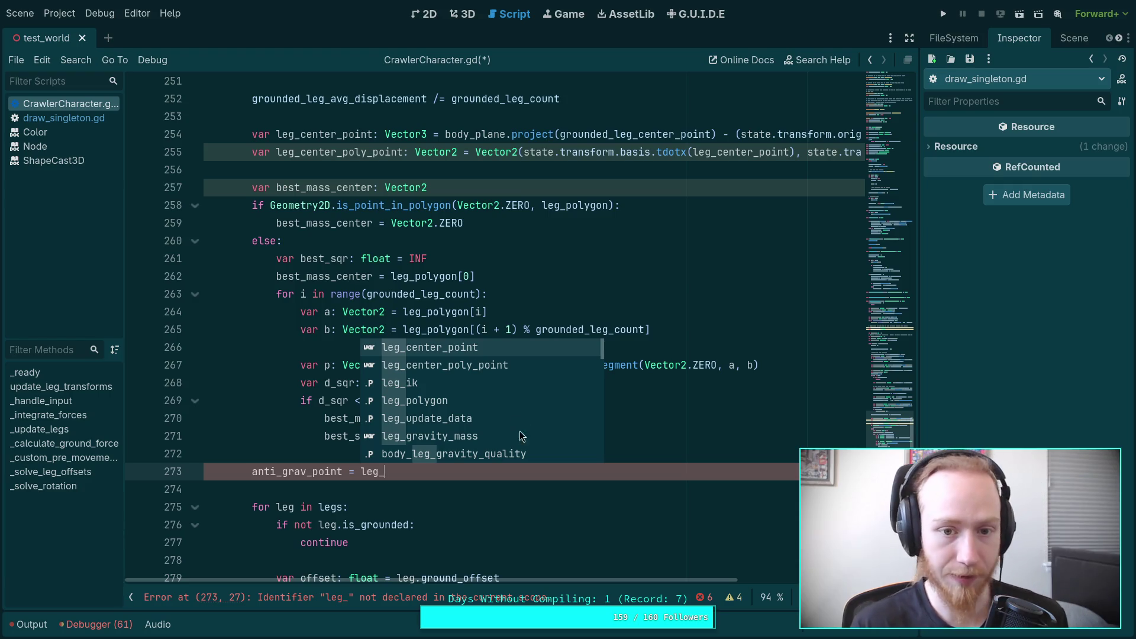
Select the leg_center_poly_point line at line 255
{"action": "left_click", "coordinate": [317, 153]}
{"action": "double_click", "coordinate": [317, 153]}
{"action": "left_click_drag", "start_coordinate": [252, 153], "coordinate": [250, 172]}
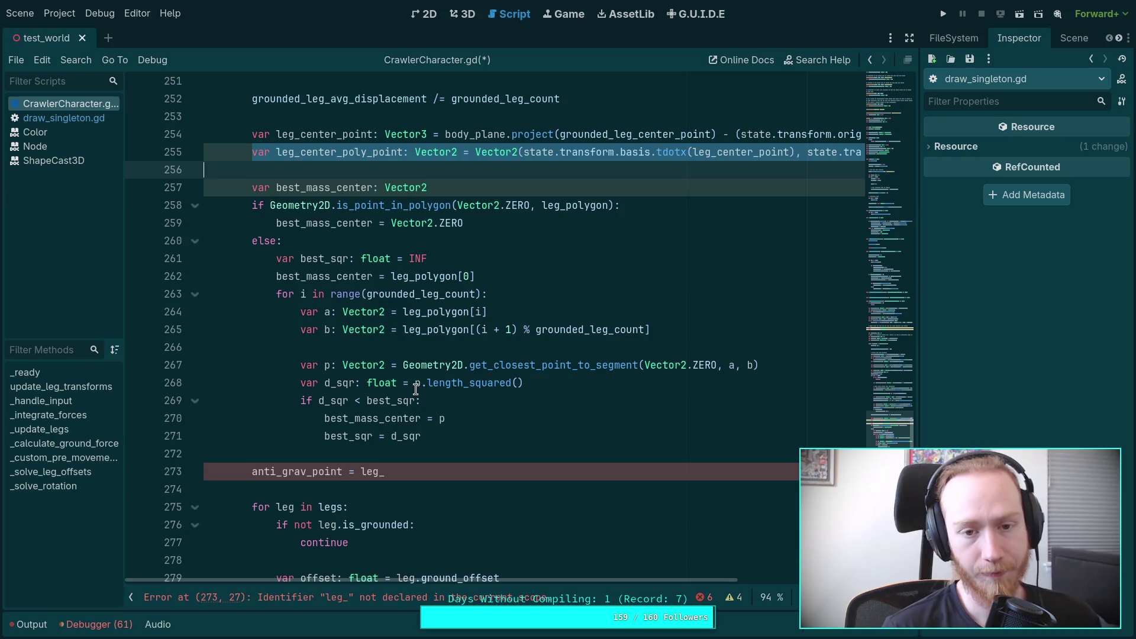
{"action": "scroll", "coordinate": [454, 458], "scroll_direction": "up", "scroll_amount": 2}
{"action": "scroll", "coordinate": [453, 457], "scroll_direction": "down", "scroll_amount": 2}
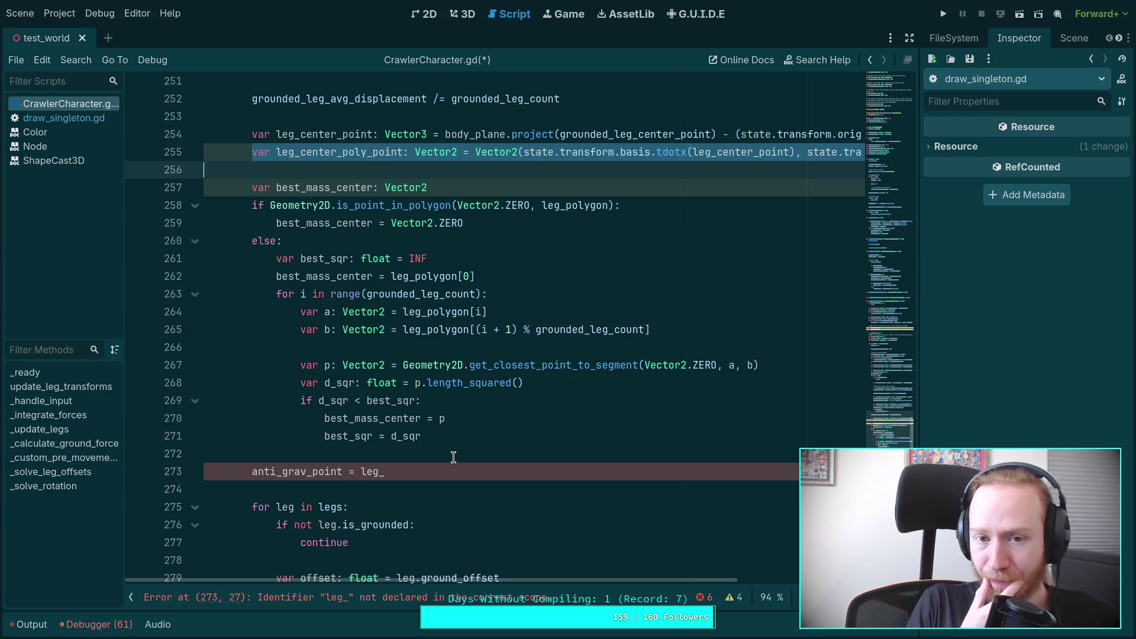
{"action": "scroll", "coordinate": [454, 456], "scroll_direction": "down", "scroll_amount": 9}
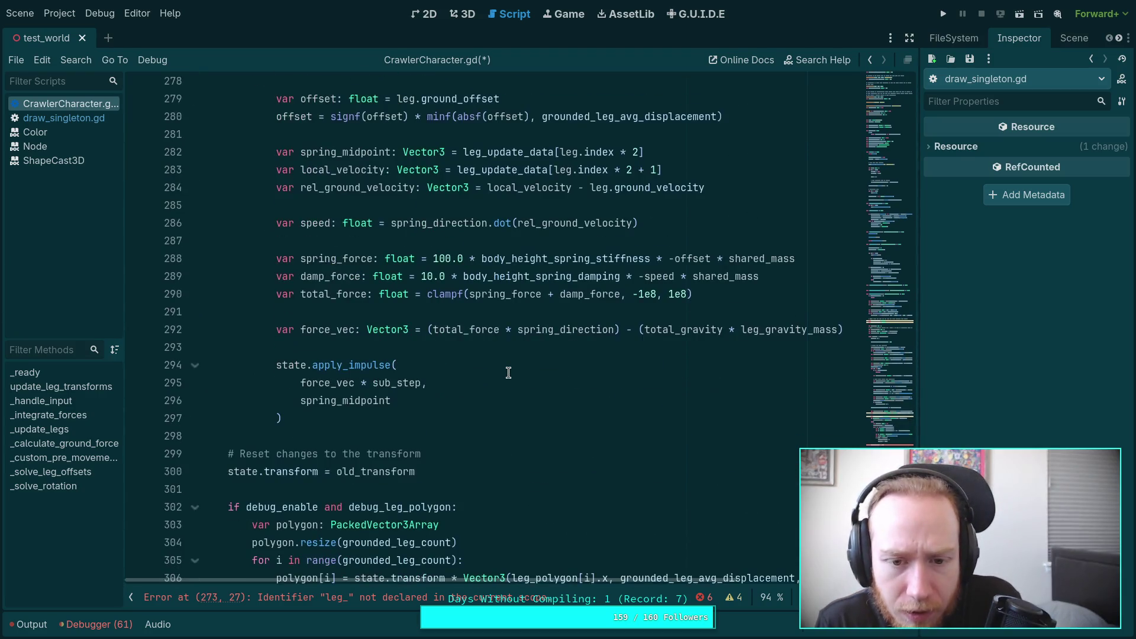
{"action": "double_click", "coordinate": [329, 384]}
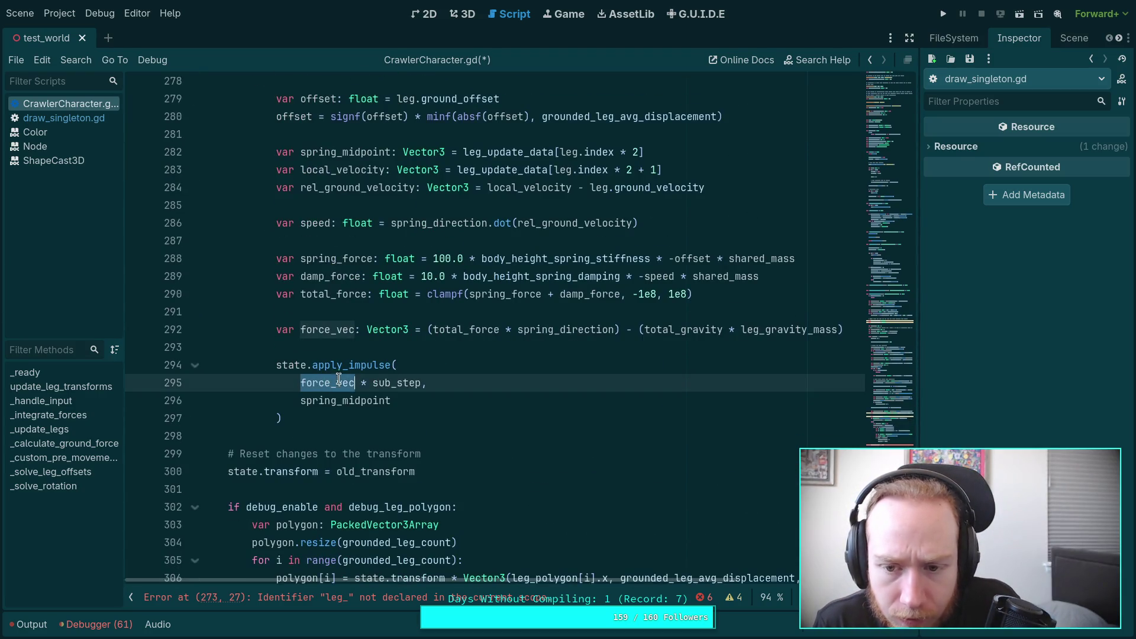
{"action": "double_click", "coordinate": [527, 330]}
{"action": "scroll", "coordinate": [545, 374], "scroll_direction": "up", "scroll_amount": 1}
{"action": "scroll", "coordinate": [545, 373], "scroll_direction": "up", "scroll_amount": 7}
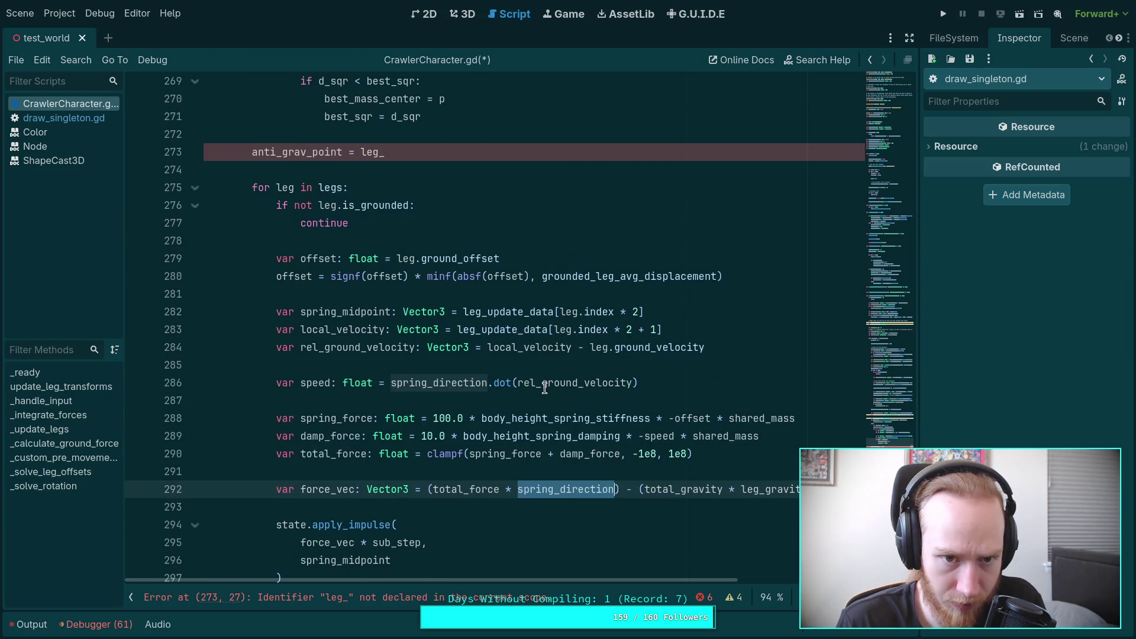
{"action": "scroll", "coordinate": [435, 388], "scroll_direction": "up", "scroll_amount": 14}
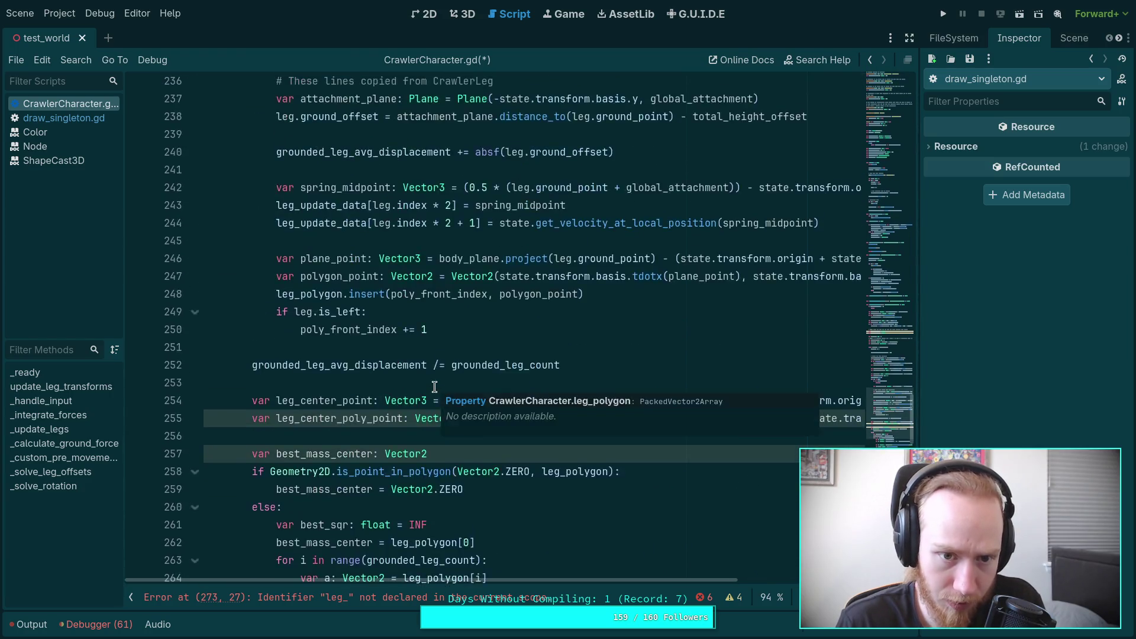
{"action": "scroll", "coordinate": [434, 386], "scroll_direction": "down", "scroll_amount": 17}
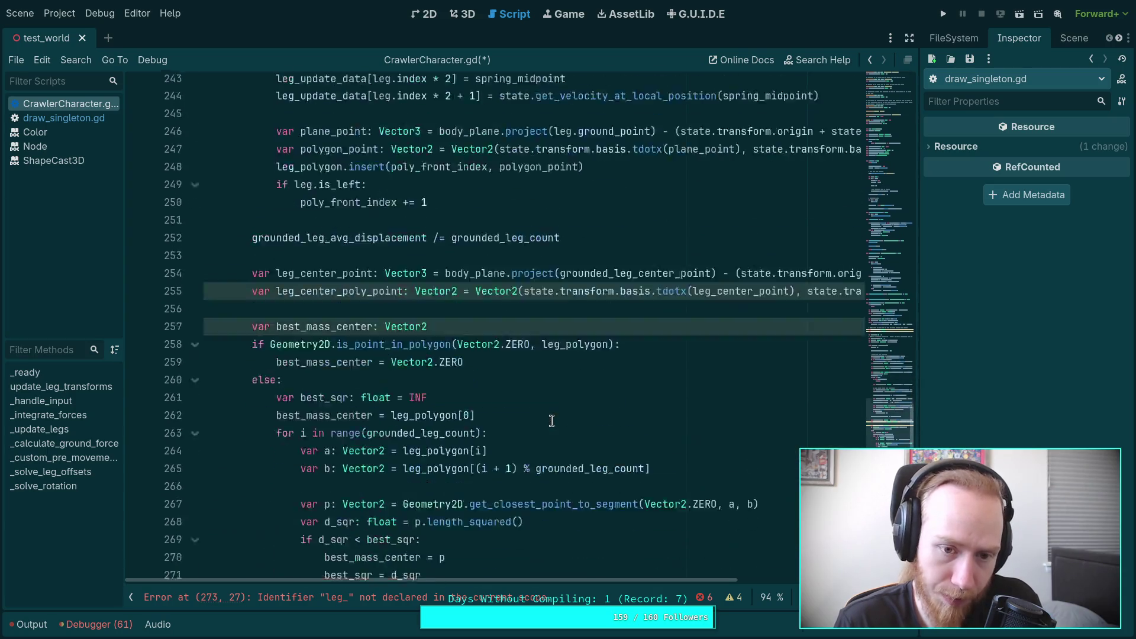
{"action": "scroll", "coordinate": [552, 416], "scroll_direction": "up", "scroll_amount": 3}
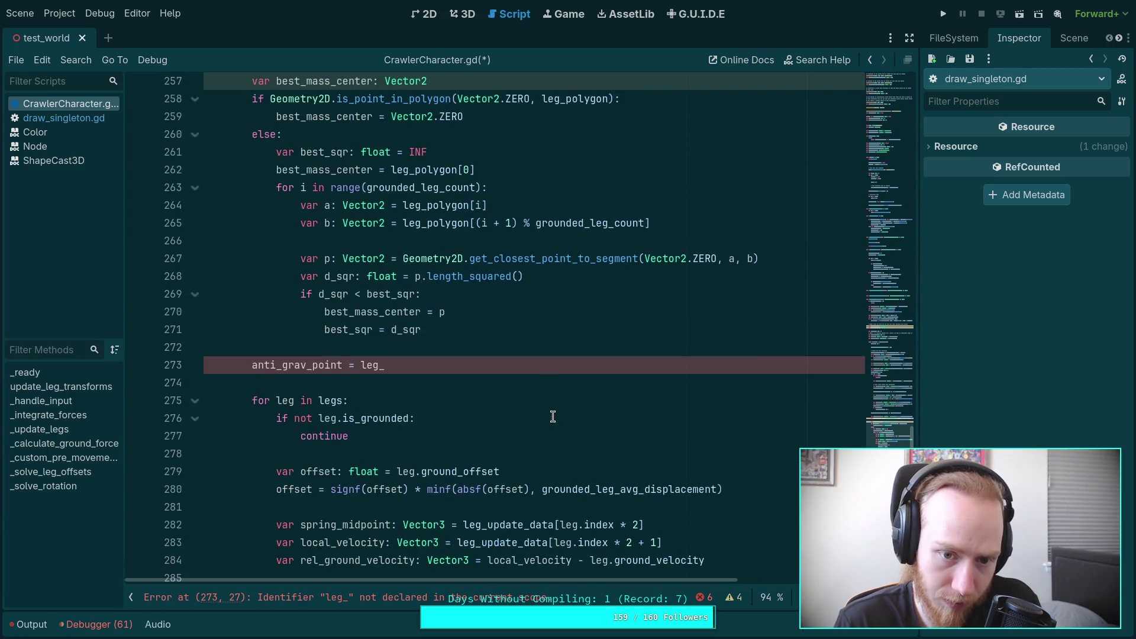
{"action": "left_click", "coordinate": [522, 366]}
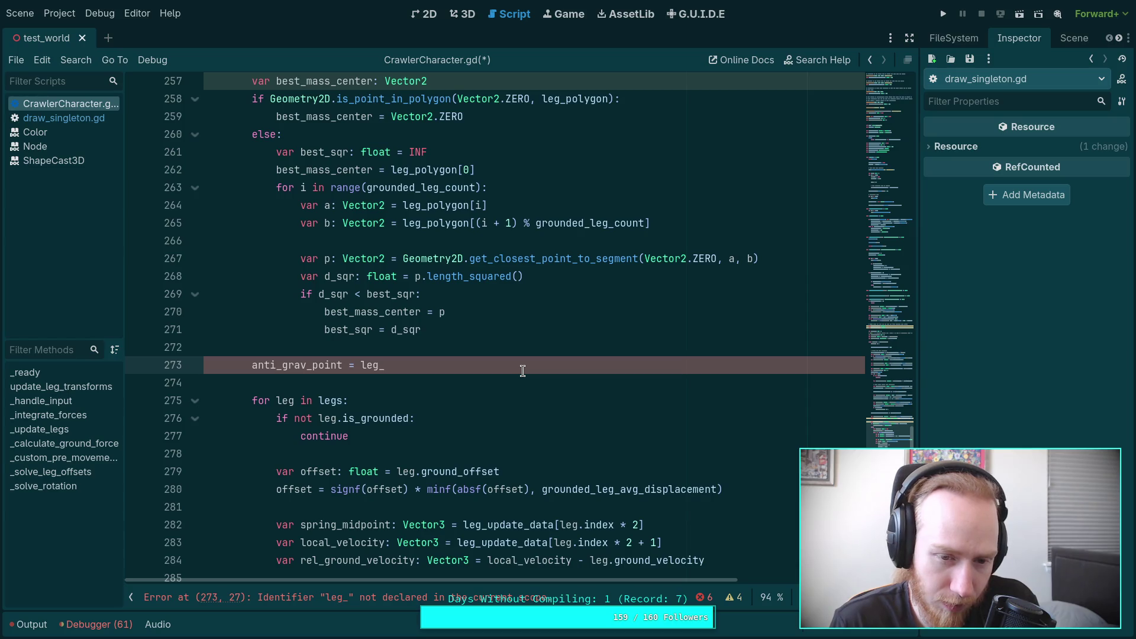
{"action": "scroll", "coordinate": [523, 371], "scroll_direction": "up", "scroll_amount": 1}
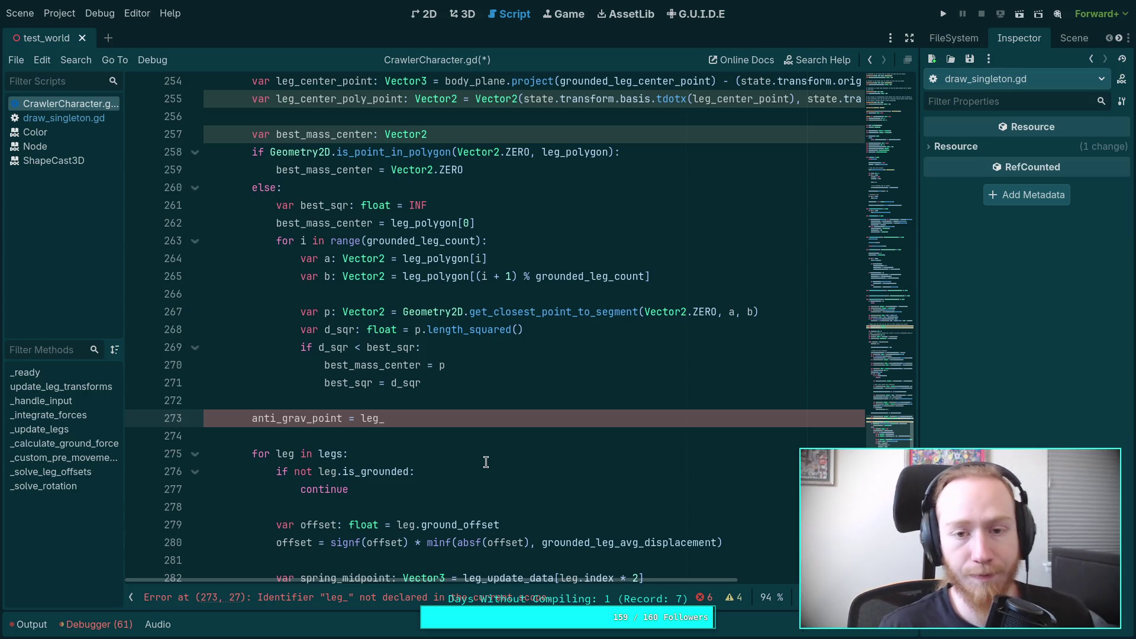
{"action": "scroll", "coordinate": [482, 335], "scroll_direction": "down", "scroll_amount": 3}
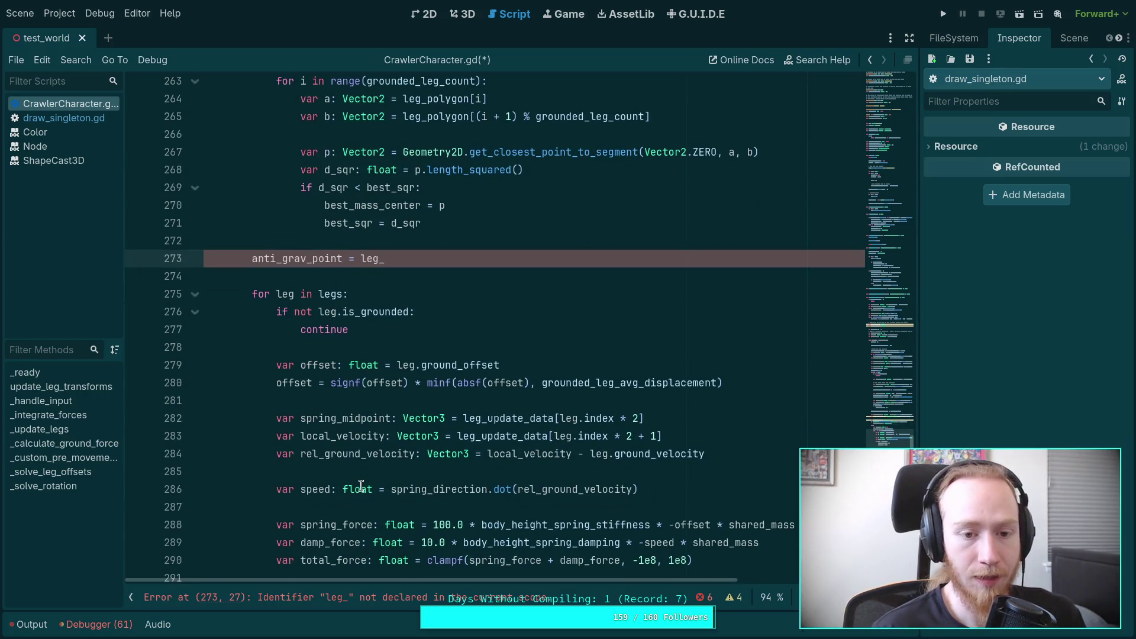
{"action": "scroll", "coordinate": [362, 485], "scroll_direction": "down", "scroll_amount": 1}
{"action": "scroll", "coordinate": [373, 455], "scroll_direction": "up", "scroll_amount": 8}
{"action": "scroll", "coordinate": [379, 385], "scroll_direction": "down", "scroll_amount": 6}
{"action": "scroll", "coordinate": [383, 377], "scroll_direction": "up", "scroll_amount": 11}
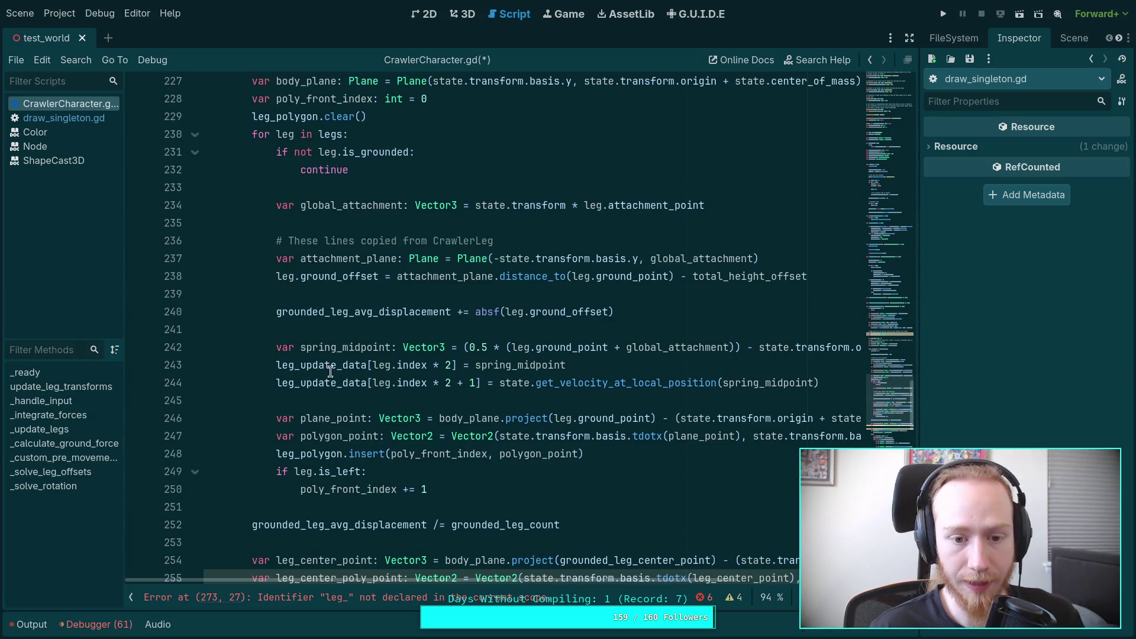
{"action": "double_click", "coordinate": [355, 347]}
{"action": "scroll", "coordinate": [495, 360], "scroll_direction": "down", "scroll_amount": 3}
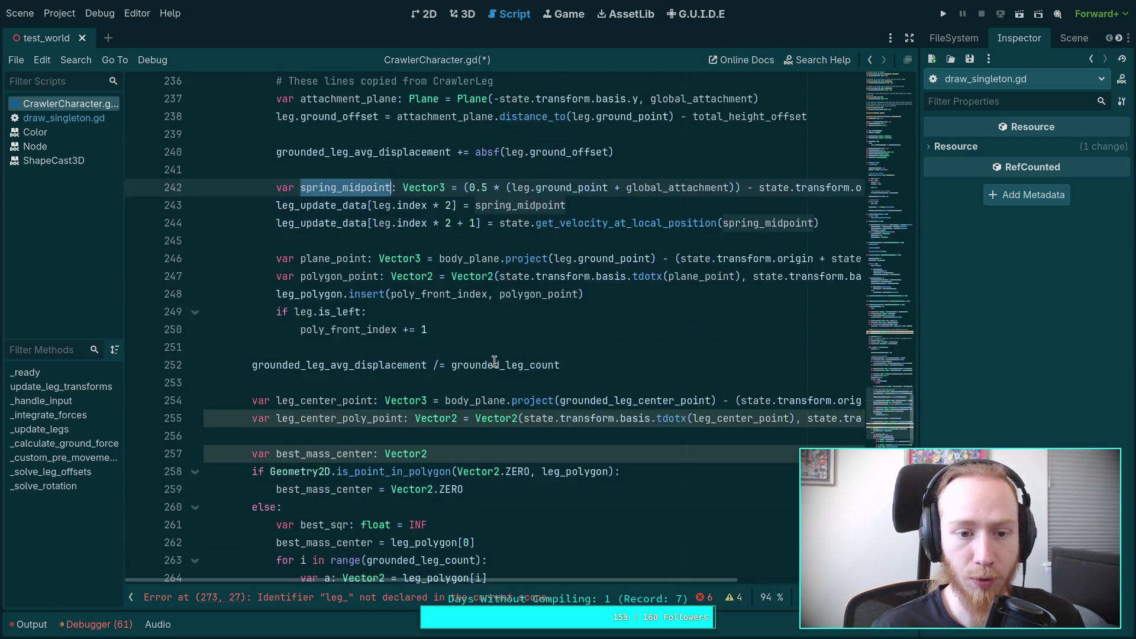
{"action": "scroll", "coordinate": [495, 361], "scroll_direction": "up", "scroll_amount": 3}
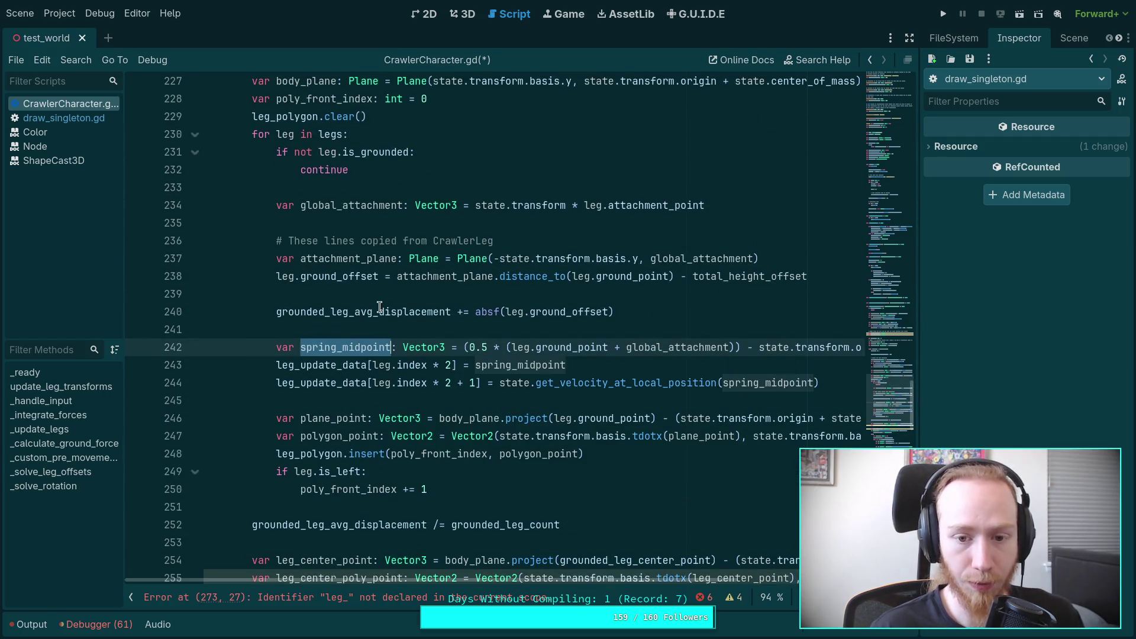
{"action": "left_click", "coordinate": [380, 308]}
{"action": "scroll", "coordinate": [380, 308], "scroll_direction": "down", "scroll_amount": 6}
{"action": "scroll", "coordinate": [404, 323], "scroll_direction": "up", "scroll_amount": 6}
{"action": "scroll", "coordinate": [304, 311], "scroll_direction": "up", "scroll_amount": 1}
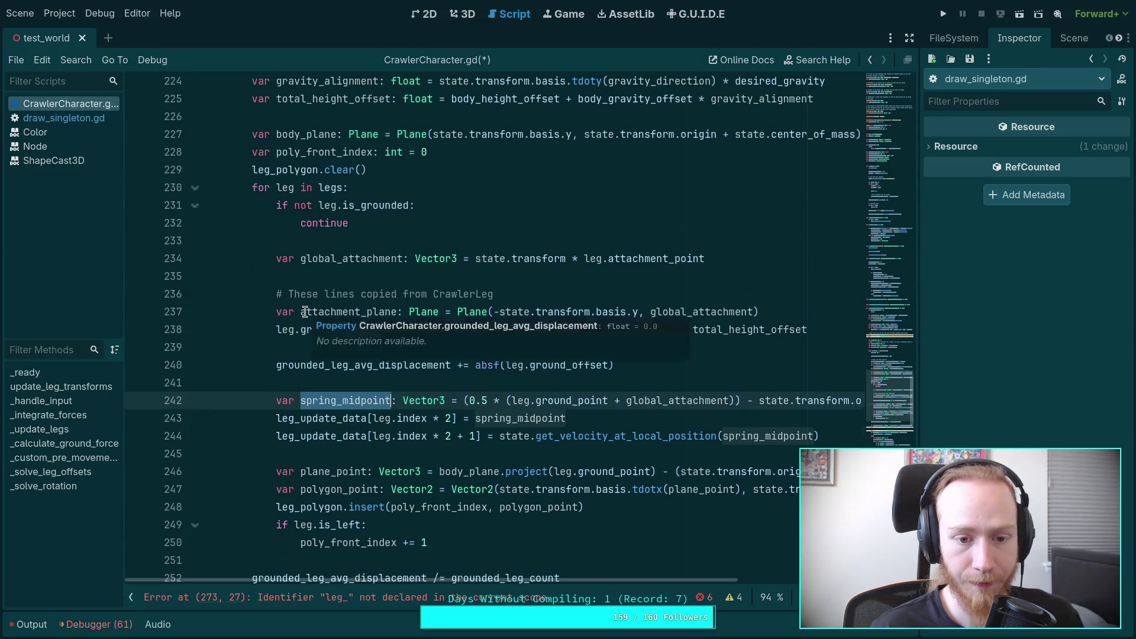
{"action": "scroll", "coordinate": [305, 312], "scroll_direction": "up", "scroll_amount": 13}
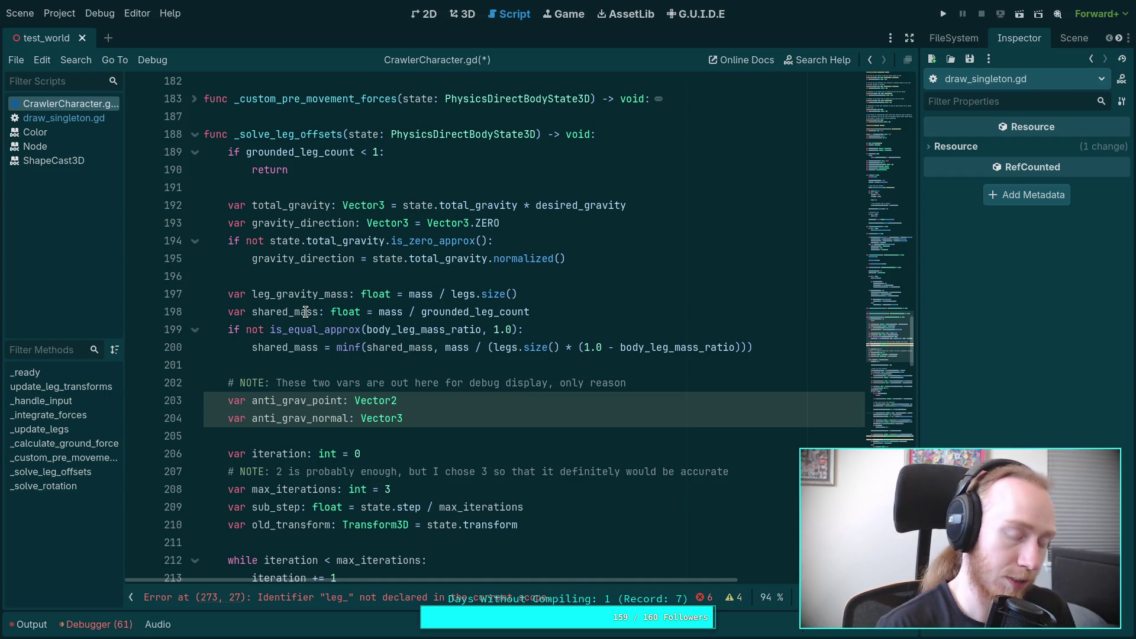
{"action": "key", "text": "F3"}
Undo back to the 'state.transform * Vector3()' version, dropping the leg_center_poly_point lines
{"action": "scroll", "coordinate": [475, 376], "scroll_direction": "down", "scroll_amount": 7}
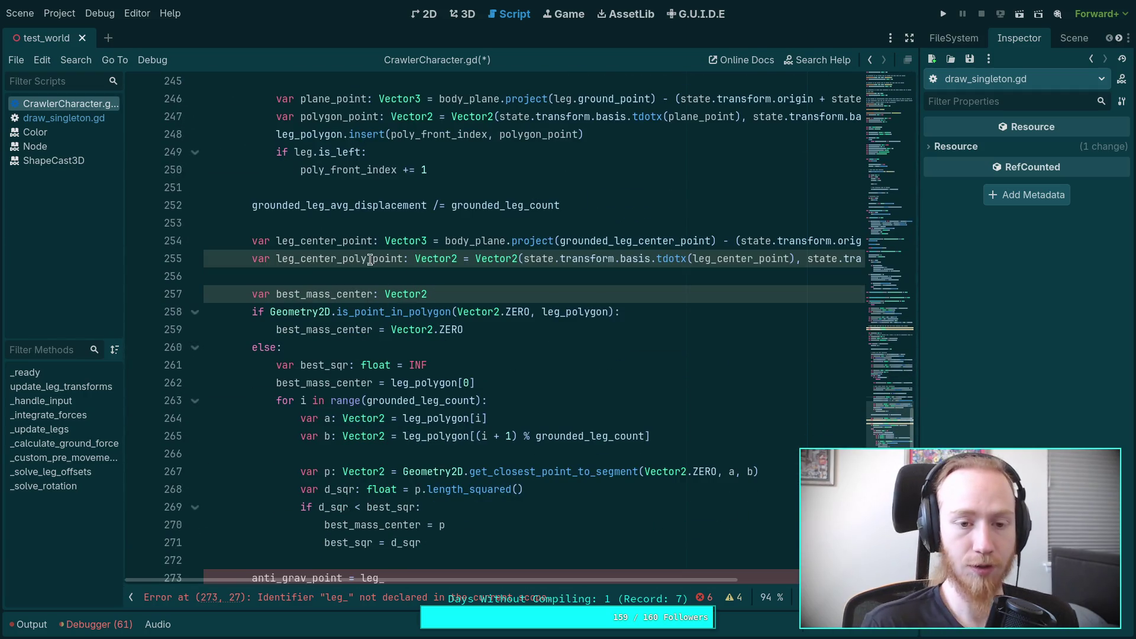
{"action": "left_click", "coordinate": [251, 261]}
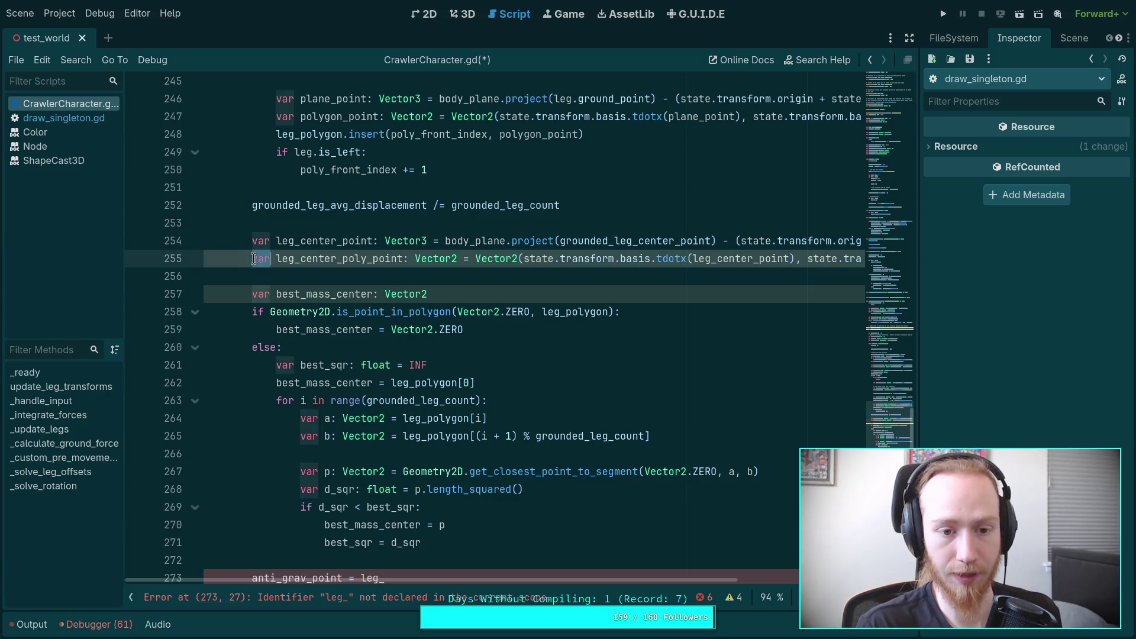
{"action": "left_click_drag", "start_coordinate": [253, 258], "coordinate": [254, 268]}
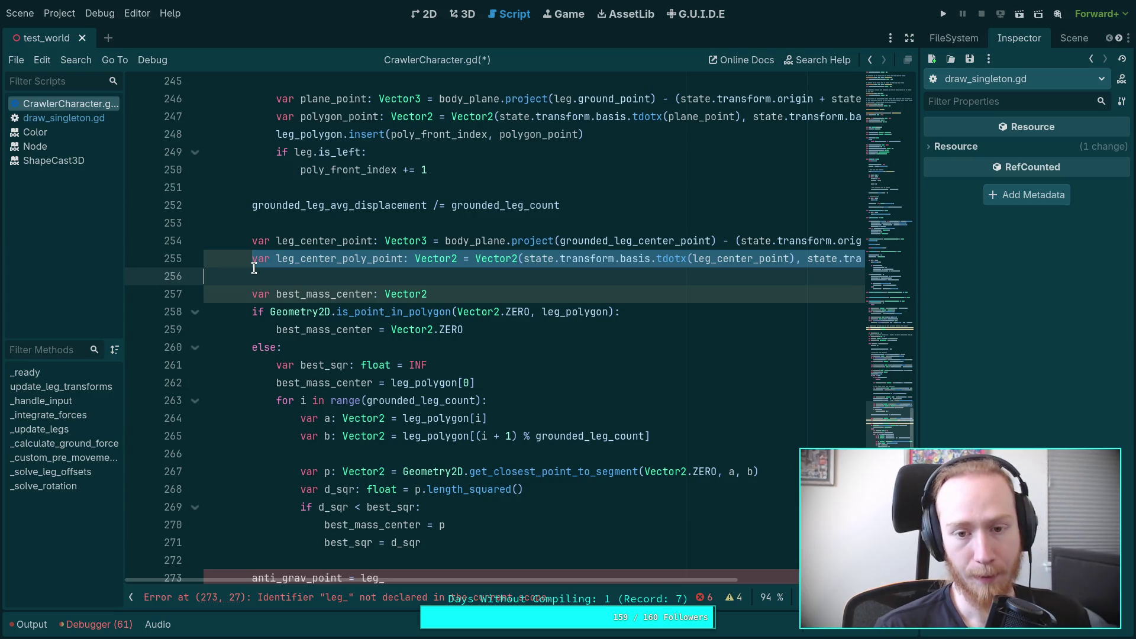
{"action": "left_click", "coordinate": [341, 292]}
{"action": "double_click", "coordinate": [353, 256]}
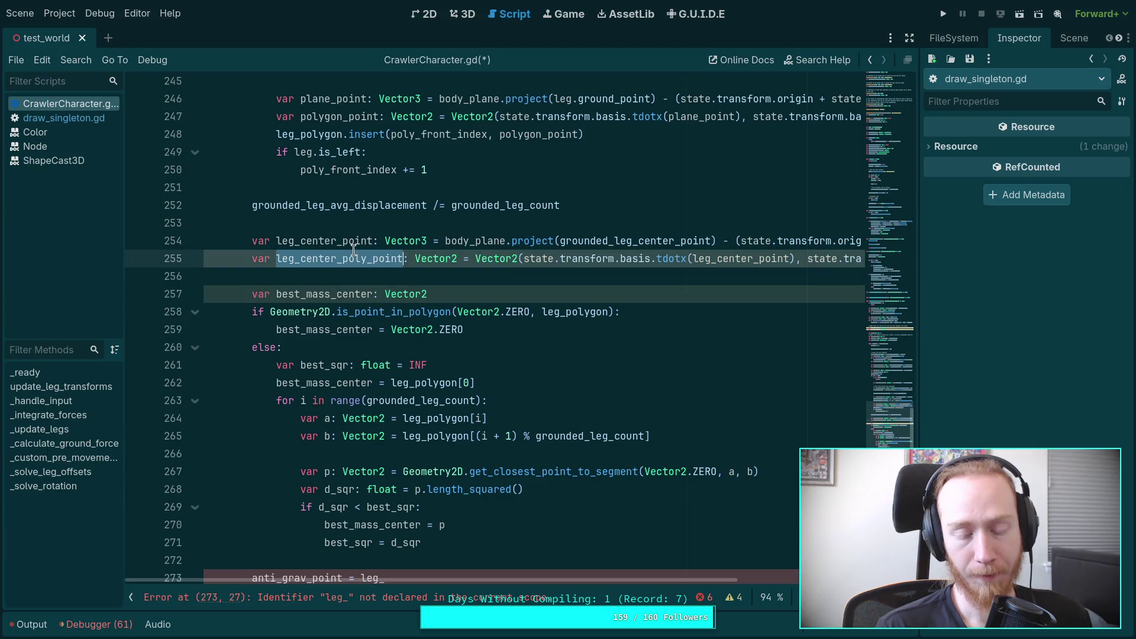
{"action": "left_click", "coordinate": [253, 262]}
{"action": "key", "text": "ctrl+z"}
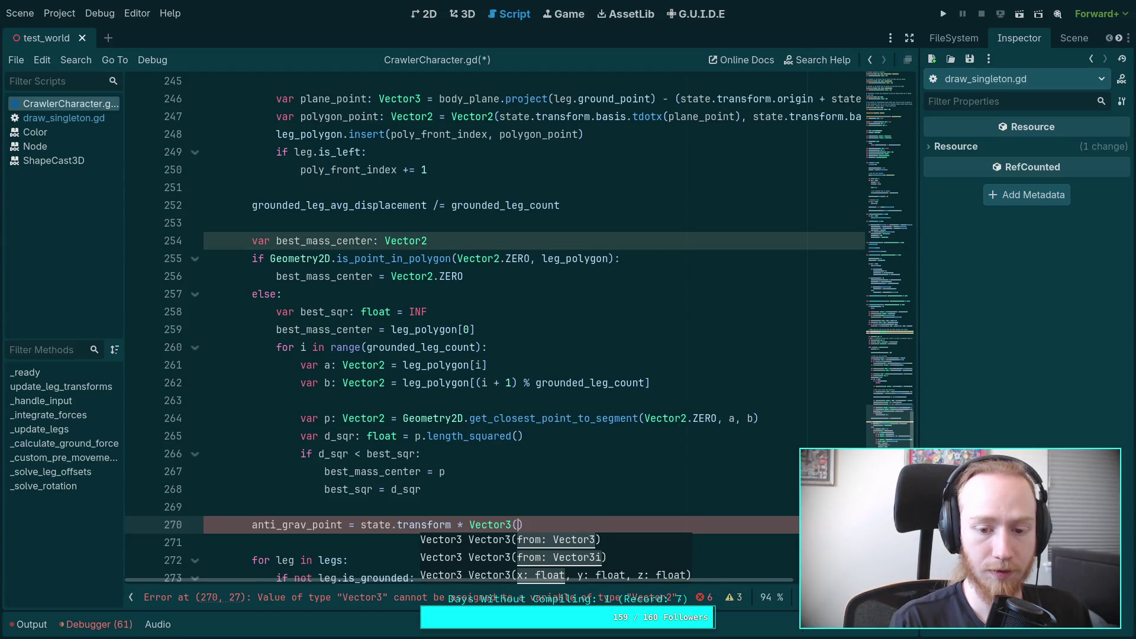
Fill the Vector3 with best_mass_center.x, grounded_leg_avg_displacement and best_mass_center.z
{"action": "type", "text": "best_mass_cen"}
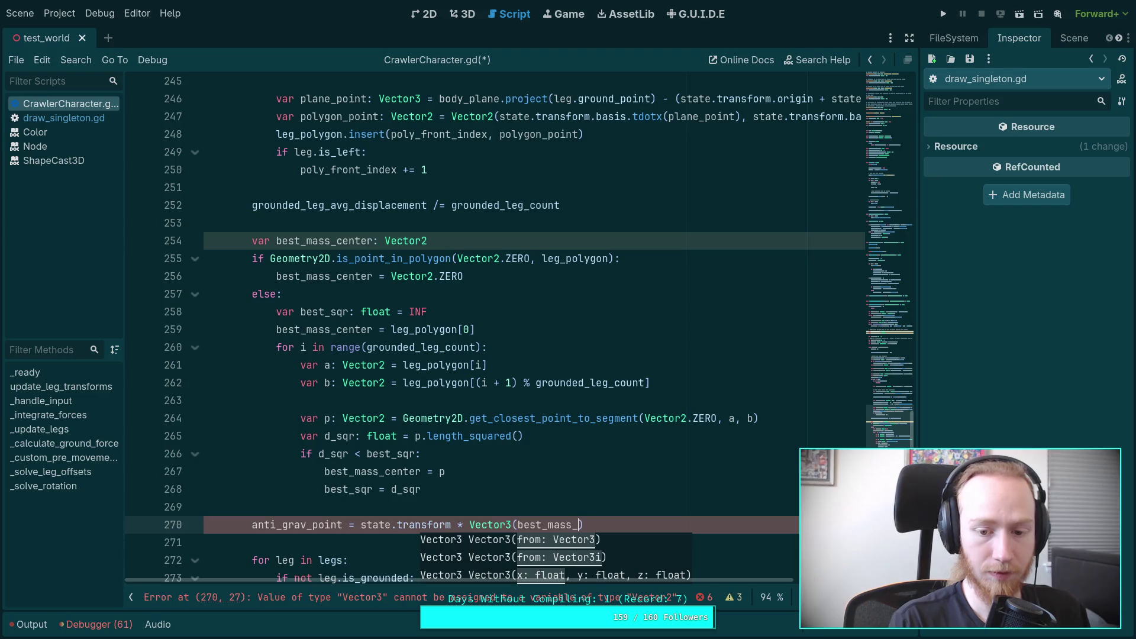
{"action": "type", "text": "ter"}
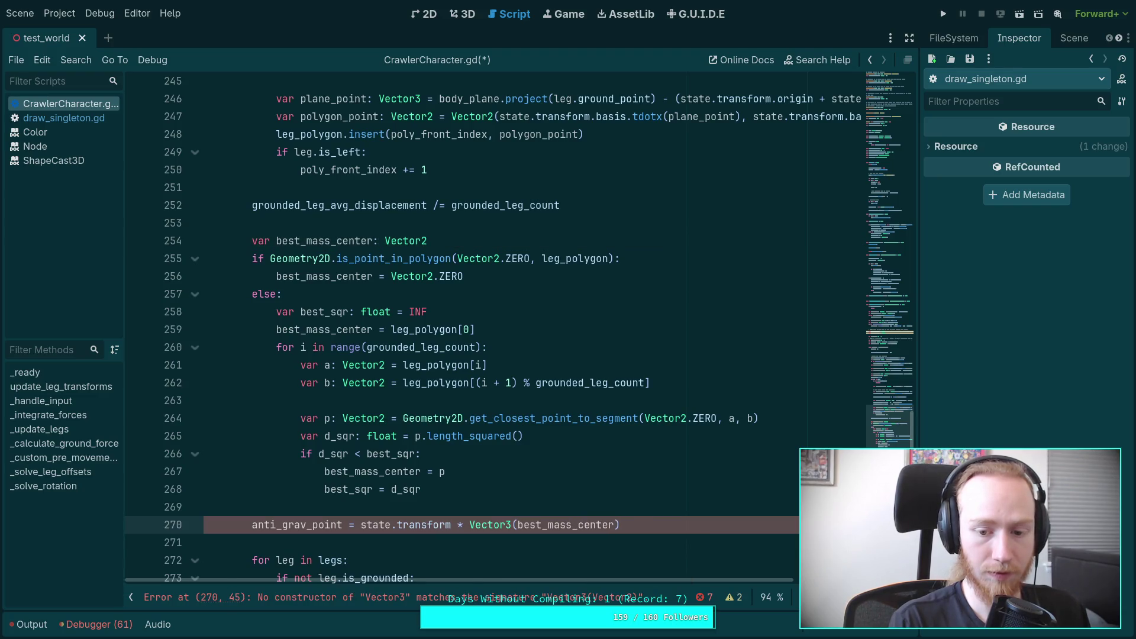
{"action": "type", "text": ".x, "}
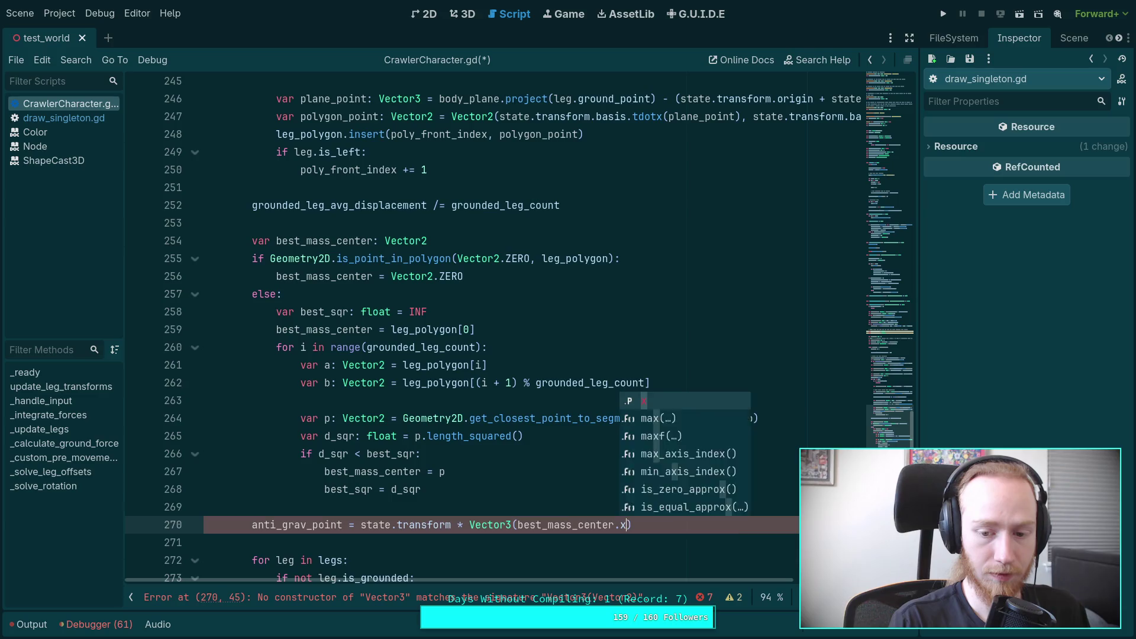
{"action": "type", "text": "ground"}
{"action": "key", "text": "Return"}
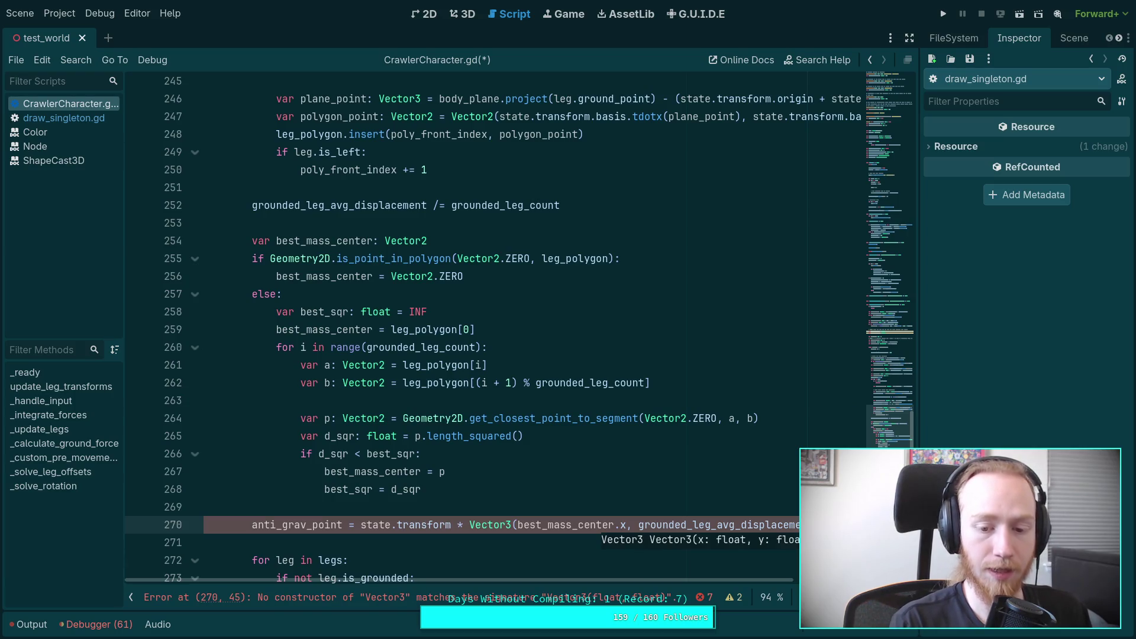
{"action": "type", "text": ", bess"}
{"action": "key", "text": "Return"}
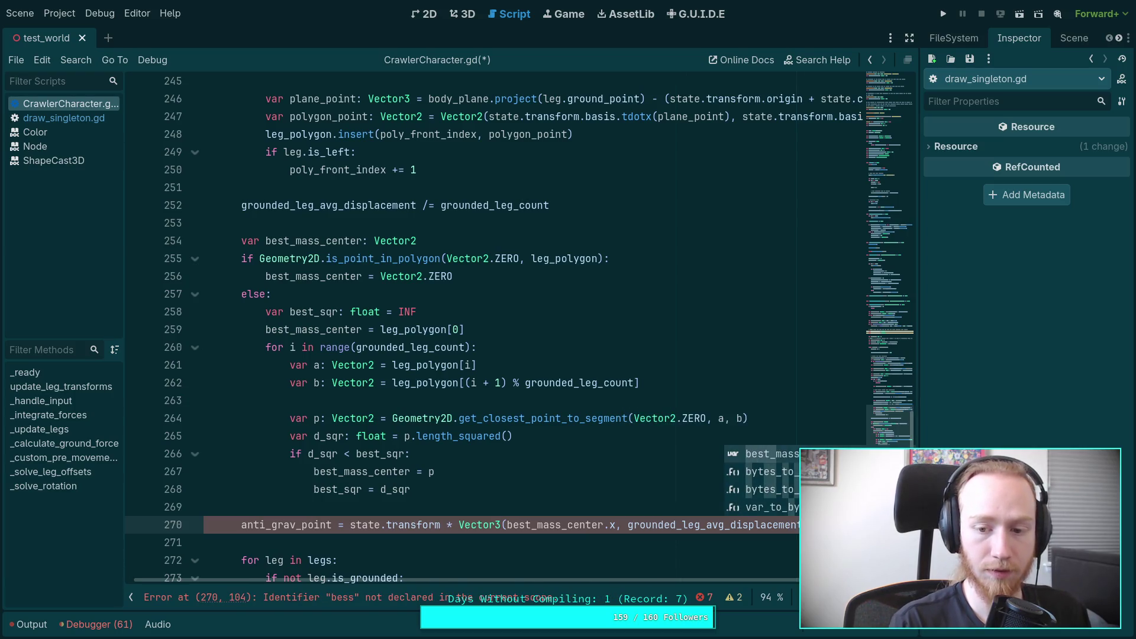
{"action": "type", "text": ".z"}
{"action": "key", "text": "Escape"}
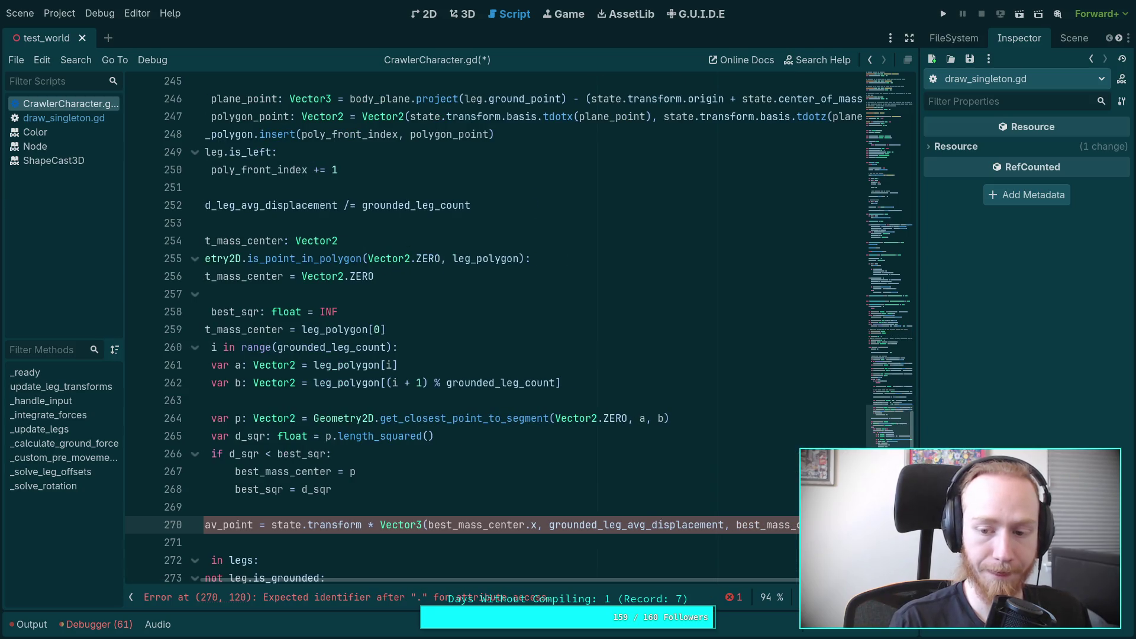
Change the anti_grav_point declaration type from Vector2 to Vector3
{"action": "left_click", "coordinate": [204, 542]}
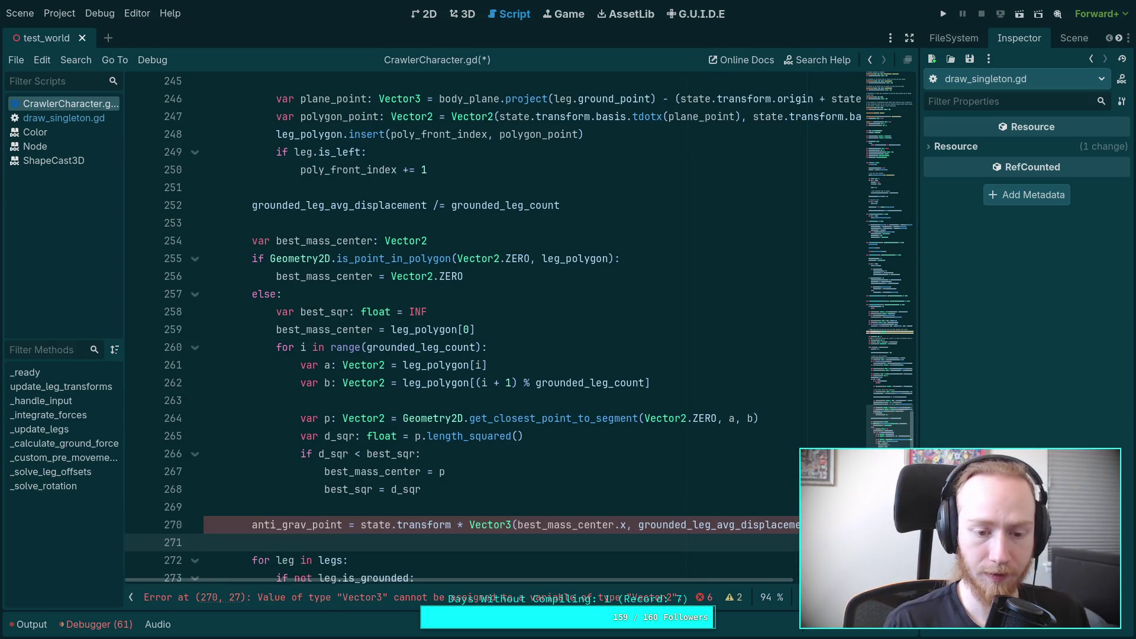
{"action": "left_click", "coordinate": [281, 517]}
{"action": "double_click", "coordinate": [281, 517]}
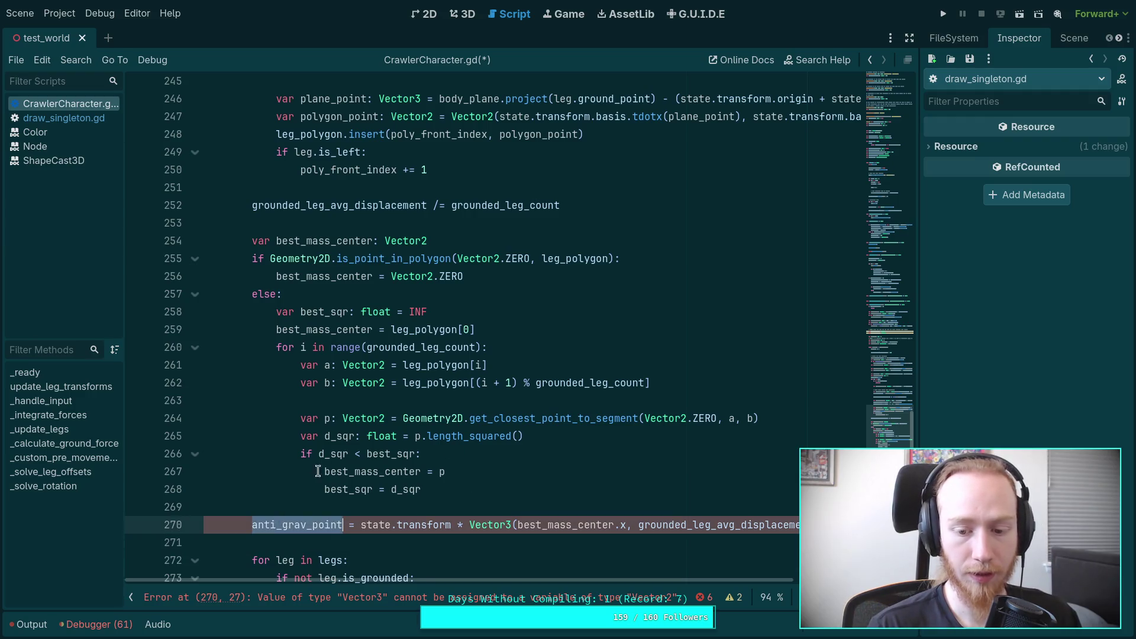
{"action": "scroll", "coordinate": [336, 460], "scroll_direction": "down", "scroll_amount": 1}
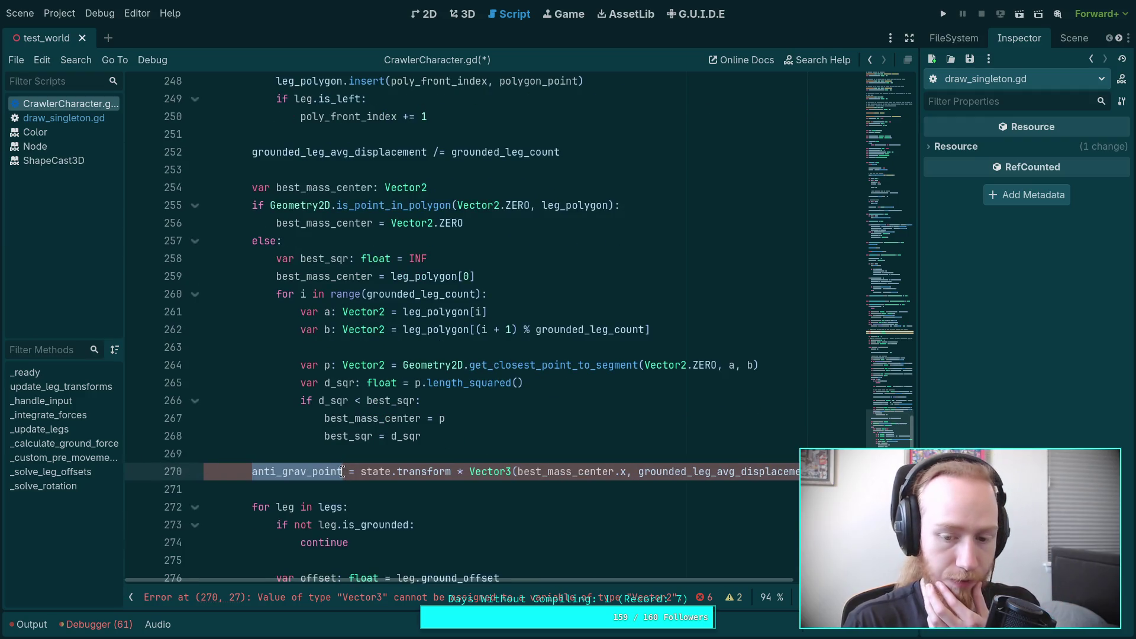
{"action": "left_click", "coordinate": [340, 471], "text": "ctrl"}
{"action": "scroll", "coordinate": [279, 441], "scroll_direction": "up", "scroll_amount": 3}
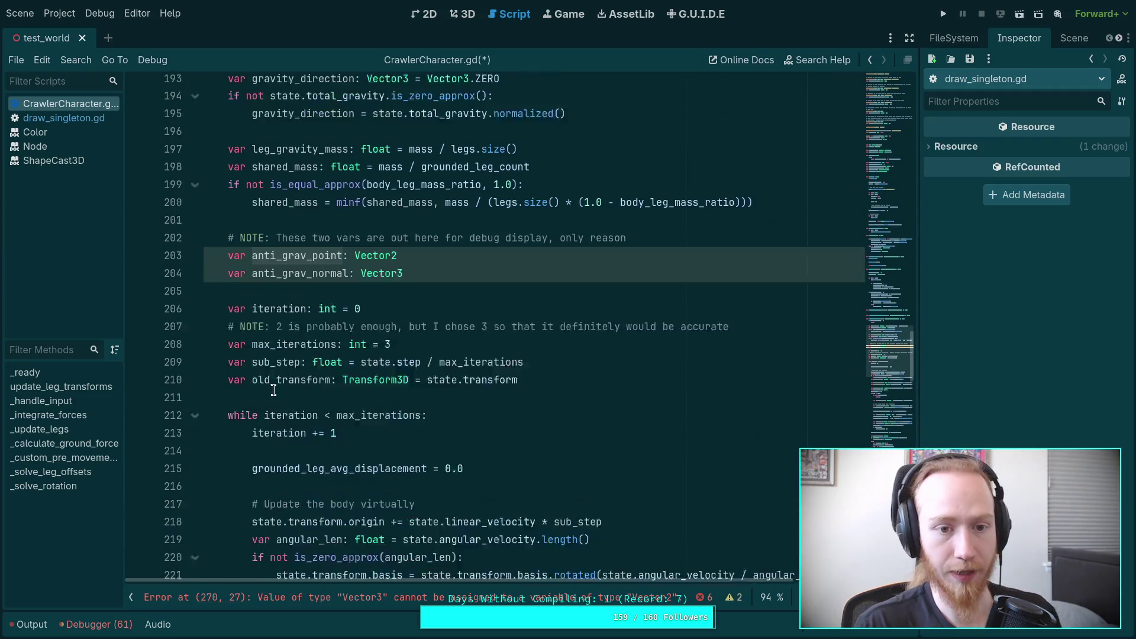
{"action": "left_click", "coordinate": [393, 294]}
{"action": "key", "text": "Delete"}
{"action": "type", "text": "3"}
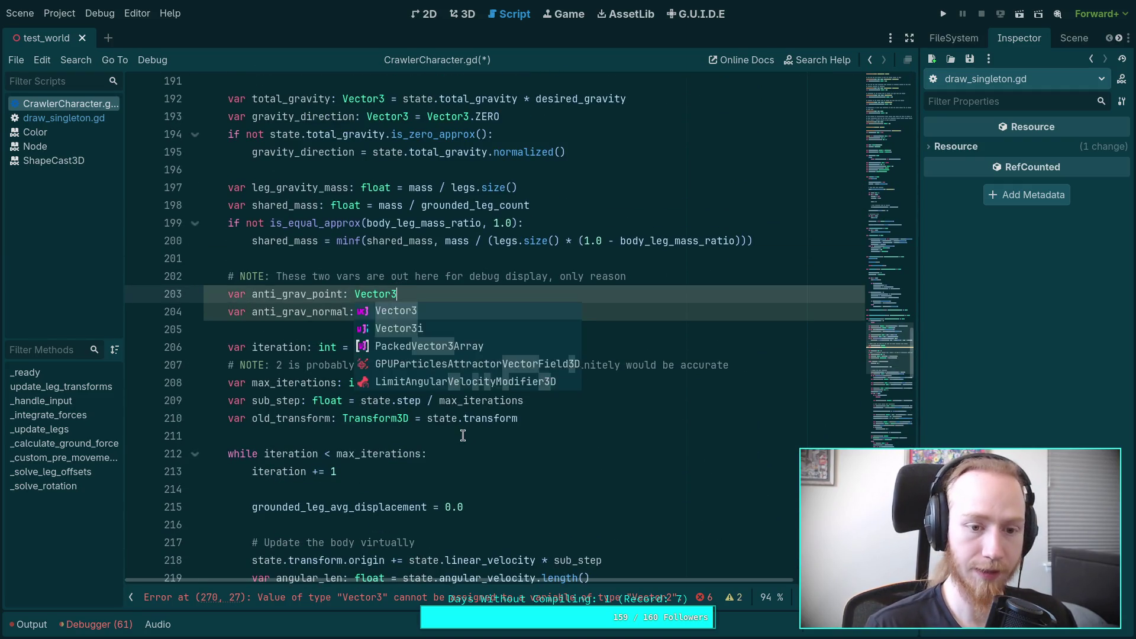
{"action": "left_click", "coordinate": [461, 437]}
Add a blank line below the anti_grav_point assignment
{"action": "scroll", "coordinate": [461, 432], "scroll_direction": "down", "scroll_amount": 15}
{"action": "scroll", "coordinate": [481, 404], "scroll_direction": "down", "scroll_amount": 4}
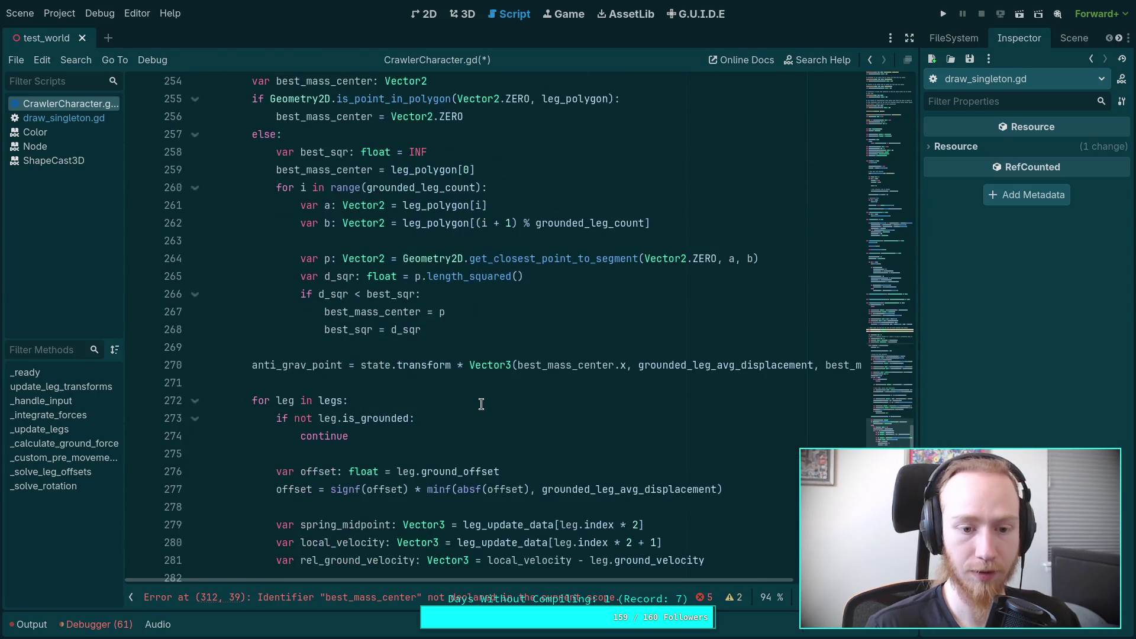
{"action": "left_click", "coordinate": [444, 370]}
{"action": "left_click", "coordinate": [458, 378]}
{"action": "key", "text": "Return"}
Assign anti_grav_normal = (state.transform.origin + state.center_of_mass) - anti_grav_point
{"action": "key", "text": "Up"}
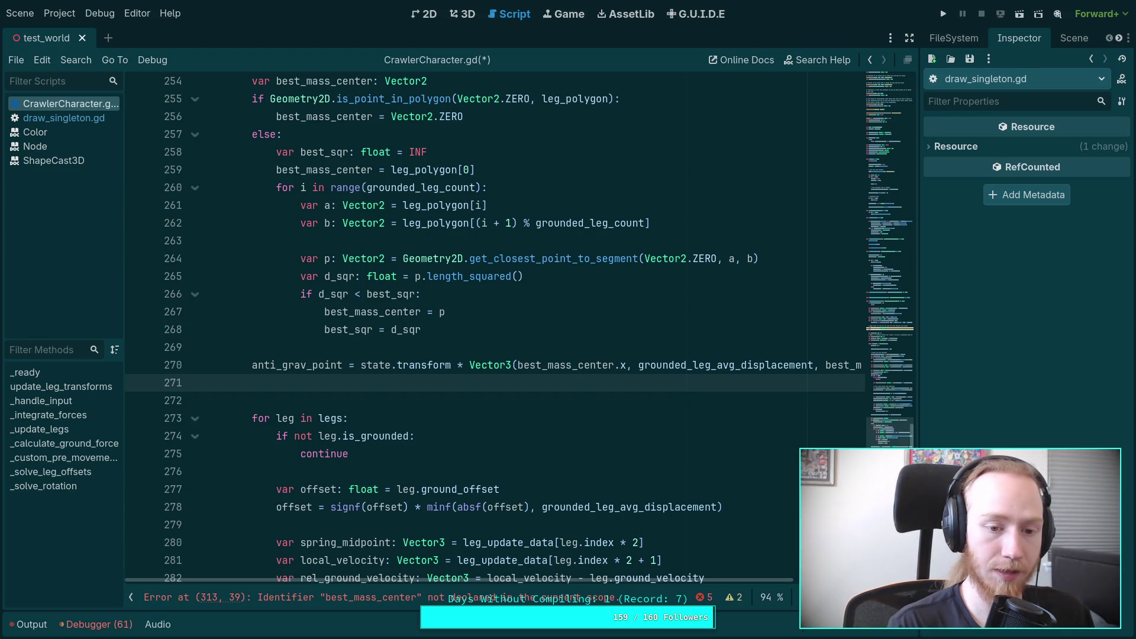
{"action": "type", "text": "ant"}
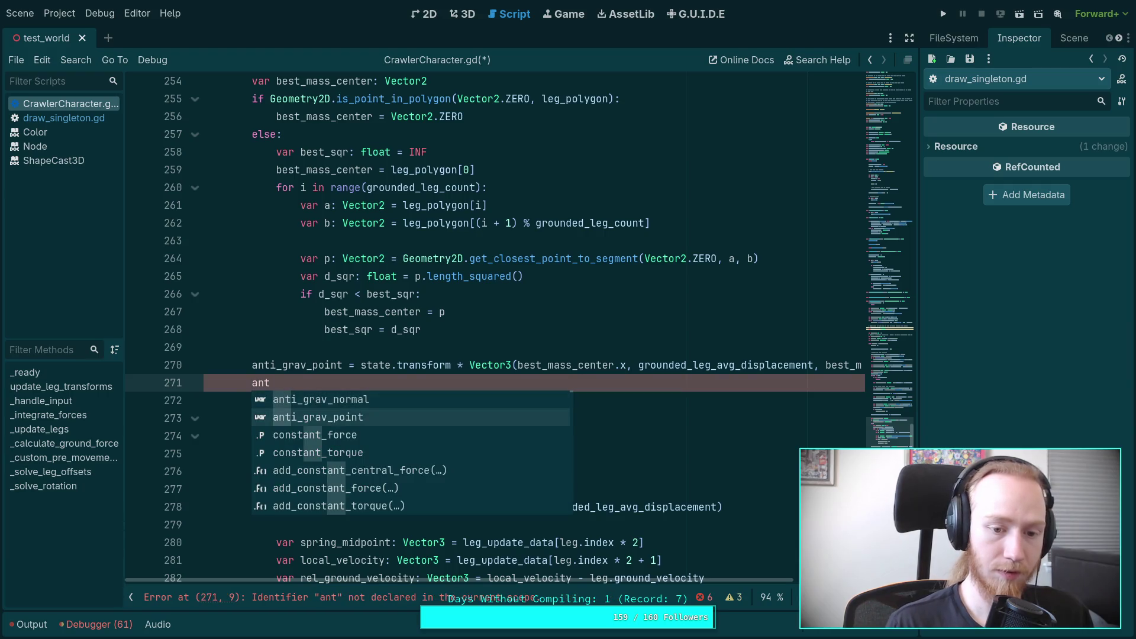
{"action": "key", "text": "Return"}
{"action": "type", "text": "= "}
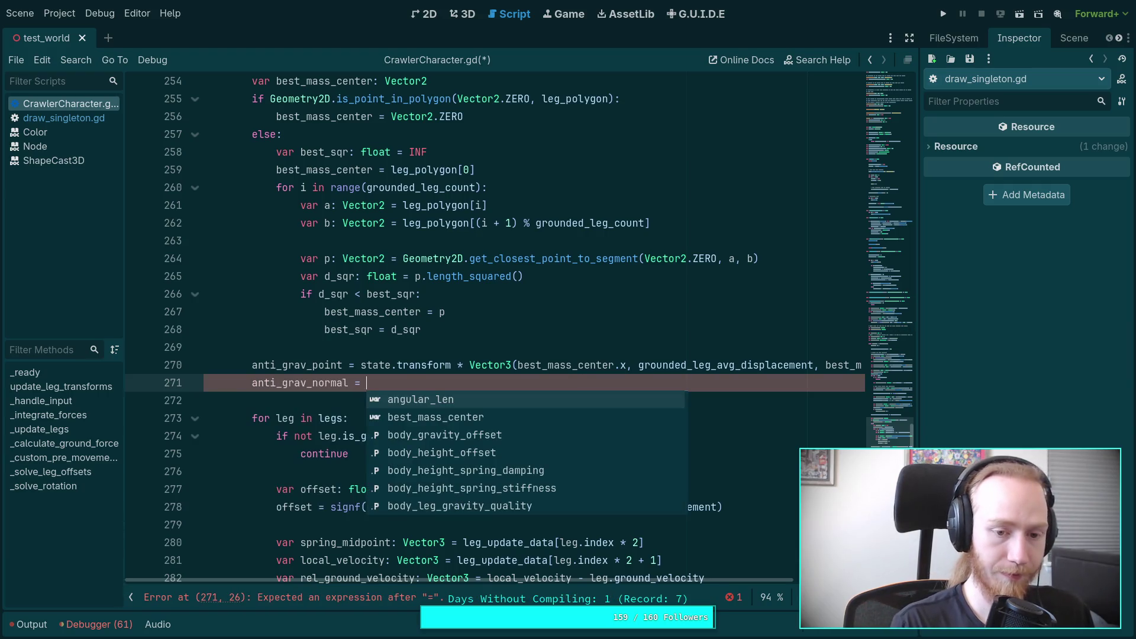
{"action": "type", "text": "state.tr"}
{"action": "key", "text": "Return"}
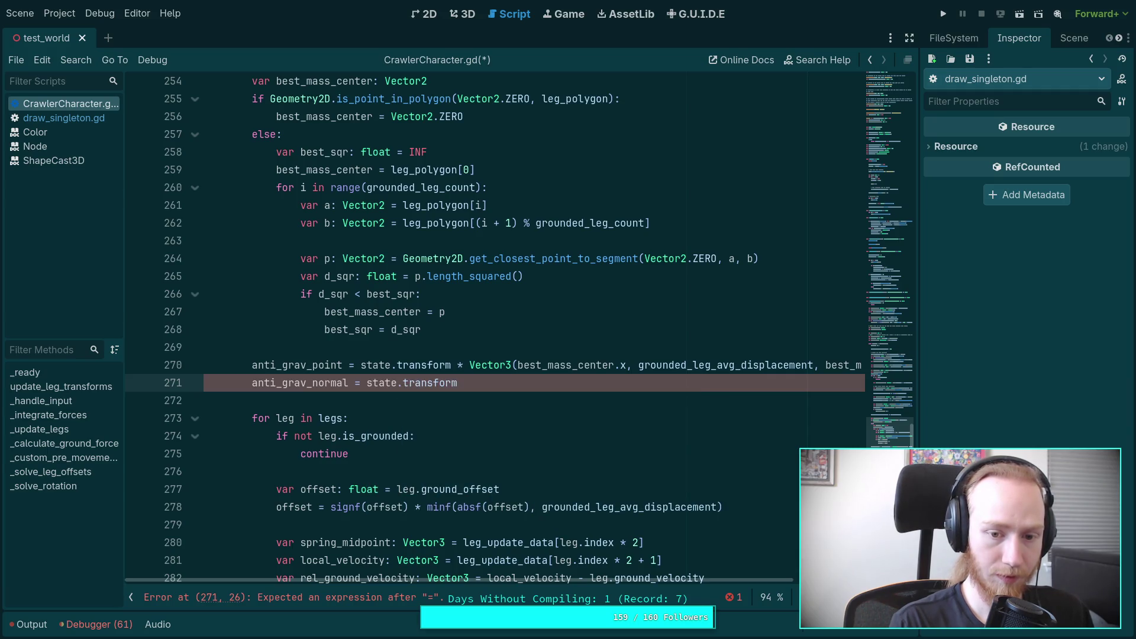
{"action": "type", "text": ".o"}
{"action": "key", "text": "Return"}
{"action": "type", "text": "+ state.center_of_mass"}
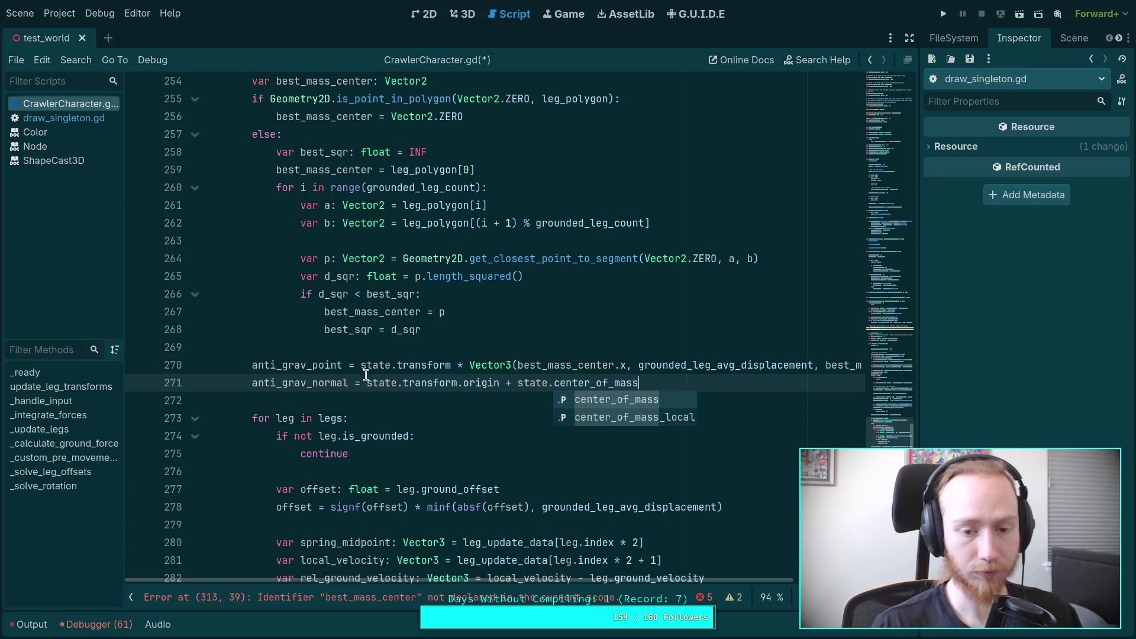
{"action": "left_click_drag", "start_coordinate": [366, 383], "coordinate": [681, 377]}
{"action": "type", "text": "("}
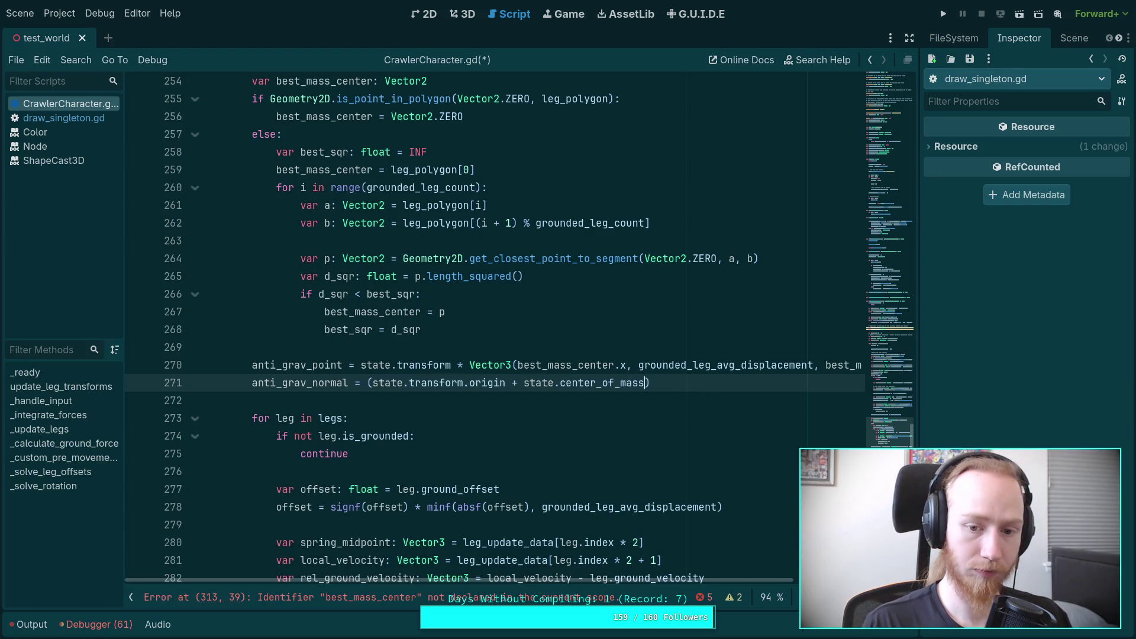
{"action": "type", "text": " - ant"}
{"action": "key", "text": "Return"}
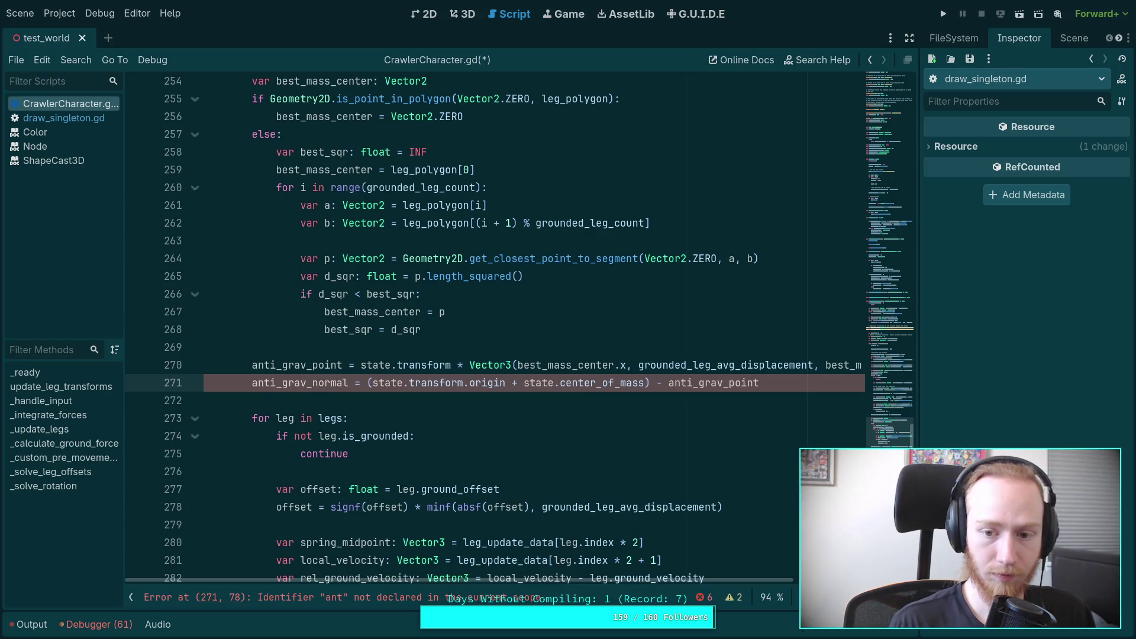
Add the condition 'if not anti_grav_normal.is_zero_approx():'
{"action": "key", "text": "Return"}
{"action": "type", "text": "if ant"}
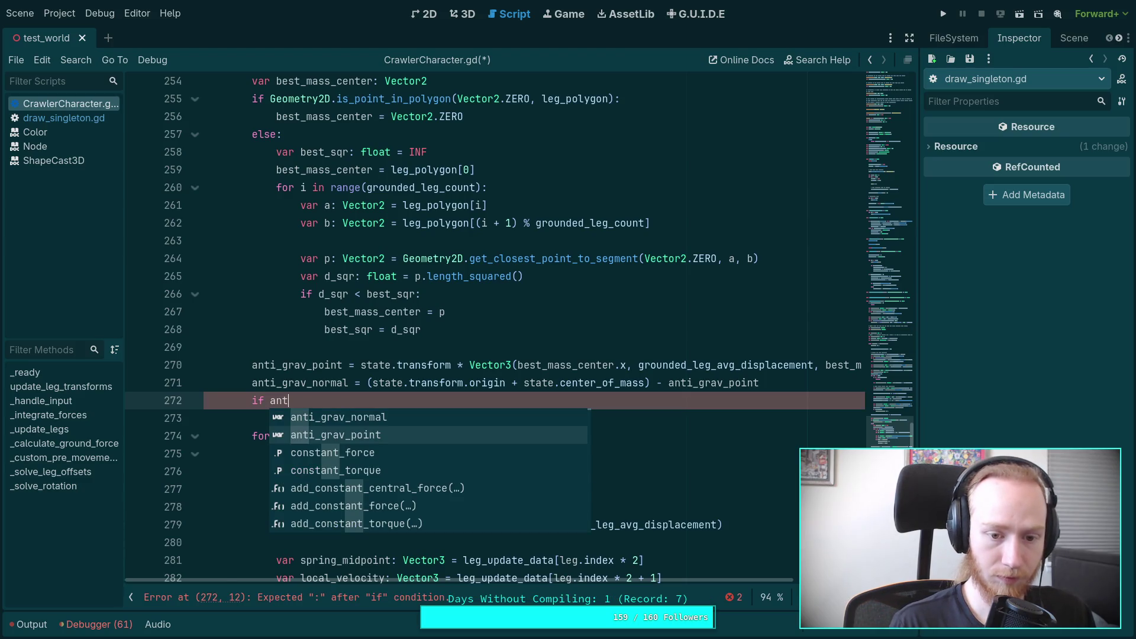
{"action": "key", "text": "Up"}
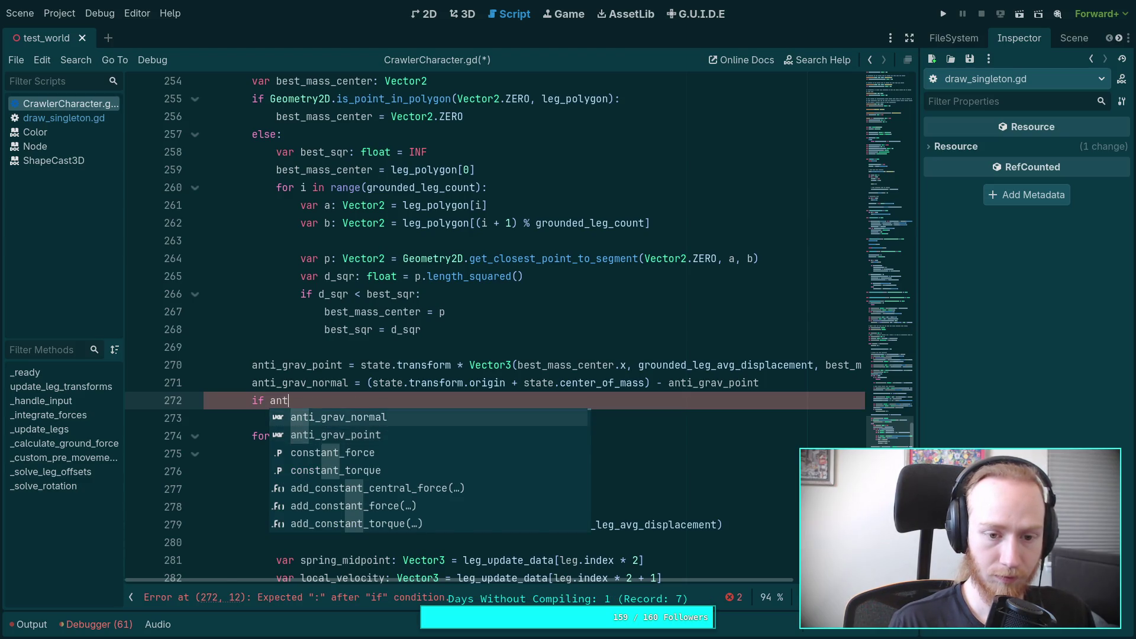
{"action": "key", "text": "Return"}
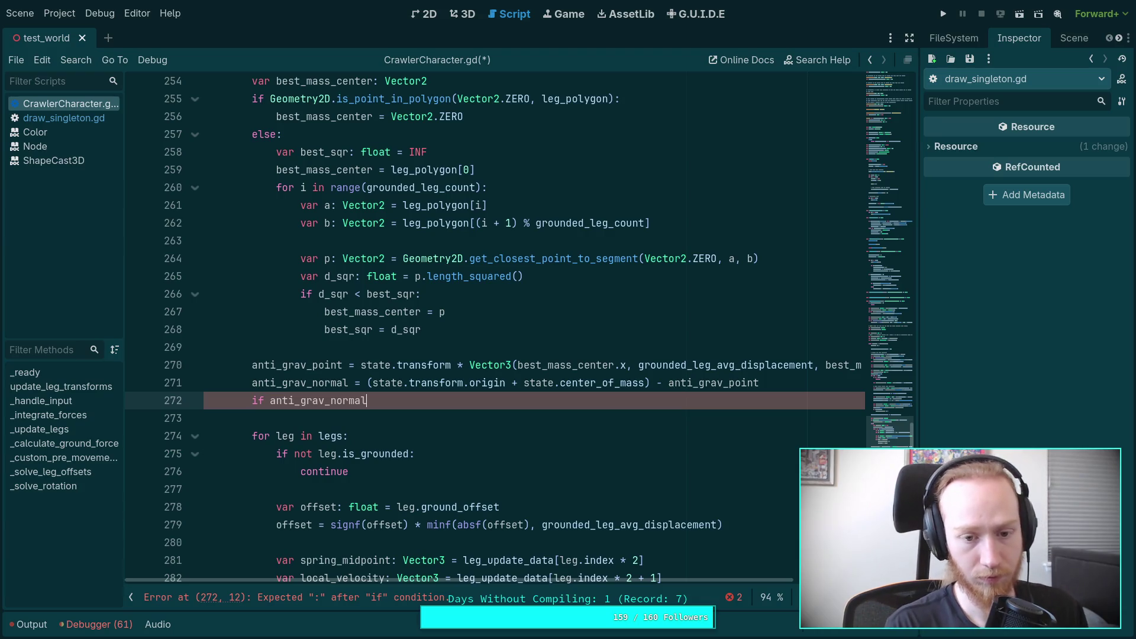
{"action": "type", "text": ".is_z"}
{"action": "key", "text": "Return"}
{"action": "left_click", "coordinate": [270, 400]}
{"action": "type", "text": "not"}
{"action": "left_click", "coordinate": [516, 401]}
{"action": "type", "text": ":"}
{"action": "key", "text": "Return"}
Inside the if, set anti_grav_normal = anti_grav_normal.normalized()
{"action": "type", "text": "anti_"}
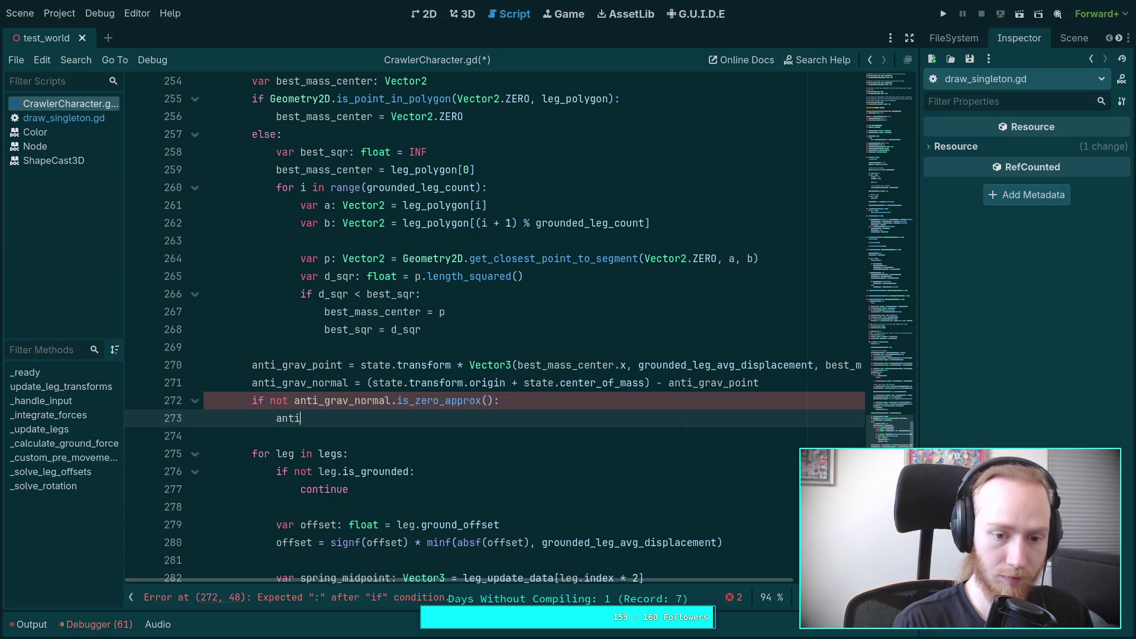
{"action": "key", "text": "Return"}
{"action": "type", "text": "= "}
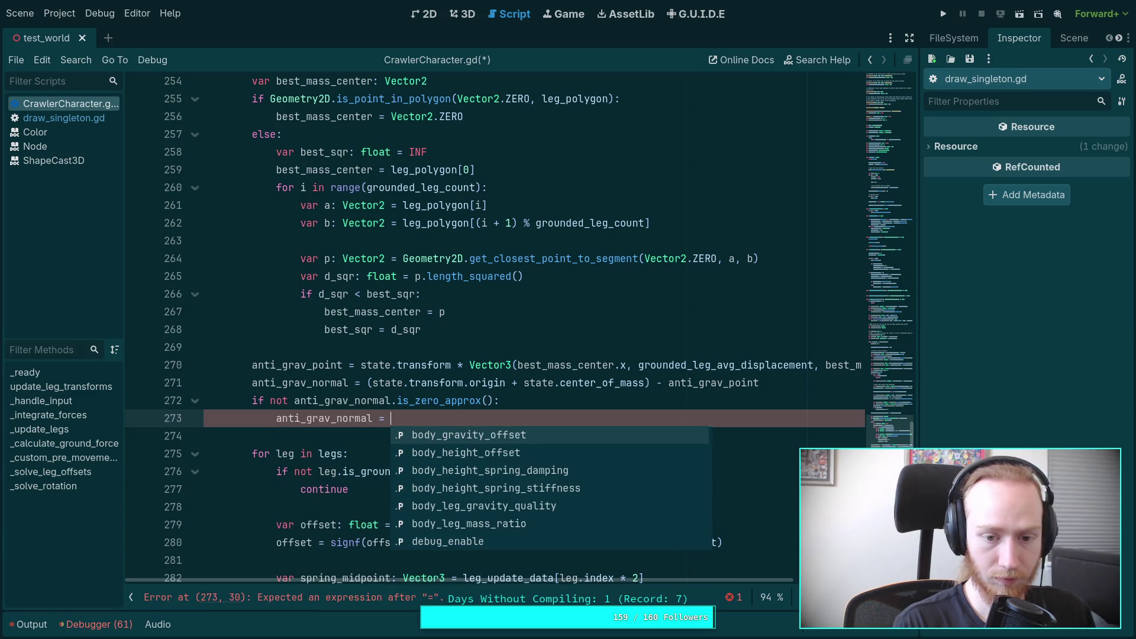
{"action": "type", "text": "ant"}
{"action": "key", "text": "Return"}
{"action": "type", "text": ".n"}
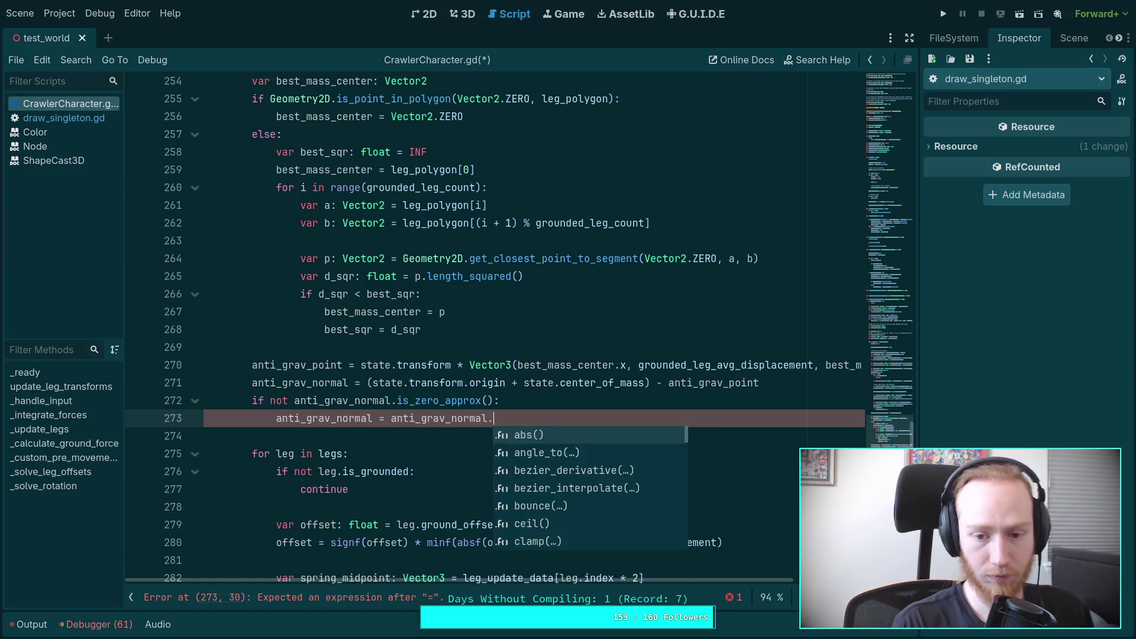
{"action": "key", "text": "Return"}
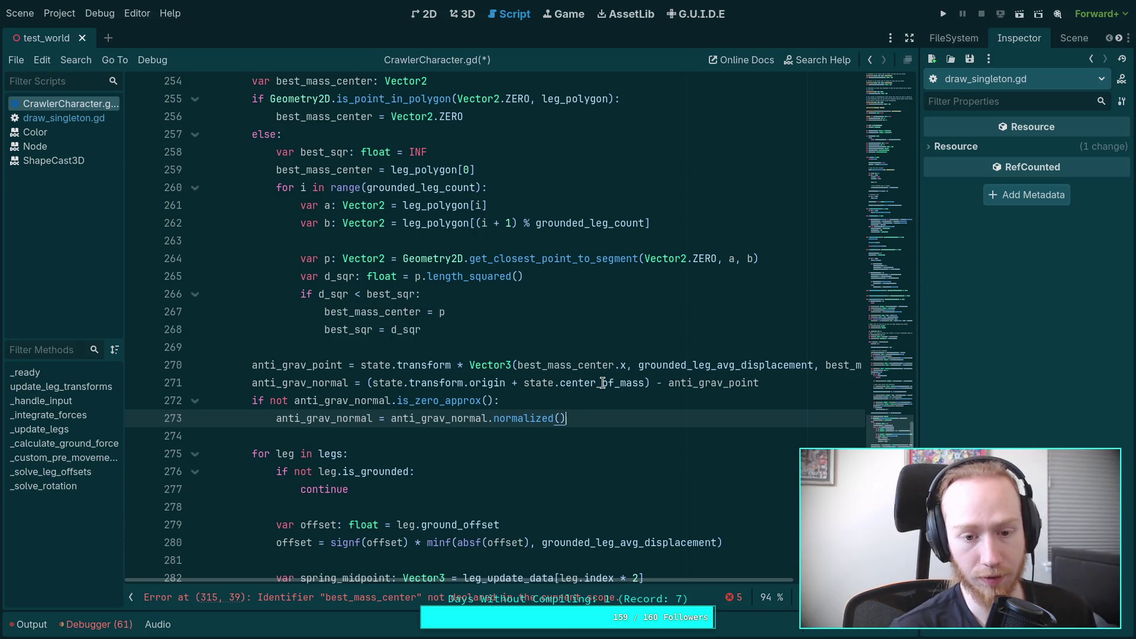
Add an else branch setting anti_grav_normal = state.transform.basis.y
{"action": "key", "text": "Return"}
{"action": "key", "text": "BackSpace"}
{"action": "type", "text": "else:"}
{"action": "key", "text": "Return"}
{"action": "type", "text": "anti"}
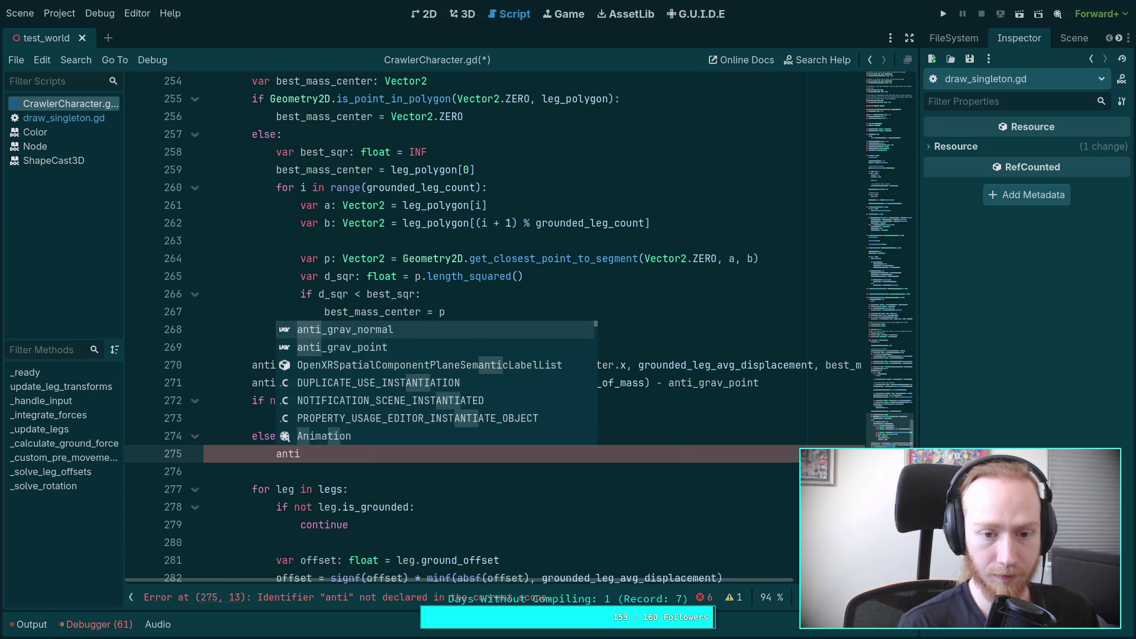
{"action": "key", "text": "Return"}
{"action": "type", "text": "= state.transform.basi"}
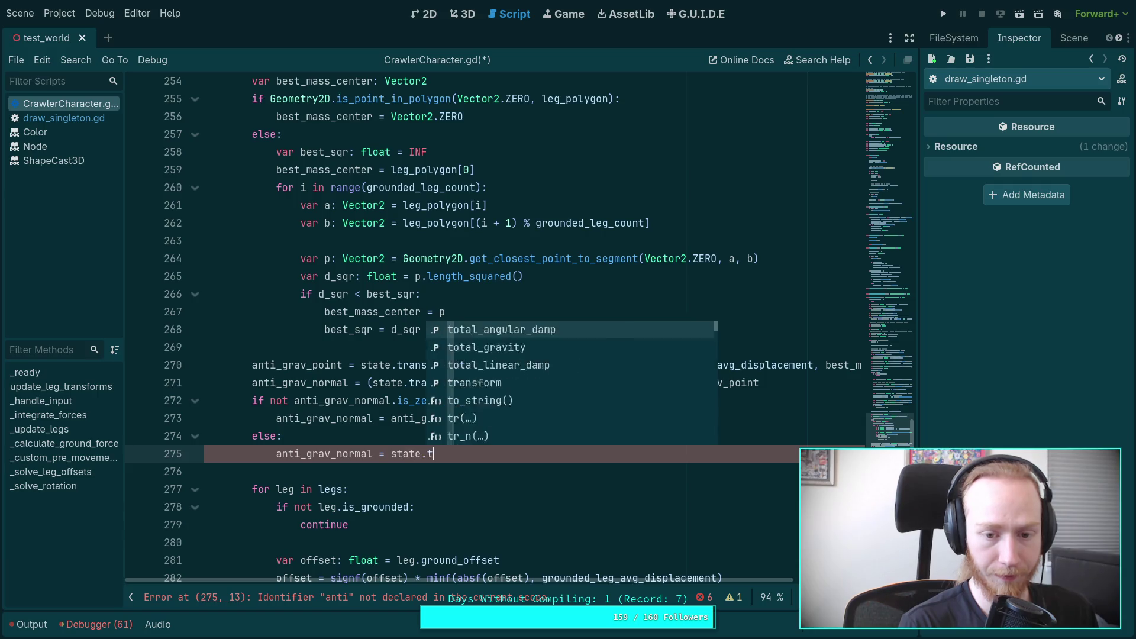
{"action": "type", "text": "s.y"}
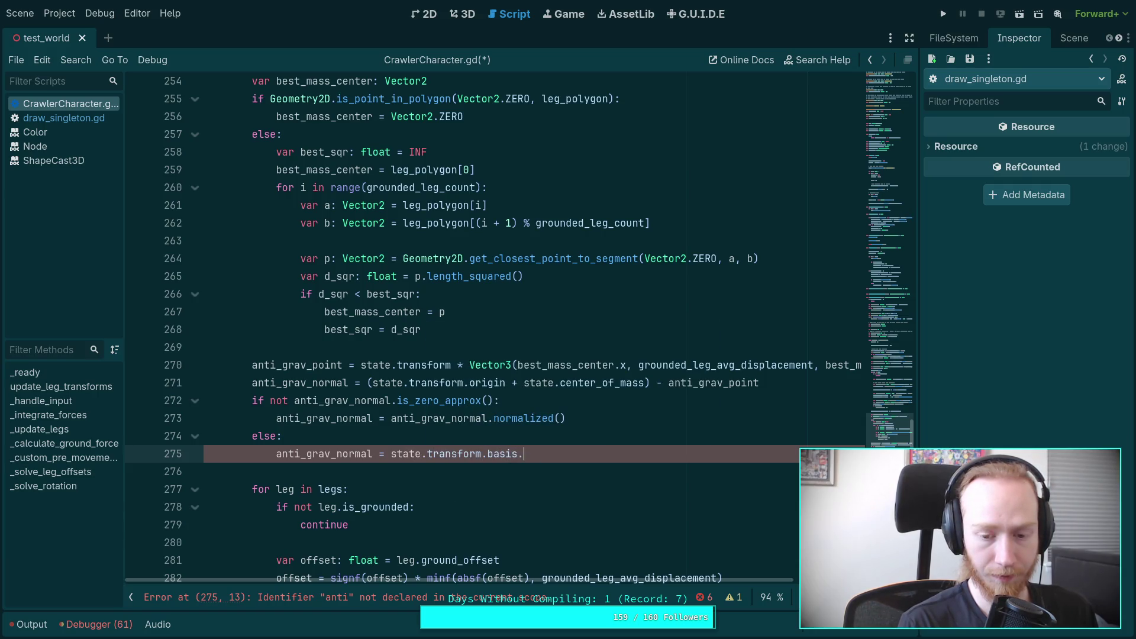
{"action": "left_click", "coordinate": [412, 471]}
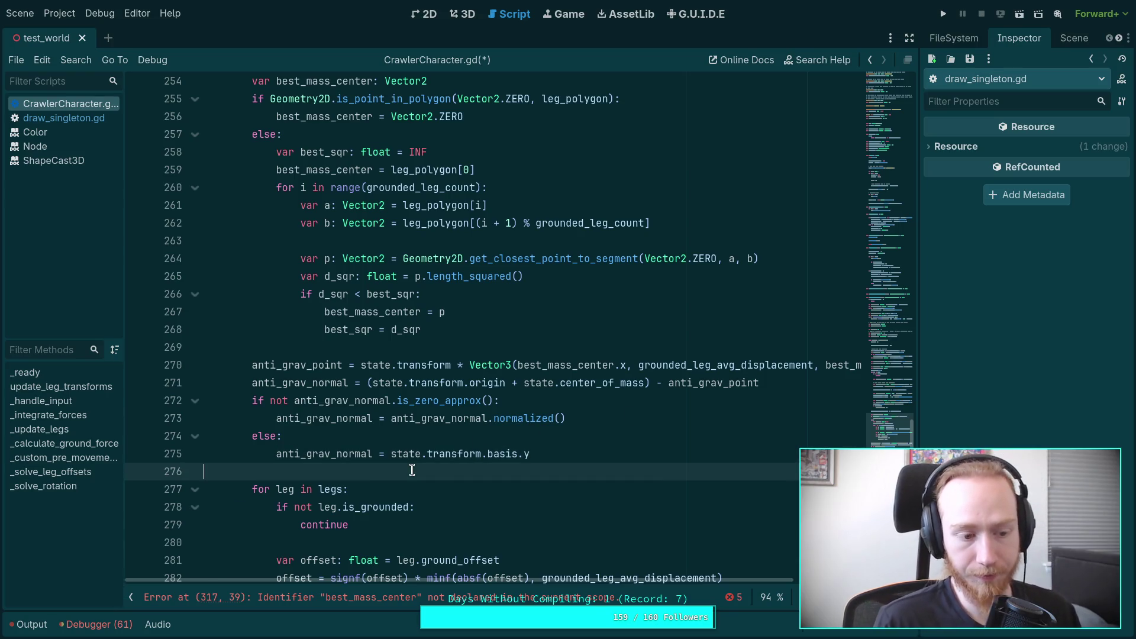
Collapse the leg force loop at line 277, put the caret on the line below it, then expand the loop
{"action": "scroll", "coordinate": [412, 471], "scroll_direction": "down", "scroll_amount": 3}
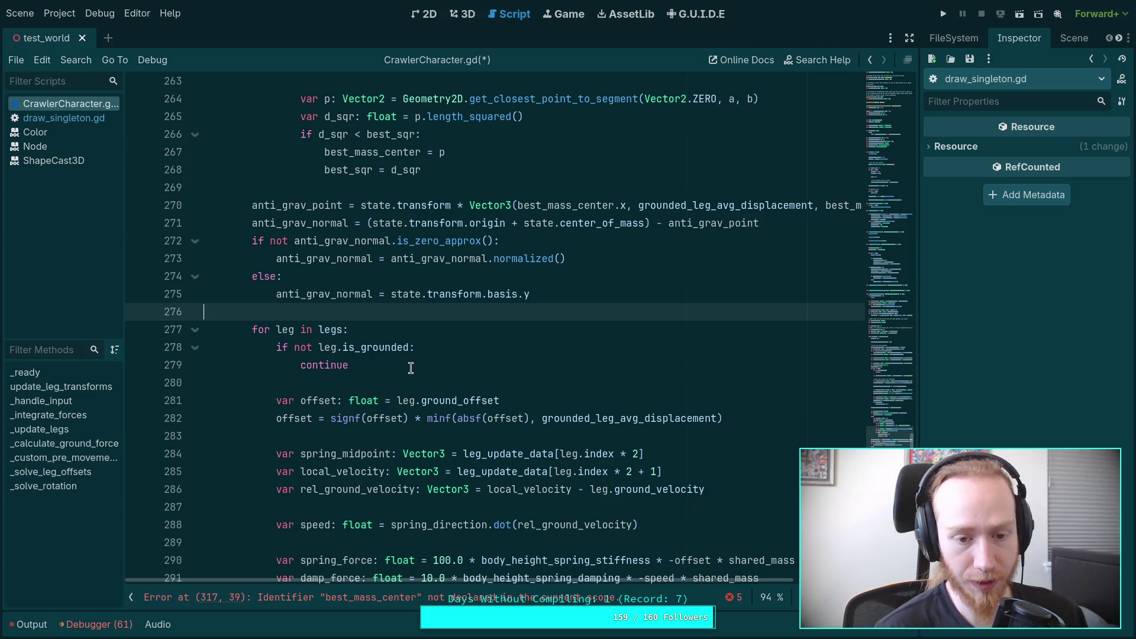
{"action": "left_click", "coordinate": [195, 329]}
{"action": "left_click", "coordinate": [296, 350]}
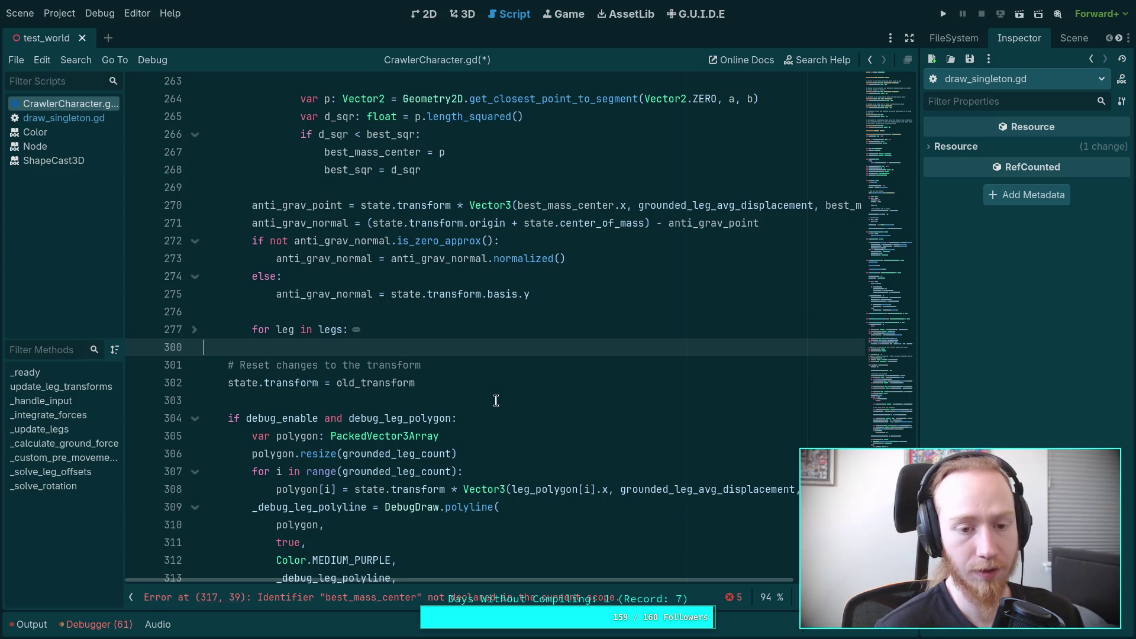
{"action": "left_click", "coordinate": [194, 329]}
{"action": "scroll", "coordinate": [223, 333], "scroll_direction": "down", "scroll_amount": 6}
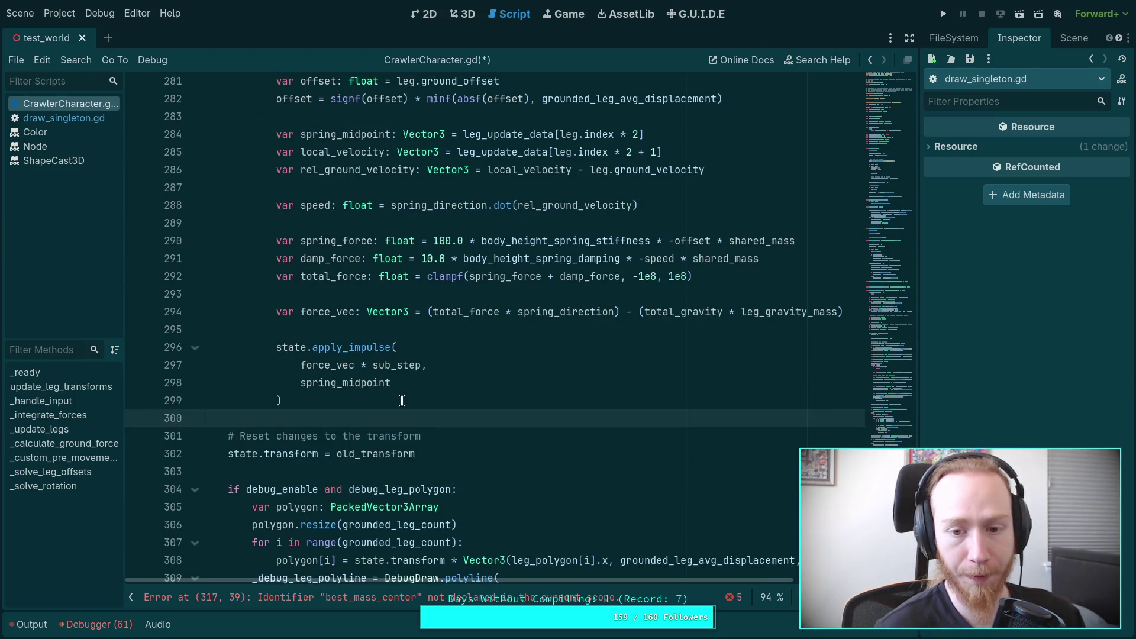
{"action": "scroll", "coordinate": [405, 402], "scroll_direction": "up", "scroll_amount": 3}
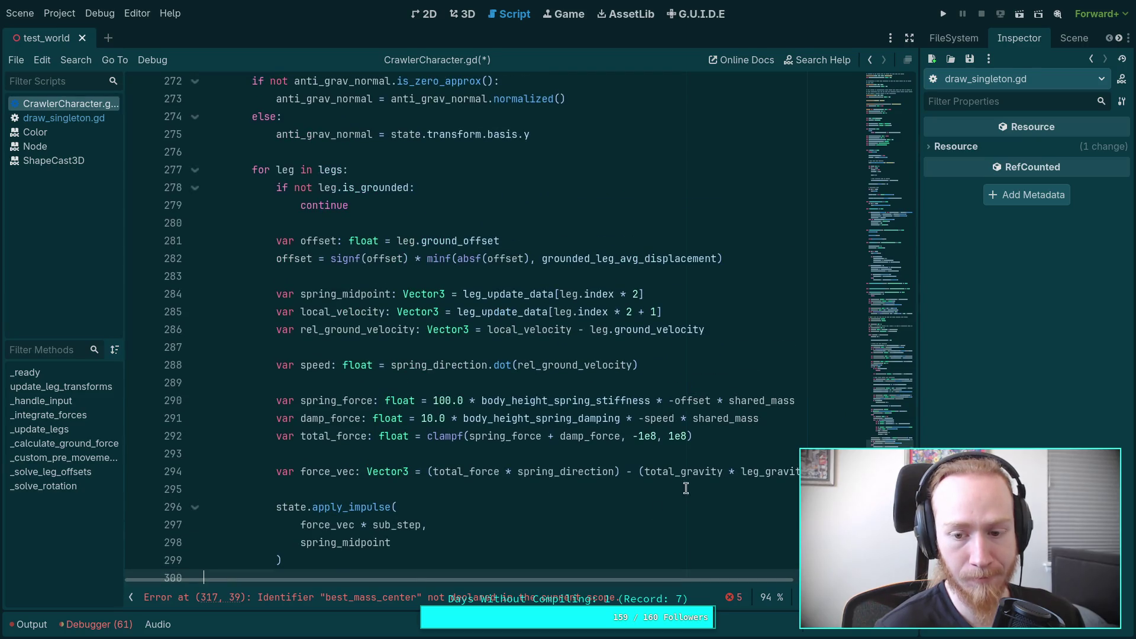
Select total_gravity on line 294, collapse the leg force loop again and review the surrounding code
{"action": "double_click", "coordinate": [680, 471]}
{"action": "scroll", "coordinate": [450, 414], "scroll_direction": "up", "scroll_amount": 3}
{"action": "left_click", "coordinate": [196, 330]}
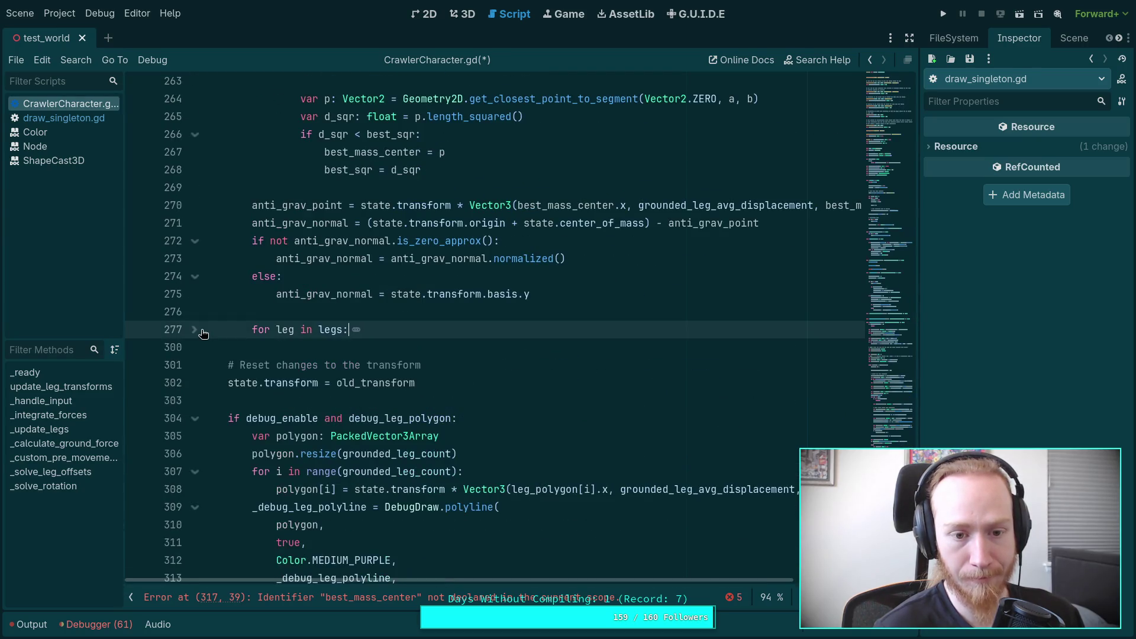
{"action": "scroll", "coordinate": [381, 386], "scroll_direction": "up", "scroll_amount": 2}
{"action": "scroll", "coordinate": [381, 386], "scroll_direction": "up", "scroll_amount": 2}
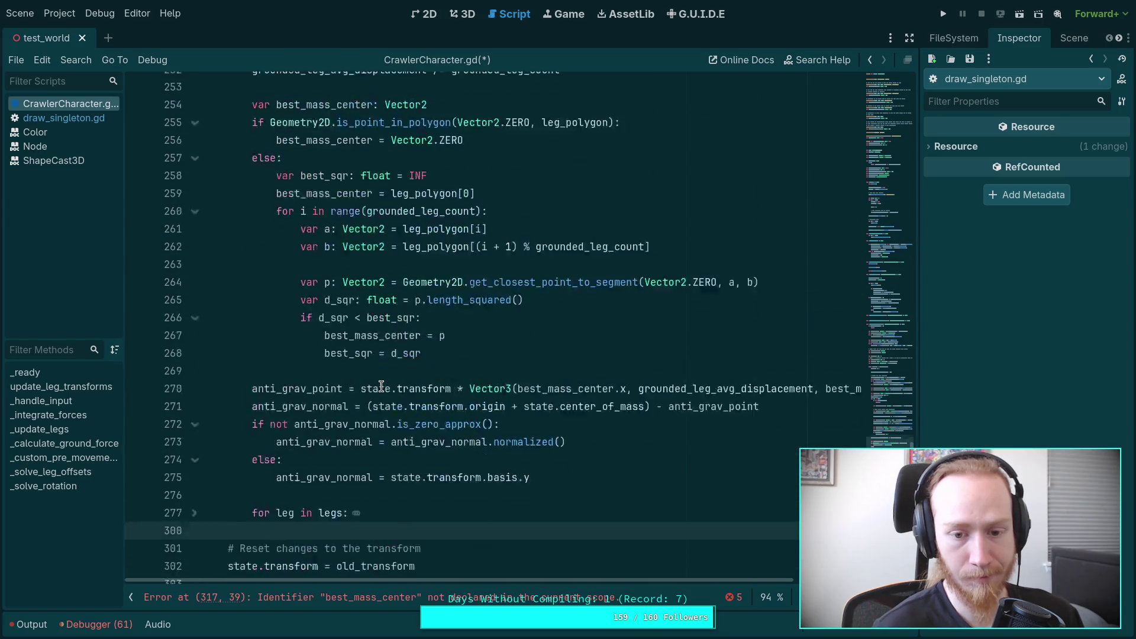
{"action": "scroll", "coordinate": [396, 387], "scroll_direction": "down", "scroll_amount": 3}
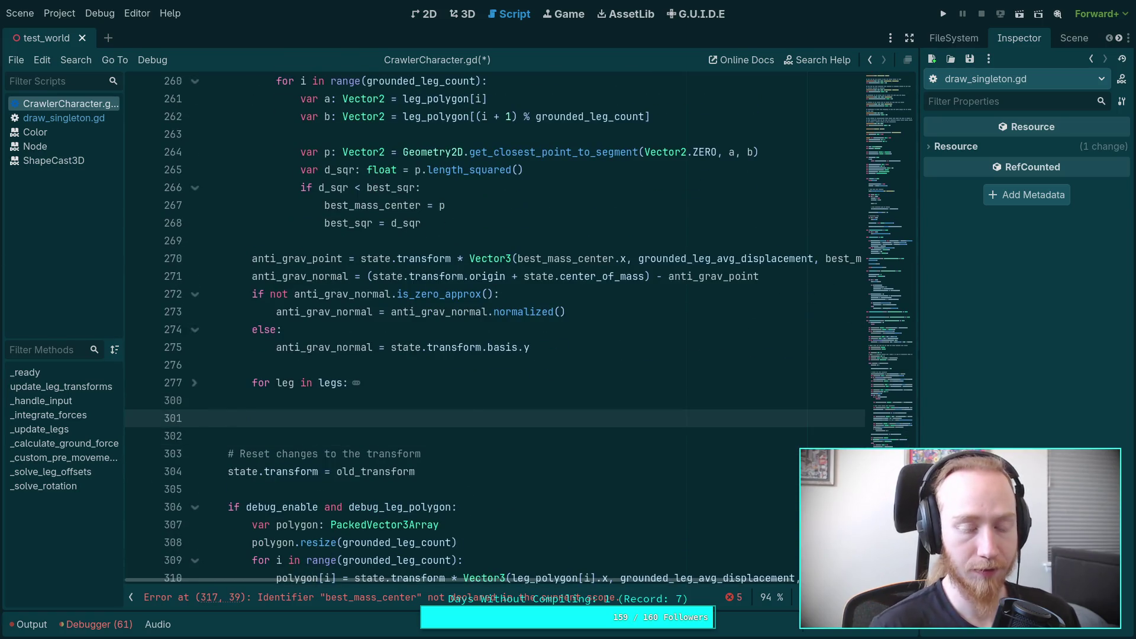
{"action": "scroll", "coordinate": [473, 417], "scroll_direction": "up", "scroll_amount": 3}
{"action": "scroll", "coordinate": [468, 438], "scroll_direction": "down", "scroll_amount": 2}
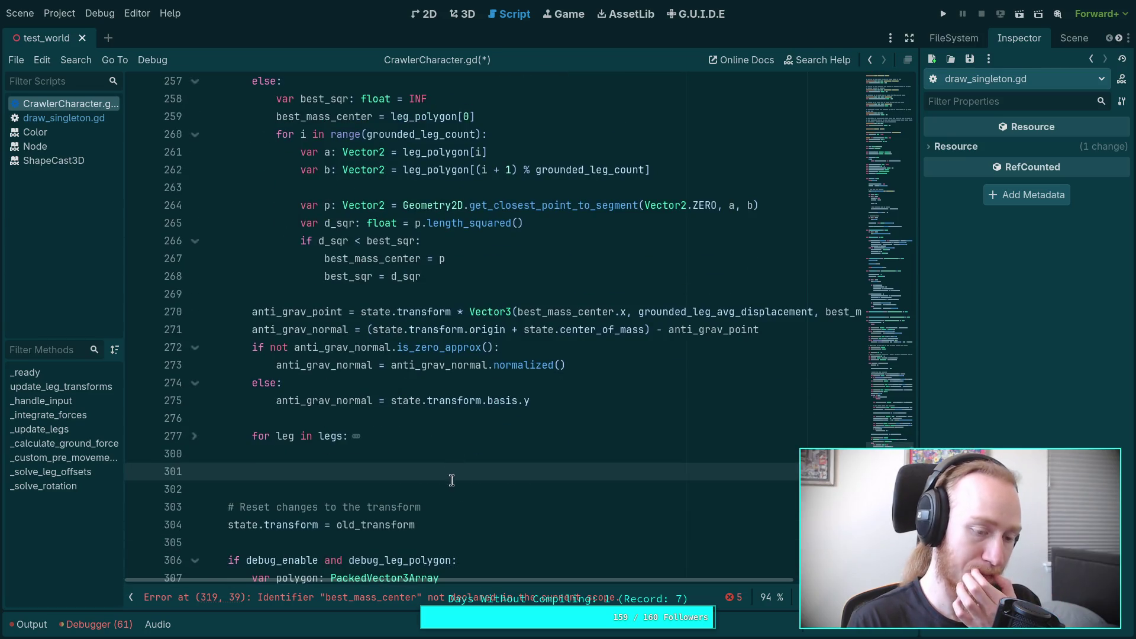
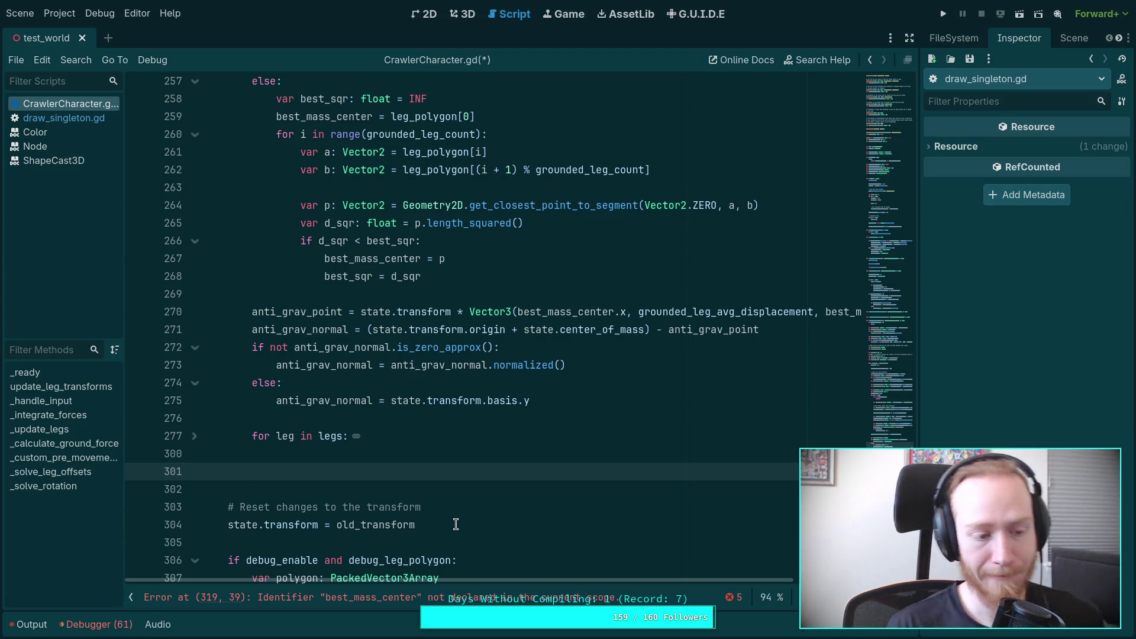
Jump to the reported error and start editing on the empty line 301
{"action": "left_click", "coordinate": [886, 172]}
{"action": "left_click_drag", "start_coordinate": [885, 172], "coordinate": [882, 162]}
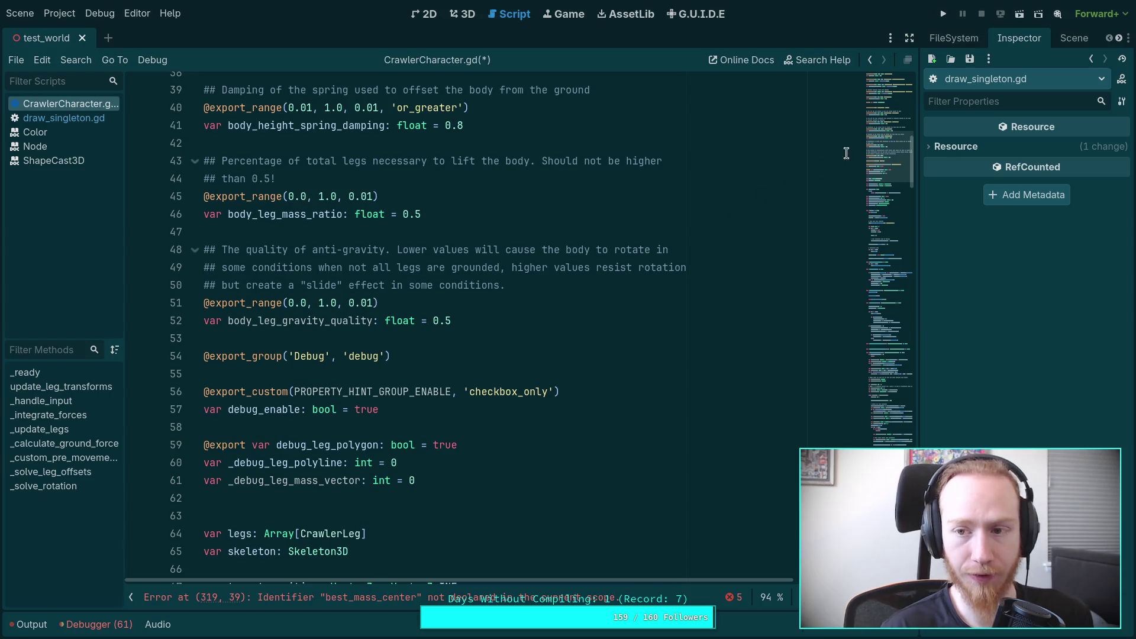
{"action": "left_click", "coordinate": [378, 597]}
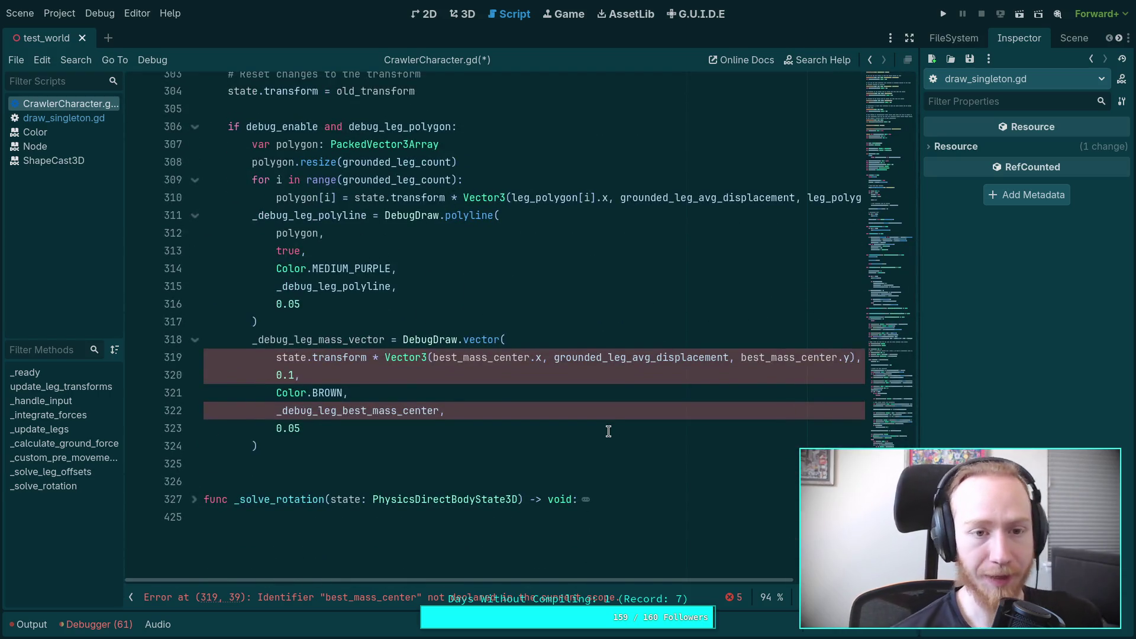
{"action": "scroll", "coordinate": [606, 428], "scroll_direction": "up", "scroll_amount": 10}
{"action": "key", "text": "Return"}
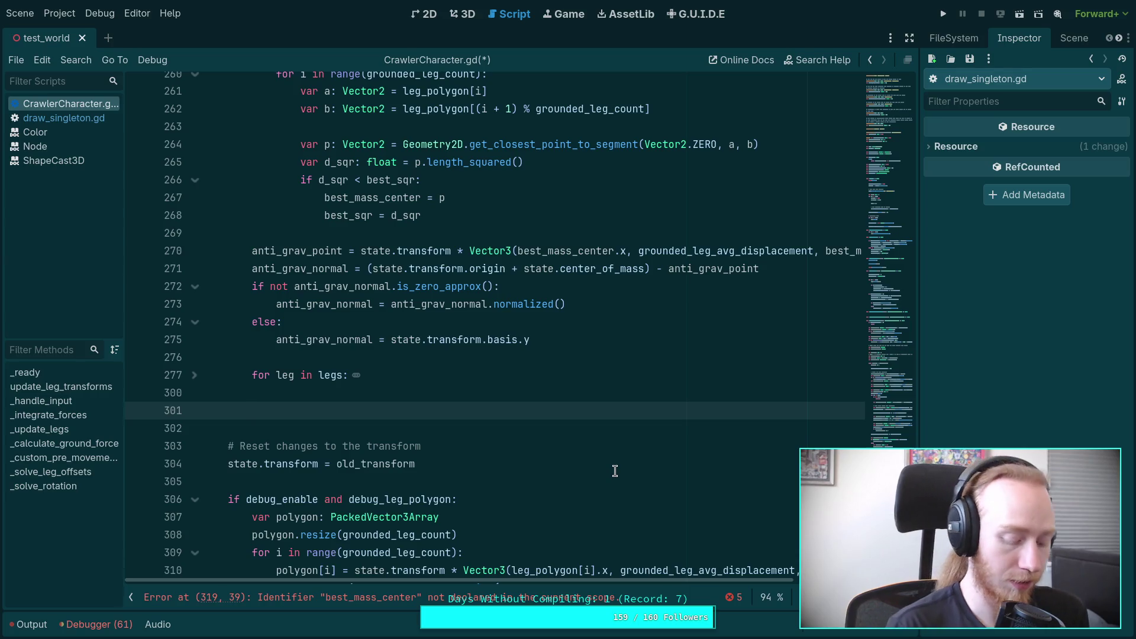
Begin the declaration 'var anti_power: float = minf(grounded_leg_count / legs.size()'
{"action": "type", "text": "var int"}
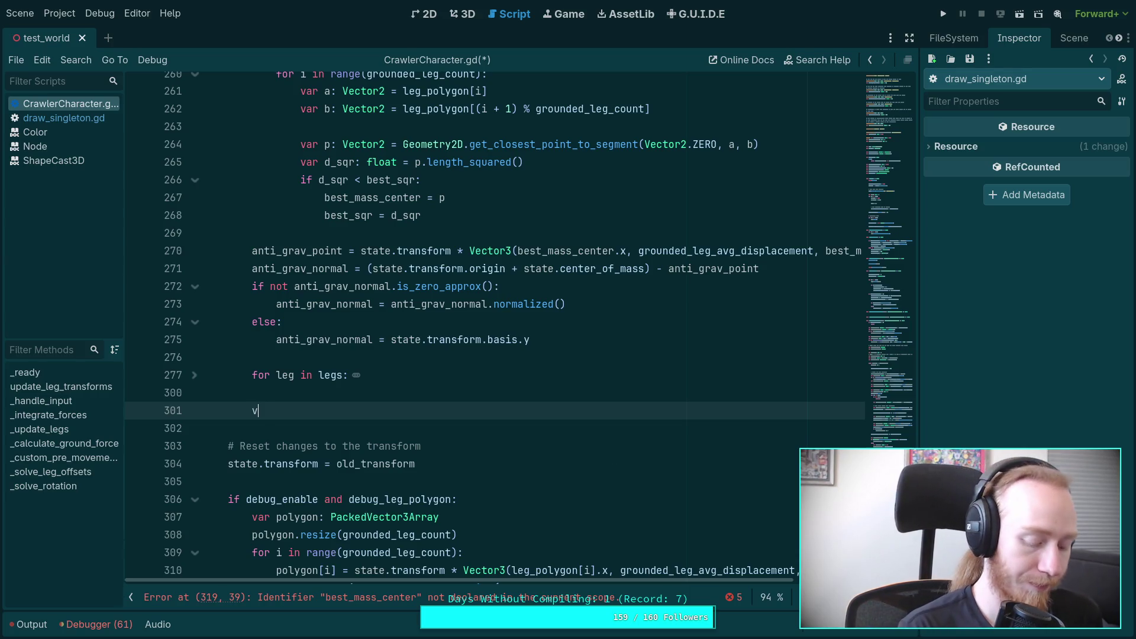
{"action": "key", "text": "BackSpace"}
{"action": "key", "text": "BackSpace"}
{"action": "key", "text": "BackSpace"}
{"action": "type", "text": "anti_power: "}
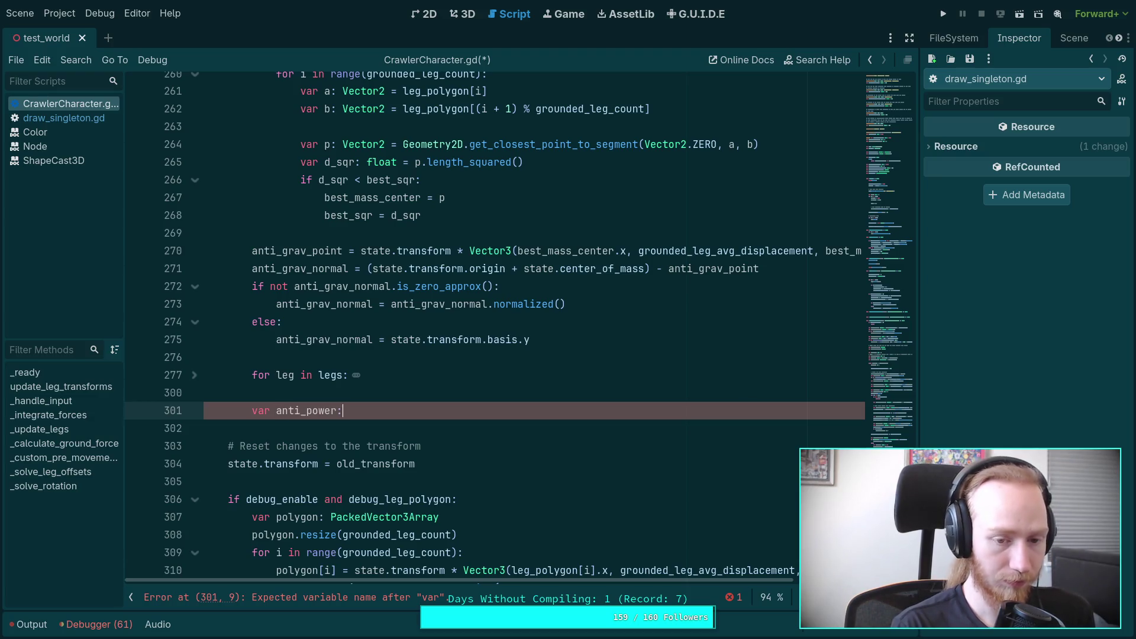
{"action": "type", "text": "float ="}
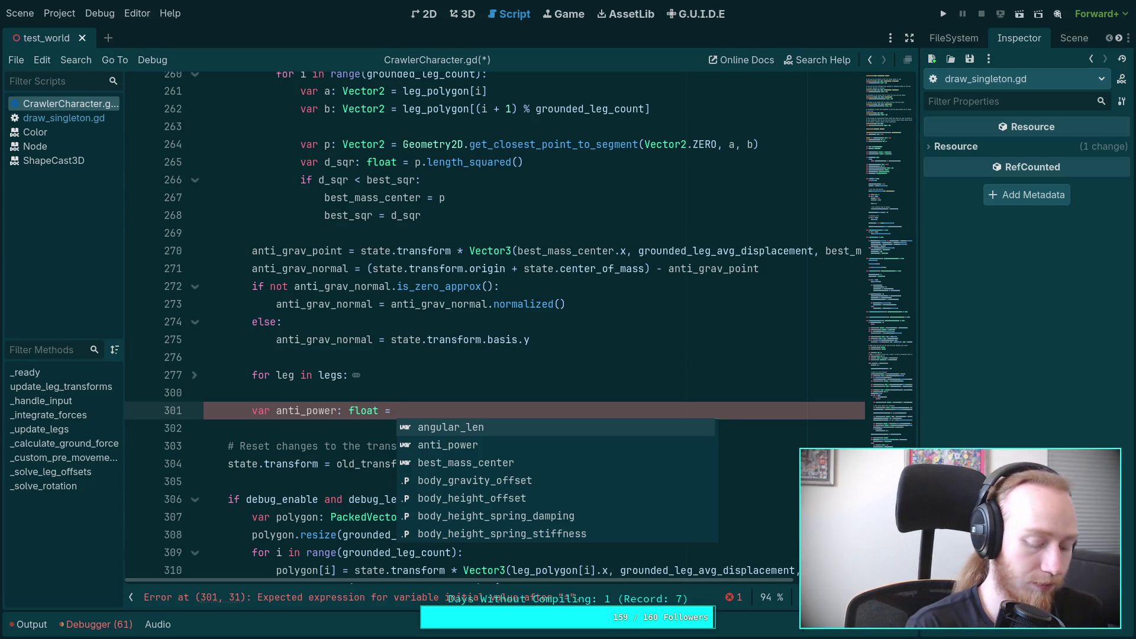
{"action": "type", "text": "minf("}
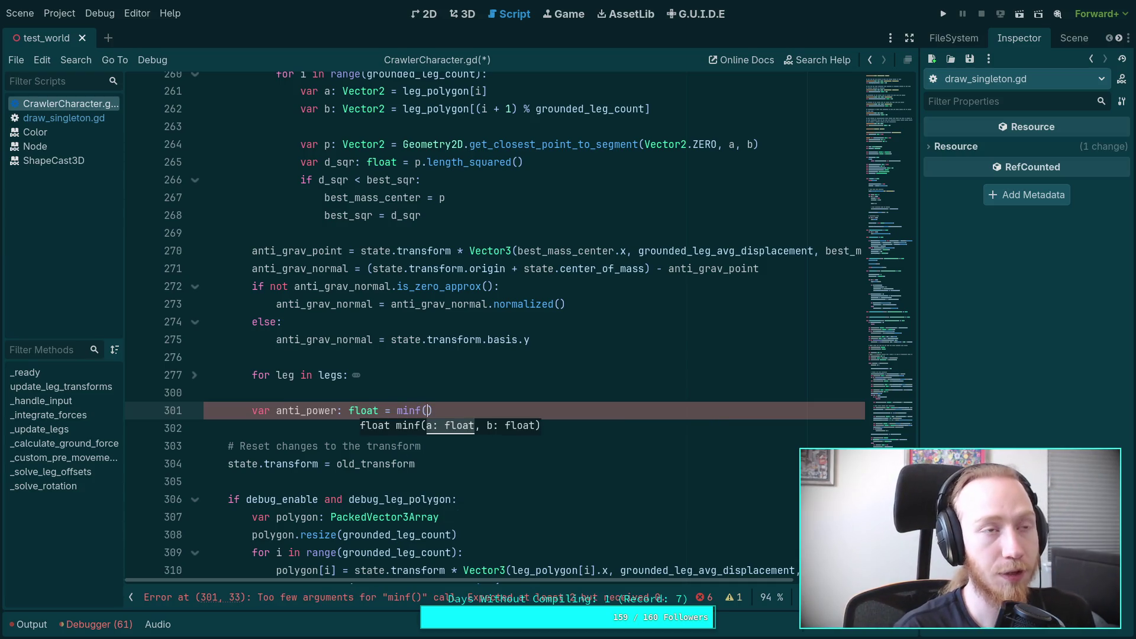
{"action": "type", "text": "ground"}
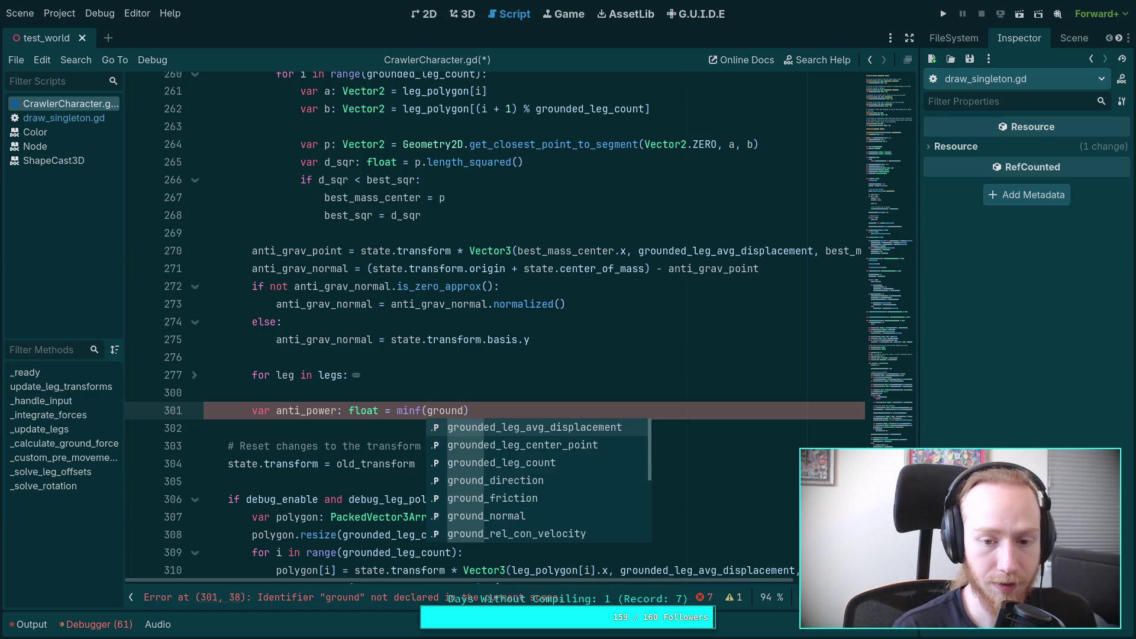
{"action": "key", "text": "Down"}
{"action": "key", "text": "Down"}
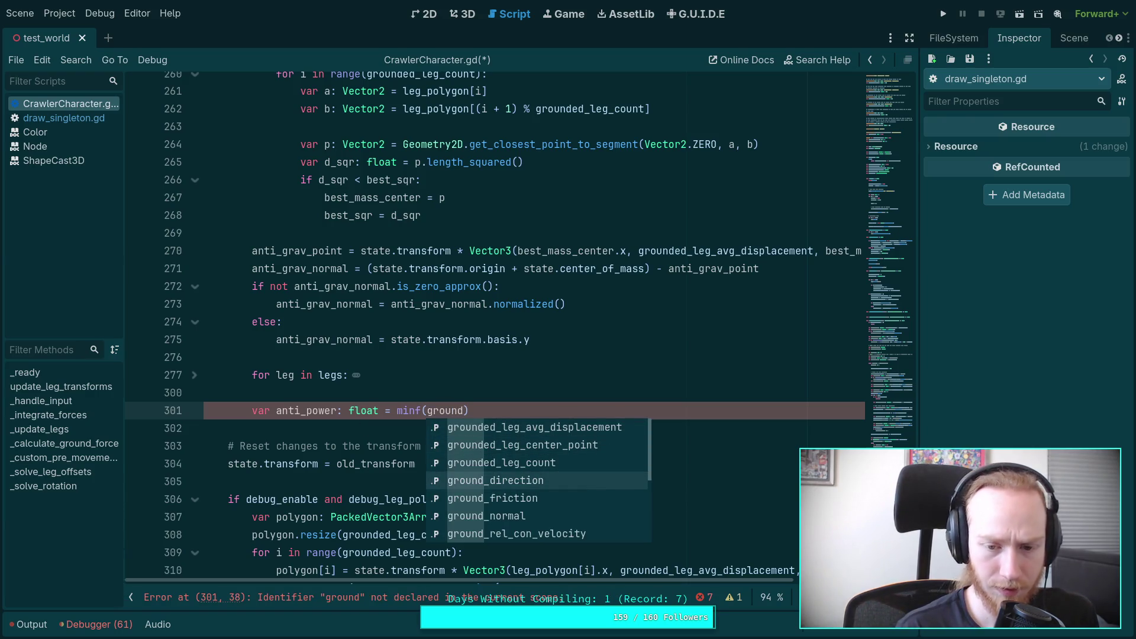
{"action": "key", "text": "Up"}
{"action": "key", "text": "Return"}
{"action": "type", "text": "/"}
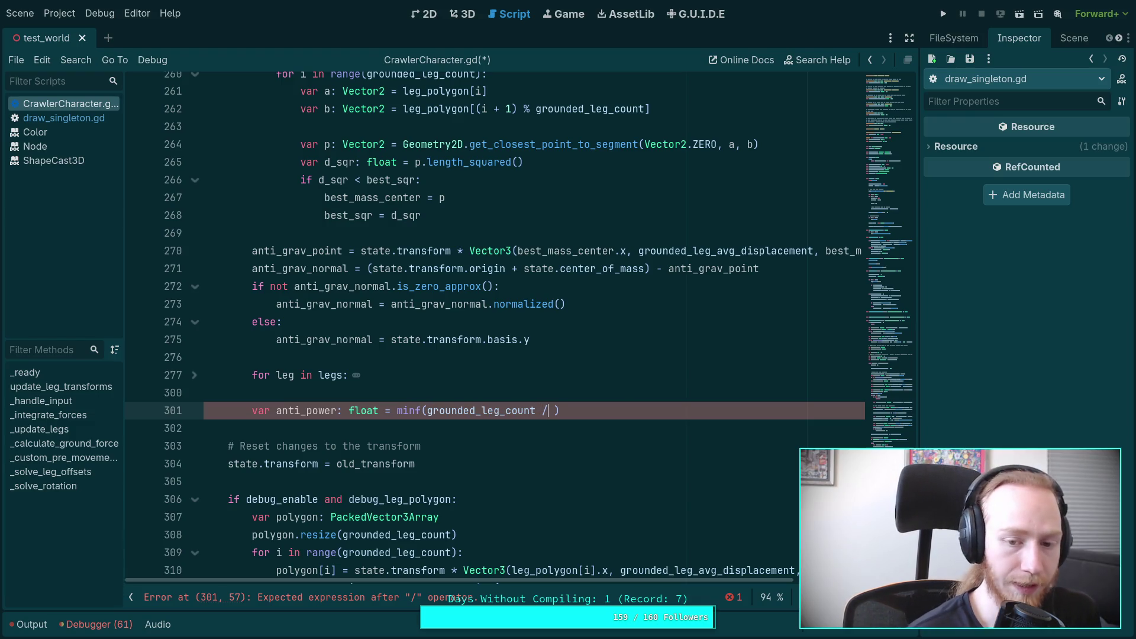
{"action": "type", "text": "legs.size()"}
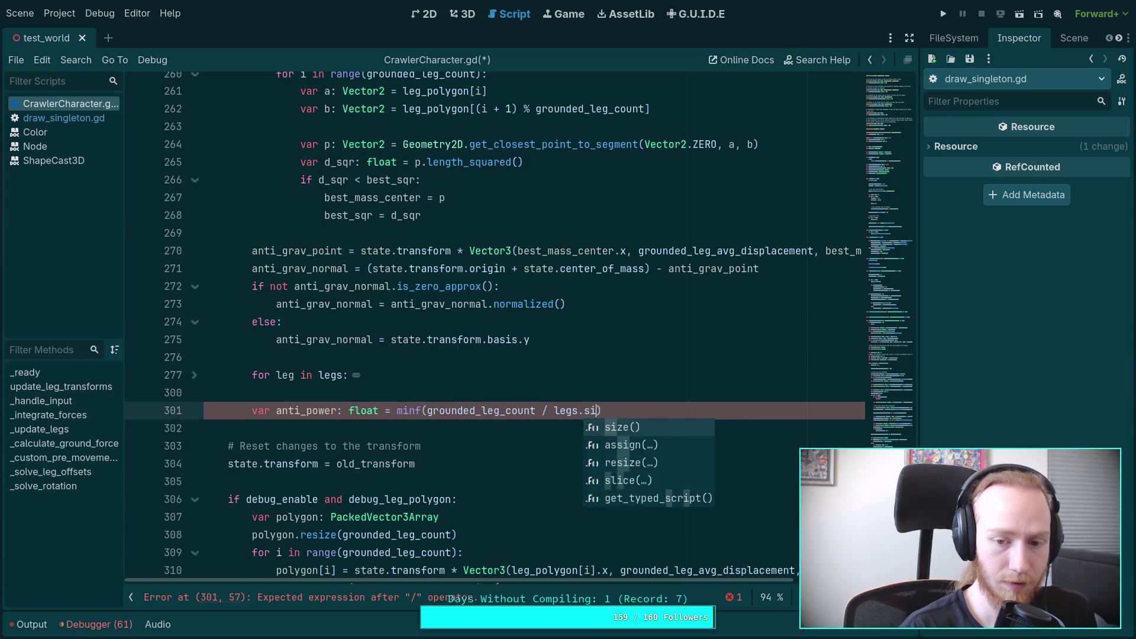
Multiply by body_leg_mass_ratio and make the divisor (legs.size() - grounded_leg_count)
{"action": "left_click", "coordinate": [540, 410]}
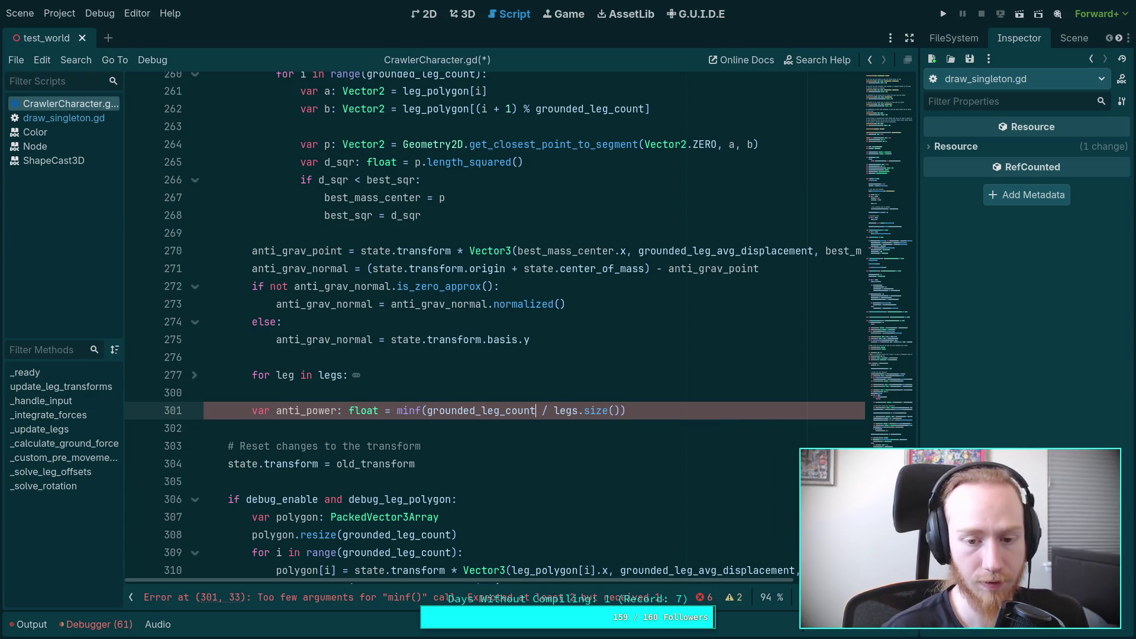
{"action": "type", "text": "* "}
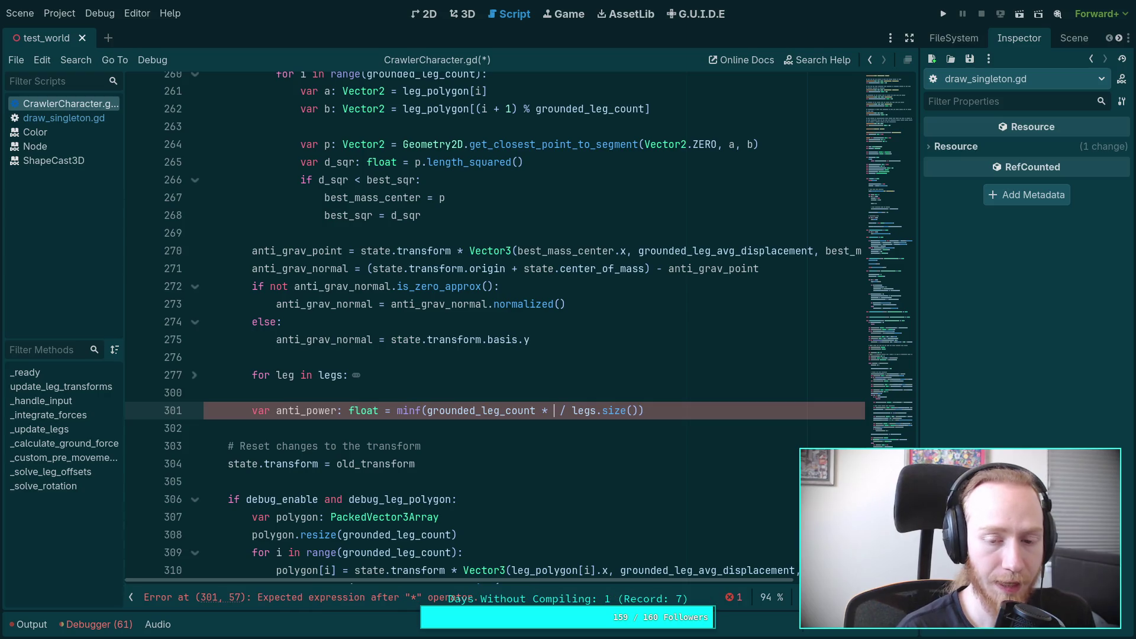
{"action": "type", "text": "bod"}
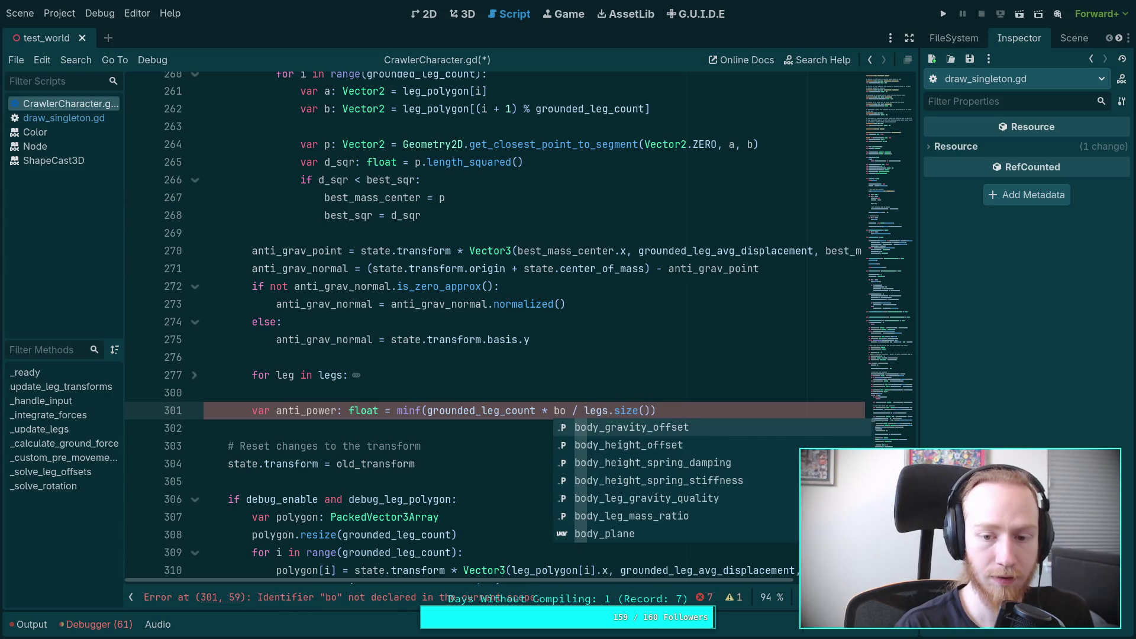
{"action": "key", "text": "Down"}
{"action": "key", "text": "Down"}
{"action": "key", "text": "Down"}
{"action": "key", "text": "Down"}
{"action": "key", "text": "Down"}
{"action": "key", "text": "Return"}
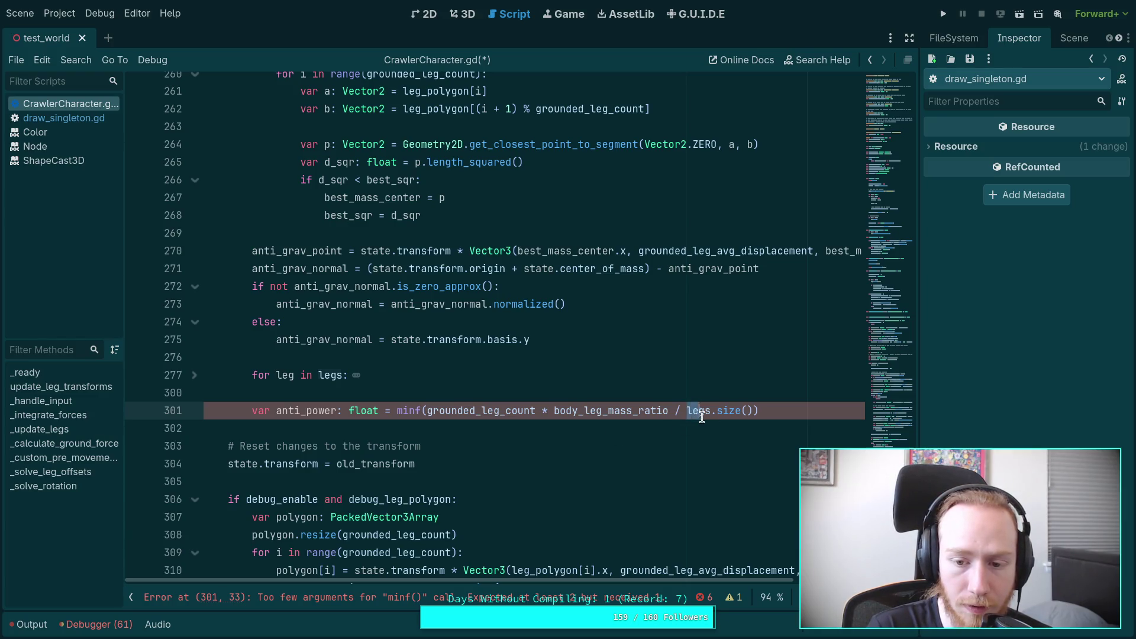
{"action": "left_click_drag", "start_coordinate": [687, 410], "coordinate": [749, 419]}
{"action": "type", "text": "("}
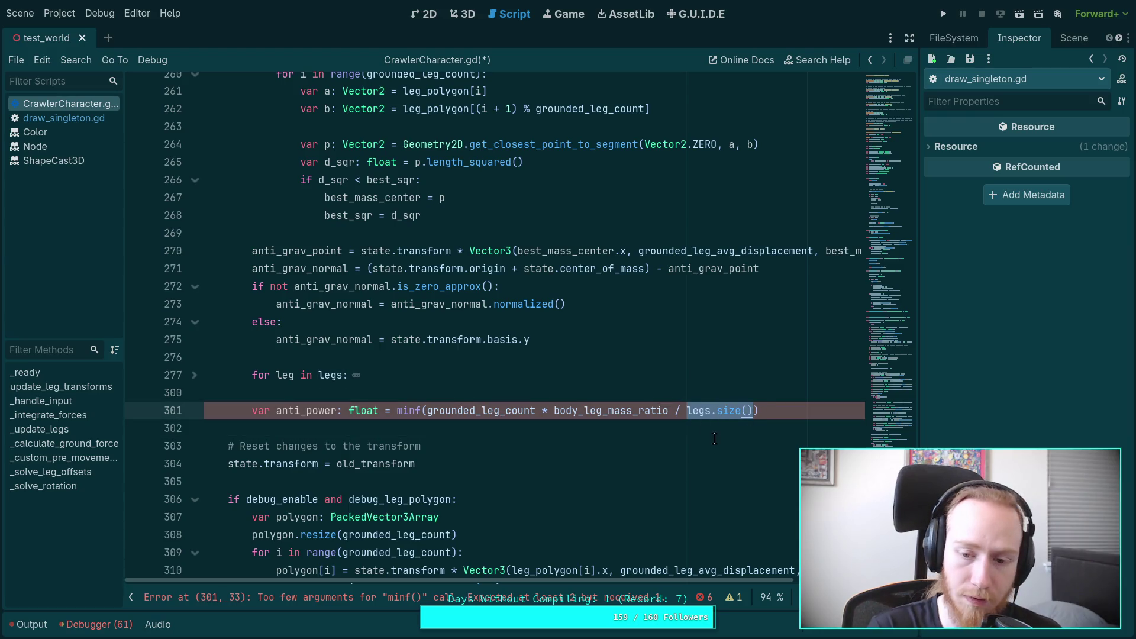
{"action": "left_click", "coordinate": [765, 411]}
{"action": "type", "text": "- ground"}
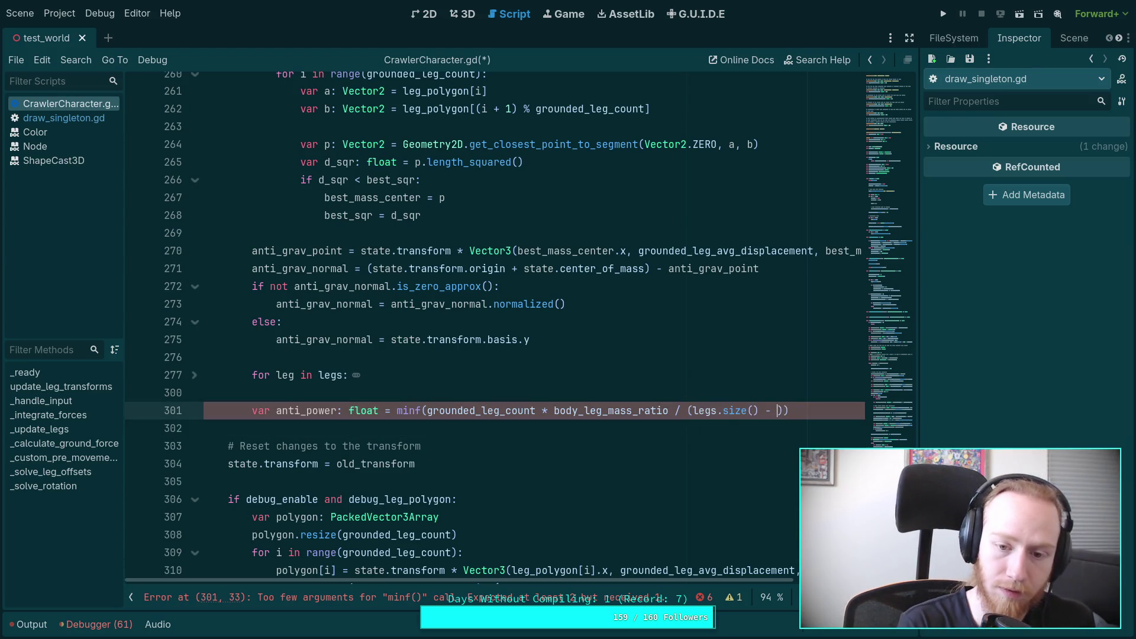
{"action": "type", "text": "ed_le"}
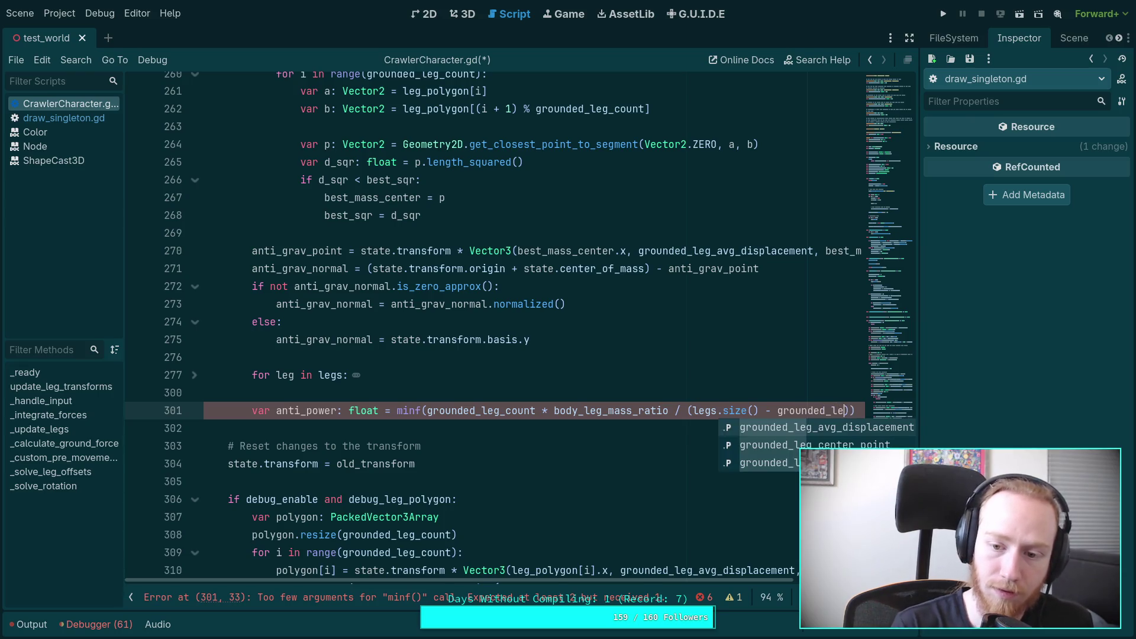
{"action": "key", "text": "Down"}
{"action": "key", "text": "Down"}
{"action": "key", "text": "Return"}
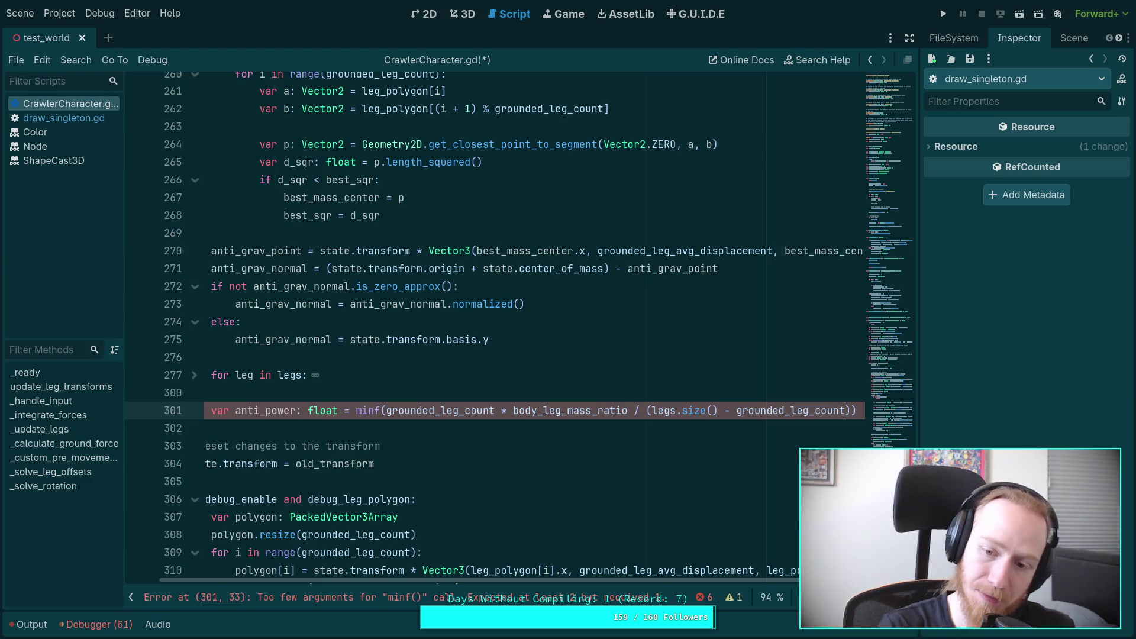
Insert 1.0 as the first argument of minf
{"action": "left_click", "coordinate": [385, 410]}
{"action": "type", "text": "1.0,"}
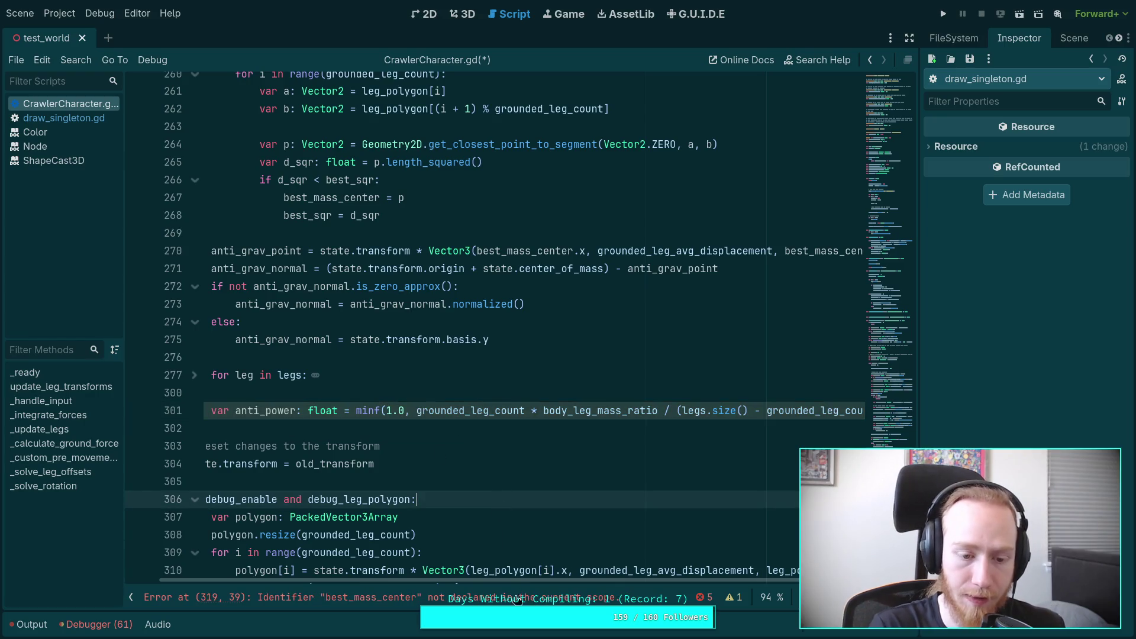
{"action": "left_click", "coordinate": [130, 597]}
{"action": "left_click", "coordinate": [419, 405]}
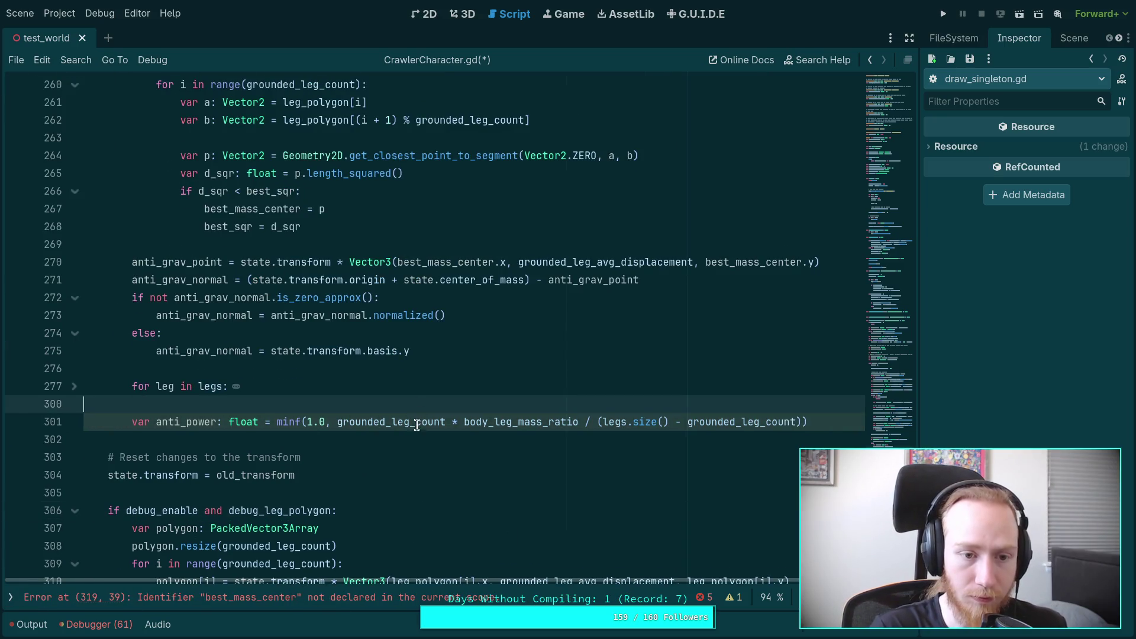
{"action": "scroll", "coordinate": [409, 438], "scroll_direction": "up", "scroll_amount": 1}
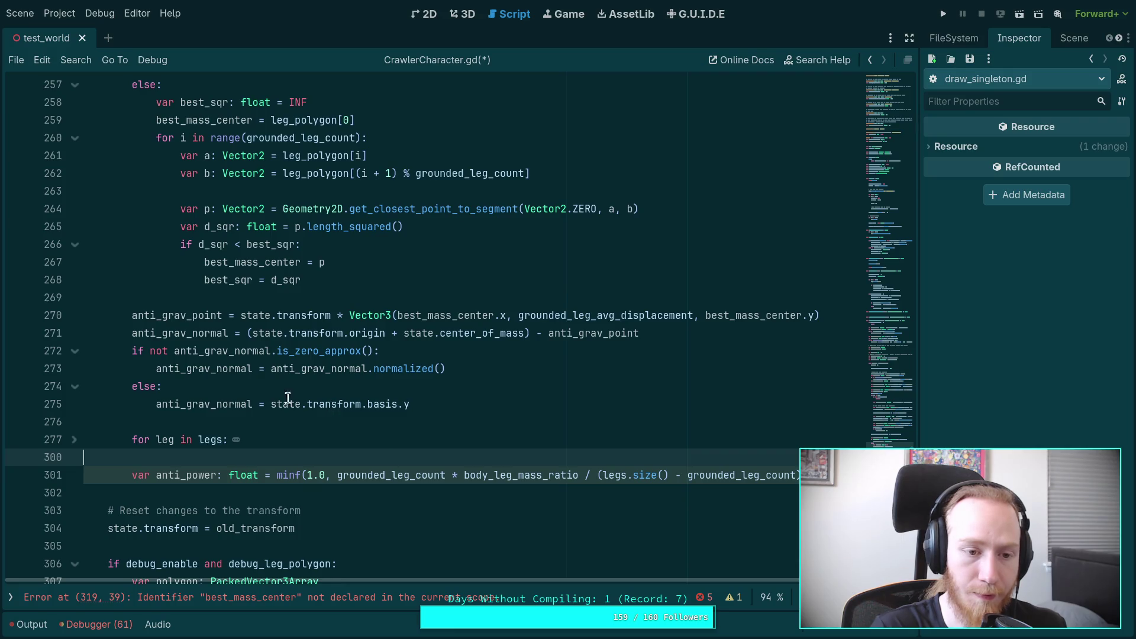
Add 'if grounded_leg_count < legs.size():' above the declaration and indent anti_power under it
{"action": "double_click", "coordinate": [165, 315]}
{"action": "scroll", "coordinate": [384, 387], "scroll_direction": "up", "scroll_amount": 2}
{"action": "scroll", "coordinate": [384, 388], "scroll_direction": "up", "scroll_amount": 1}
{"action": "scroll", "coordinate": [384, 391], "scroll_direction": "down", "scroll_amount": 4}
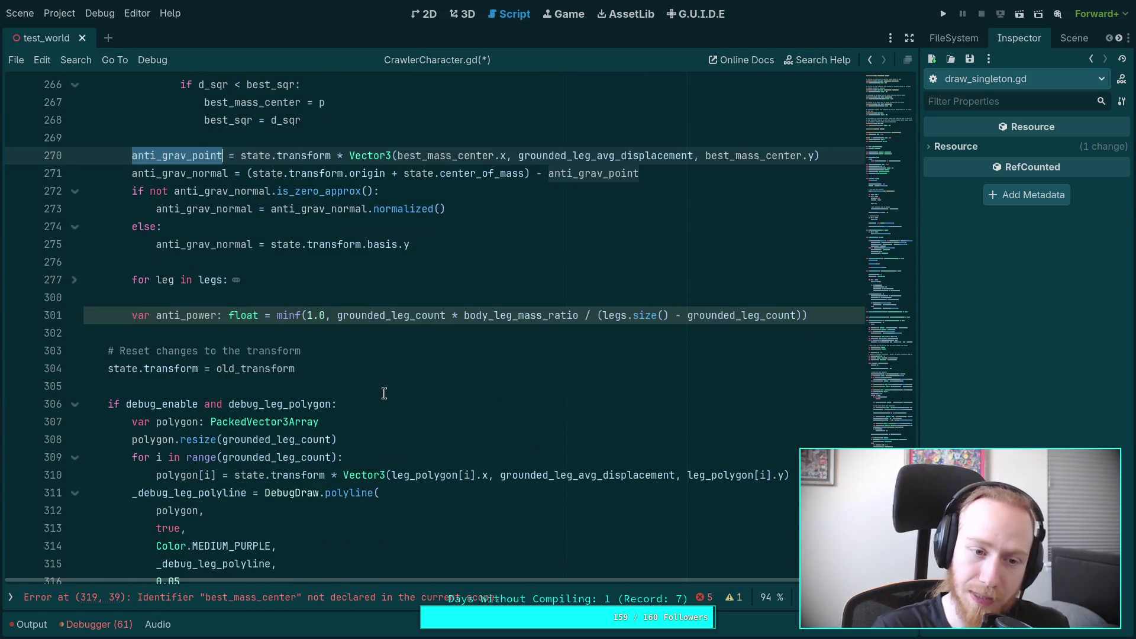
{"action": "scroll", "coordinate": [338, 379], "scroll_direction": "up", "scroll_amount": 1}
{"action": "left_click", "coordinate": [397, 350]}
{"action": "key", "text": "Return"}
{"action": "type", "text": "if ground"}
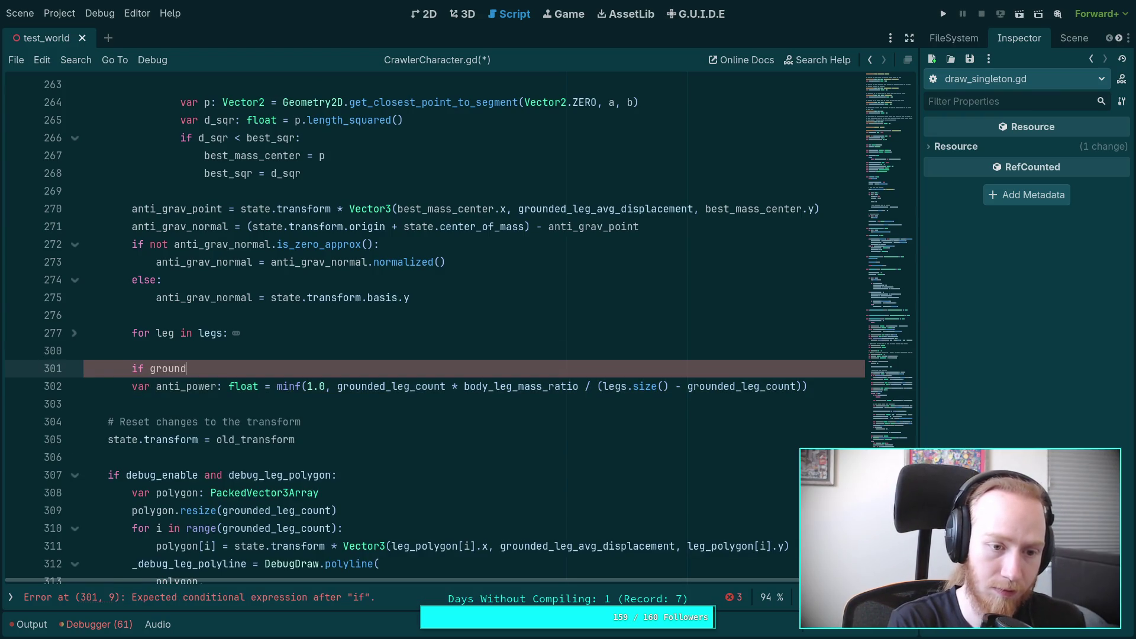
{"action": "key", "text": "Return"}
{"action": "type", "text": "< legs.s"}
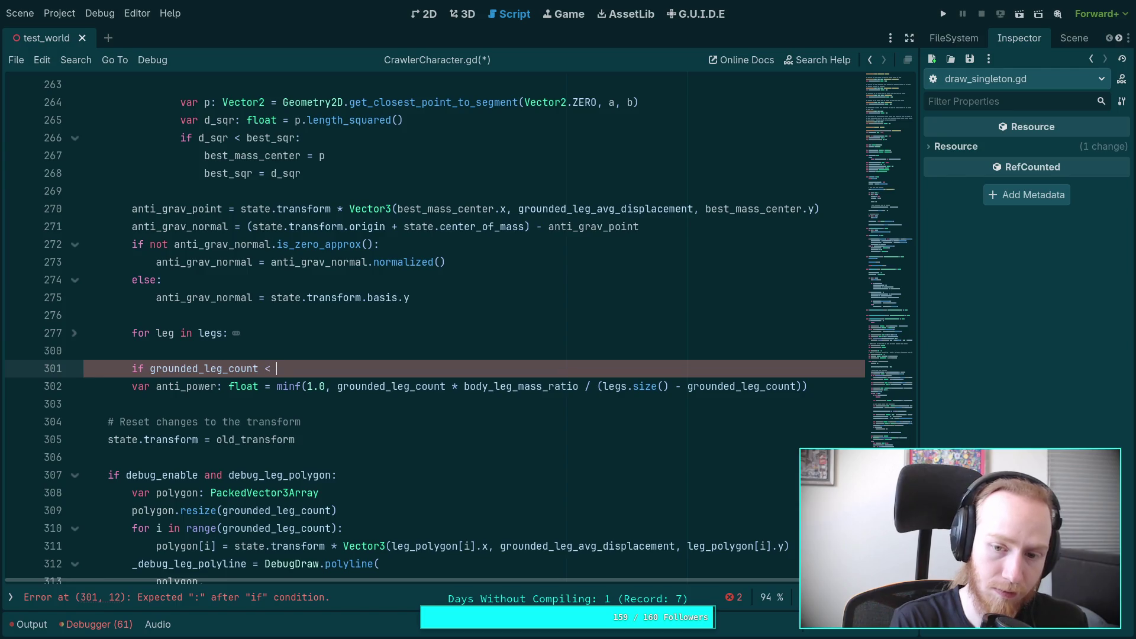
{"action": "type", "text": "ize()"}
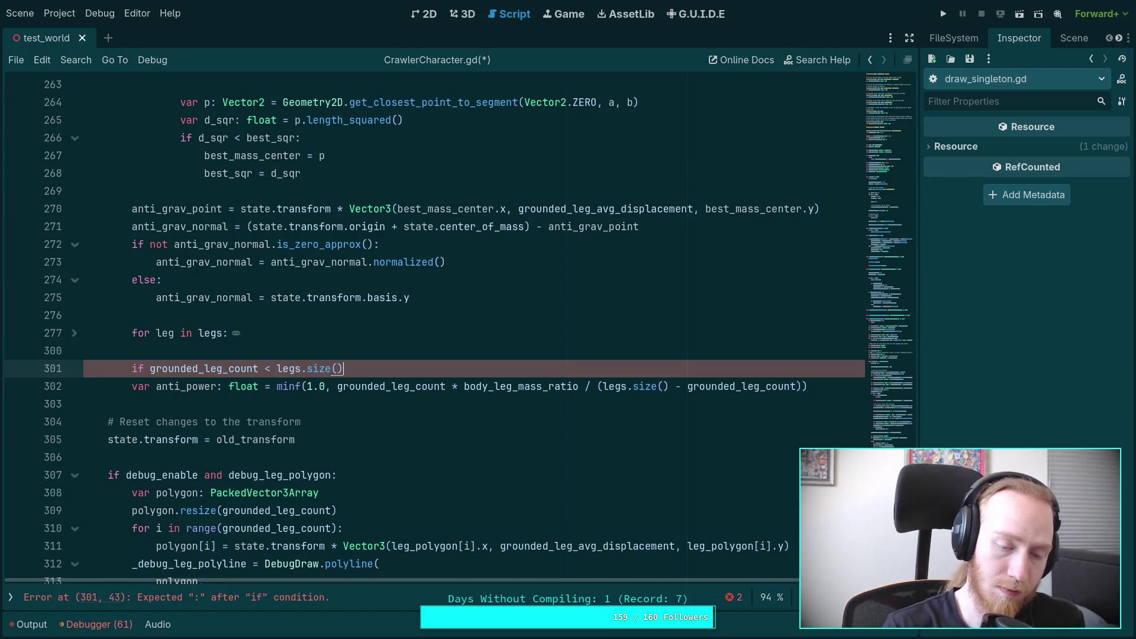
{"action": "type", "text": ":"}
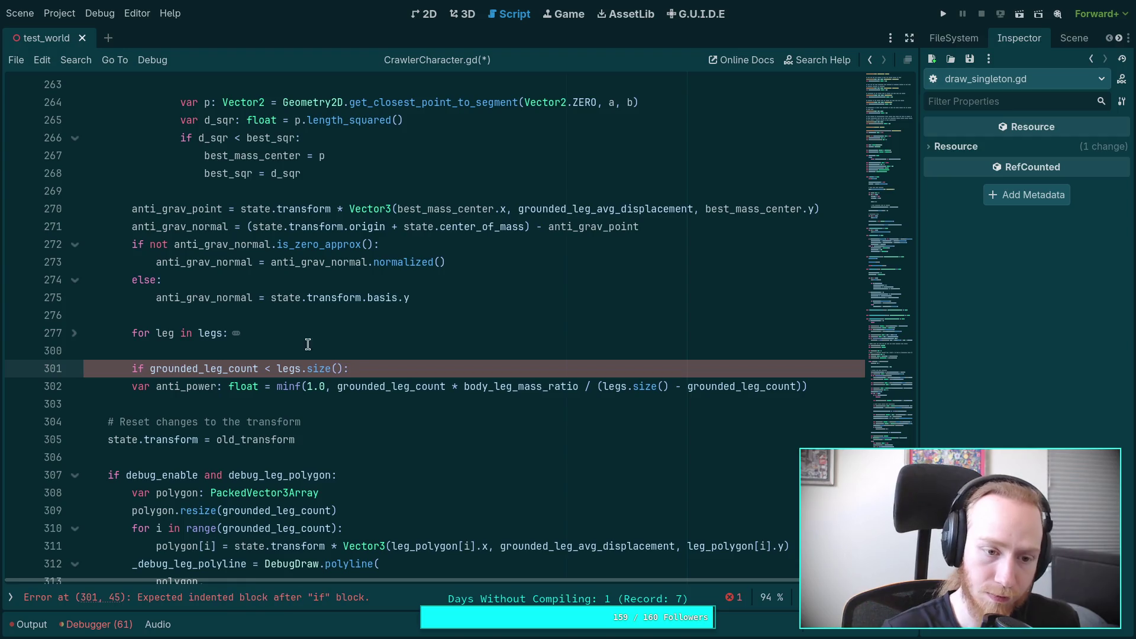
{"action": "left_click", "coordinate": [131, 388]}
{"action": "key", "text": "Tab"}
{"action": "key", "text": "Down"}
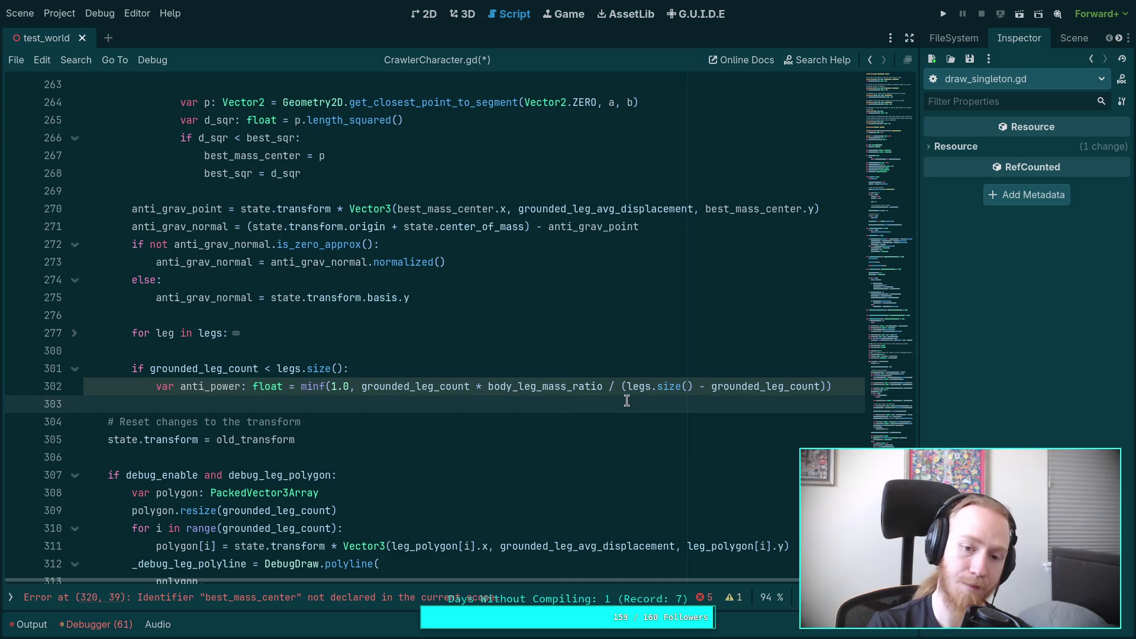
Drop the body_leg_mass_ratio multiplier and divide the parenthesised ratio by body_leg_mass_ratio
{"action": "mouse_move", "coordinate": [477, 388]}
{"action": "left_mouse_down"}
{"action": "mouse_move", "coordinate": [563, 373]}
{"action": "mouse_move", "coordinate": [604, 383]}
{"action": "left_mouse_up"}
{"action": "key", "text": "BackSpace"}
{"action": "left_click", "coordinate": [363, 375]}
{"action": "left_click", "coordinate": [360, 384]}
{"action": "left_click_drag", "start_coordinate": [359, 381], "coordinate": [691, 385]}
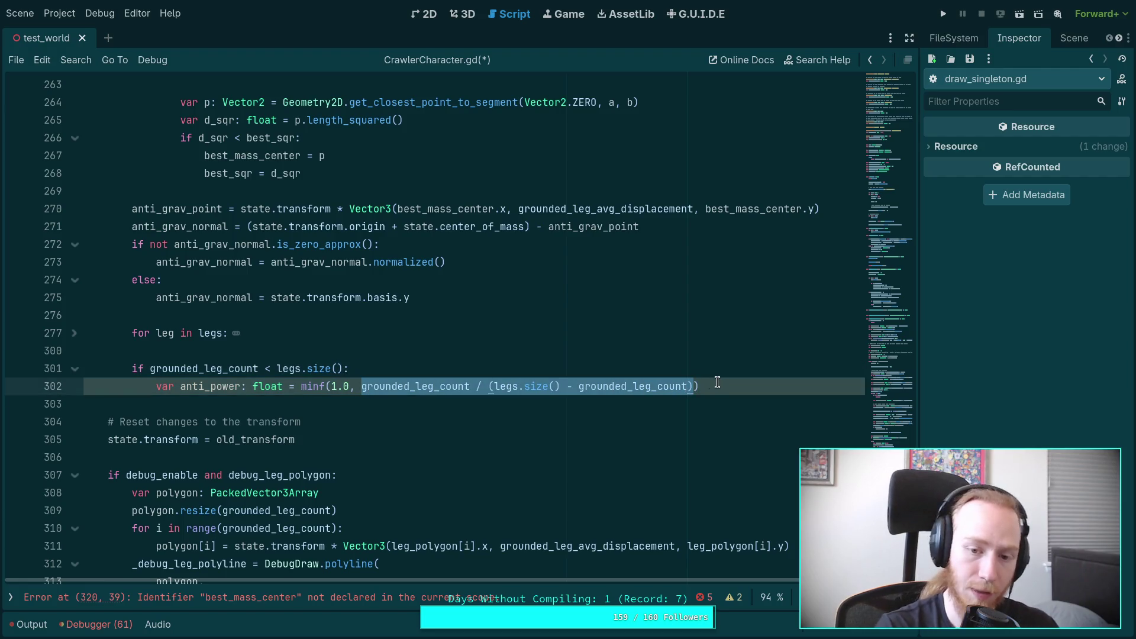
{"action": "type", "text": "("}
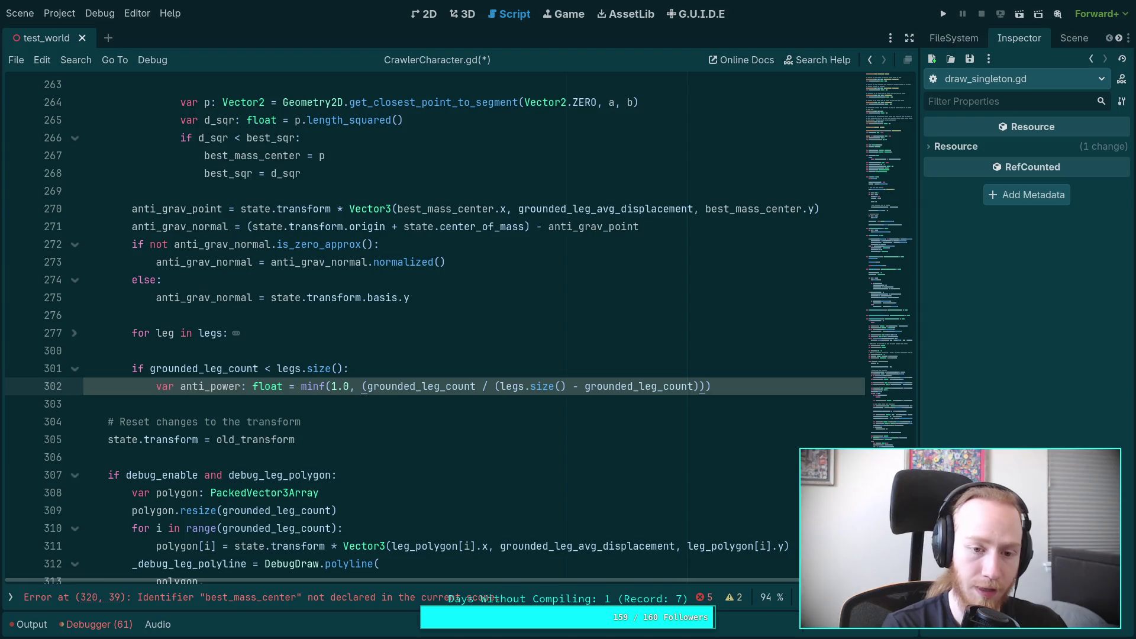
{"action": "type", "text": " / bo"}
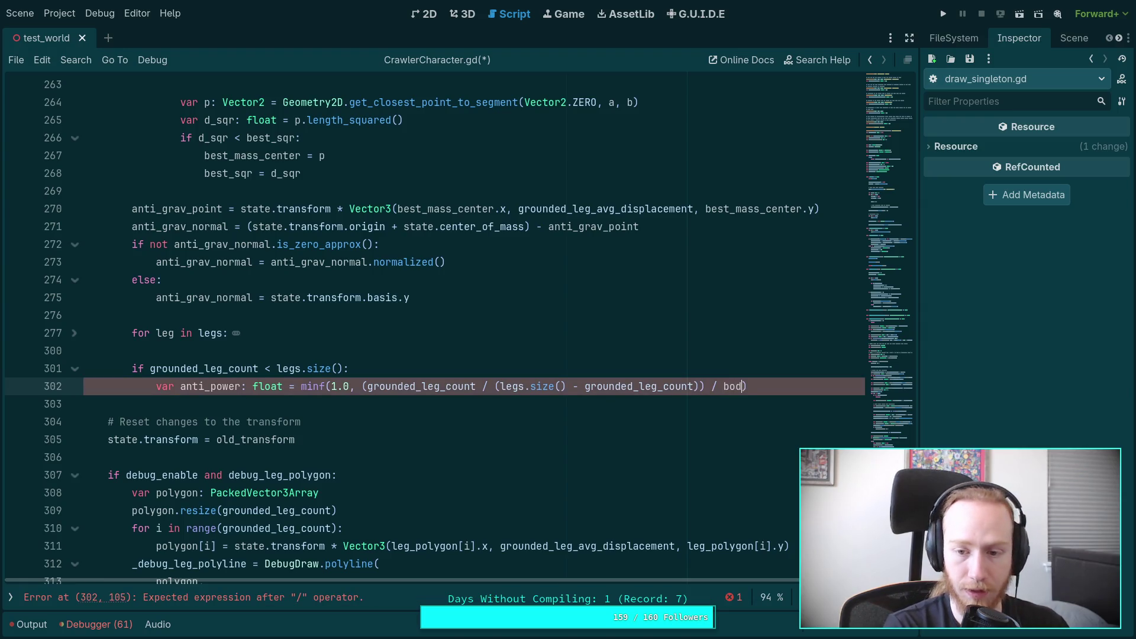
{"action": "type", "text": "d"}
{"action": "key", "text": "Down"}
{"action": "key", "text": "Down"}
{"action": "key", "text": "Down"}
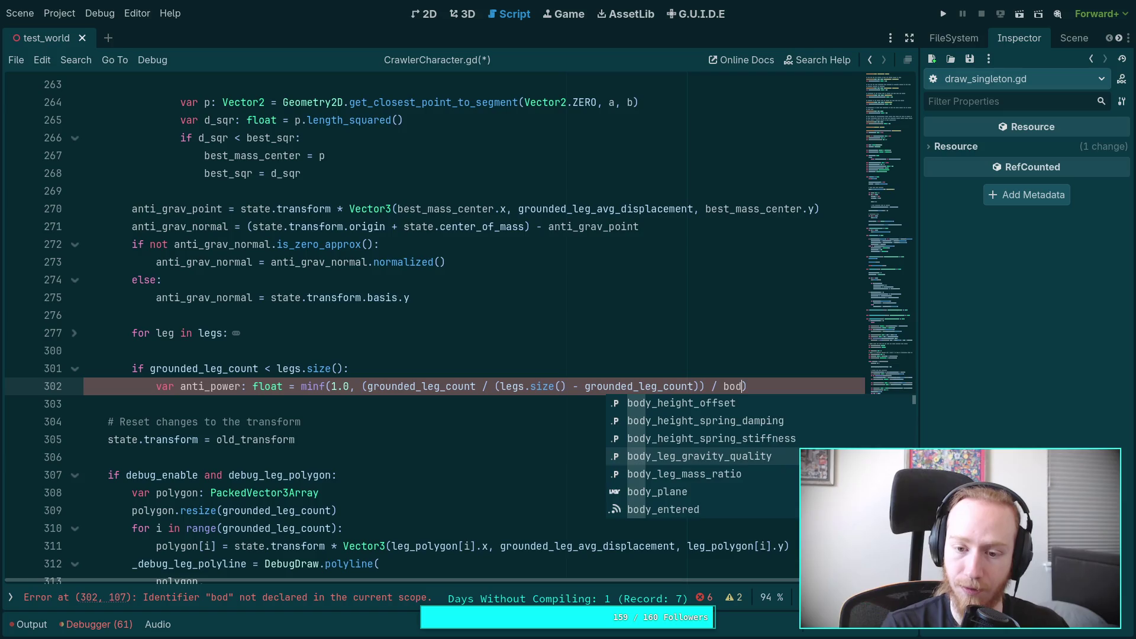
{"action": "key", "text": "Down"}
{"action": "key", "text": "Return"}
{"action": "left_click", "coordinate": [714, 430]}
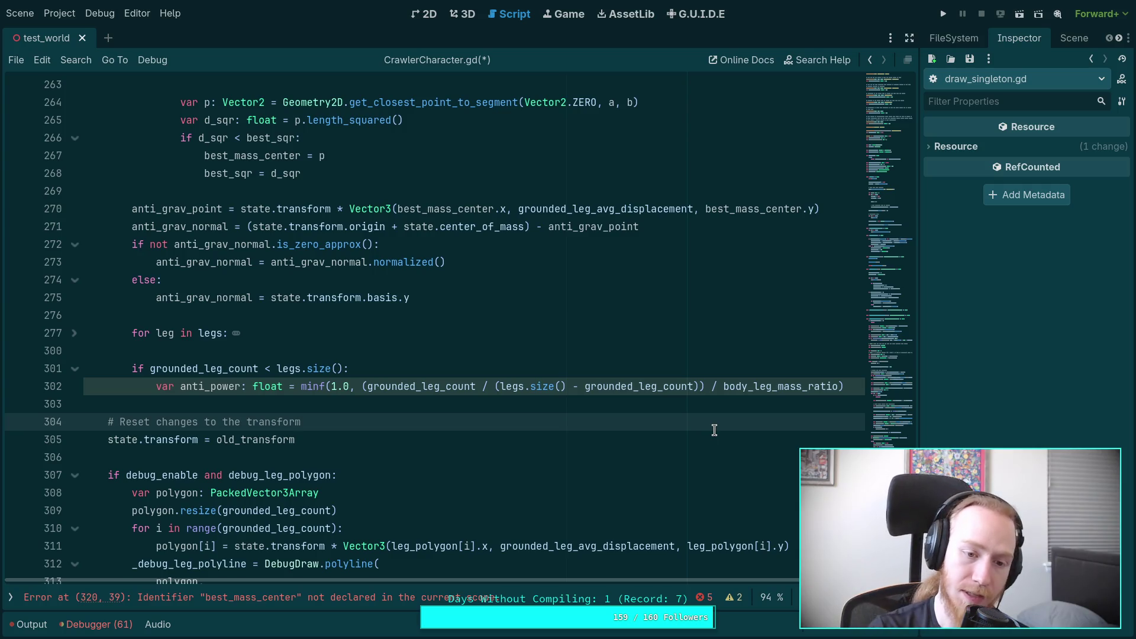
Delete the extra '(' before legs.size() and the ' - grounded_leg_count)' subtraction
{"action": "left_click", "coordinate": [504, 386]}
{"action": "key", "text": "BackSpace"}
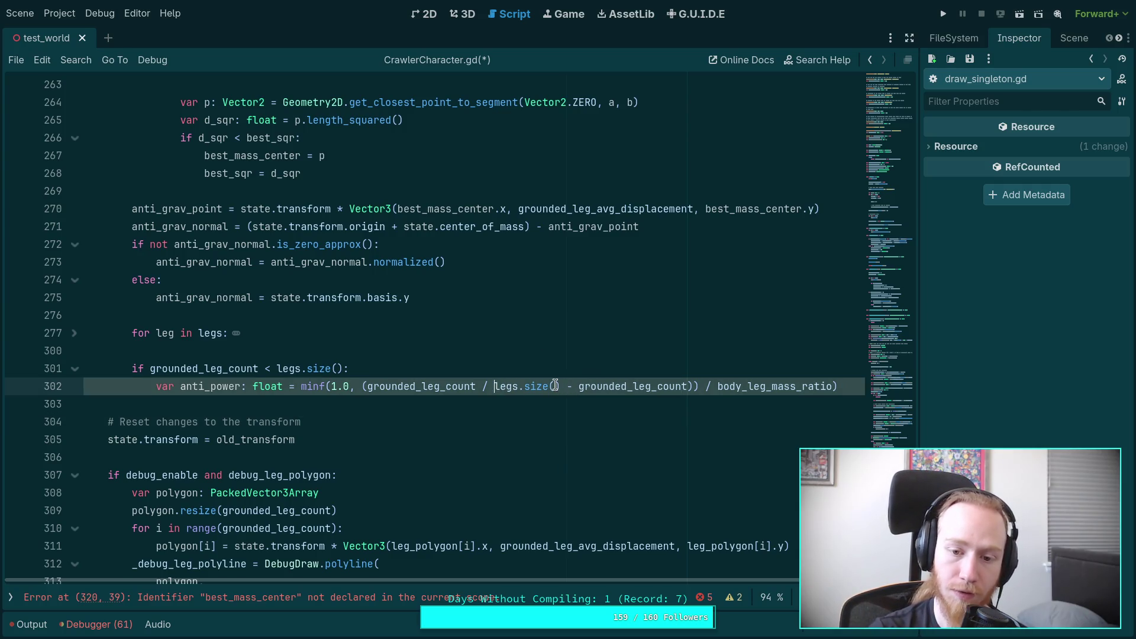
{"action": "left_click_drag", "start_coordinate": [559, 386], "coordinate": [698, 386]}
{"action": "key", "text": "BackSpace"}
{"action": "left_click", "coordinate": [642, 427]}
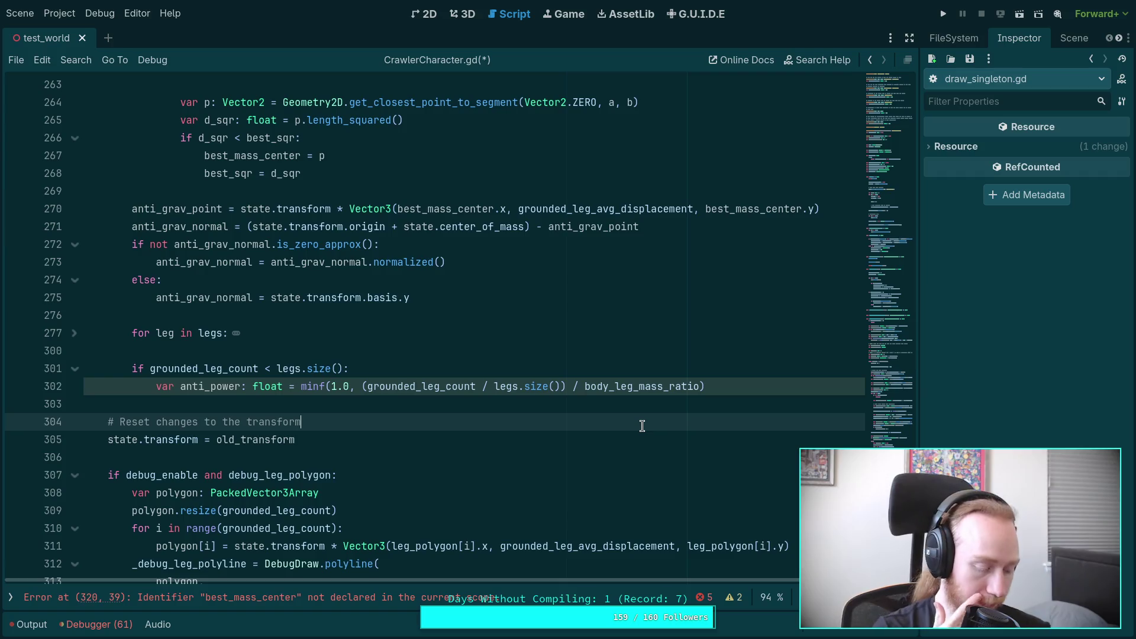
{"action": "key", "text": "alt+Tab"}
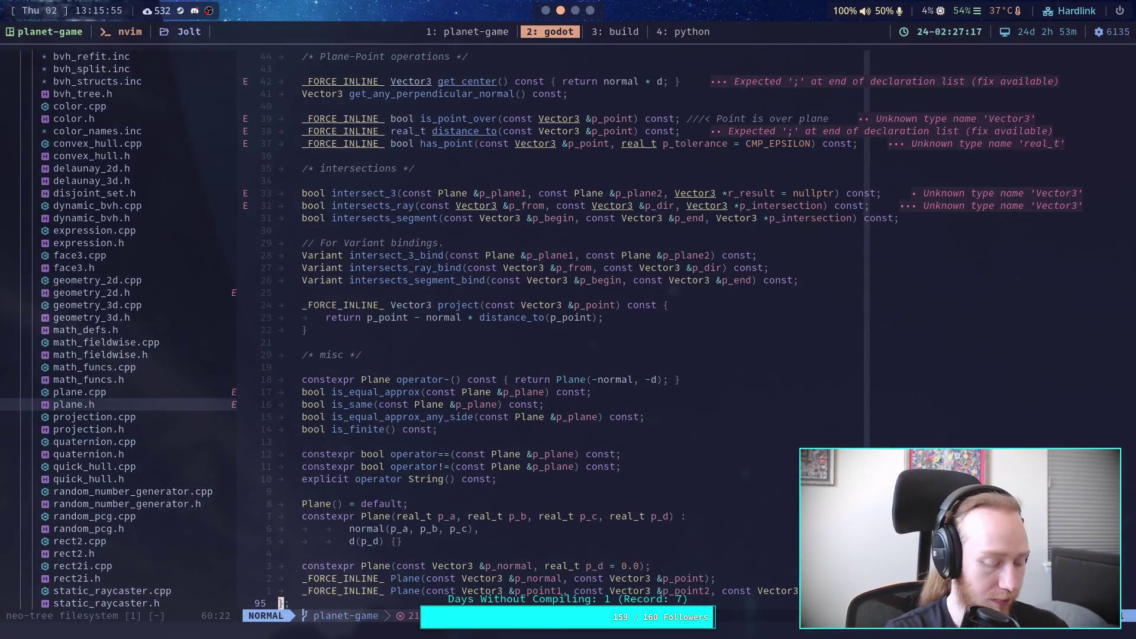
In the Python REPL, evaluate (1/3)/0.5, giving about 0.667
{"action": "key", "text": "super+4"}
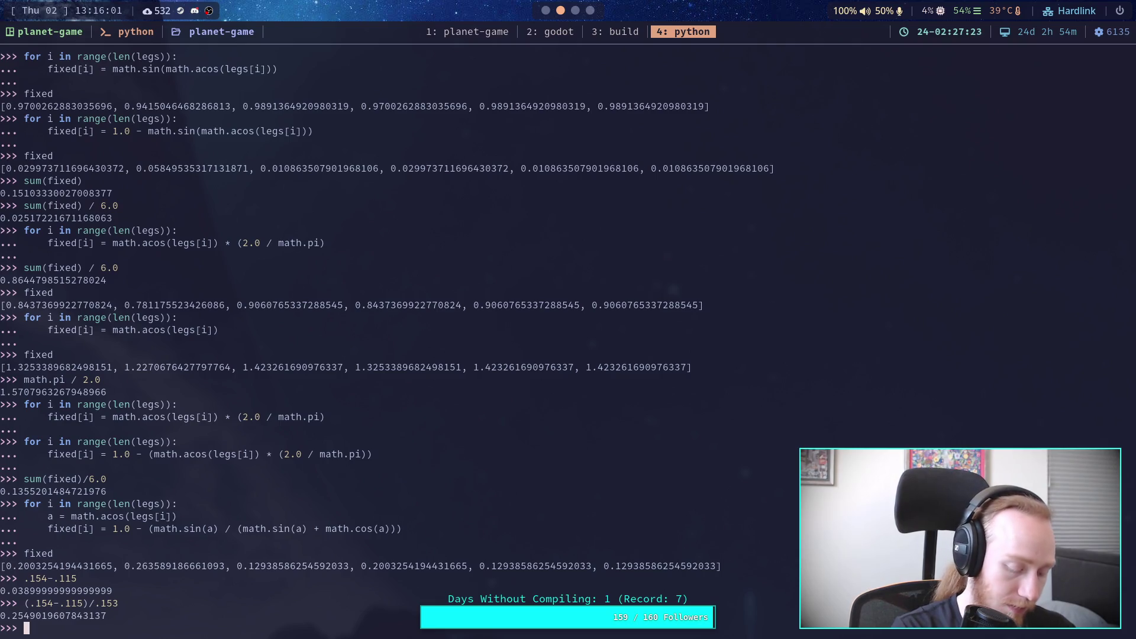
{"action": "type", "text": "(1"}
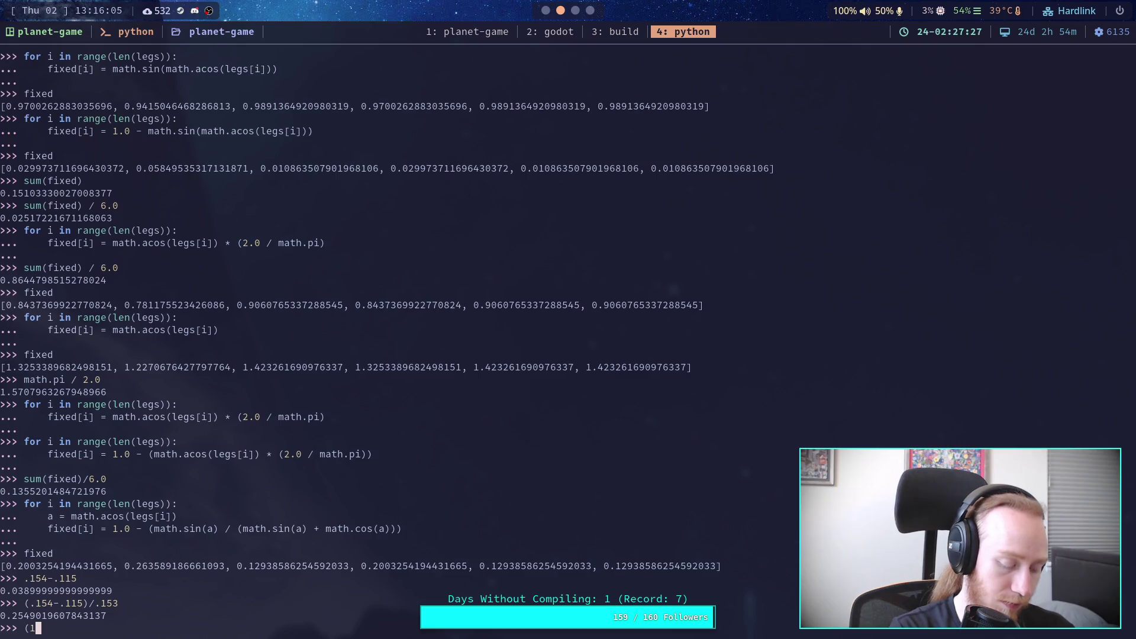
{"action": "type", "text": "/3)"}
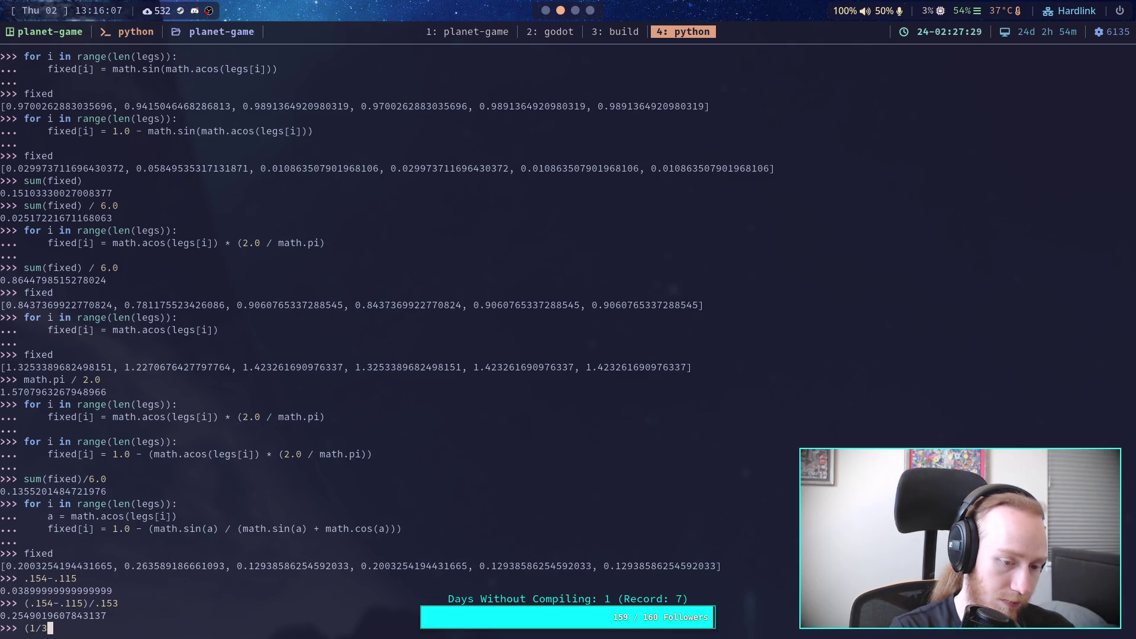
{"action": "type", "text": "/0."}
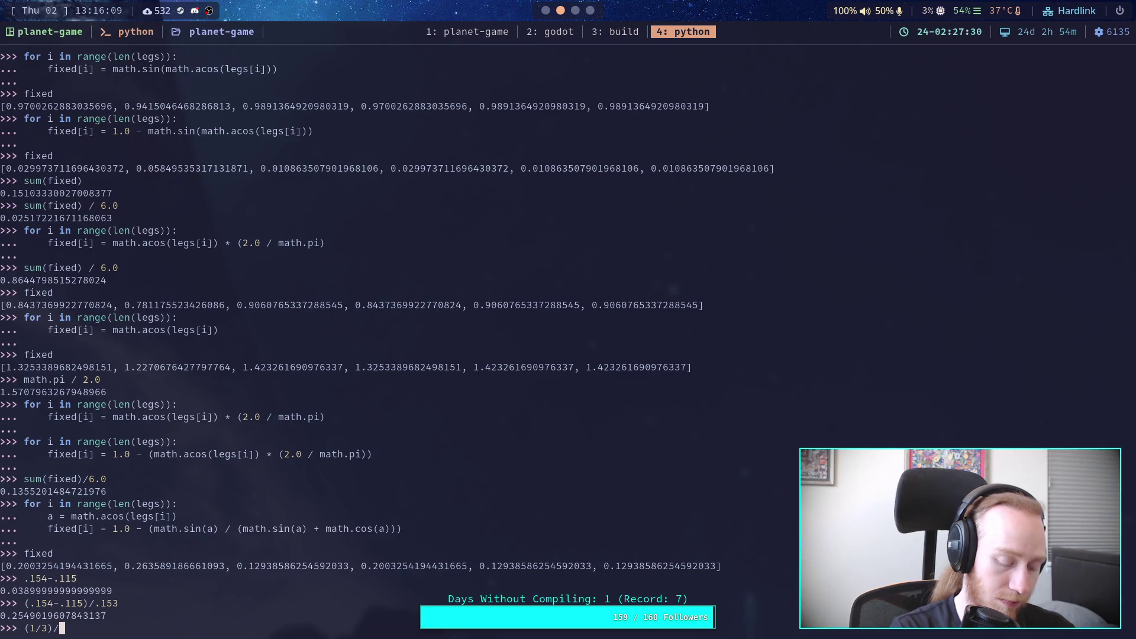
{"action": "type", "text": "5"}
{"action": "key", "text": "Return"}
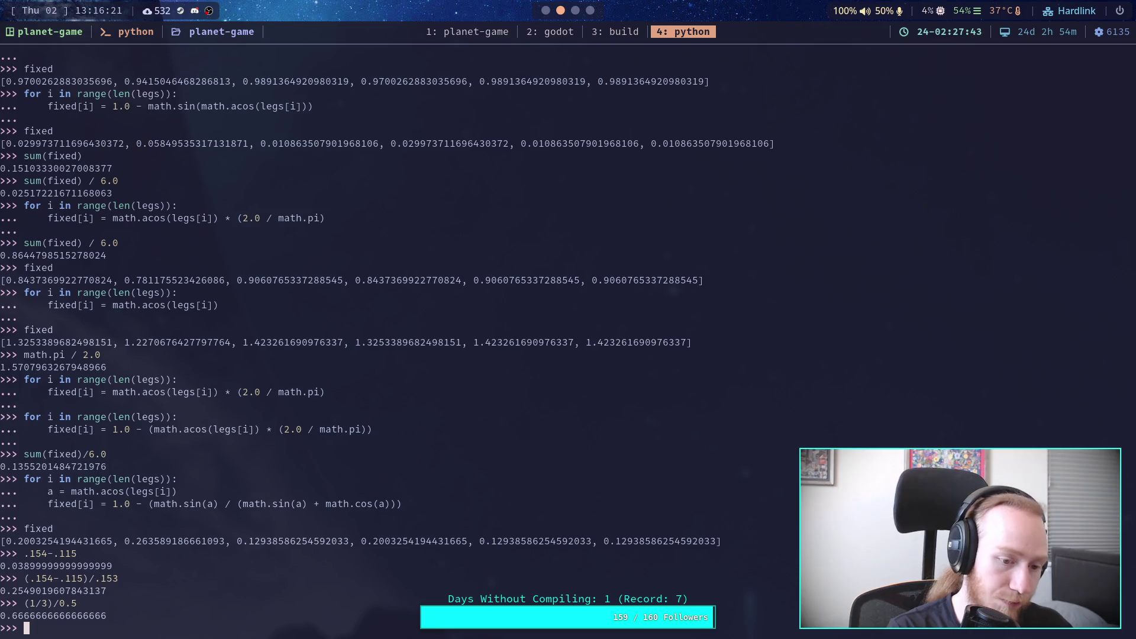
Re-run it as ((1/3)/0.5)*4 to get about 2.667
{"action": "key", "text": "Up"}
{"action": "key", "text": "Home"}
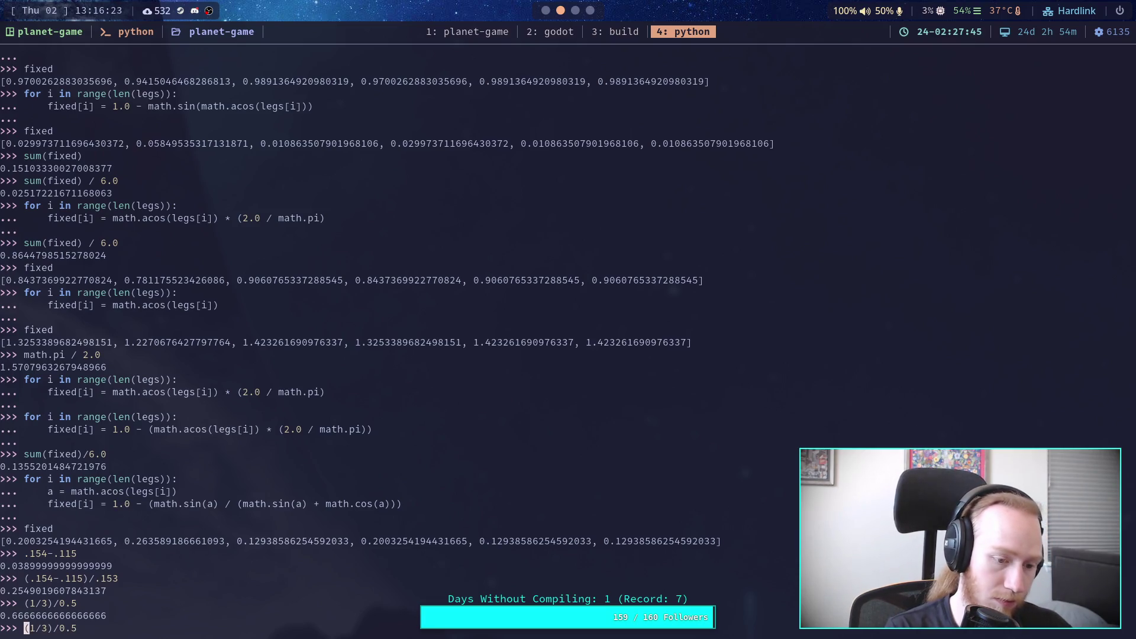
{"action": "type", "text": "("}
{"action": "key", "text": "End"}
{"action": "type", "text": ")"}
{"action": "type", "text": "&"}
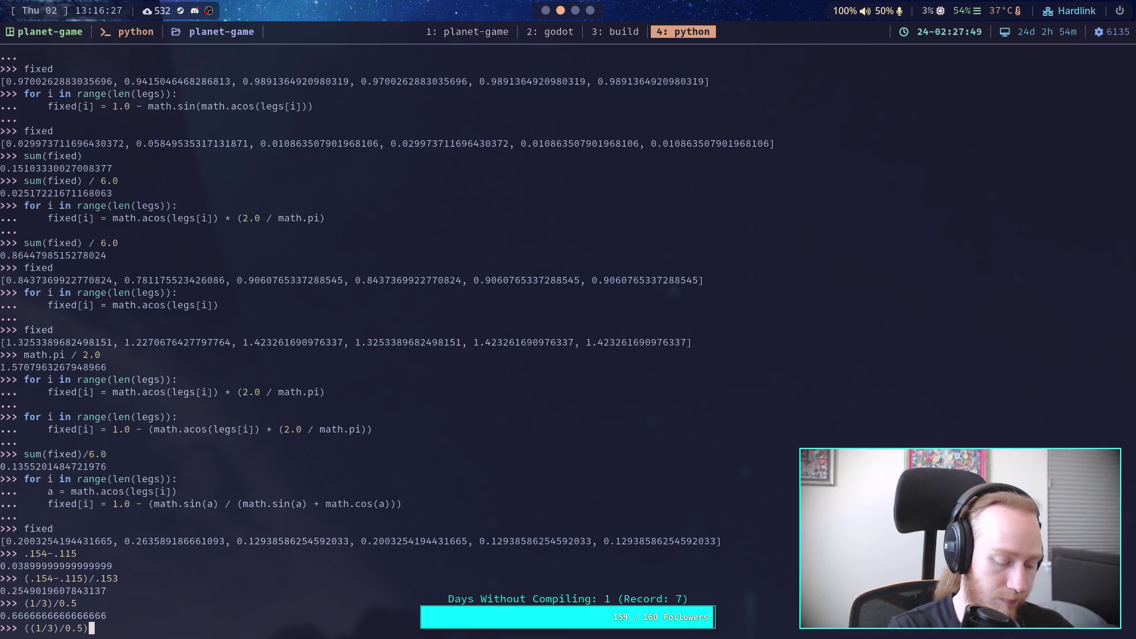
{"action": "key", "text": "BackSpace"}
{"action": "type", "text": "*"}
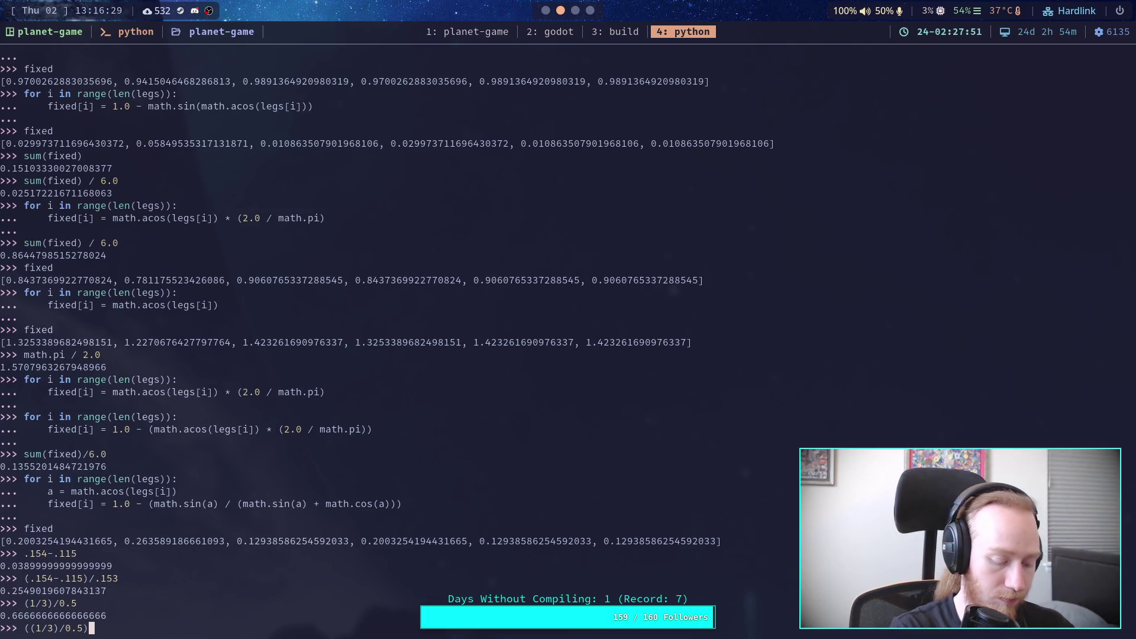
{"action": "type", "text": "4"}
{"action": "key", "text": "Return"}
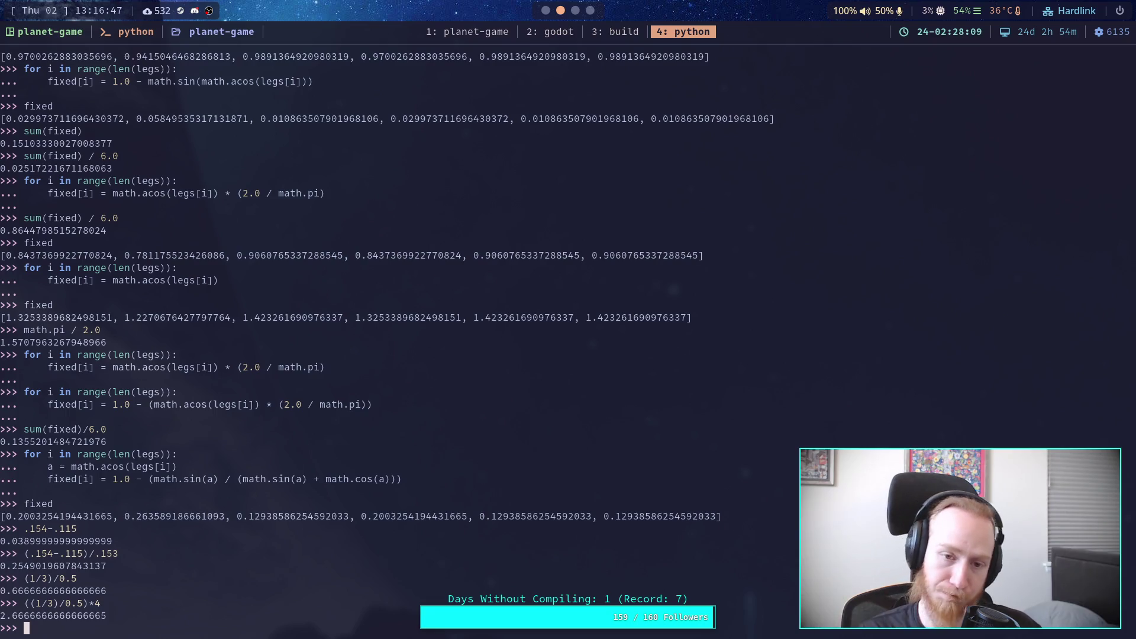
{"action": "left_click", "coordinate": [575, 10]}
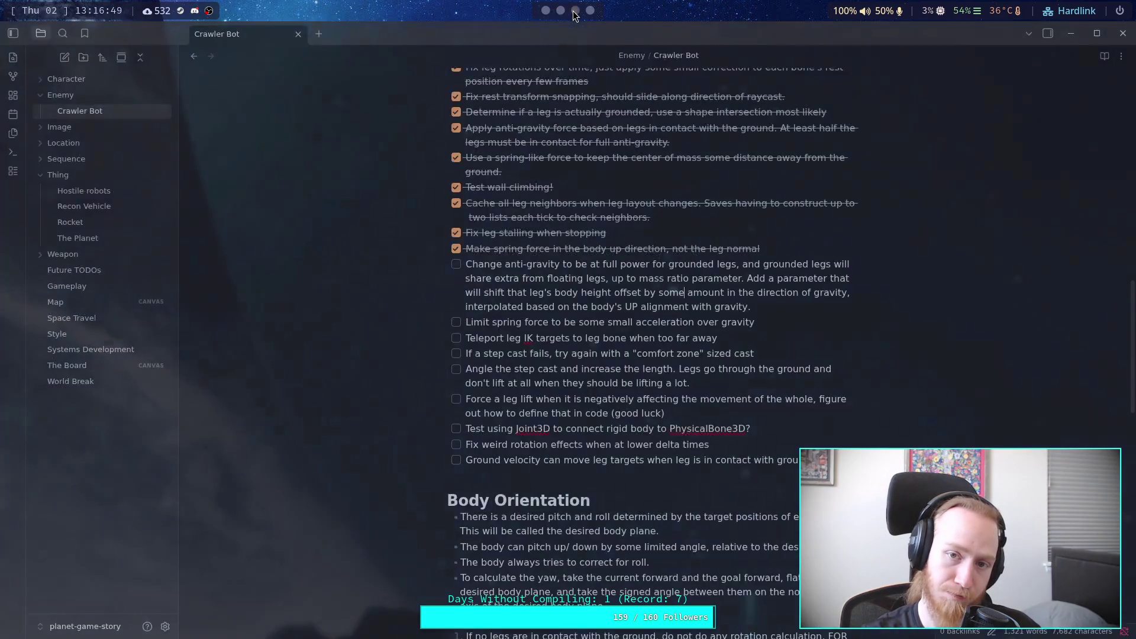
Return to CrawlerCharacter.gd in Godot and select the minf expression on line 302
{"action": "left_click", "coordinate": [549, 18]}
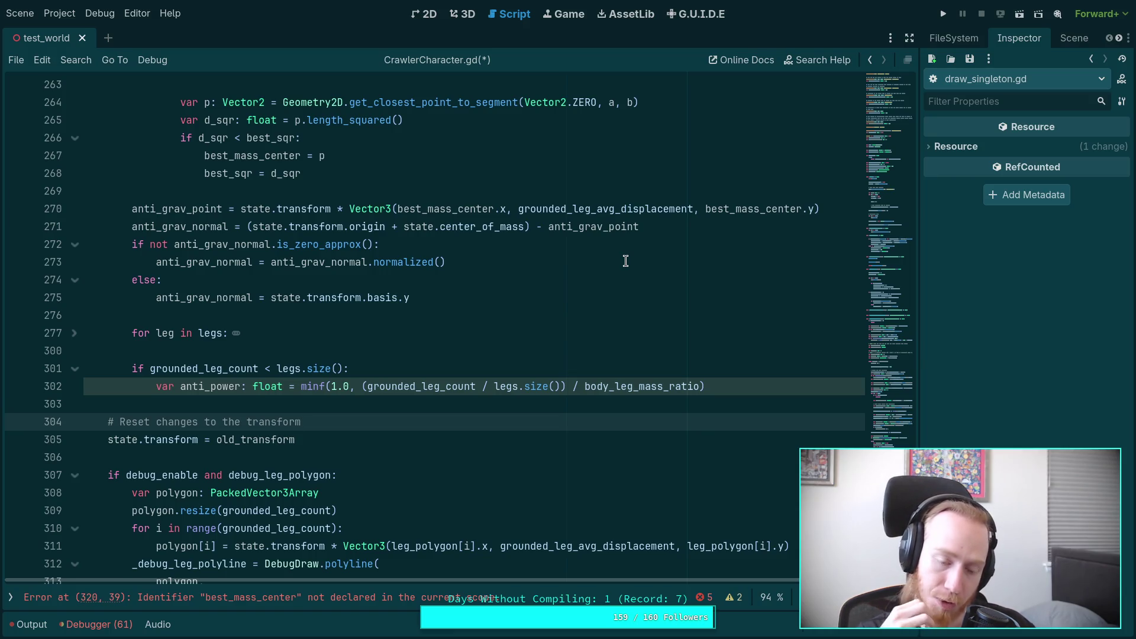
{"action": "left_click_drag", "start_coordinate": [295, 386], "coordinate": [777, 379]}
Replace the minf expression on line 302 with 1.0
{"action": "key", "text": "BackSpace"}
{"action": "key", "text": "ctrl+space"}
{"action": "type", "text": "1.0"}
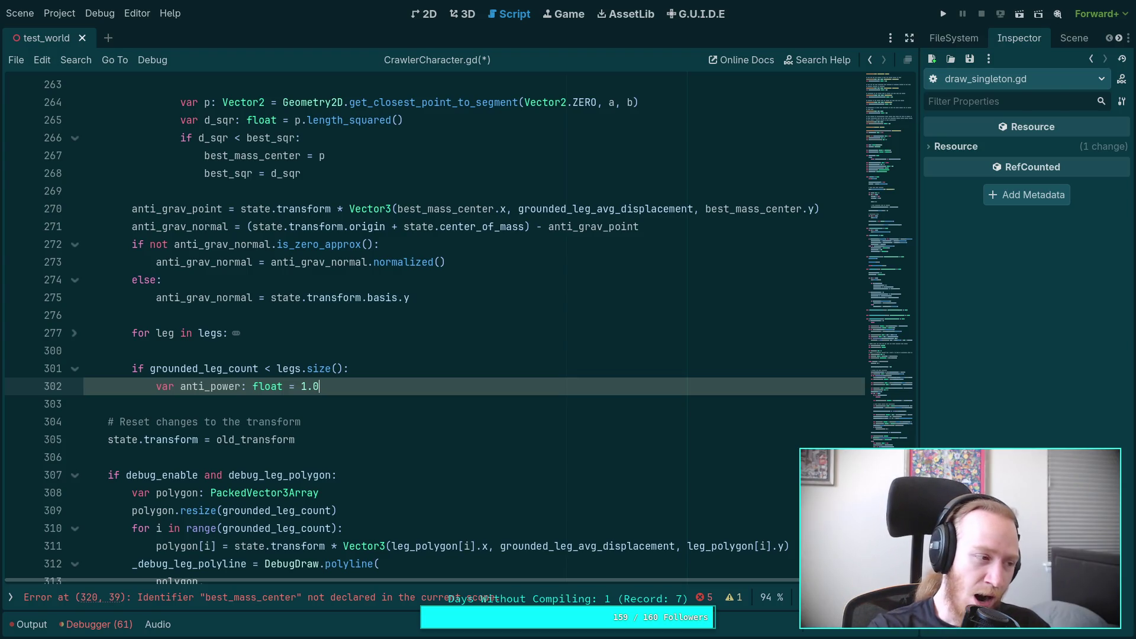
{"action": "left_click", "coordinate": [869, 158]}
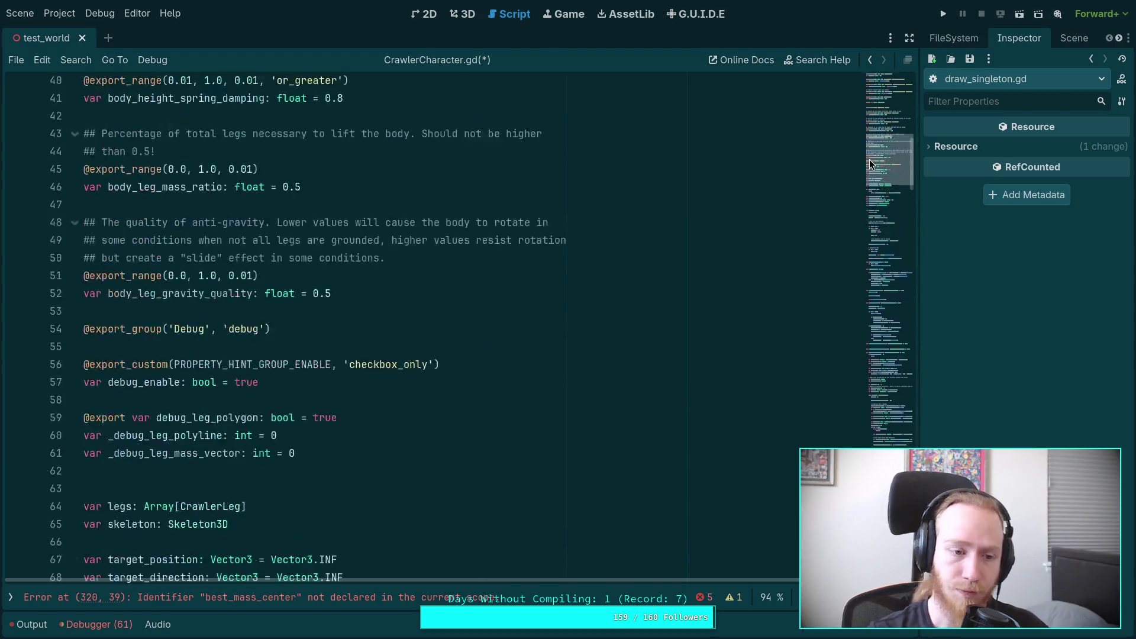
{"action": "mouse_move", "coordinate": [869, 165]}
{"action": "left_mouse_down"}
{"action": "mouse_move", "coordinate": [873, 192]}
{"action": "mouse_move", "coordinate": [879, 157]}
{"action": "mouse_move", "coordinate": [879, 254]}
{"action": "left_mouse_up"}
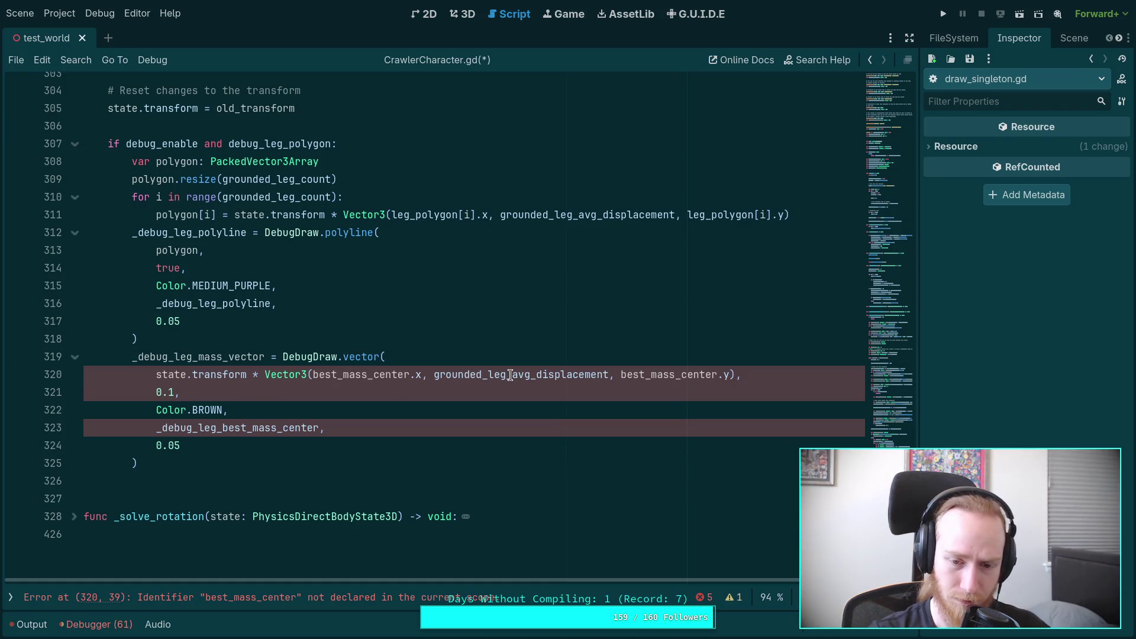
Replace best_mass_center with anti_grav_point in the debug vector call on line 320
{"action": "double_click", "coordinate": [323, 374]}
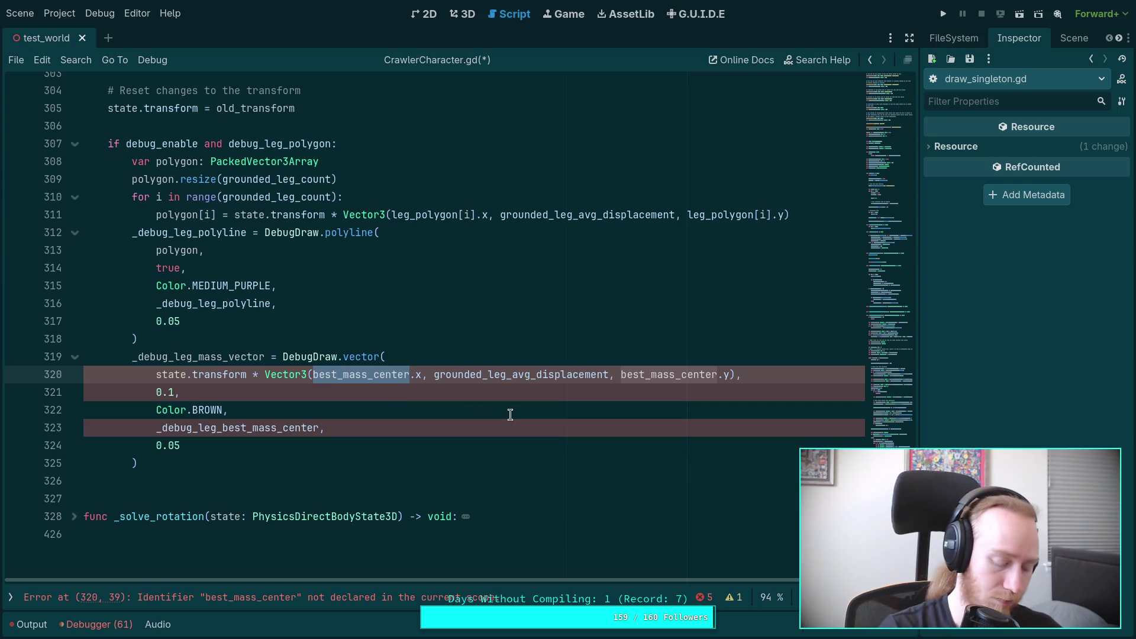
{"action": "type", "text": "ant"}
{"action": "key", "text": "Down"}
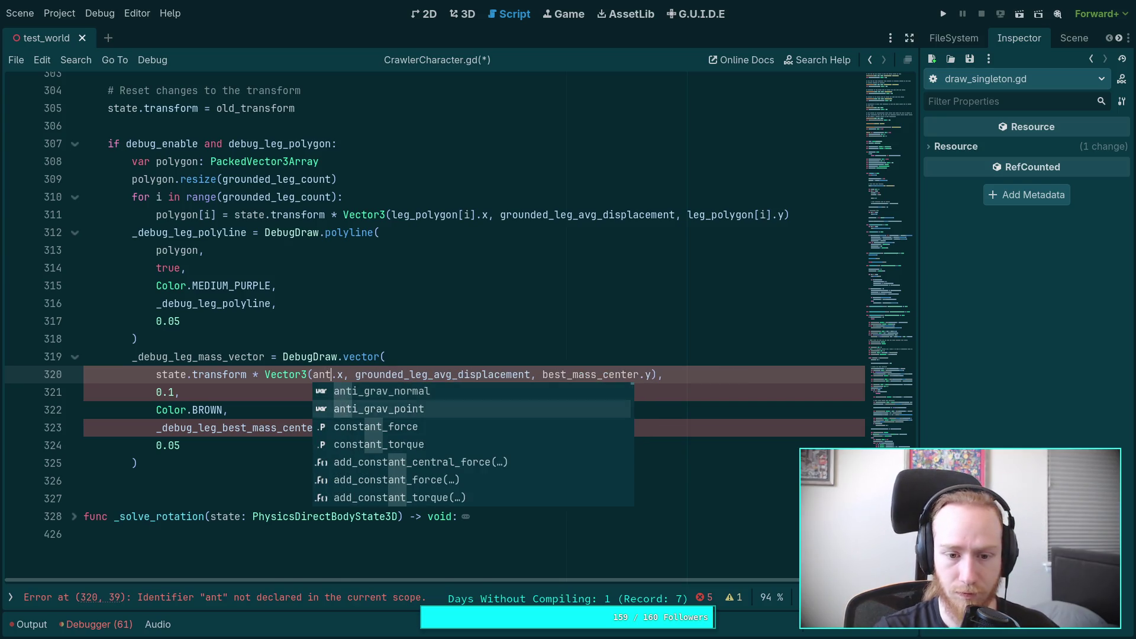
{"action": "key", "text": "Return"}
{"action": "mouse_move", "coordinate": [383, 379]}
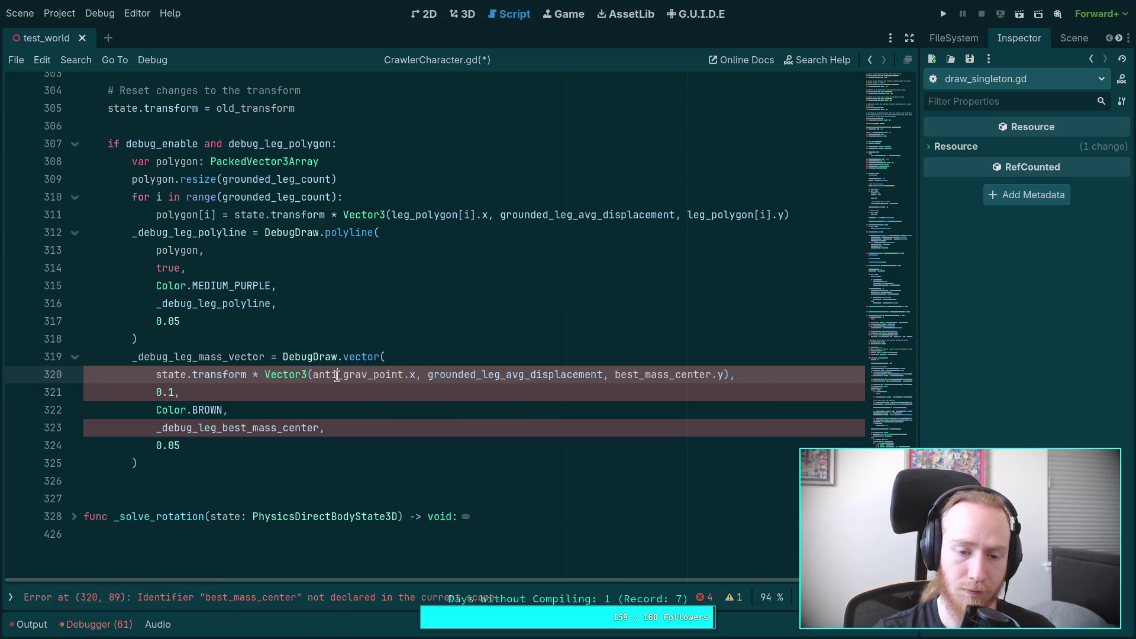
{"action": "key", "text": "ctrl+d"}
{"action": "scroll", "coordinate": [272, 373], "scroll_direction": "up", "scroll_amount": 10}
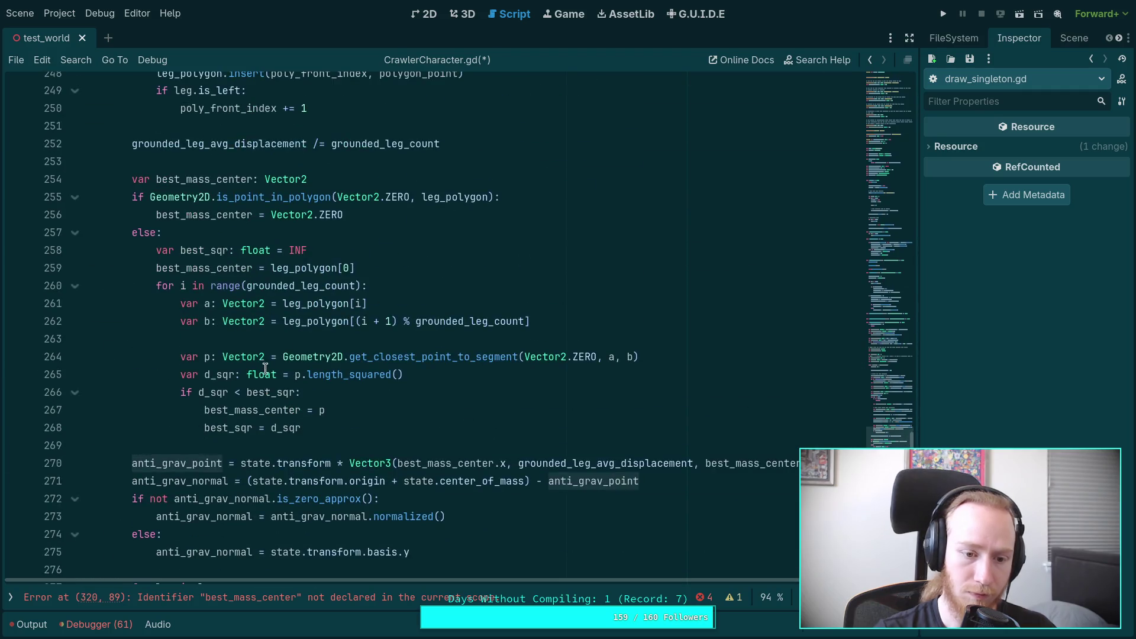
{"action": "scroll", "coordinate": [138, 360], "scroll_direction": "down", "scroll_amount": 2}
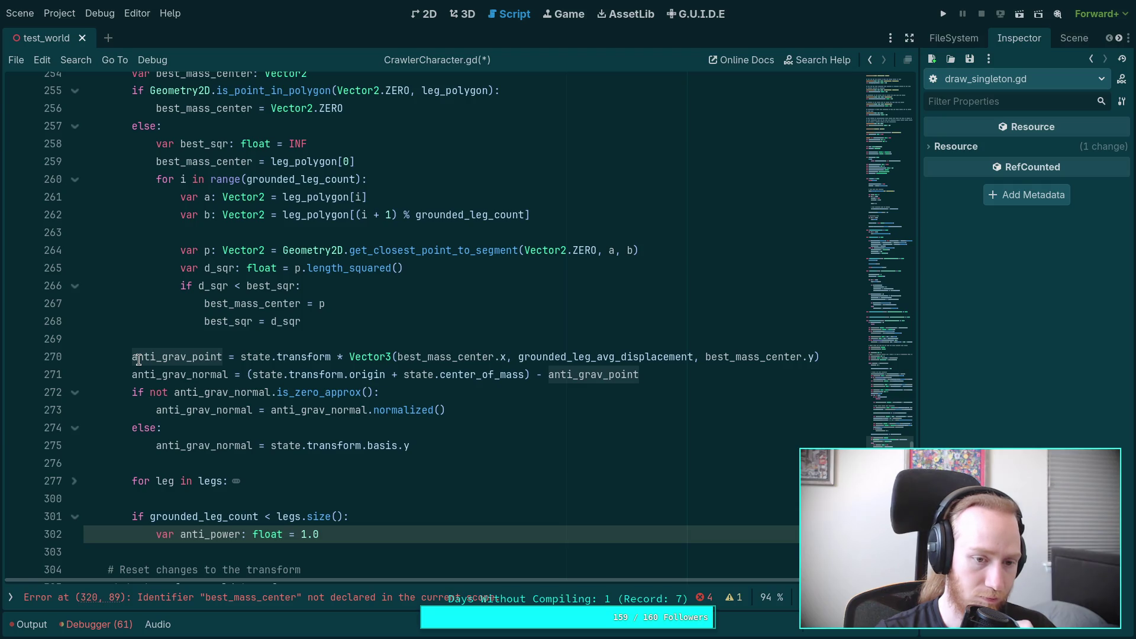
{"action": "scroll", "coordinate": [138, 360], "scroll_direction": "down", "scroll_amount": 10}
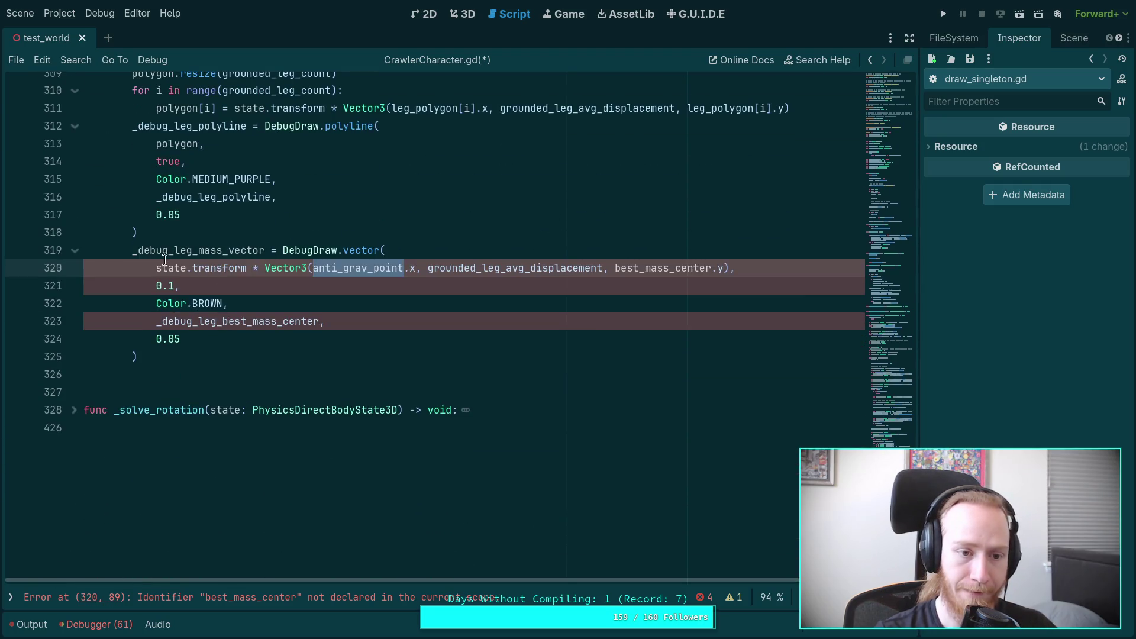
Remove the transform and Vector3 wrapper, and add anti_grav_normal as the second argument
{"action": "left_click", "coordinate": [165, 268]}
{"action": "left_click_drag", "start_coordinate": [166, 268], "coordinate": [600, 268]}
{"action": "key", "text": "BackSpace"}
{"action": "key", "text": "BackSpace"}
{"action": "type", "text": ","}
{"action": "key", "text": "Return"}
{"action": "scroll", "coordinate": [589, 274], "scroll_direction": "up", "scroll_amount": 3}
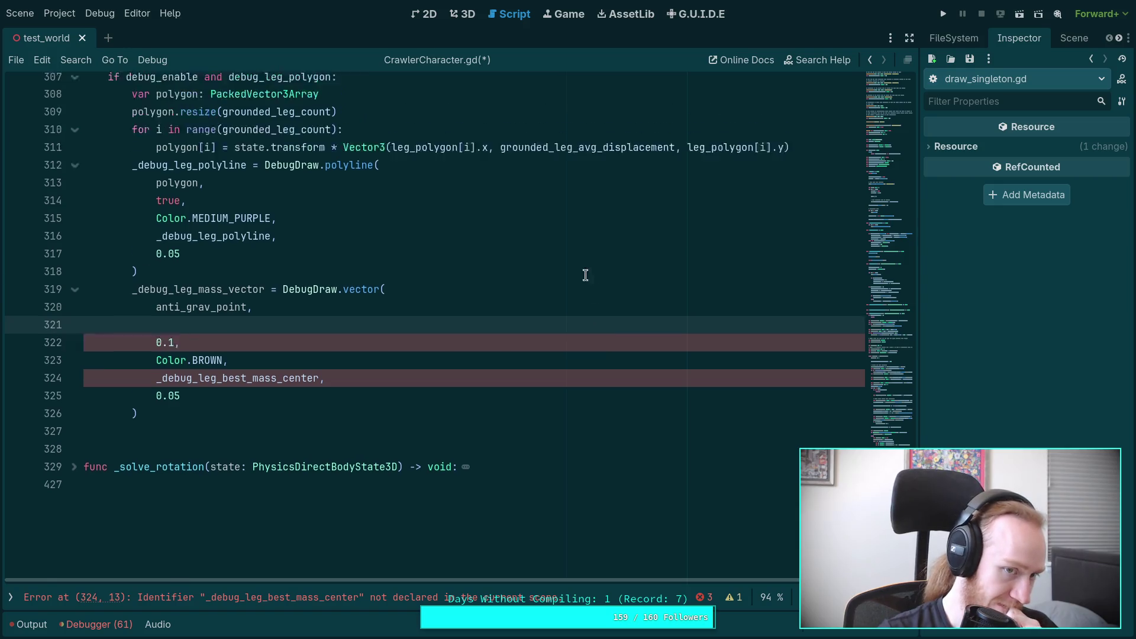
{"action": "scroll", "coordinate": [554, 306], "scroll_direction": "up", "scroll_amount": 2}
{"action": "type", "text": "ant_"}
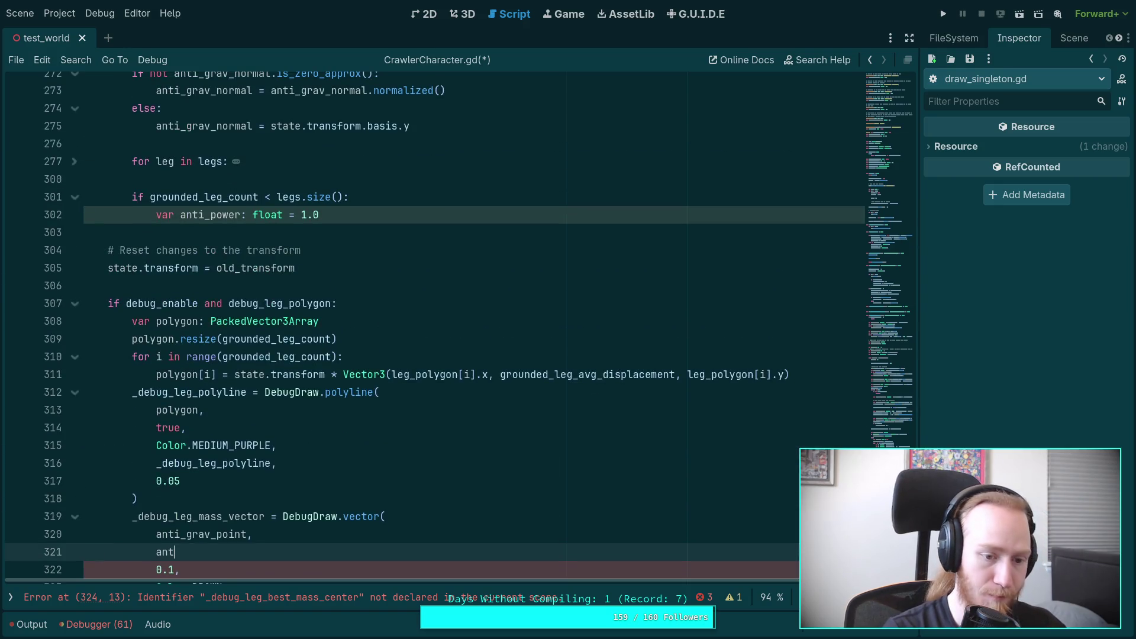
{"action": "key", "text": "BackSpace"}
{"action": "key", "text": "Down"}
{"action": "key", "text": "Up"}
{"action": "key", "text": "Return"}
{"action": "scroll", "coordinate": [563, 284], "scroll_direction": "down", "scroll_amount": 2}
Delete the 0.1 argument line and change the colour from BROWN to DARK_SLATE_BLUE
{"action": "type", "text": ","}
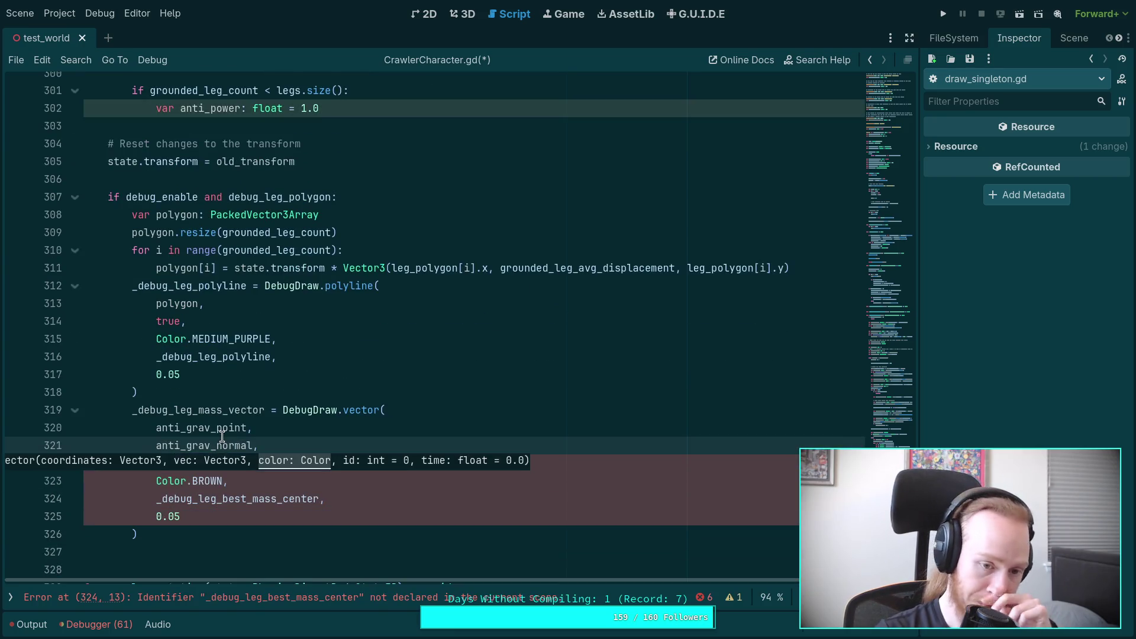
{"action": "mouse_move", "coordinate": [220, 441]}
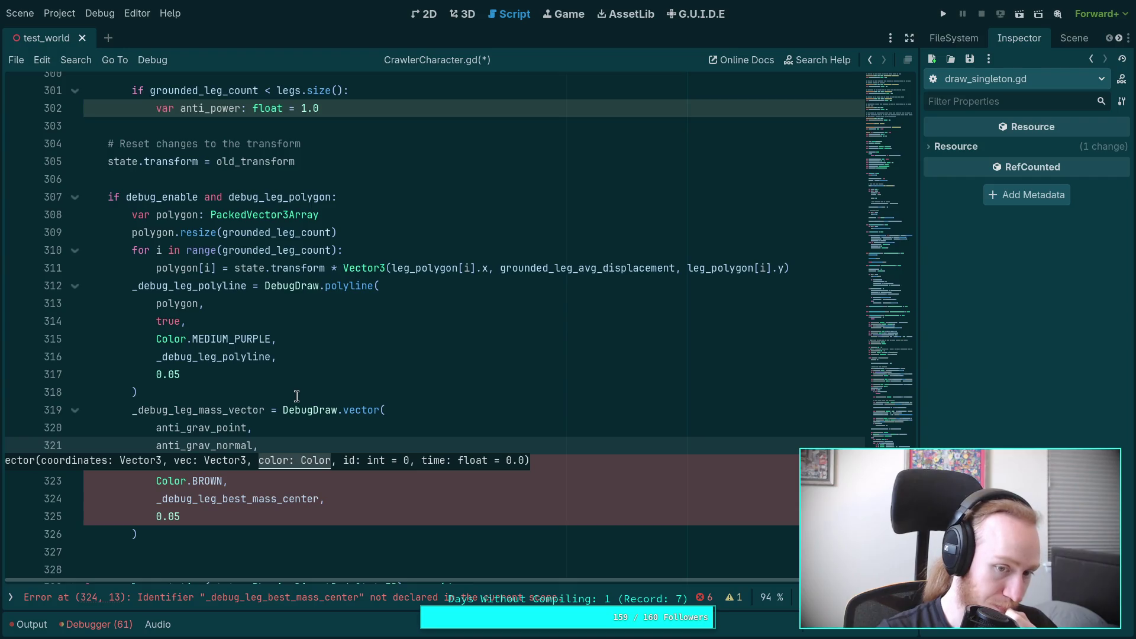
{"action": "scroll", "coordinate": [296, 398], "scroll_direction": "down", "scroll_amount": 1}
{"action": "left_click_drag", "start_coordinate": [304, 409], "coordinate": [319, 388]}
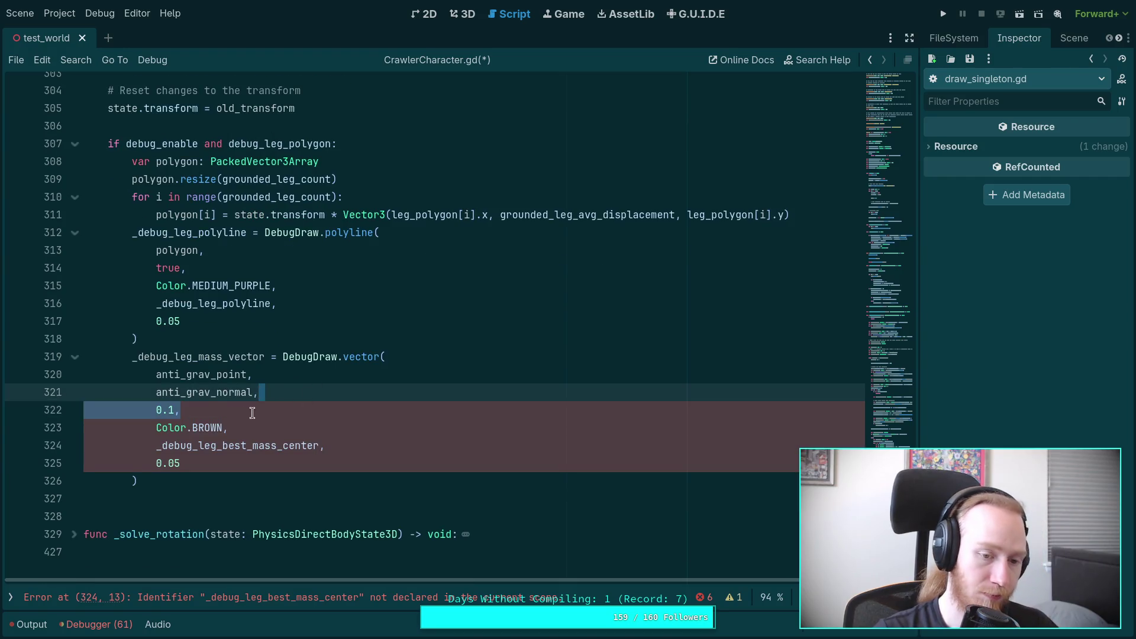
{"action": "key", "text": "BackSpace"}
{"action": "double_click", "coordinate": [210, 409]}
{"action": "key", "text": "BackSpace"}
{"action": "key", "text": "Down"}
{"action": "key", "text": "Down"}
{"action": "key", "text": "Down"}
{"action": "key", "text": "Up"}
{"action": "key", "text": "Down"}
{"action": "key", "text": "Down"}
{"action": "key", "text": "Down"}
{"action": "key", "text": "Down"}
{"action": "key", "text": "Down"}
{"action": "key", "text": "Down"}
{"action": "key", "text": "Up"}
{"action": "key", "text": "Up"}
{"action": "key", "text": "Up"}
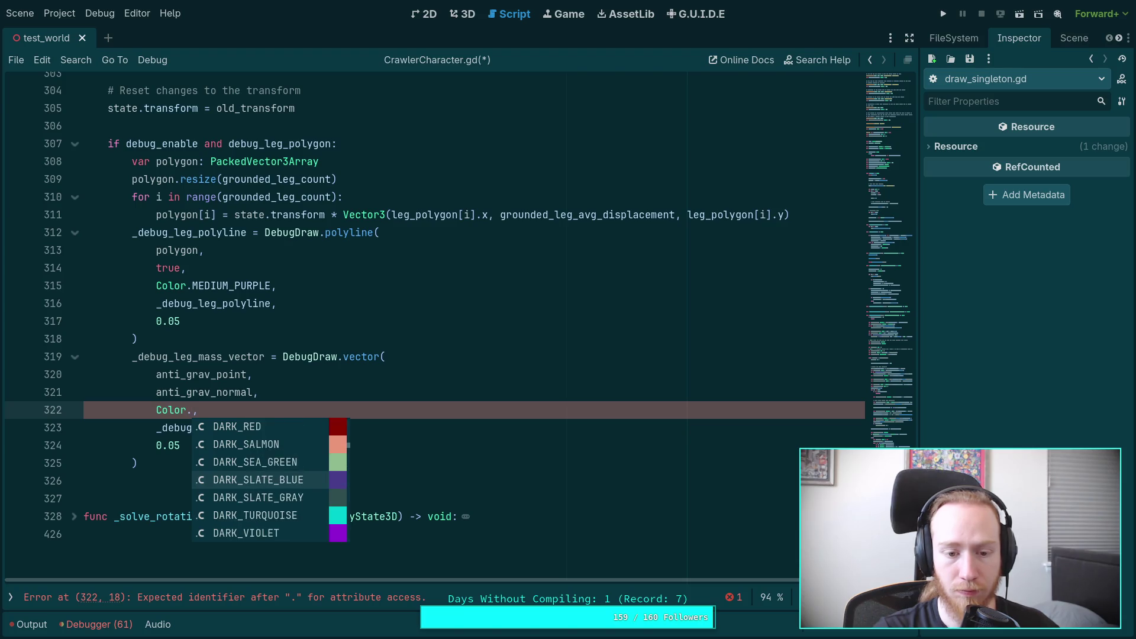
{"action": "key", "text": "Return"}
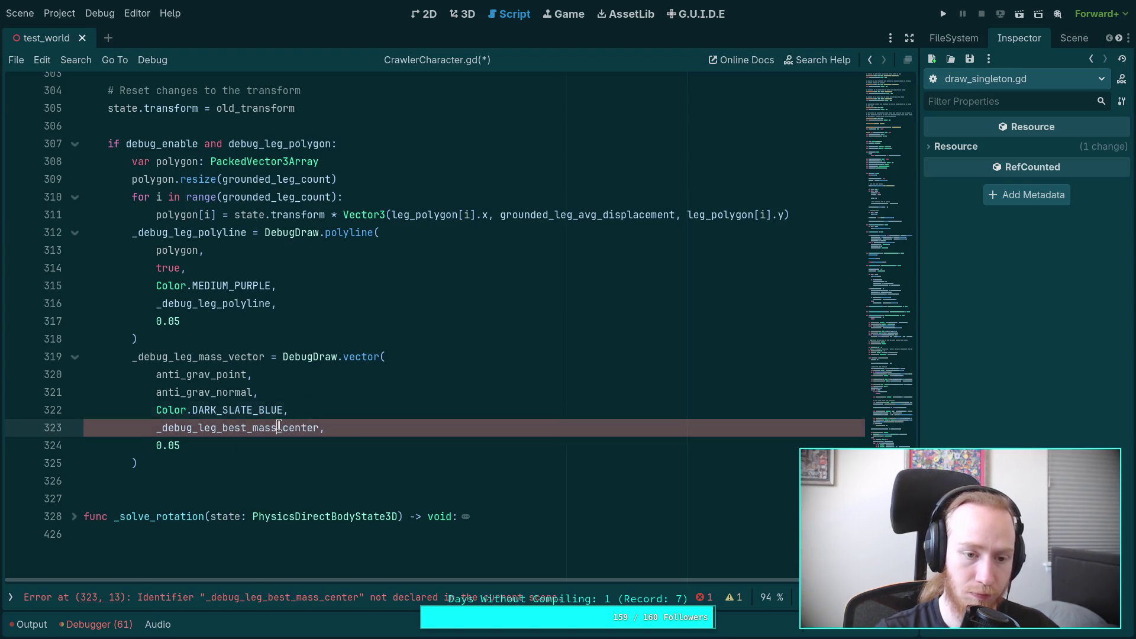
Replace _debug_leg_best_mass_center with _debug_leg_mass_vector and save the script
{"action": "double_click", "coordinate": [307, 422]}
{"action": "type", "text": "_deb,"}
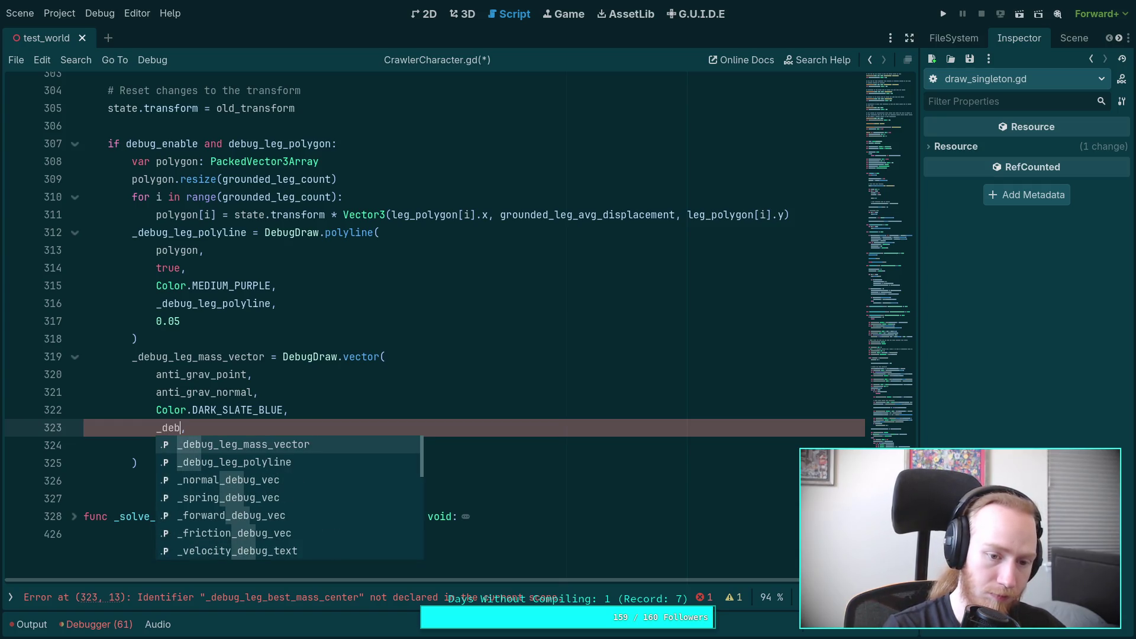
{"action": "key", "text": "Return"}
{"action": "left_click", "coordinate": [292, 442]}
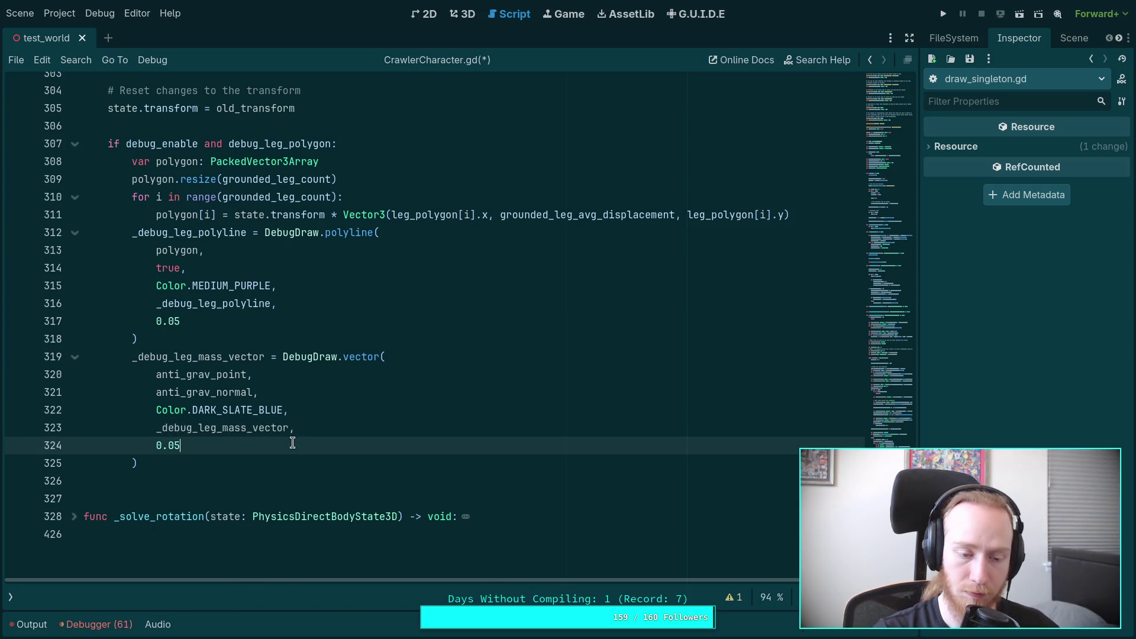
{"action": "key", "text": "ctrl+s"}
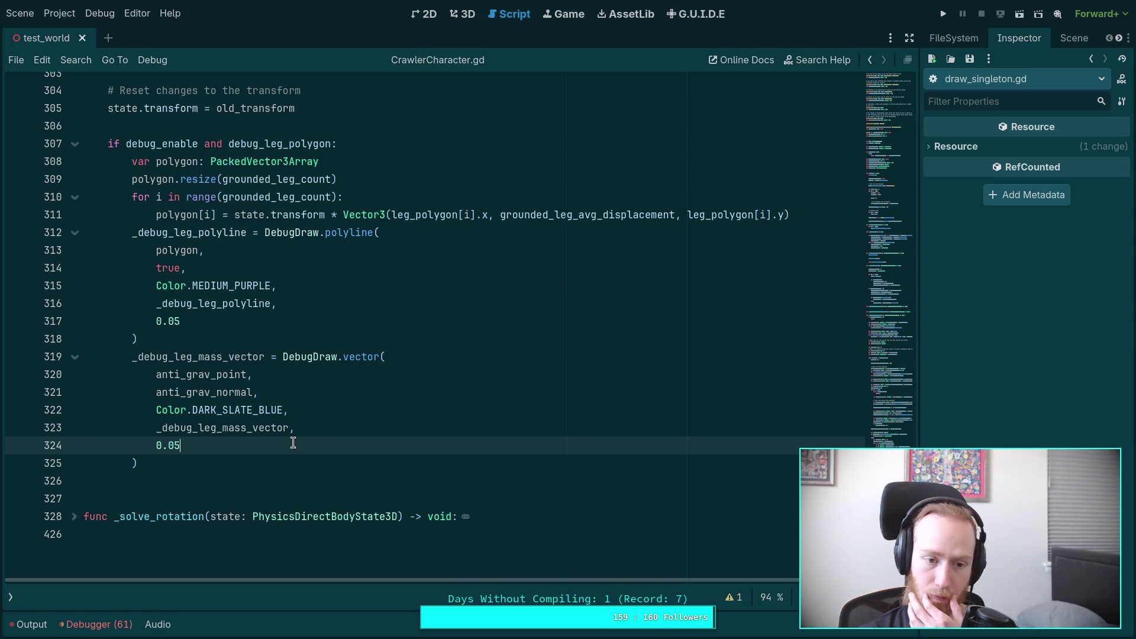
{"action": "scroll", "coordinate": [307, 414], "scroll_direction": "up", "scroll_amount": 10}
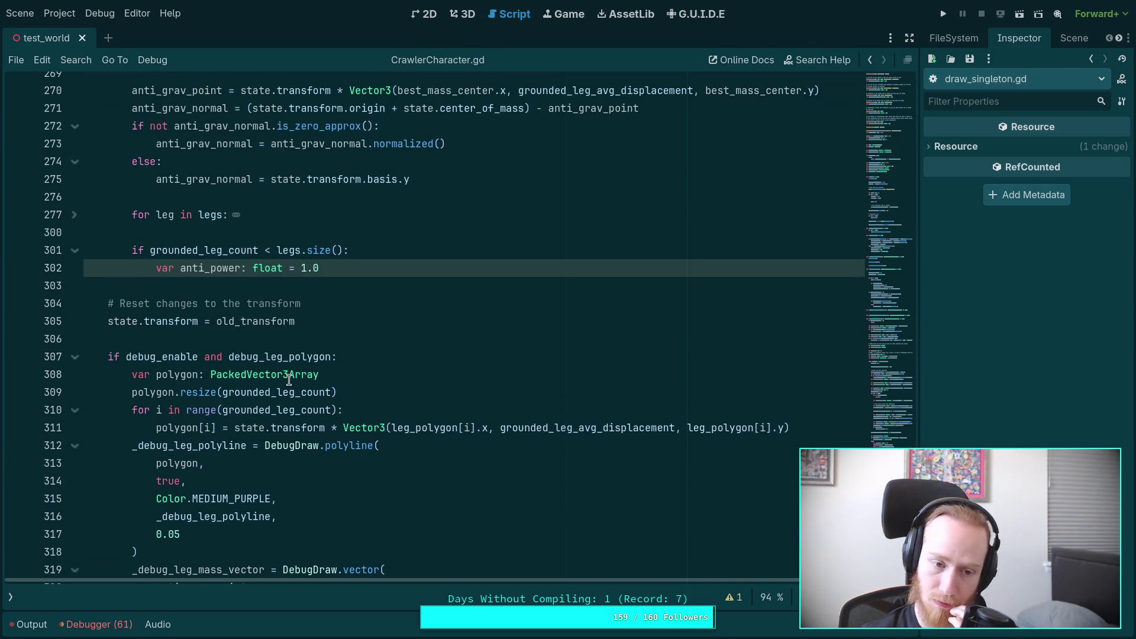
{"action": "scroll", "coordinate": [290, 381], "scroll_direction": "down", "scroll_amount": 2}
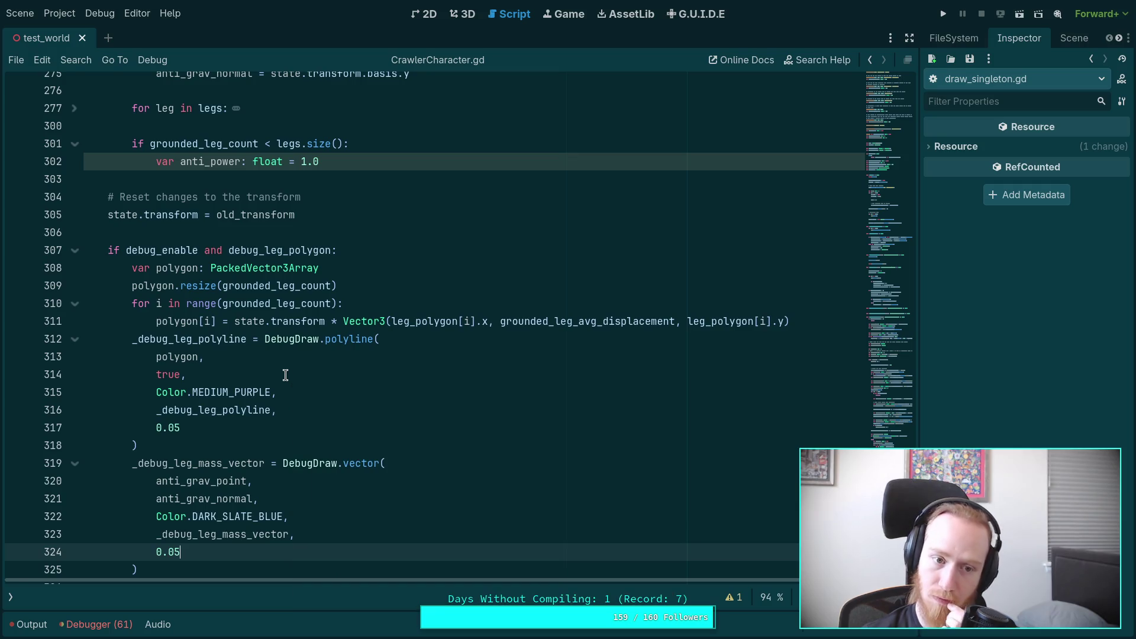
{"action": "scroll", "coordinate": [286, 376], "scroll_direction": "up", "scroll_amount": 2}
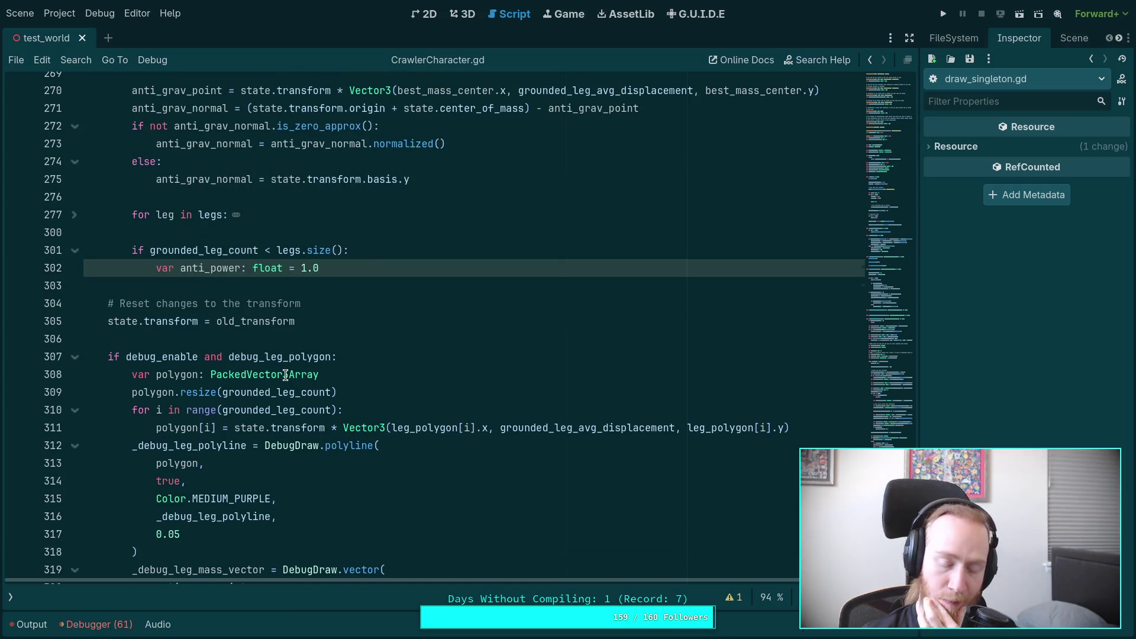
{"action": "scroll", "coordinate": [286, 375], "scroll_direction": "up", "scroll_amount": 1}
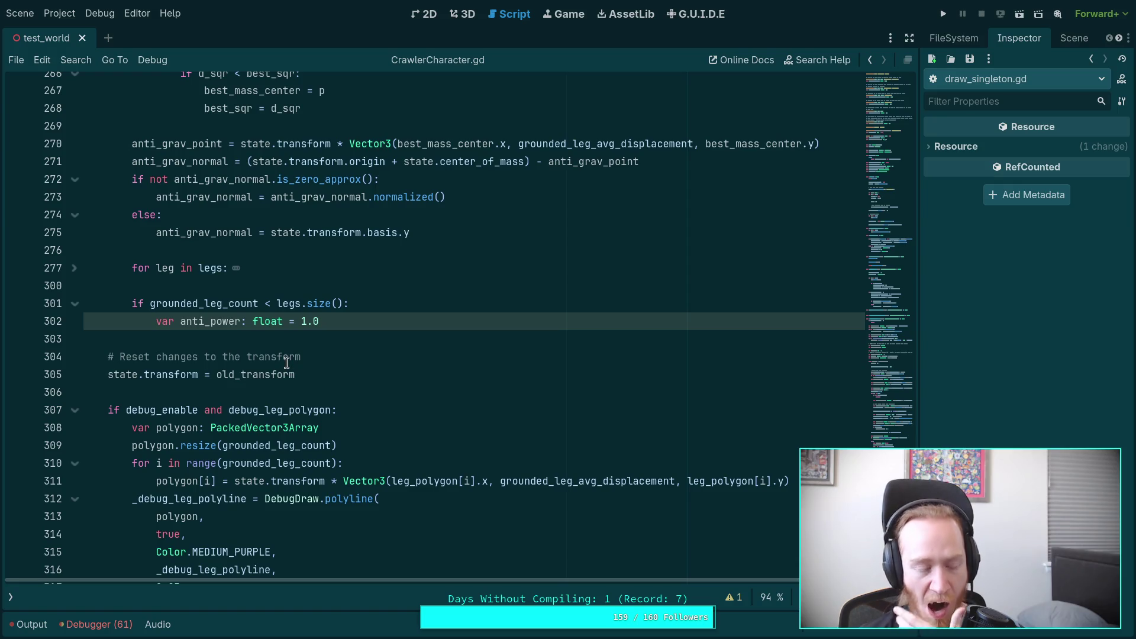
{"action": "scroll", "coordinate": [287, 355], "scroll_direction": "up", "scroll_amount": 3}
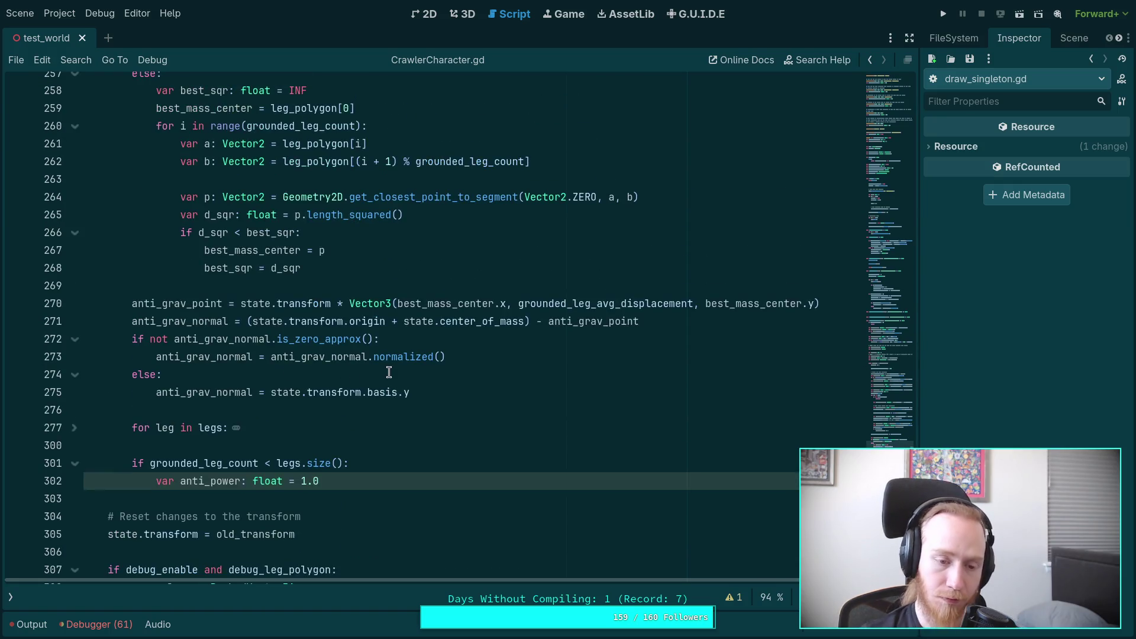
{"action": "left_click", "coordinate": [331, 447]}
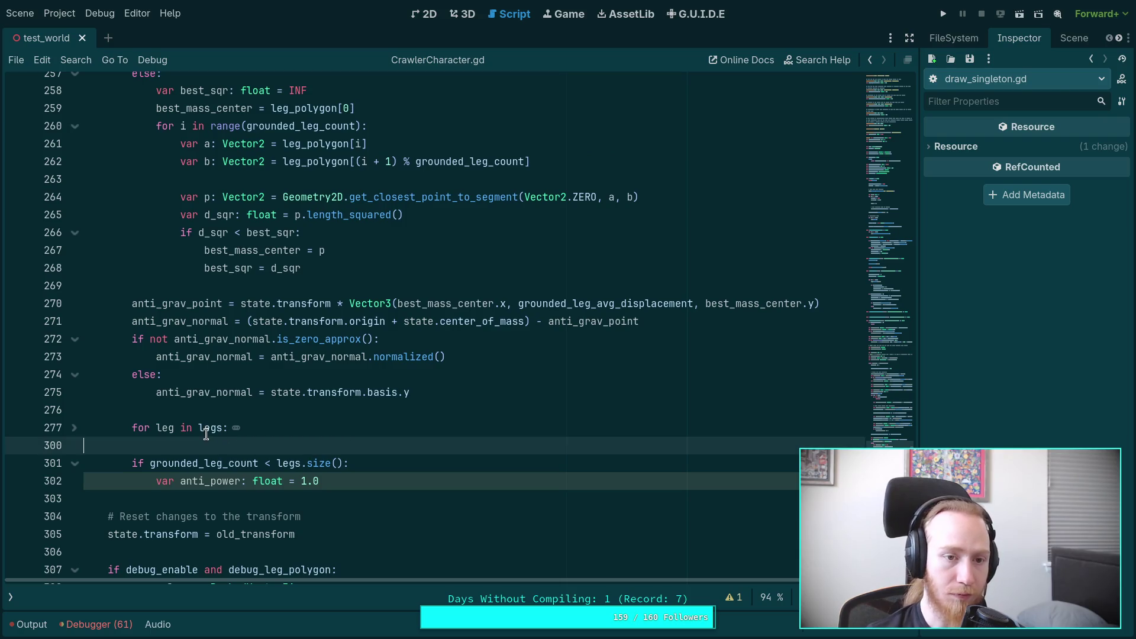
{"action": "scroll", "coordinate": [205, 438], "scroll_direction": "down", "scroll_amount": 2}
{"action": "scroll", "coordinate": [201, 441], "scroll_direction": "down", "scroll_amount": 2}
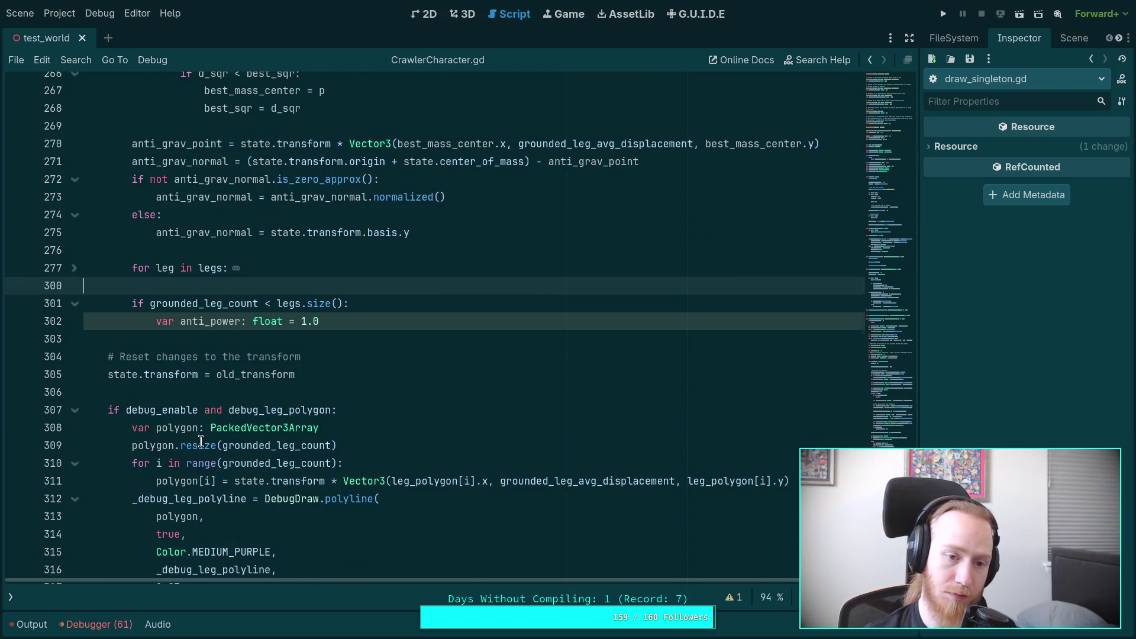
{"action": "scroll", "coordinate": [201, 440], "scroll_direction": "up", "scroll_amount": 2}
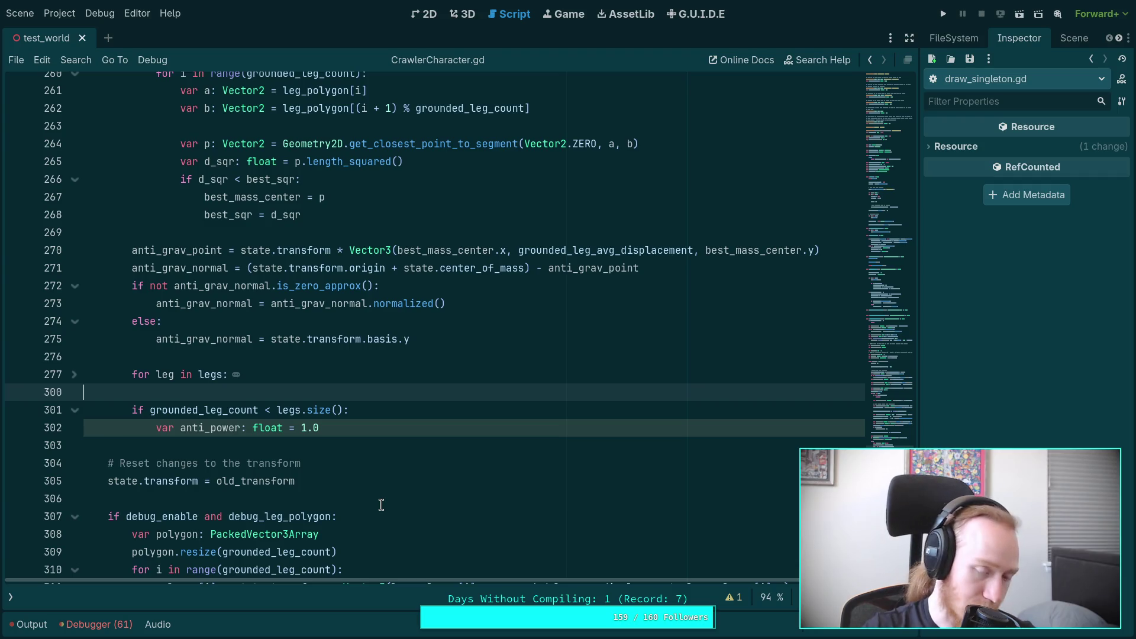
{"action": "scroll", "coordinate": [381, 504], "scroll_direction": "up", "scroll_amount": 20}
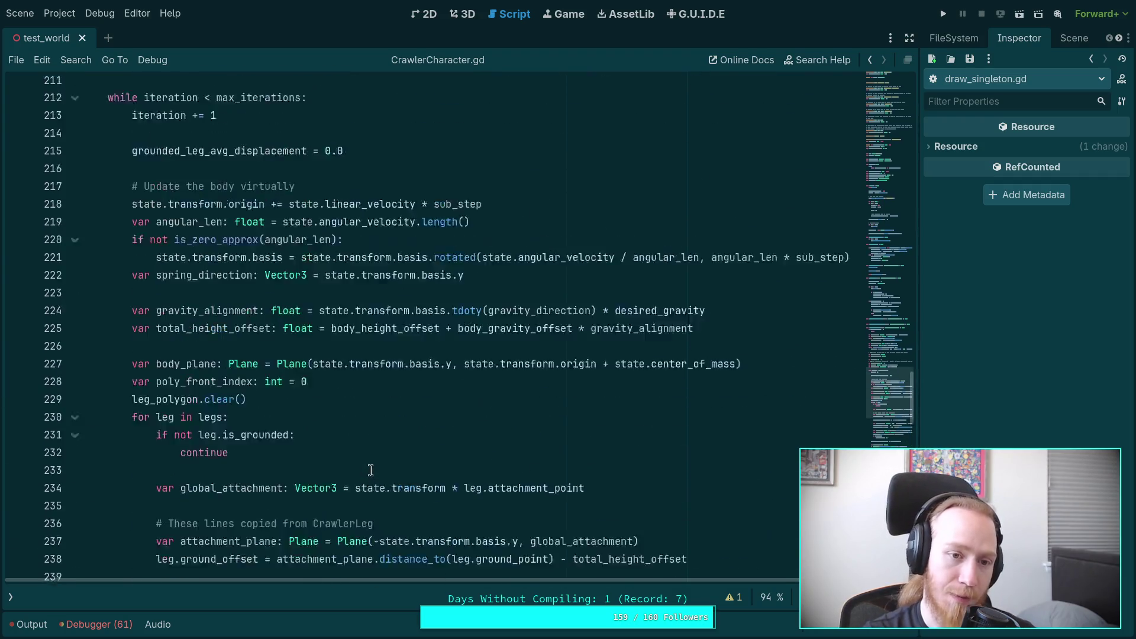
{"action": "scroll", "coordinate": [371, 469], "scroll_direction": "up", "scroll_amount": 3}
{"action": "scroll", "coordinate": [304, 323], "scroll_direction": "up", "scroll_amount": 1}
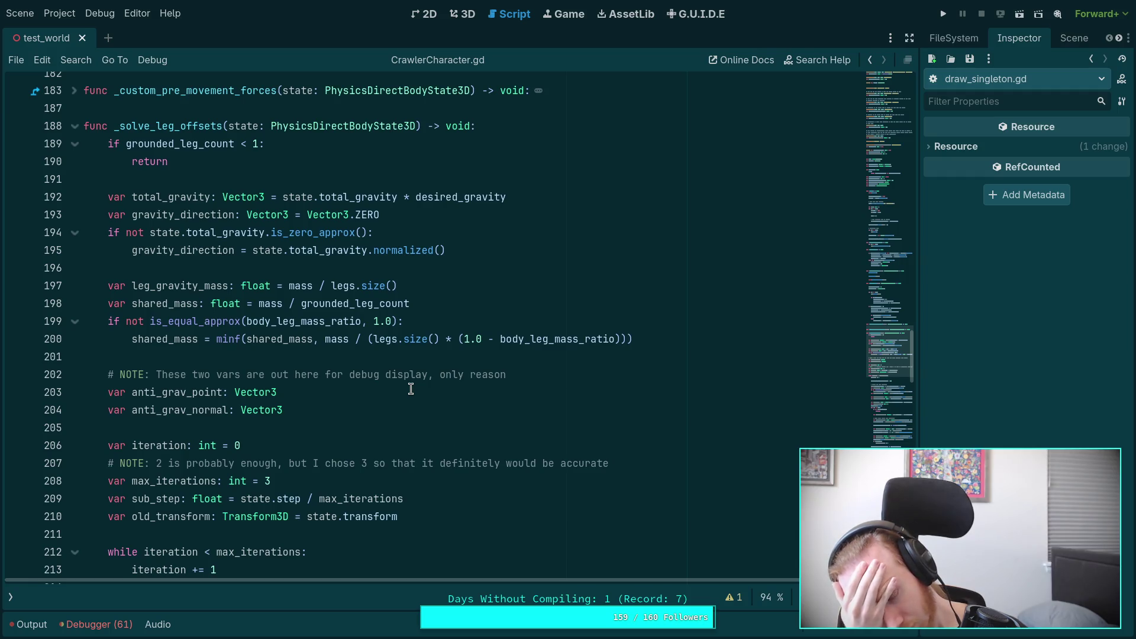
{"action": "scroll", "coordinate": [411, 389], "scroll_direction": "down", "scroll_amount": 20}
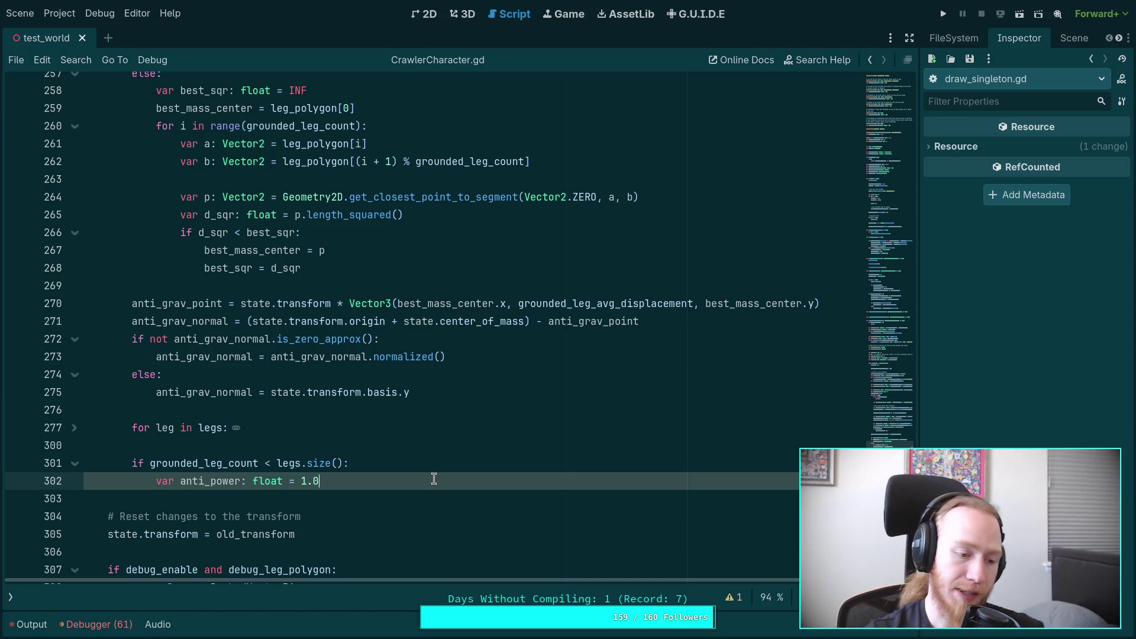
Replace 1.0 on line 302 with (grounded_leg_count / body_leg_mass_ratio)
{"action": "key", "text": "BackSpace"}
{"action": "key", "text": "BackSpace"}
{"action": "key", "text": "BackSpace"}
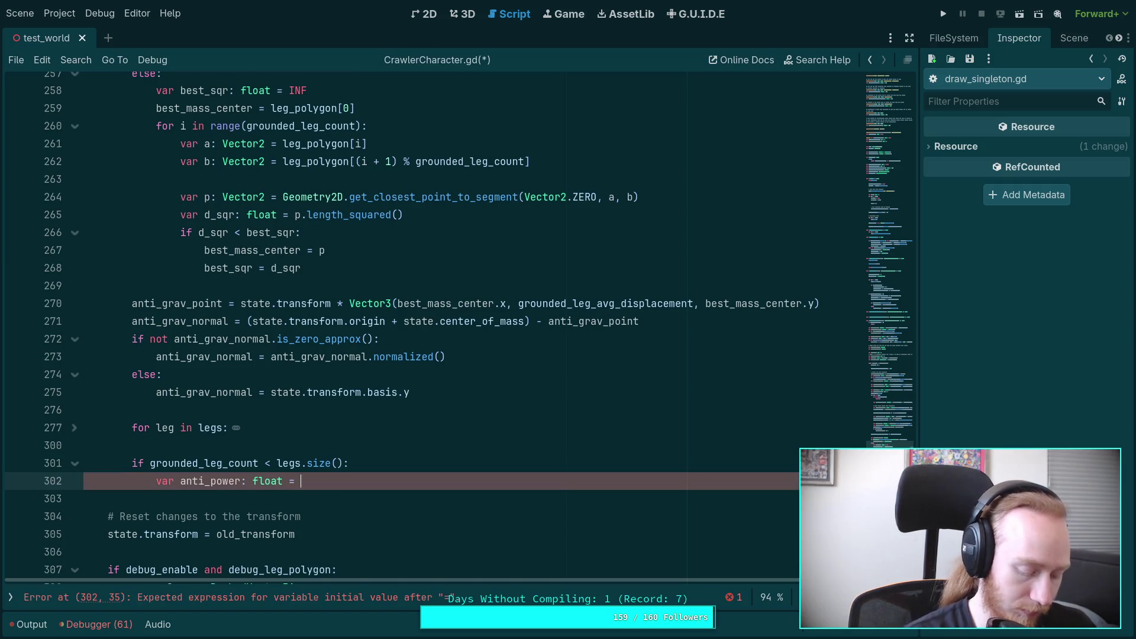
{"action": "type", "text": "(gr"}
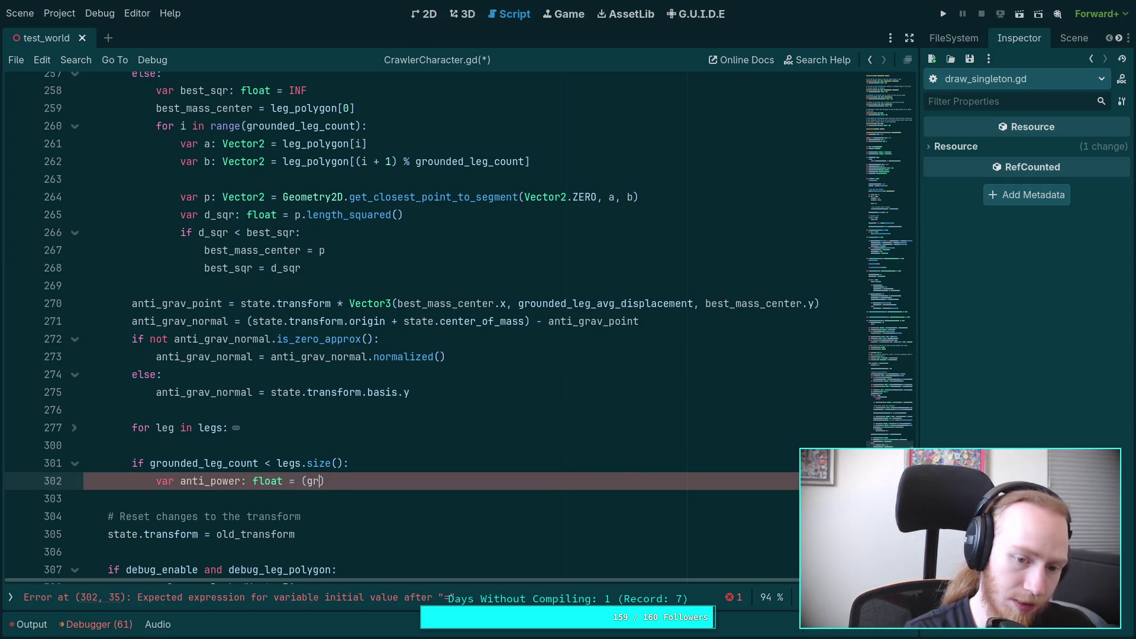
{"action": "key", "text": "Down"}
{"action": "key", "text": "Down"}
{"action": "key", "text": "Return"}
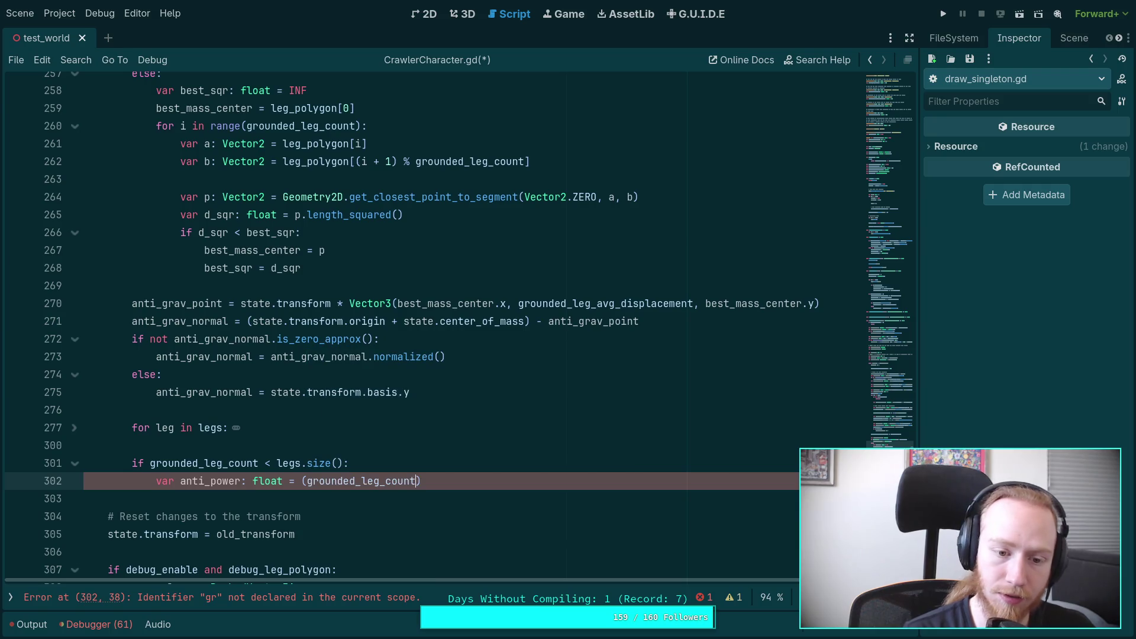
{"action": "type", "text": "/ legs.size"}
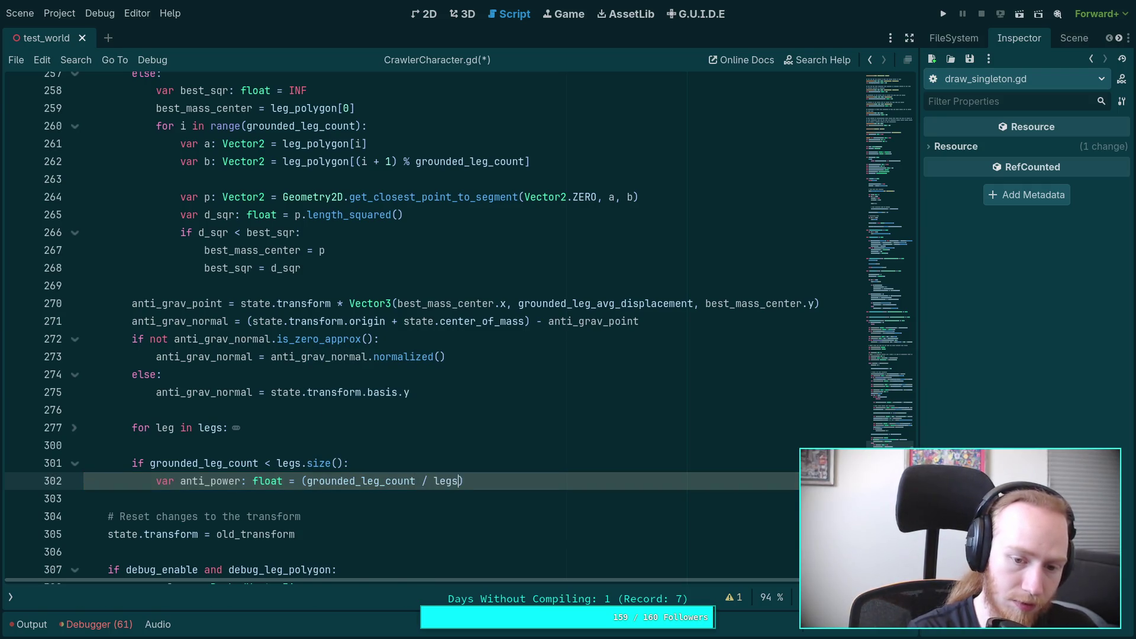
{"action": "key", "text": "Return"}
{"action": "key", "text": "BackSpace"}
{"action": "key", "text": "BackSpace"}
{"action": "key", "text": "BackSpace"}
{"action": "type", "text": "* leg_m"}
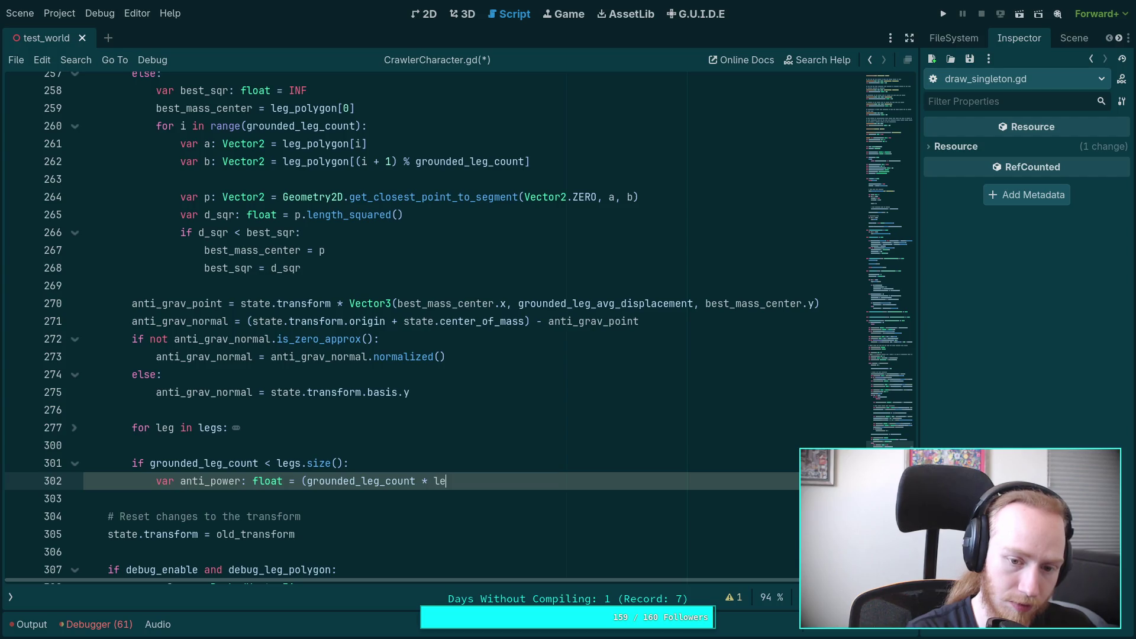
{"action": "key", "text": "Return"}
{"action": "type", "text": ")"}
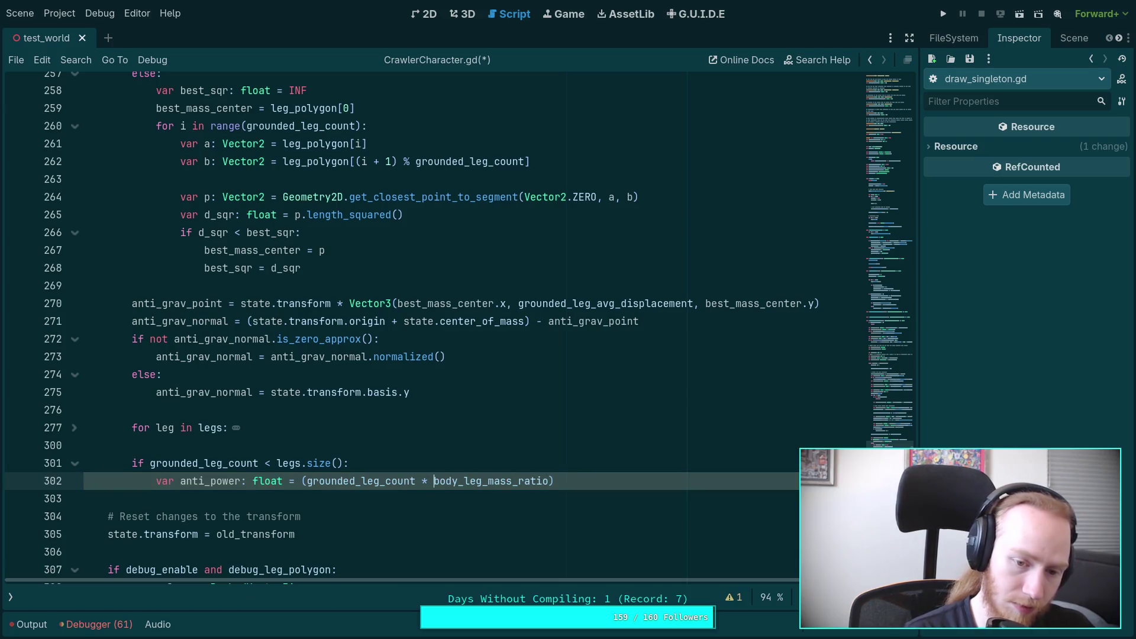
{"action": "left_click", "coordinate": [464, 481]}
{"action": "left_click", "coordinate": [555, 481]}
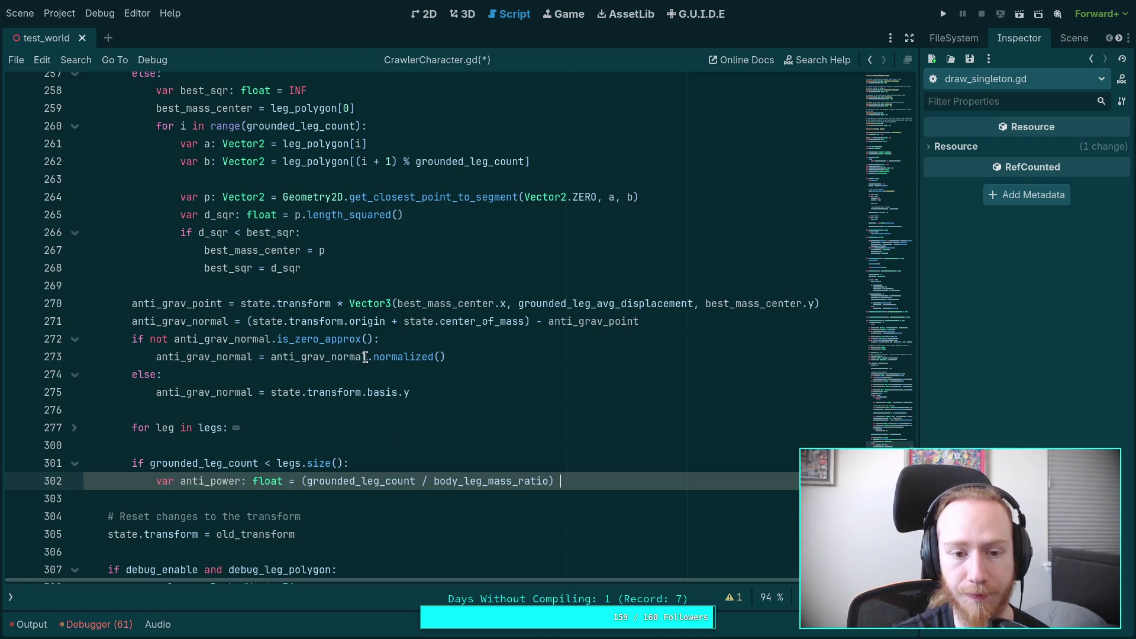
{"action": "scroll", "coordinate": [194, 384], "scroll_direction": "up", "scroll_amount": 6}
{"action": "scroll", "coordinate": [194, 384], "scroll_direction": "up", "scroll_amount": 14}
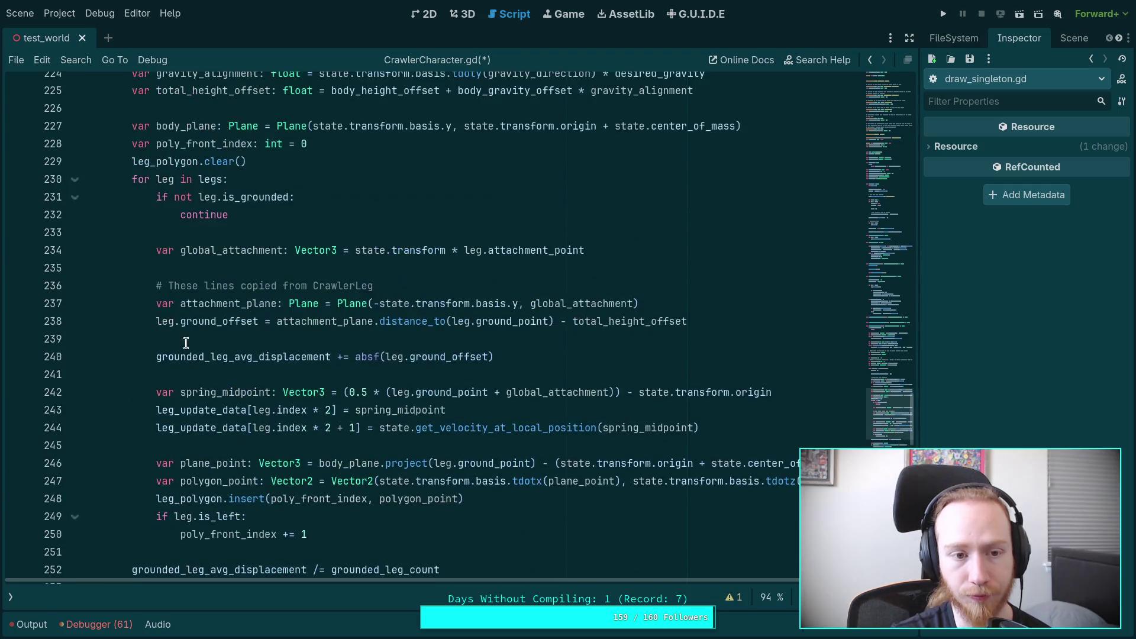
{"action": "scroll", "coordinate": [171, 279], "scroll_direction": "up", "scroll_amount": 2}
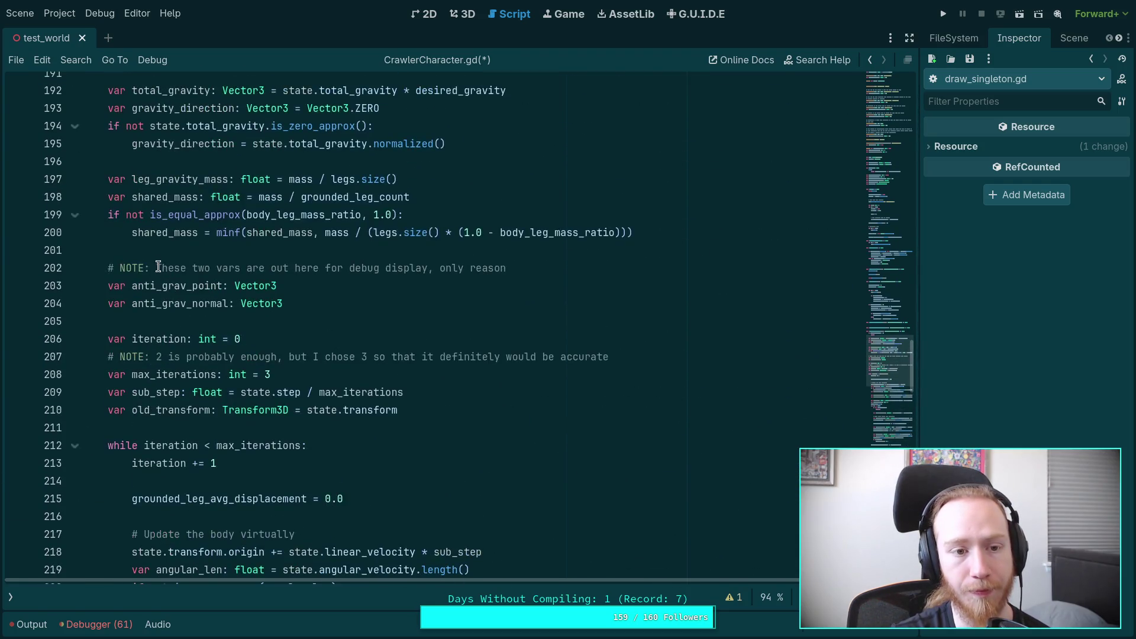
{"action": "double_click", "coordinate": [172, 181]}
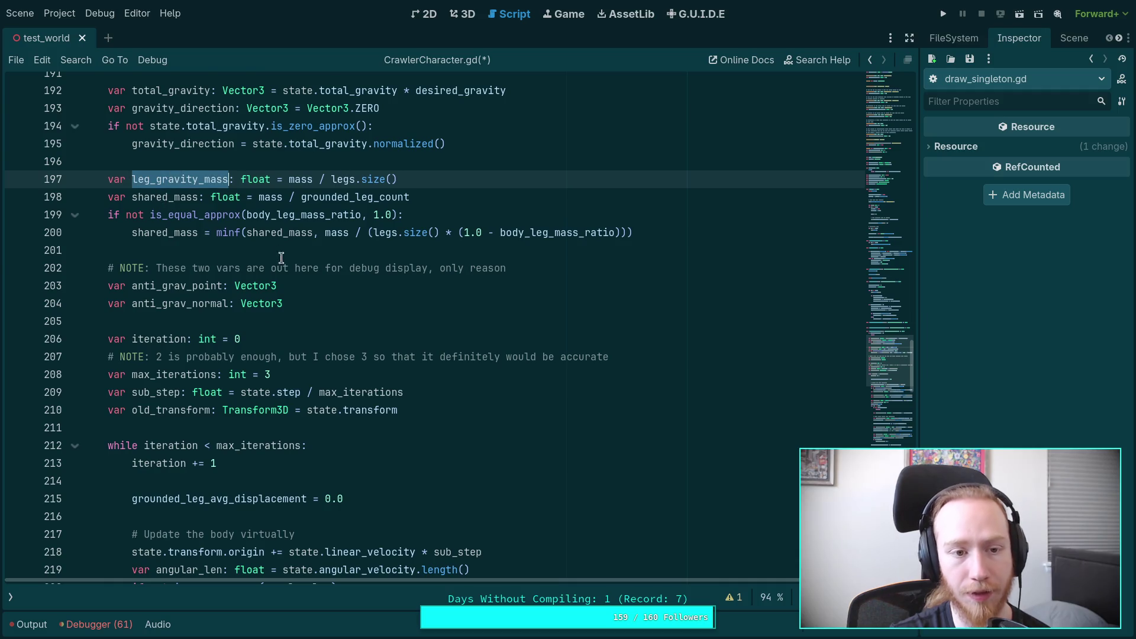
{"action": "scroll", "coordinate": [372, 384], "scroll_direction": "down", "scroll_amount": 8}
{"action": "scroll", "coordinate": [373, 384], "scroll_direction": "down", "scroll_amount": 16}
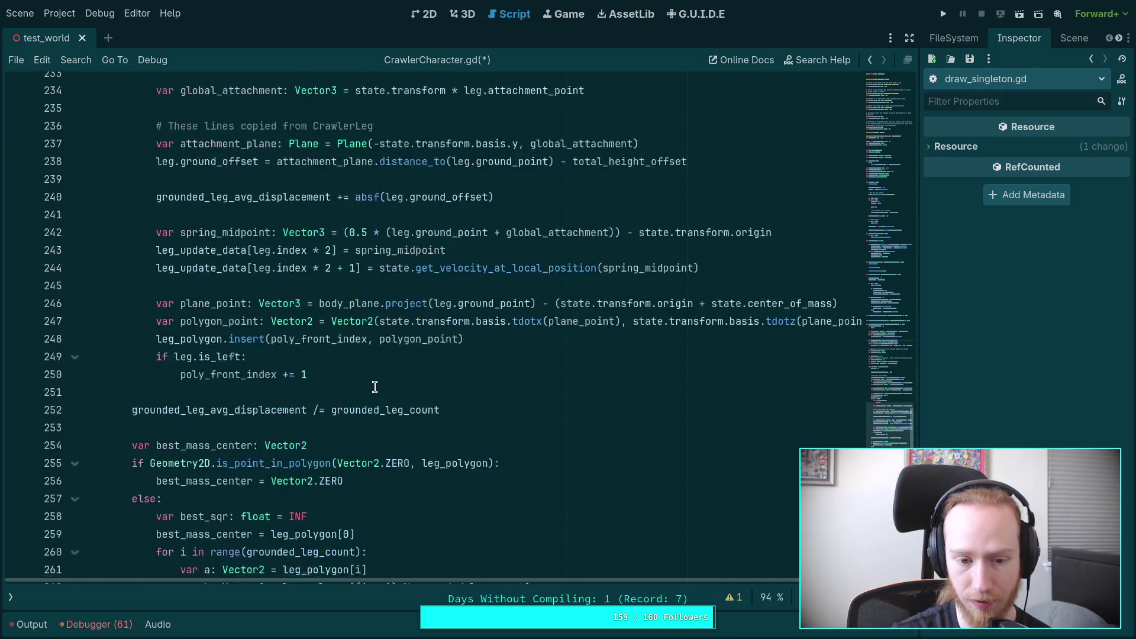
{"action": "left_click", "coordinate": [545, 382]}
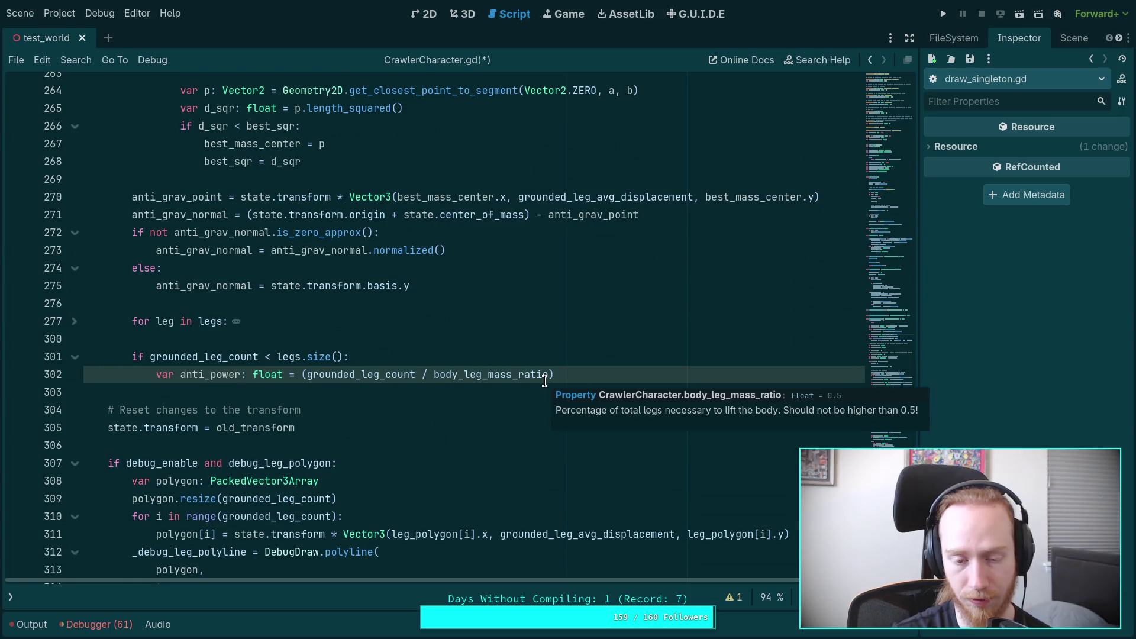
{"action": "left_click", "coordinate": [583, 378]}
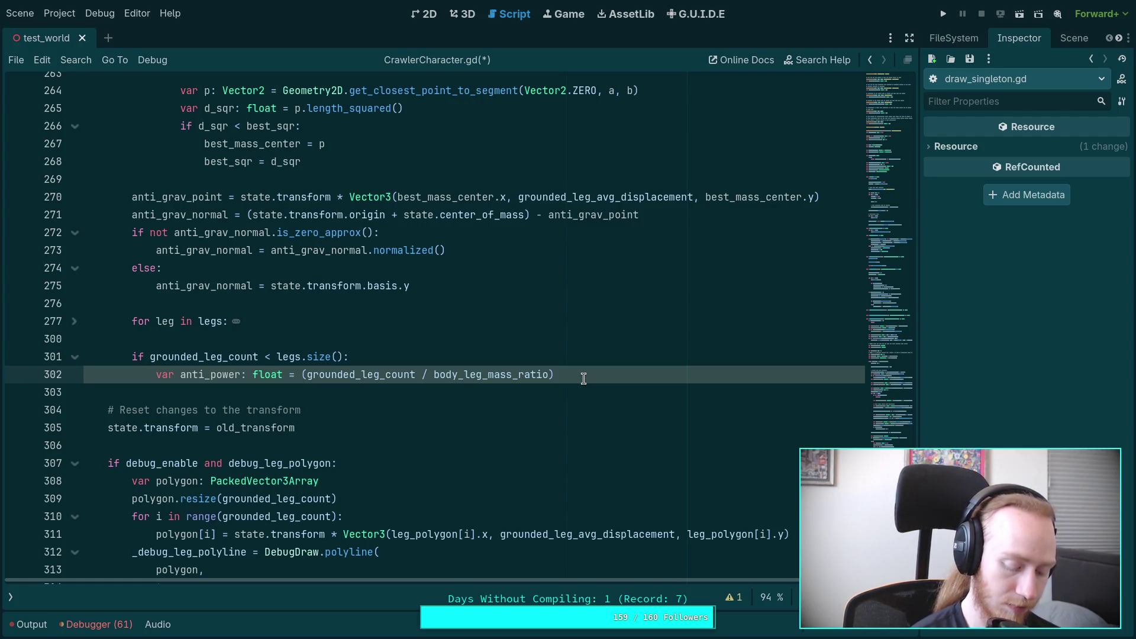
Make the divisor (1.0 - body_leg_mass_ratio) and wrap the ratio in minf(...)
{"action": "left_click", "coordinate": [434, 375]}
{"action": "type", "text": "(1.0 - "}
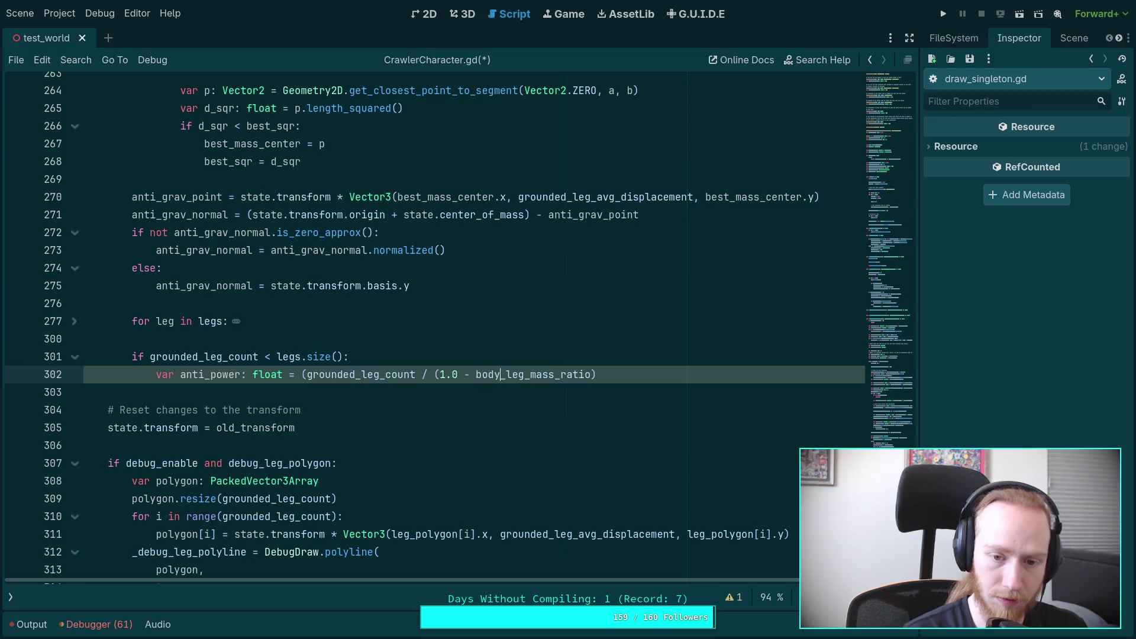
{"action": "type", "text": ")"}
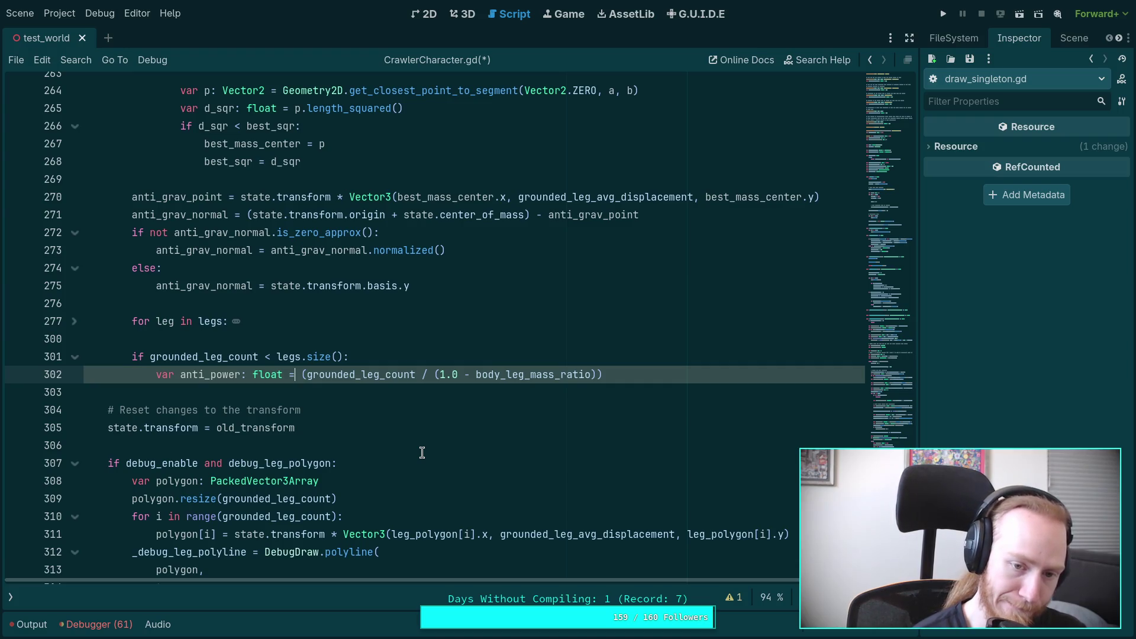
{"action": "type", "text": "minf("}
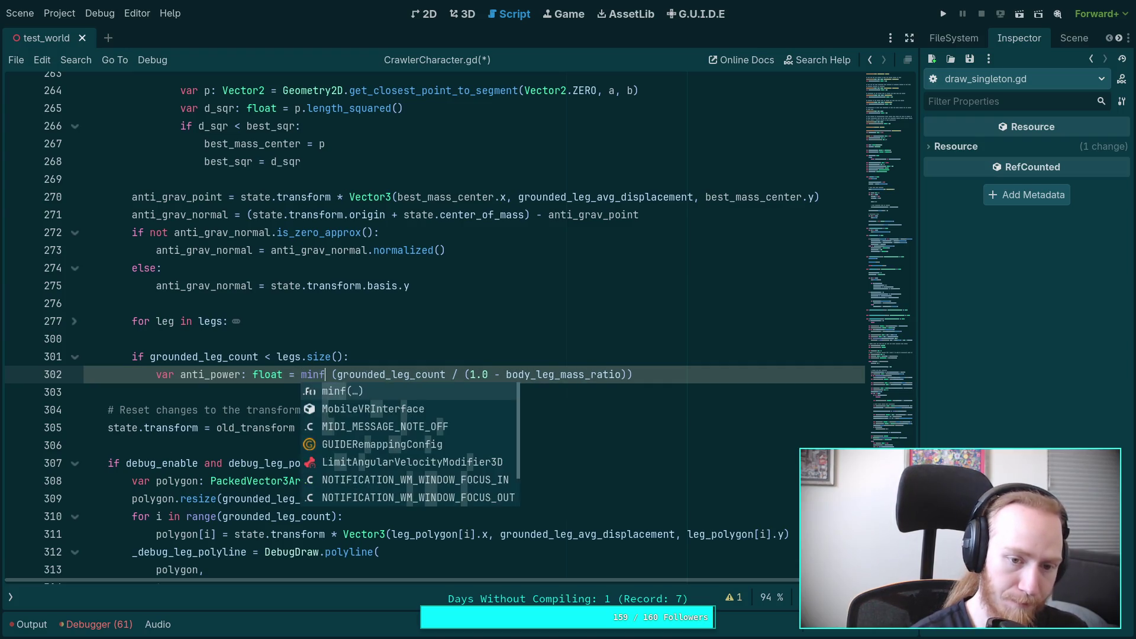
{"action": "key", "text": "Delete"}
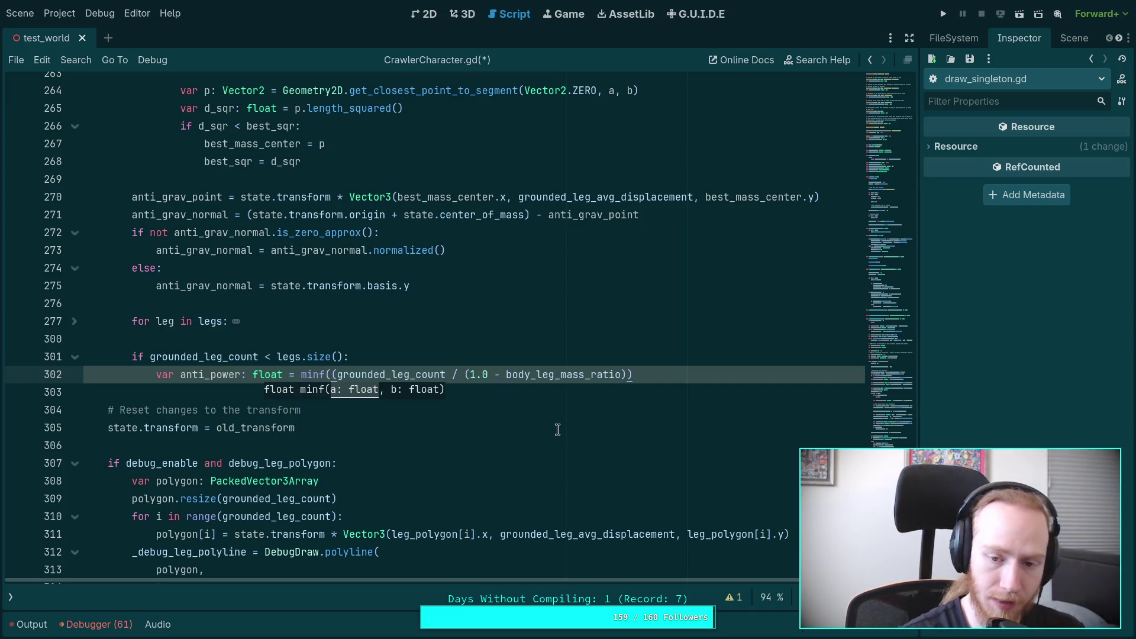
{"action": "left_click", "coordinate": [710, 377]}
{"action": "type", "text": ","}
{"action": "key", "text": "BackSpace"}
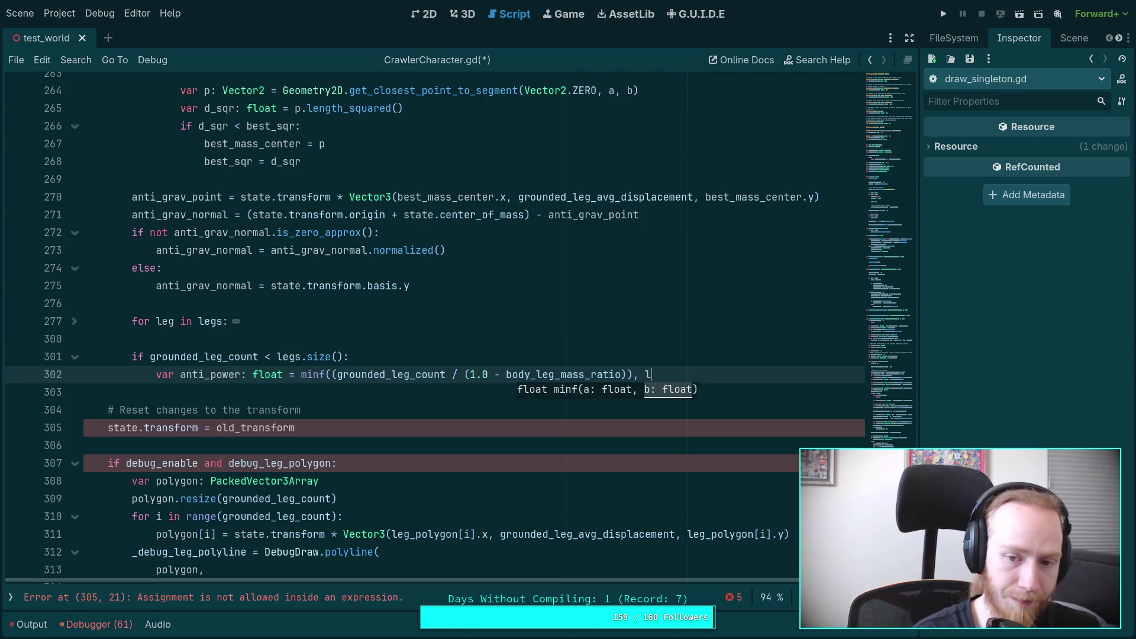
Enter legs.size() - grounded_leg_count as minf's second argument on line 302, then select it
{"action": "type", "text": "legs.size() - "}
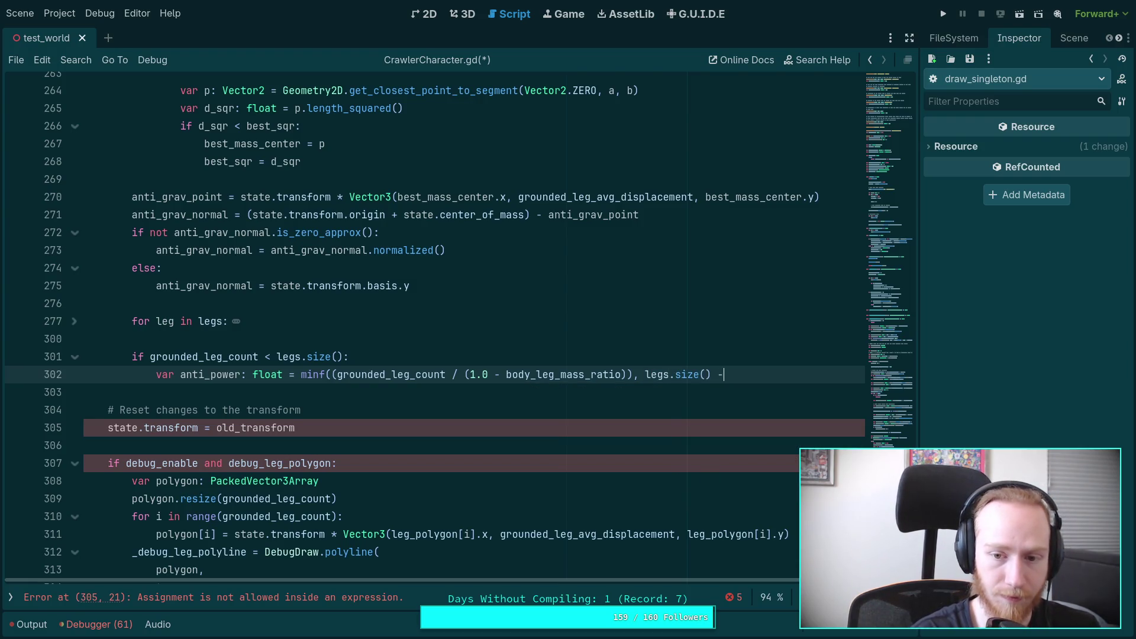
{"action": "type", "text": "grounded_l"}
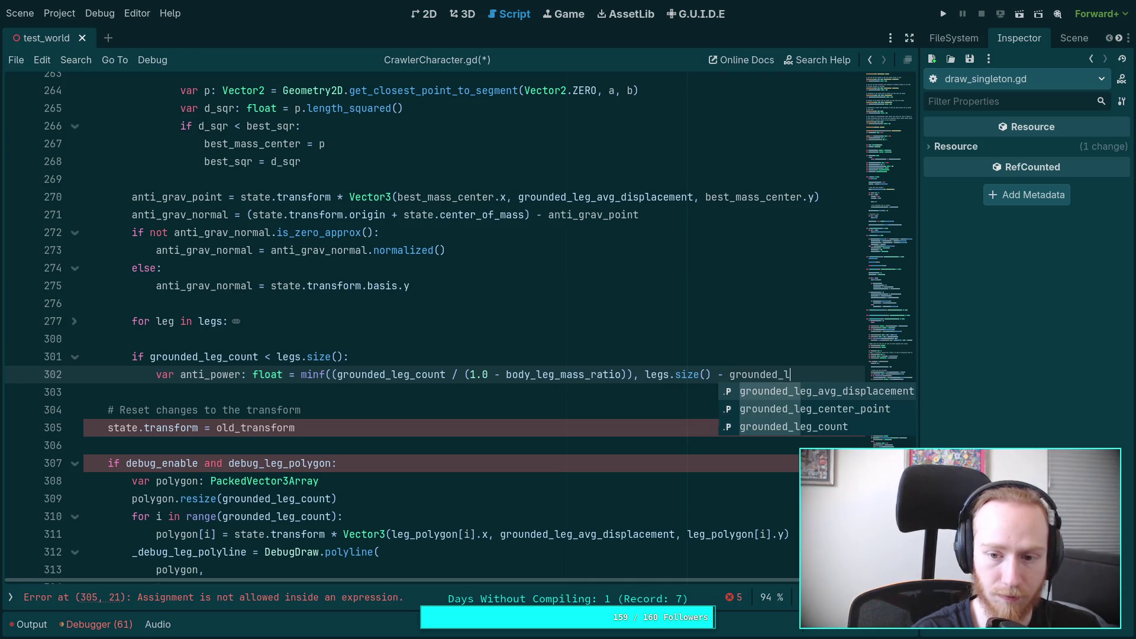
{"action": "key", "text": "Down"}
{"action": "key", "text": "Down"}
{"action": "key", "text": "Return"}
{"action": "type", "text": ")"}
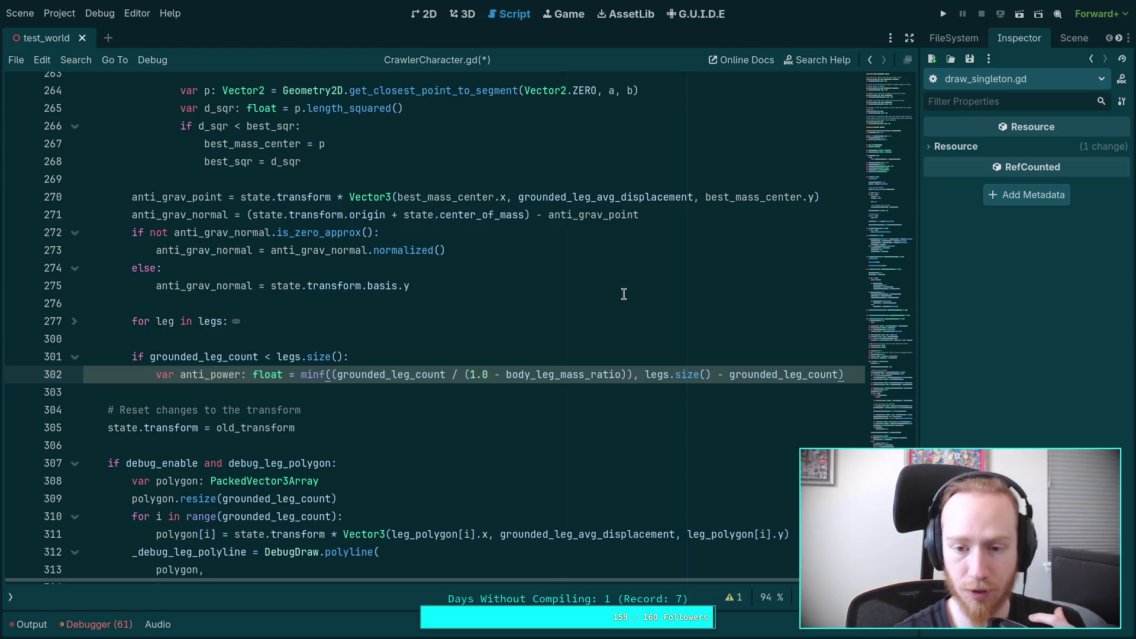
{"action": "left_click_drag", "start_coordinate": [645, 374], "coordinate": [840, 374]}
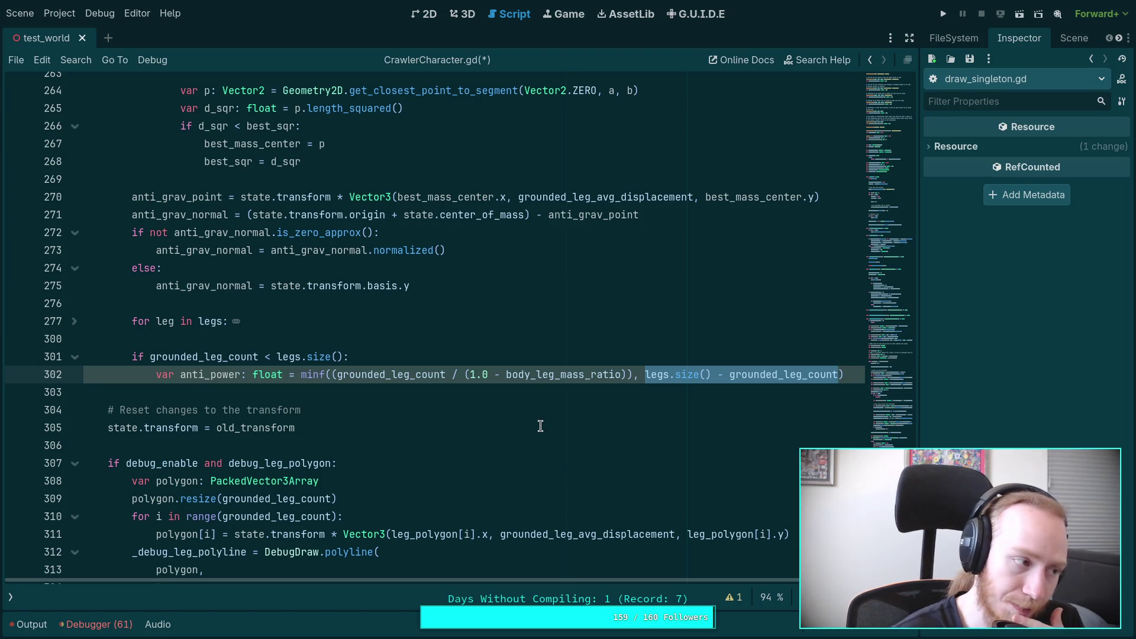
Overwrite minf's first argument, the grounded_leg_count / (1.0 - body_leg_mass_ratio) expression, with ???
{"action": "left_click_drag", "start_coordinate": [337, 379], "coordinate": [632, 376]}
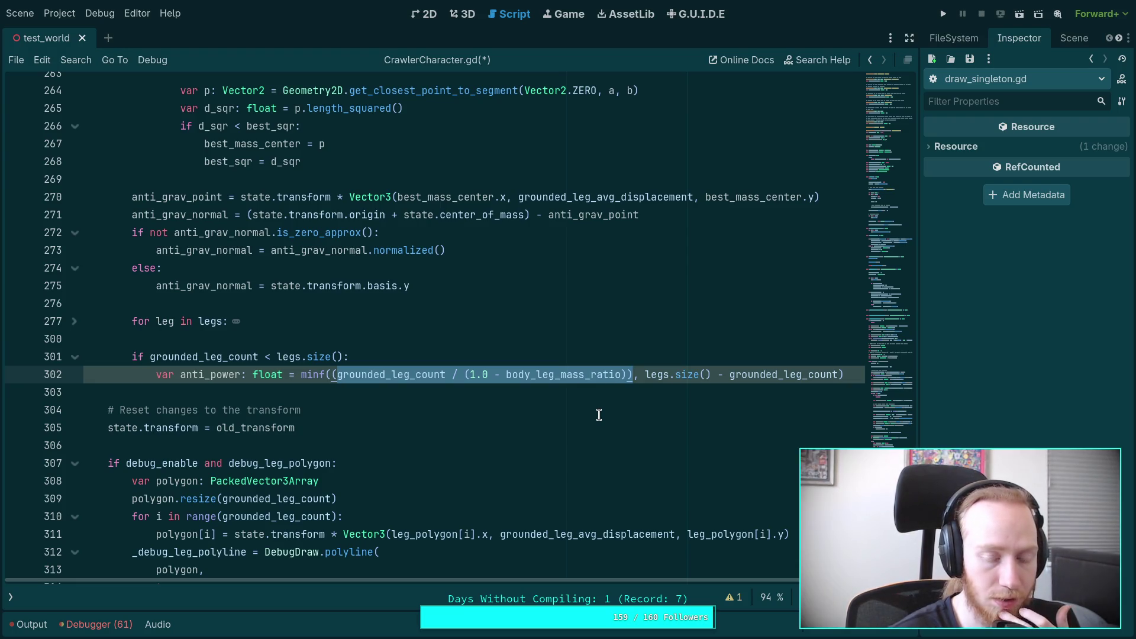
{"action": "left_click", "coordinate": [645, 374]}
{"action": "left_click_drag", "start_coordinate": [645, 375], "coordinate": [838, 374]}
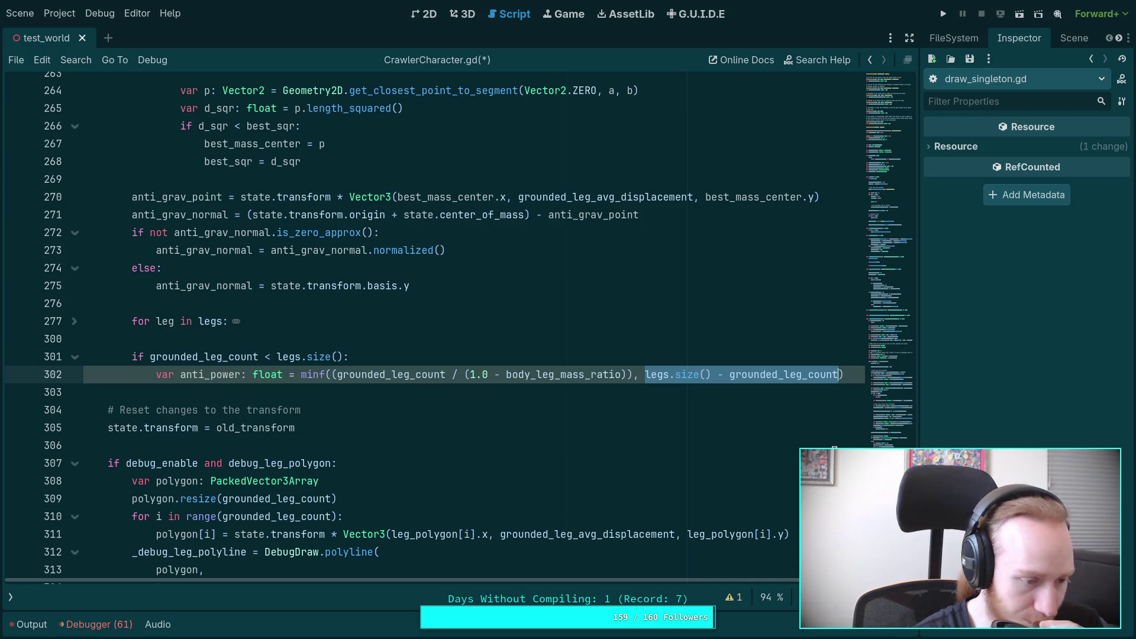
{"action": "left_click_drag", "start_coordinate": [633, 374], "coordinate": [333, 377]}
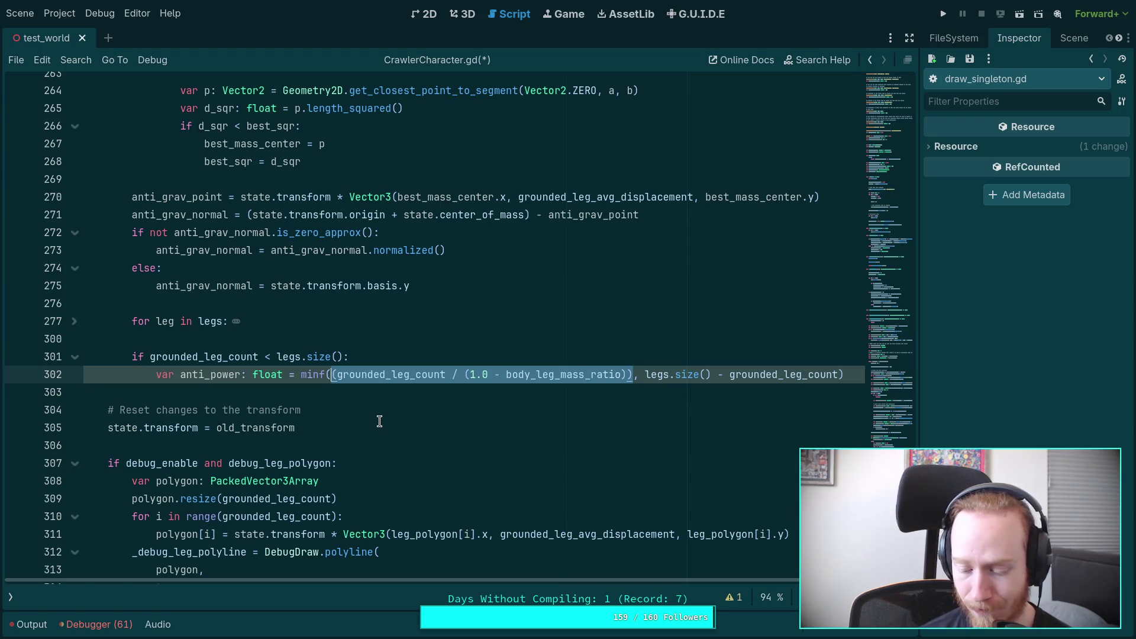
{"action": "type", "text": "???"}
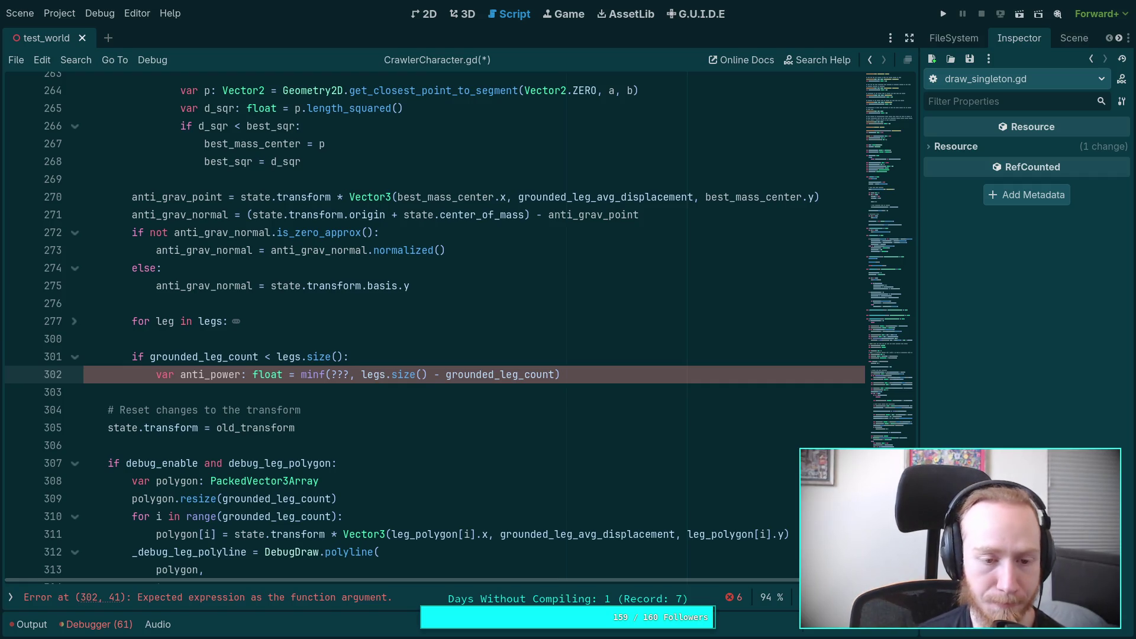
Replace the ??? placeholder with an empty nested minf() call
{"action": "key", "text": "BackSpace"}
{"action": "key", "text": "BackSpace"}
{"action": "key", "text": "BackSpace"}
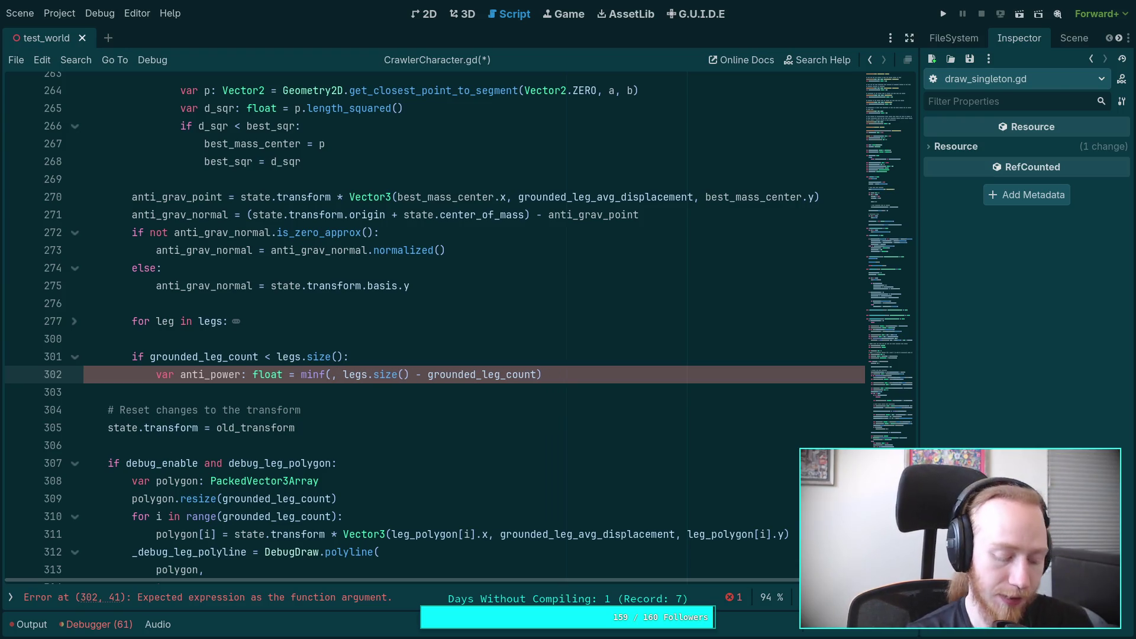
{"action": "type", "text": "minf"}
{"action": "key", "text": "Return"}
Check the leg-mass expression on line 200 for reference, then return to line 302
{"action": "scroll", "coordinate": [413, 358], "scroll_direction": "up", "scroll_amount": 15}
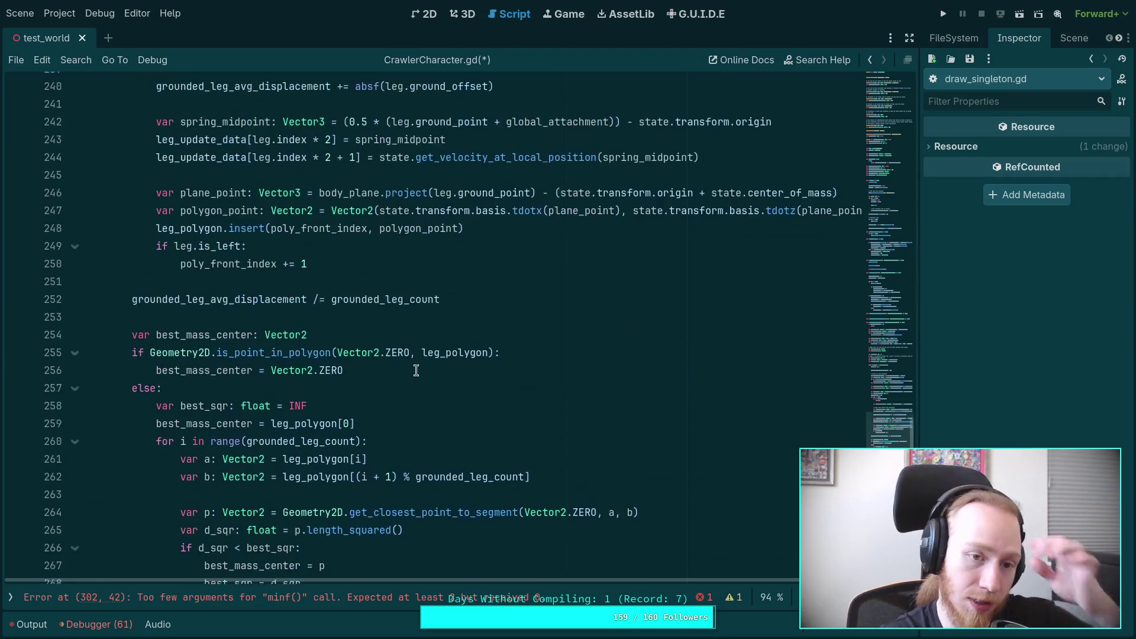
{"action": "scroll", "coordinate": [414, 355], "scroll_direction": "up", "scroll_amount": 4}
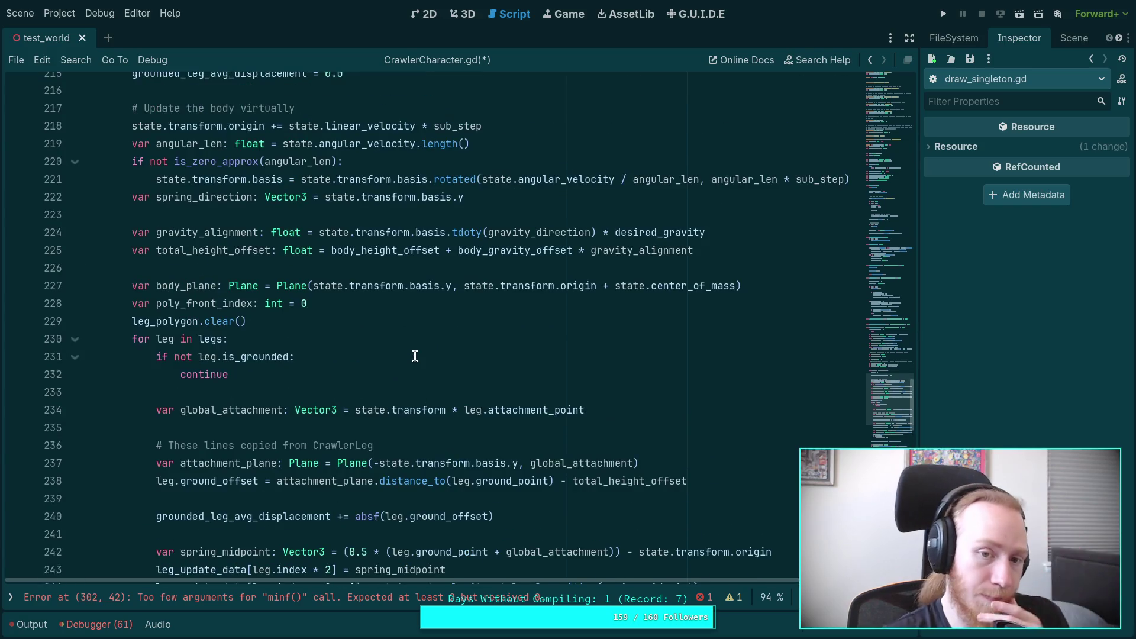
{"action": "scroll", "coordinate": [417, 351], "scroll_direction": "down", "scroll_amount": 1}
{"action": "scroll", "coordinate": [459, 385], "scroll_direction": "down", "scroll_amount": 3}
{"action": "scroll", "coordinate": [452, 393], "scroll_direction": "up", "scroll_amount": 3}
{"action": "scroll", "coordinate": [446, 394], "scroll_direction": "up", "scroll_amount": 7}
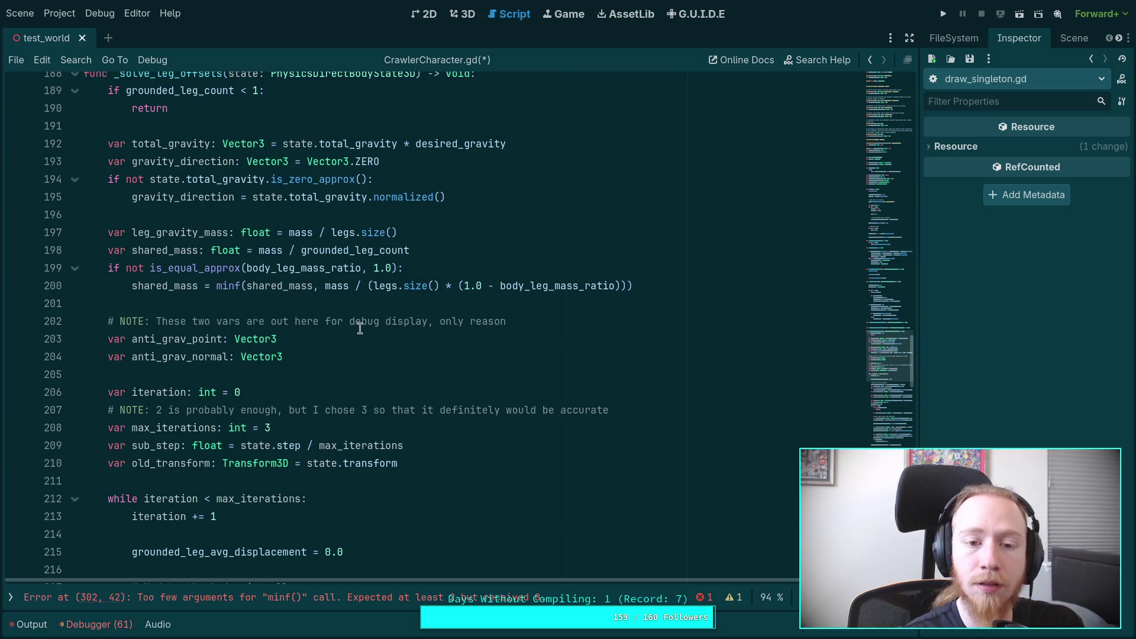
{"action": "left_click_drag", "start_coordinate": [374, 286], "coordinate": [612, 281]}
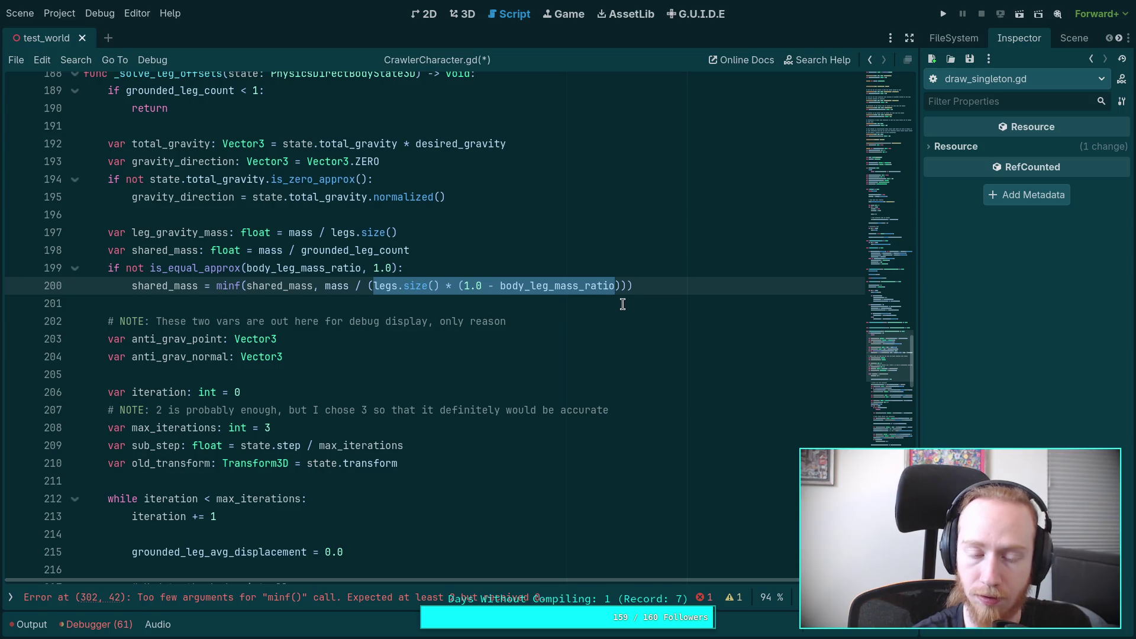
{"action": "scroll", "coordinate": [622, 304], "scroll_direction": "down", "scroll_amount": 20}
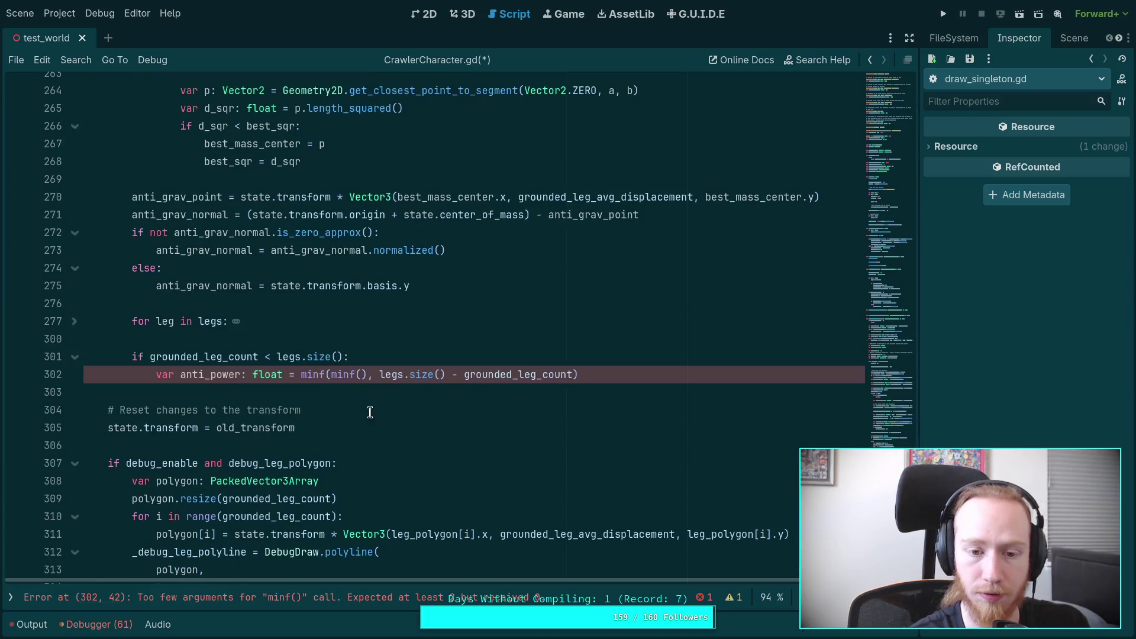
Swap the nested minf for legs.size() * (1.0 - body_leg_mass_ratio) as minf's first argument
{"action": "left_click", "coordinate": [363, 374]}
{"action": "type", "text": "grounded_leg_"}
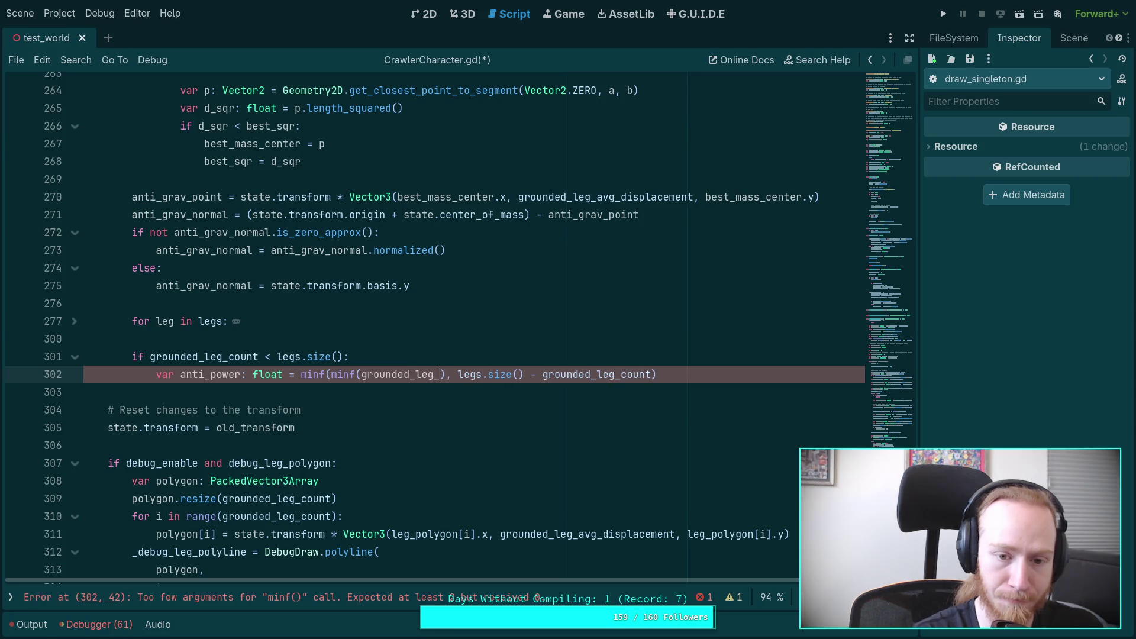
{"action": "type", "text": "count"}
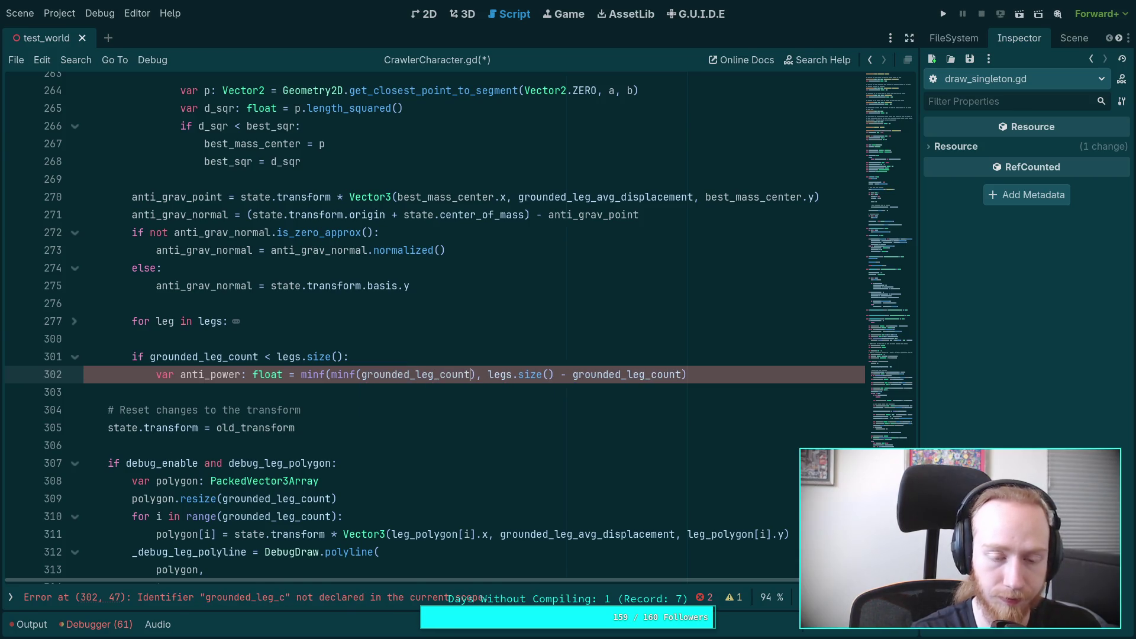
{"action": "type", "text": ","}
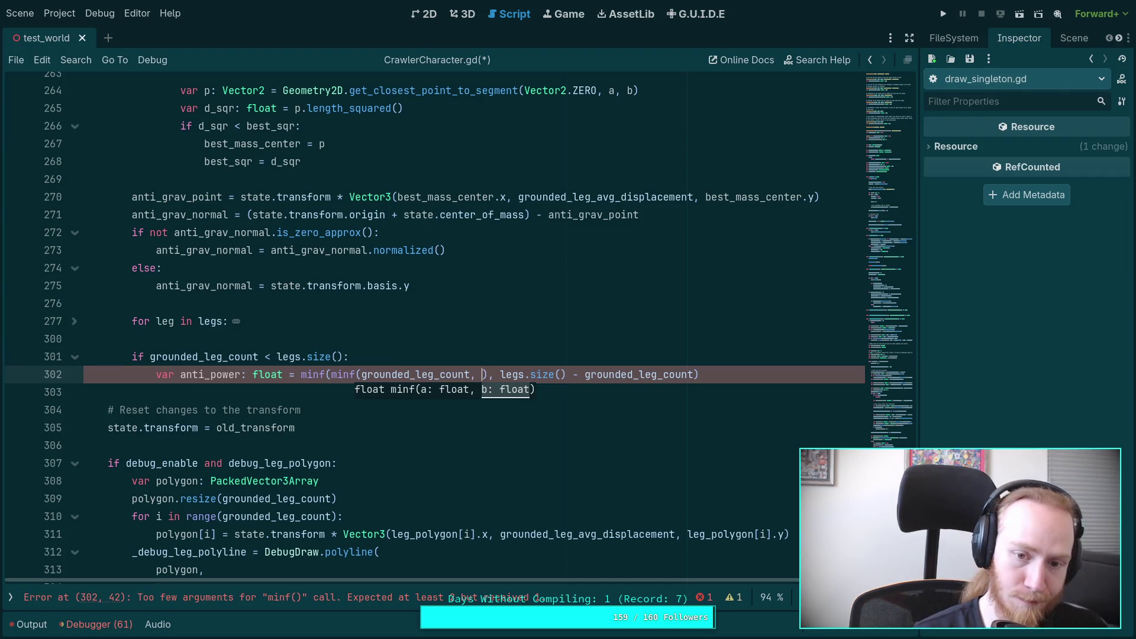
{"action": "key", "text": "Delete"}
{"action": "key", "text": "BackSpace"}
{"action": "key", "text": "BackSpace"}
{"action": "key", "text": "BackSpace"}
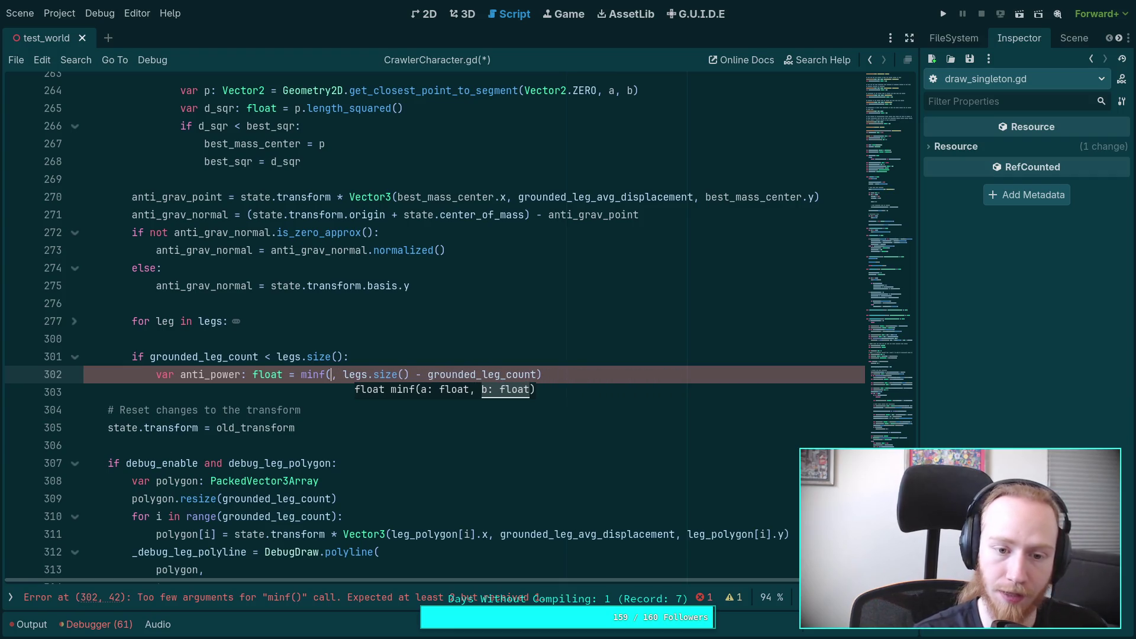
{"action": "type", "text": "legs.size()"}
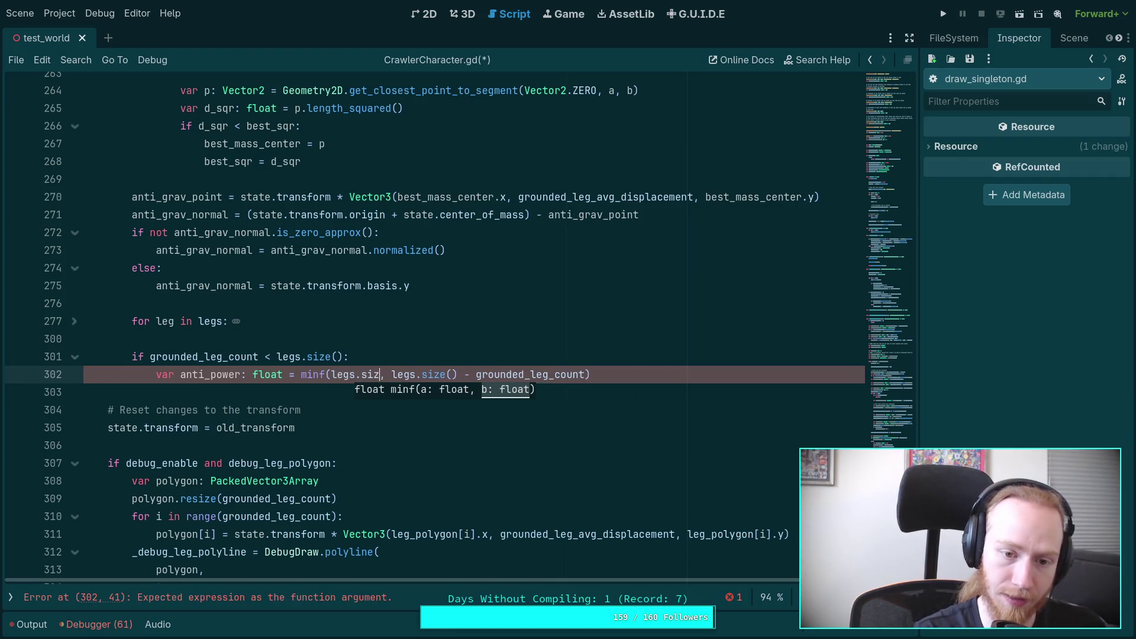
{"action": "type", "text": " * "}
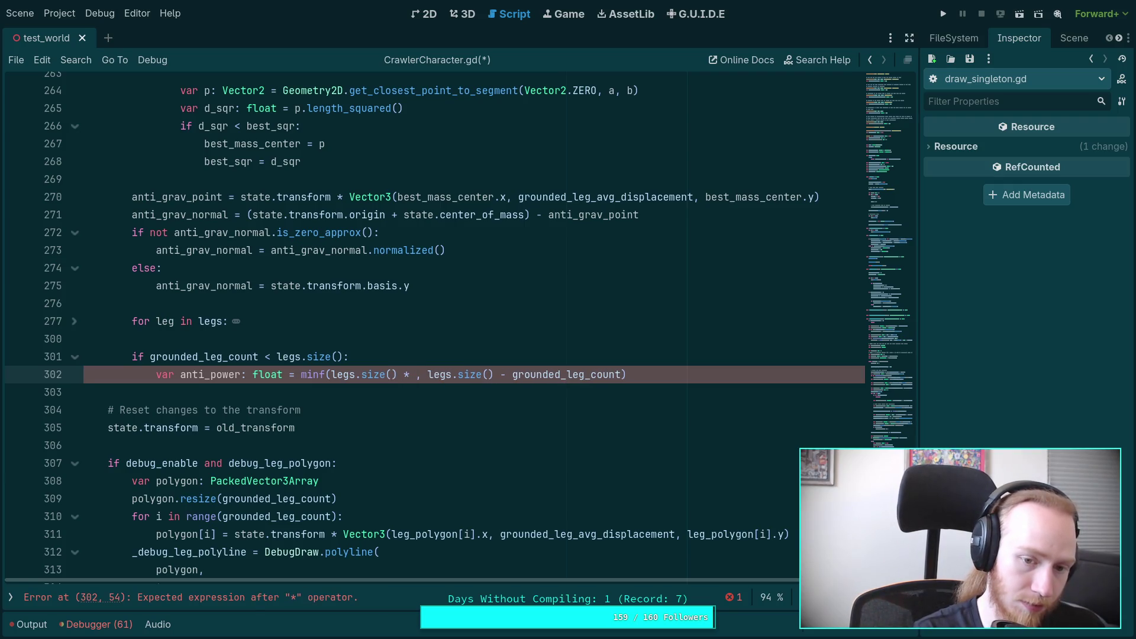
{"action": "type", "text": "(1.0 - body_l"}
{"action": "type", "text": "eg_ma"}
{"action": "key", "text": "Return"}
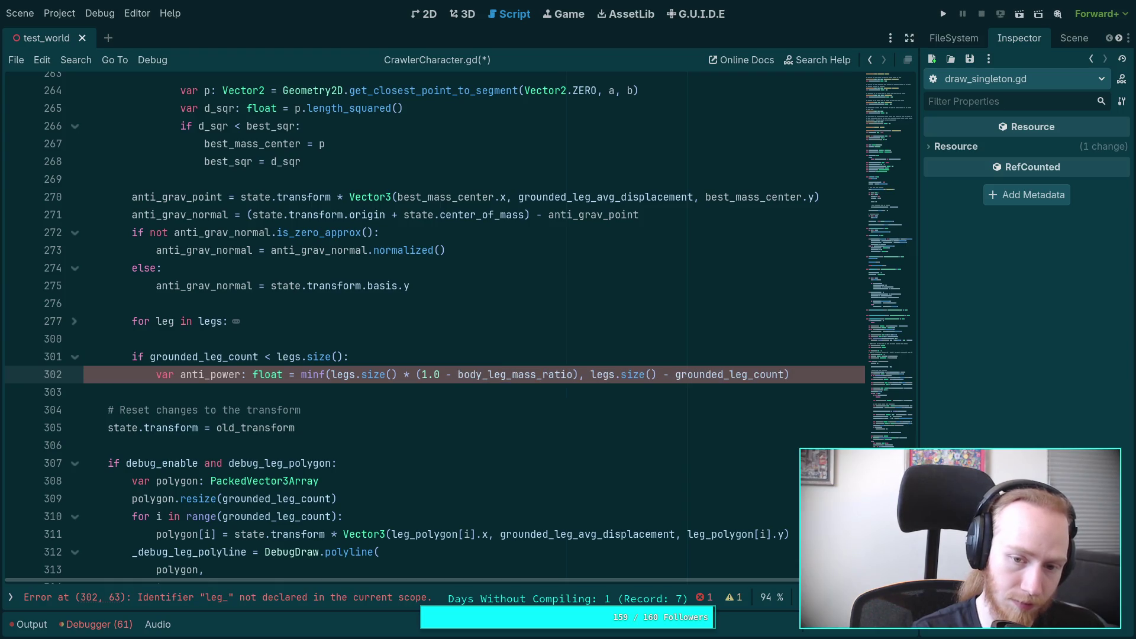
{"action": "left_click", "coordinate": [178, 392]}
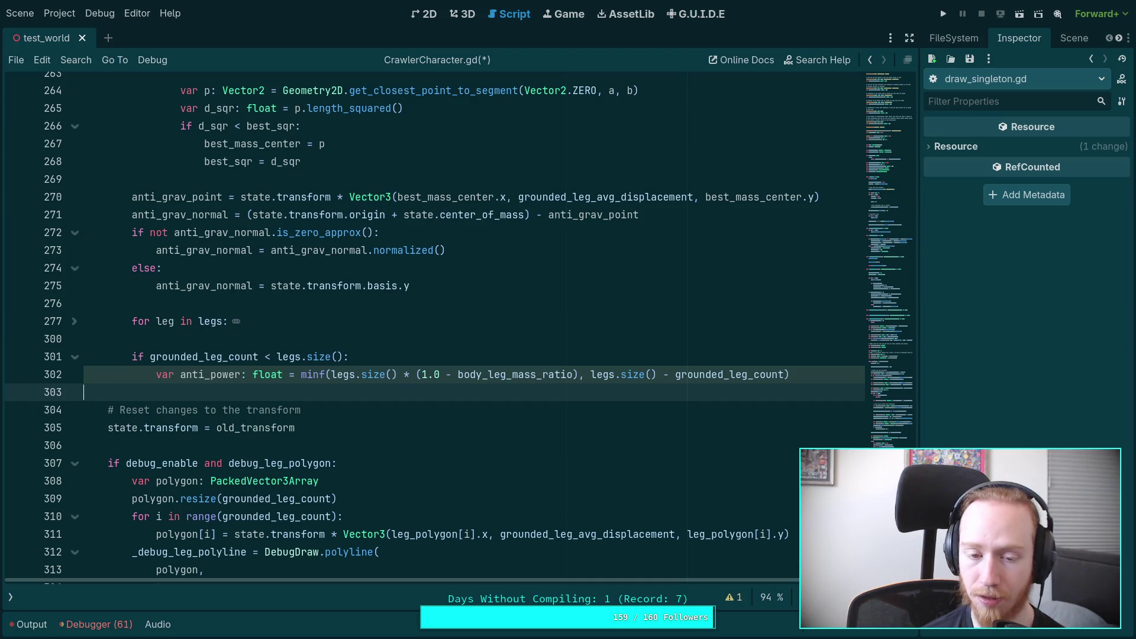
Rewrite minf's first argument as grounded_leg_count - (grounded_leg_count * body_leg_mass_ratio
{"action": "left_click_drag", "start_coordinate": [330, 374], "coordinate": [583, 373]}
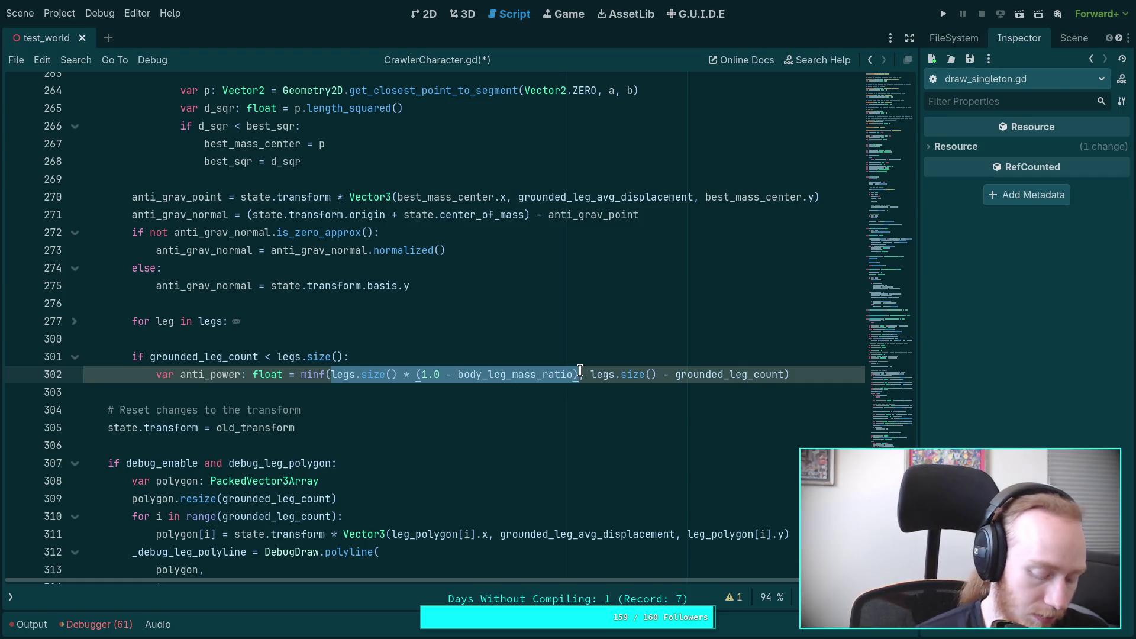
{"action": "type", "text": "grounded_legs"}
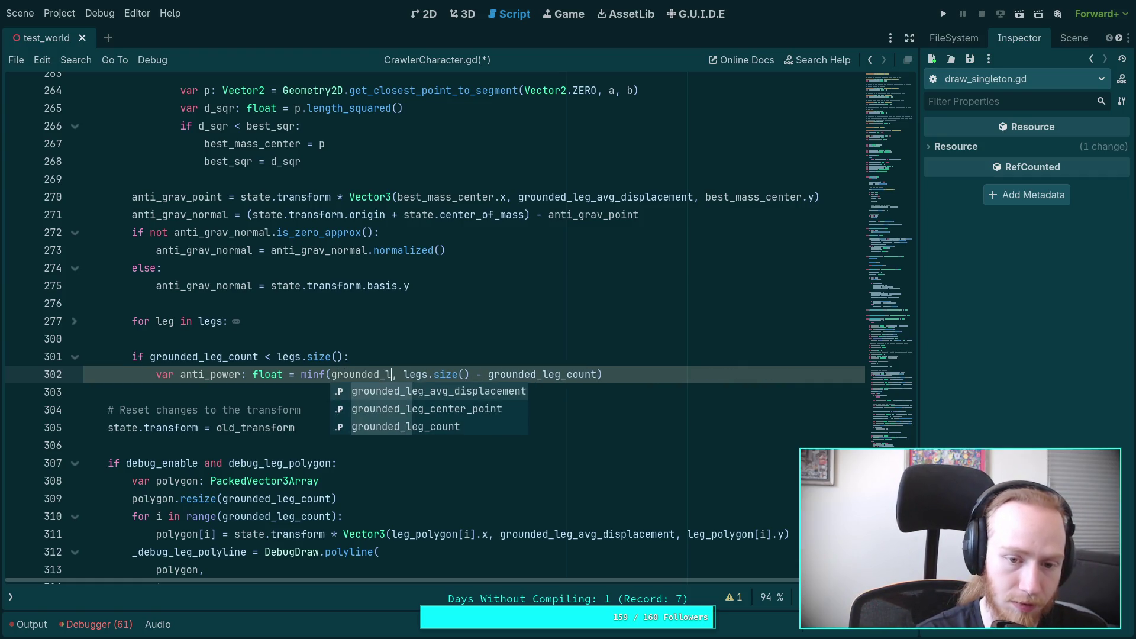
{"action": "key", "text": "BackSpace"}
{"action": "key", "text": "Down"}
{"action": "key", "text": "Down"}
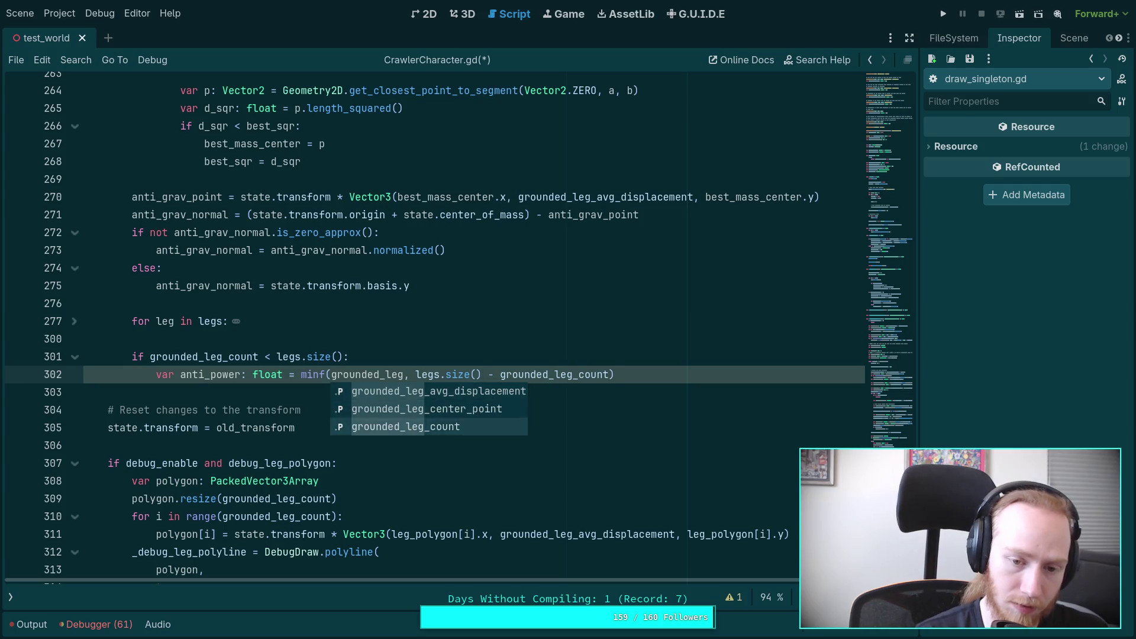
{"action": "key", "text": "Return"}
{"action": "type", "text": "- (ground"}
{"action": "key", "text": "Return"}
{"action": "type", "text": "* body_ma"}
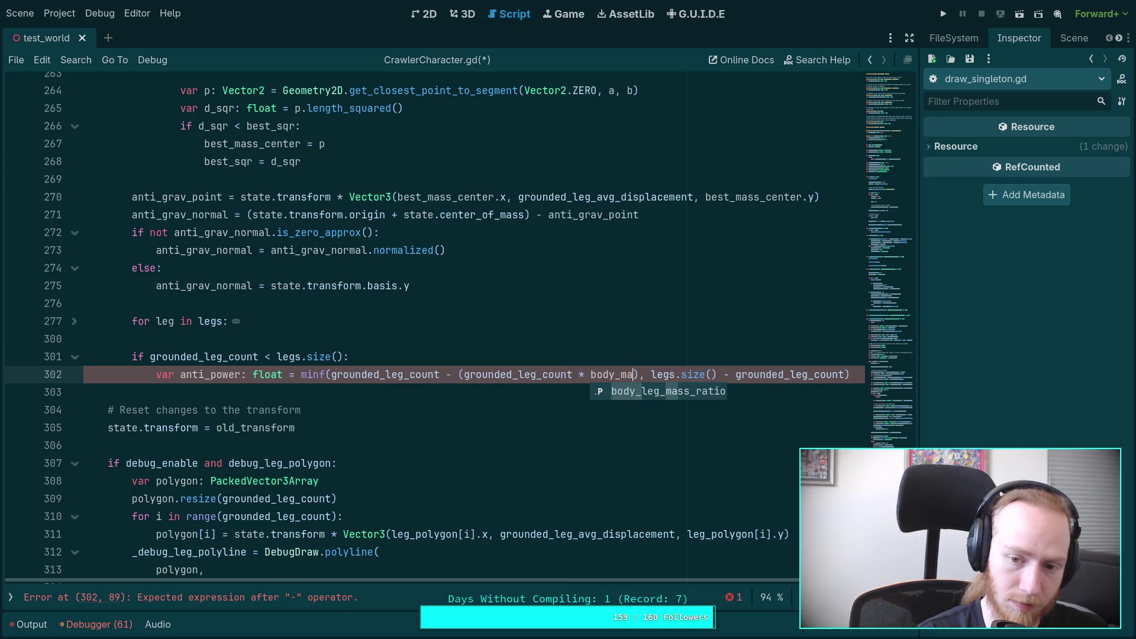
{"action": "key", "text": "Return"}
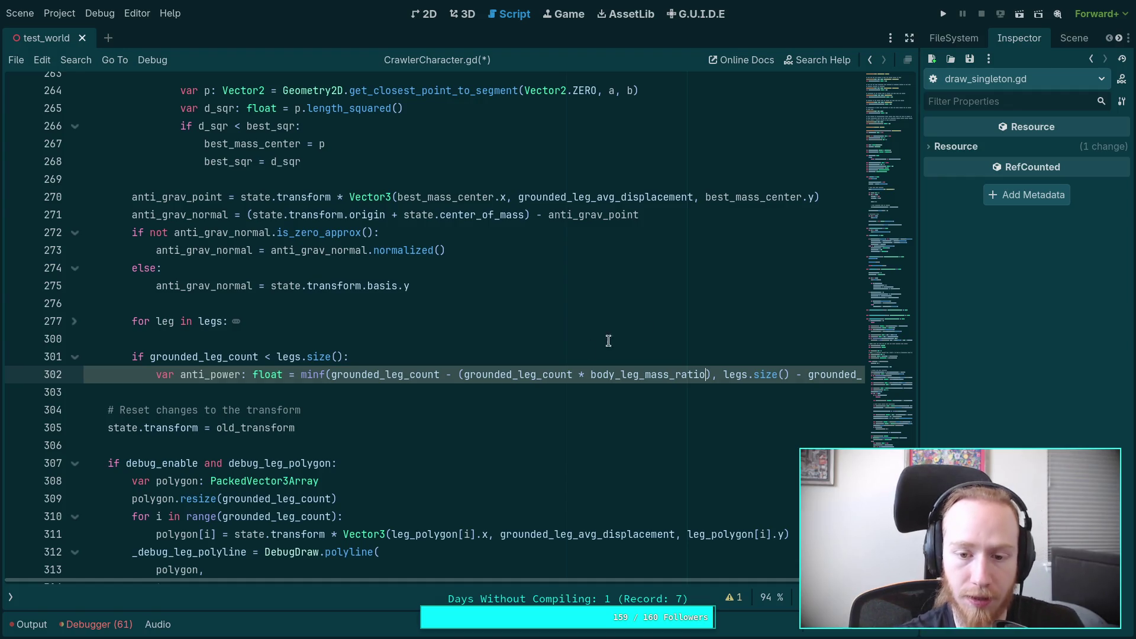
Change * to /, drop the leading grounded_leg_count, append - grounded_leg_count, then switch to the browser
{"action": "double_click", "coordinate": [581, 375]}
{"action": "type", "text": "/"}
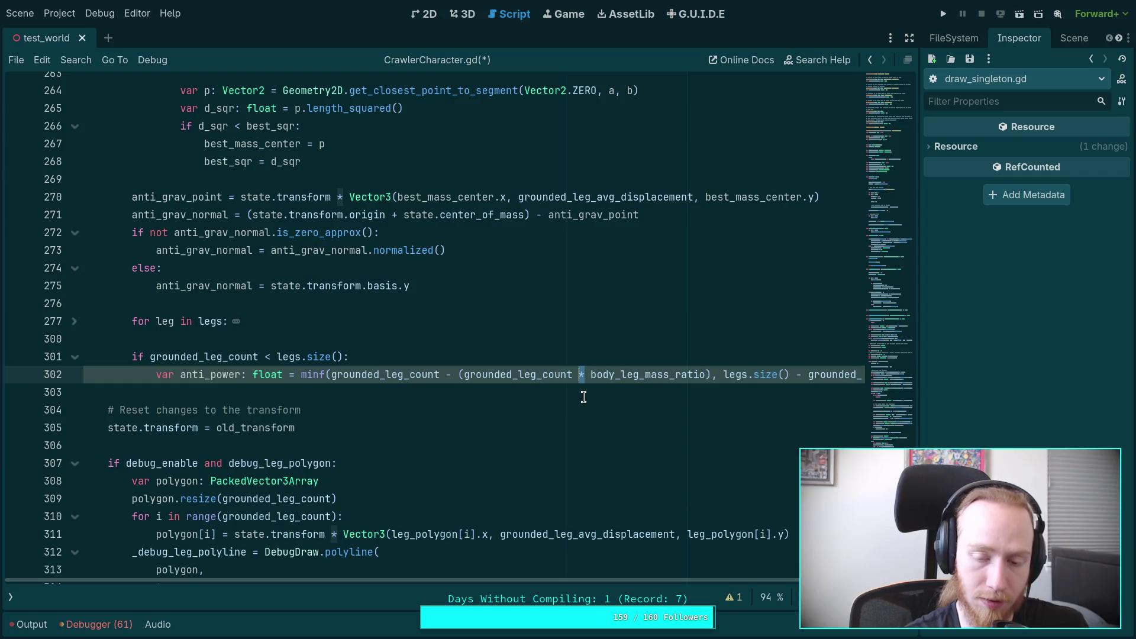
{"action": "left_click_drag", "start_coordinate": [457, 375], "coordinate": [352, 376]}
{"action": "key", "text": "BackSpace"}
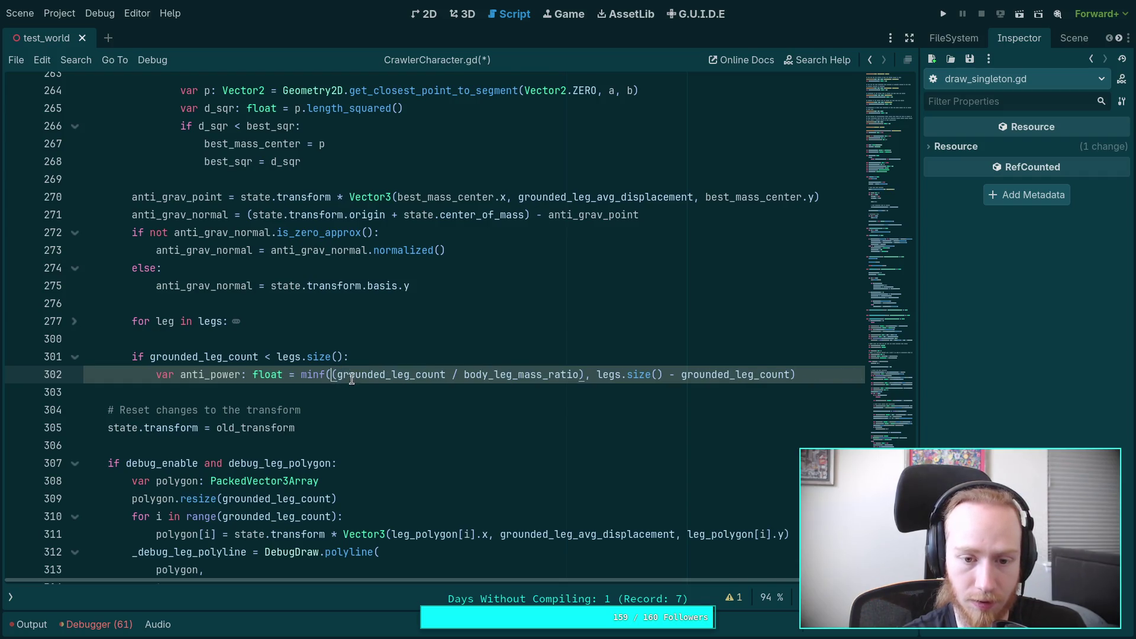
{"action": "left_click", "coordinate": [584, 374]}
{"action": "type", "text": "- grounded_"}
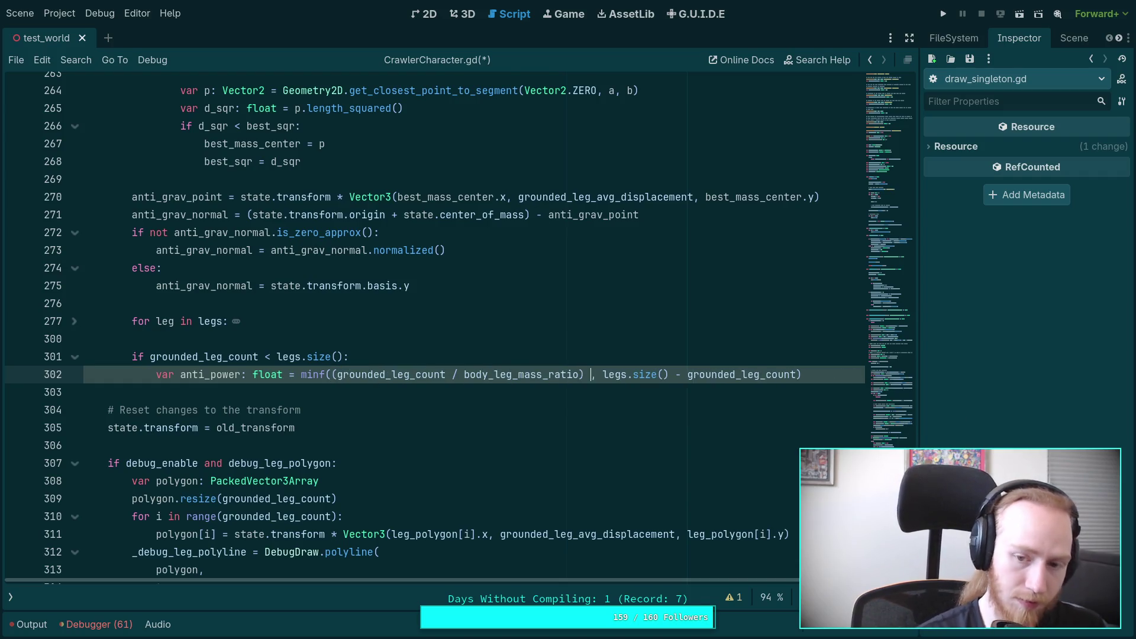
{"action": "type", "text": "l"}
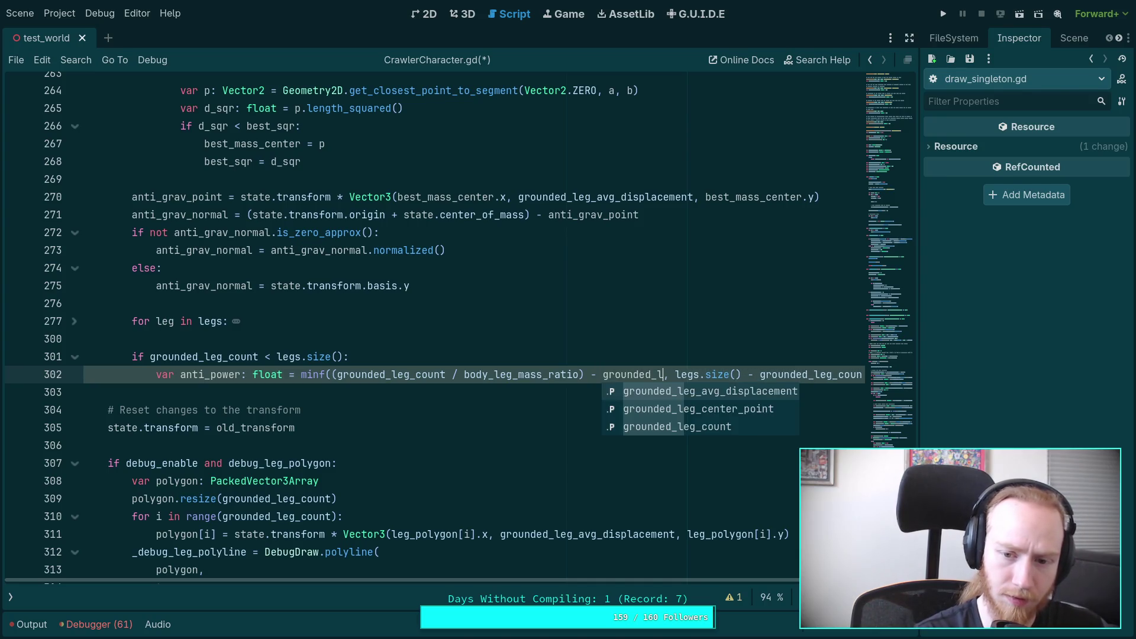
{"action": "key", "text": "Down"}
{"action": "key", "text": "Down"}
{"action": "key", "text": "Return"}
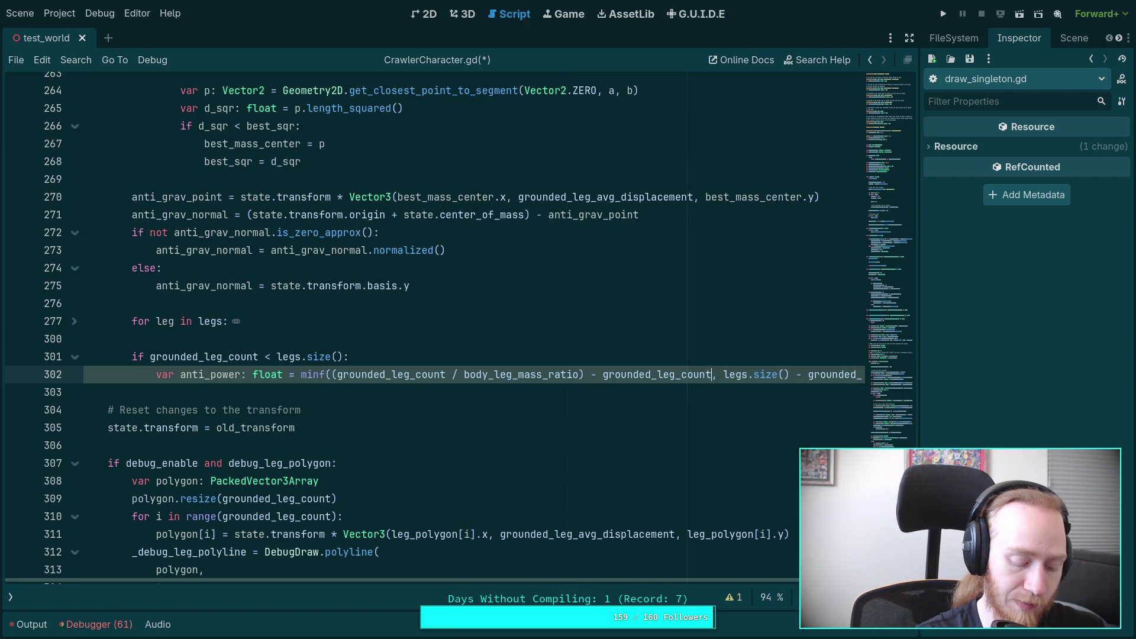
{"action": "key", "text": "super+5"}
{"action": "key", "text": "super+4"}
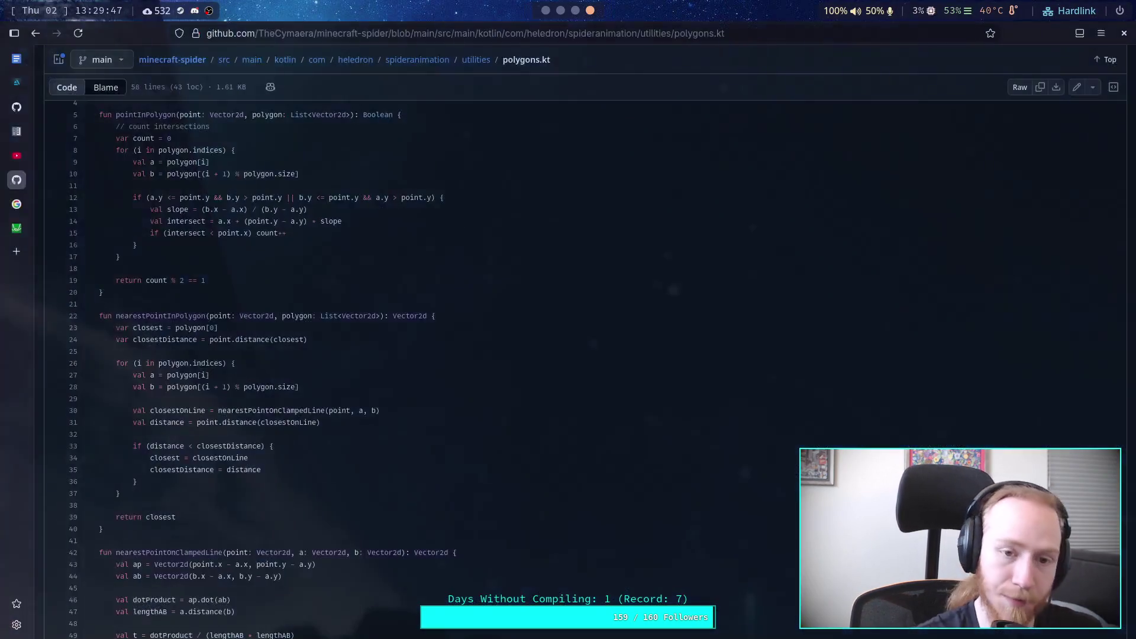
Open Desmos and turn on Reverse contrast for a dark theme
{"action": "left_click", "coordinate": [17, 228]}
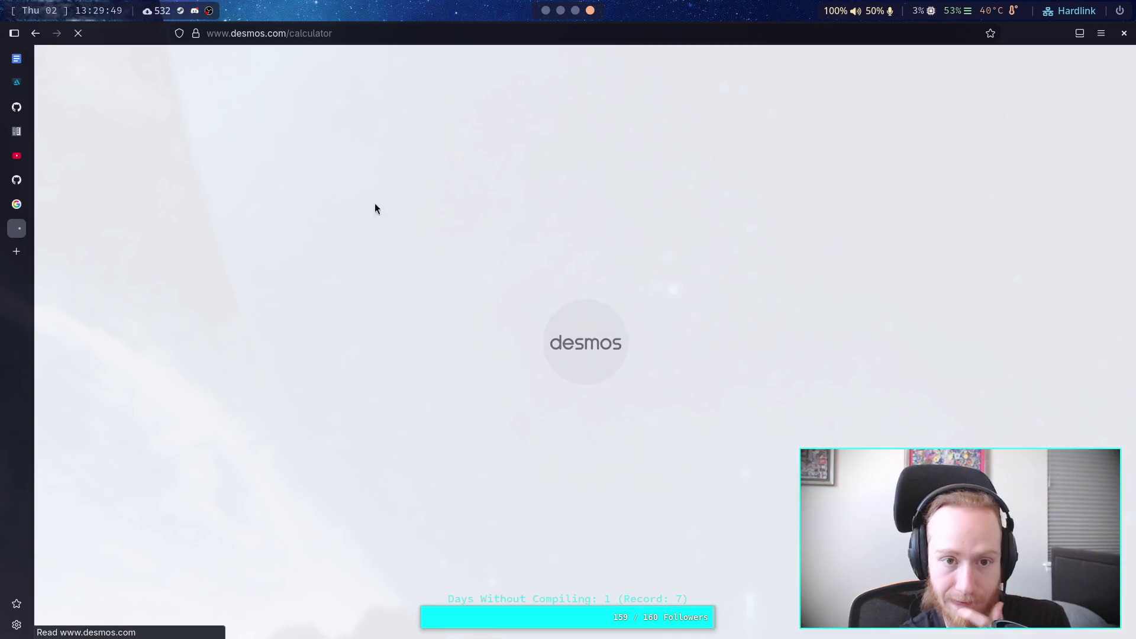
{"action": "left_click", "coordinate": [1122, 87]}
{"action": "left_click", "coordinate": [1006, 114]}
{"action": "left_click", "coordinate": [193, 117]}
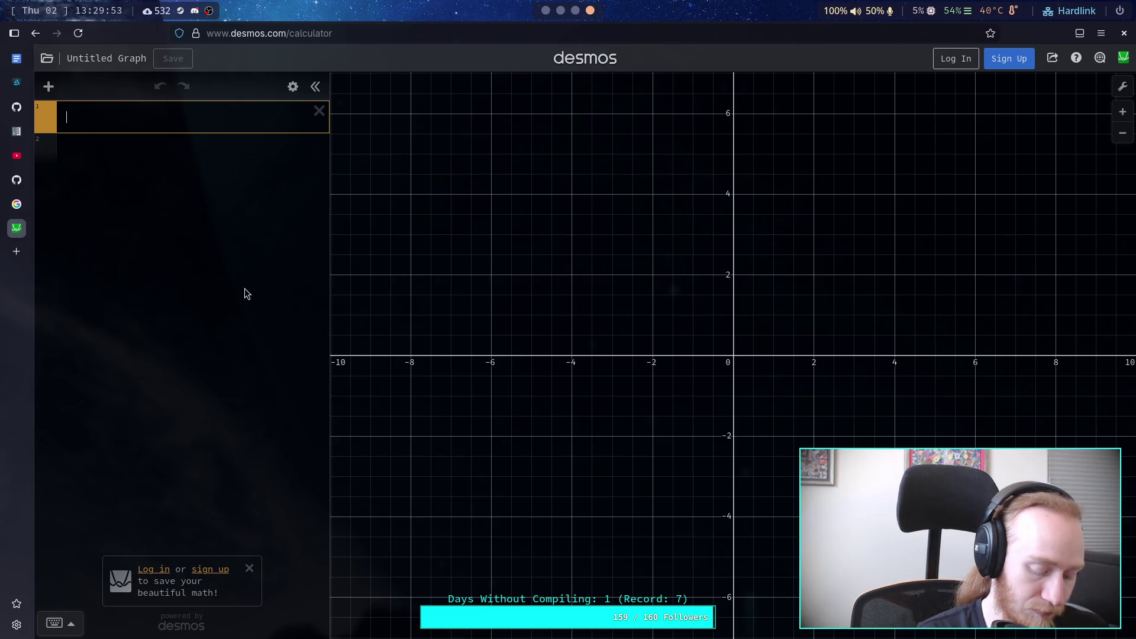
Define s = 0.5 in the first expression row
{"action": "type", "text": "x"}
{"action": "key", "text": "BackSpace"}
{"action": "type", "text": "s"}
{"action": "key", "text": "BackSpace"}
{"action": "type", "text": "s="}
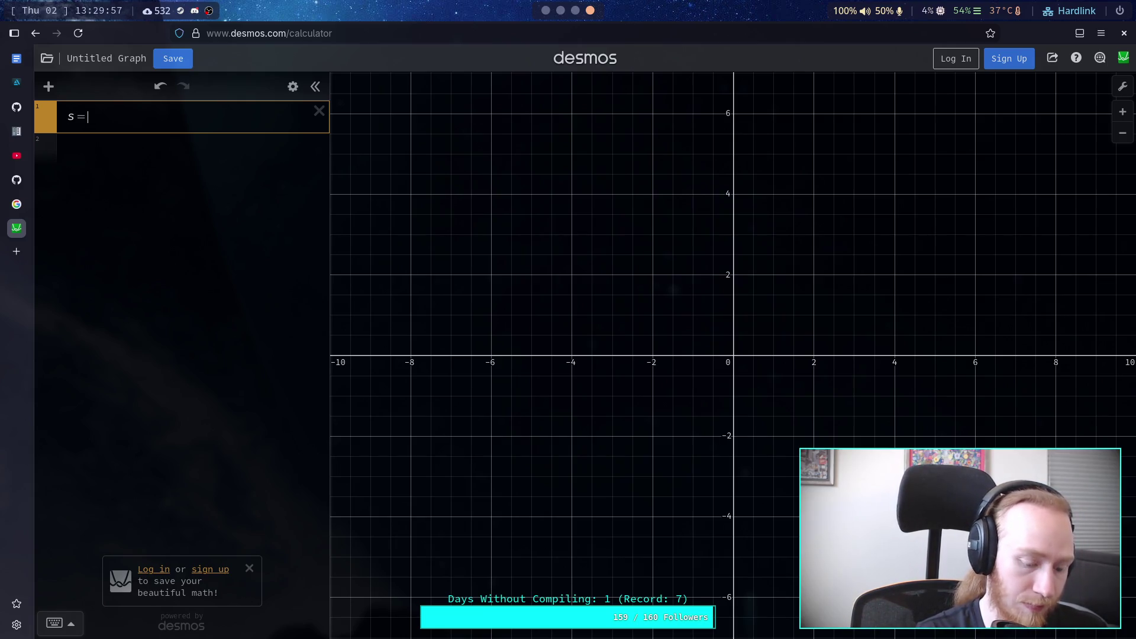
{"action": "type", "text": "0.5"}
Set the s slider range to 0–1, then start a y = expression below it
{"action": "left_click", "coordinate": [84, 135]}
{"action": "type", "text": "0"}
{"action": "left_click", "coordinate": [131, 134]}
{"action": "type", "text": "1"}
{"action": "left_click", "coordinate": [184, 136]}
{"action": "type", "text": "0"}
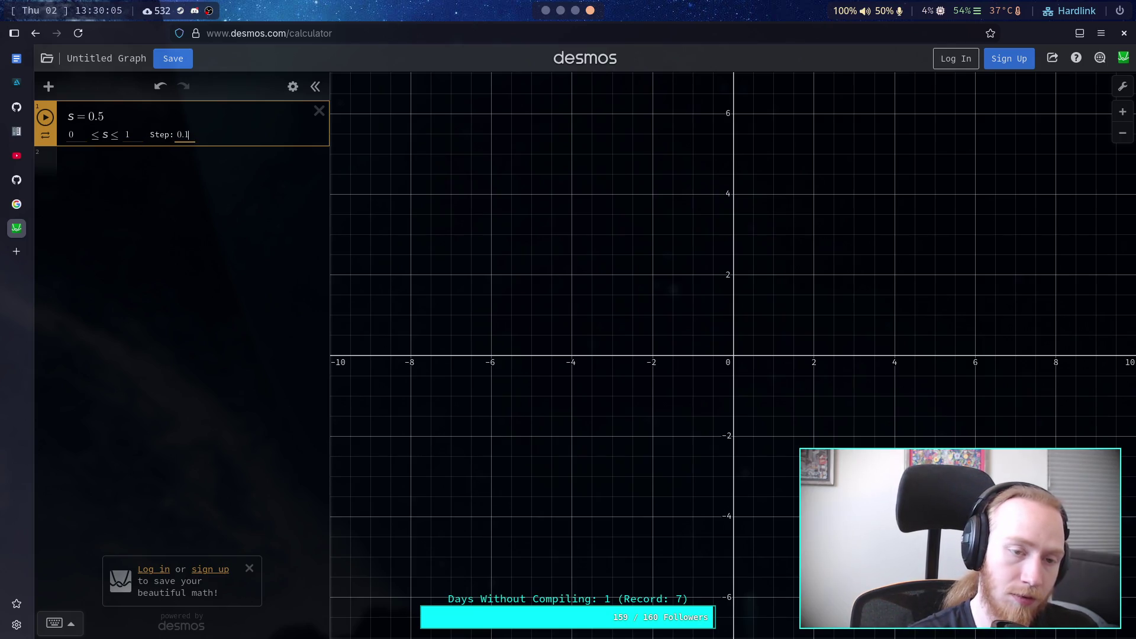
{"action": "key", "text": "Return"}
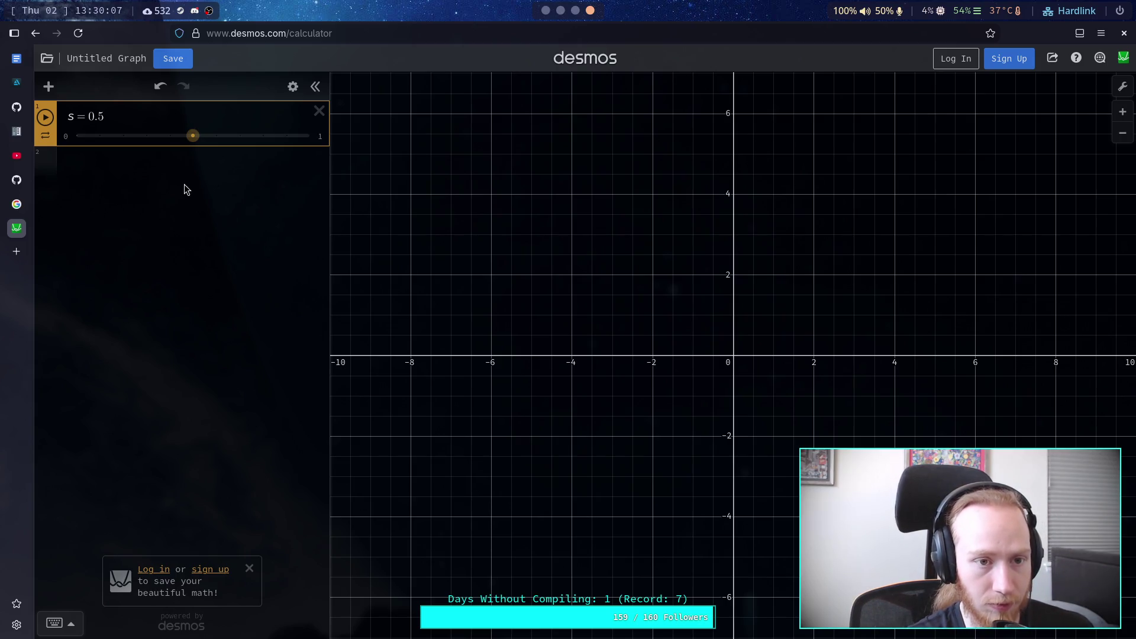
{"action": "mouse_move", "coordinate": [192, 135]}
{"action": "left_mouse_down"}
{"action": "mouse_move", "coordinate": [122, 136]}
{"action": "mouse_move", "coordinate": [193, 136]}
{"action": "left_mouse_up"}
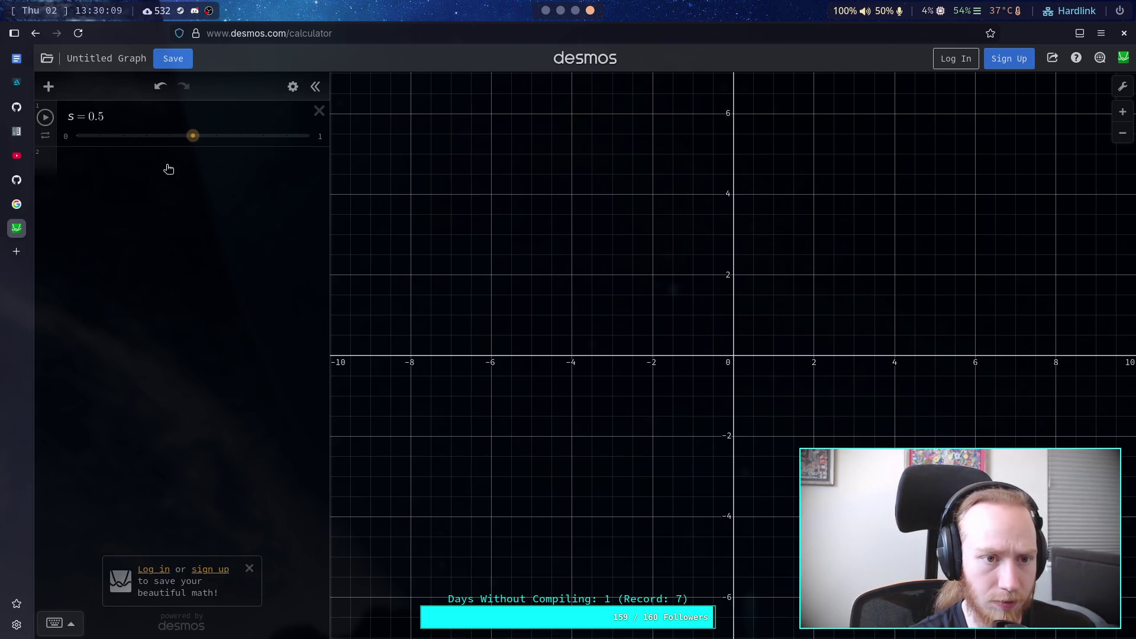
{"action": "left_click", "coordinate": [124, 166]}
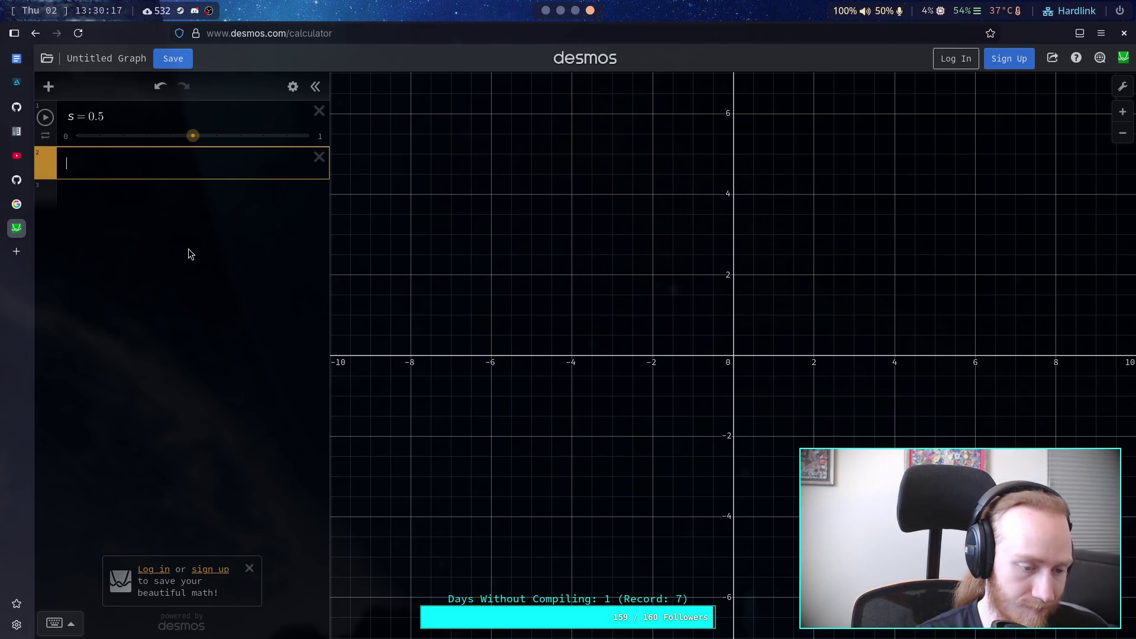
{"action": "type", "text": "y="}
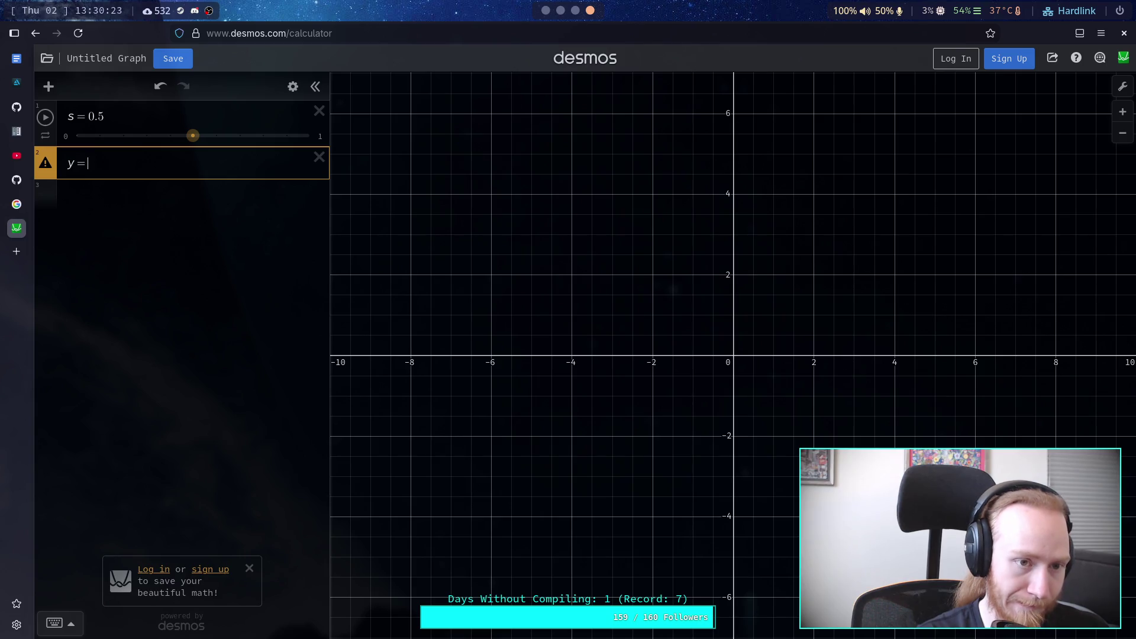
Add a slider l = 6 directly below s
{"action": "left_click", "coordinate": [104, 117]}
{"action": "key", "text": "Return"}
{"action": "type", "text": "g"}
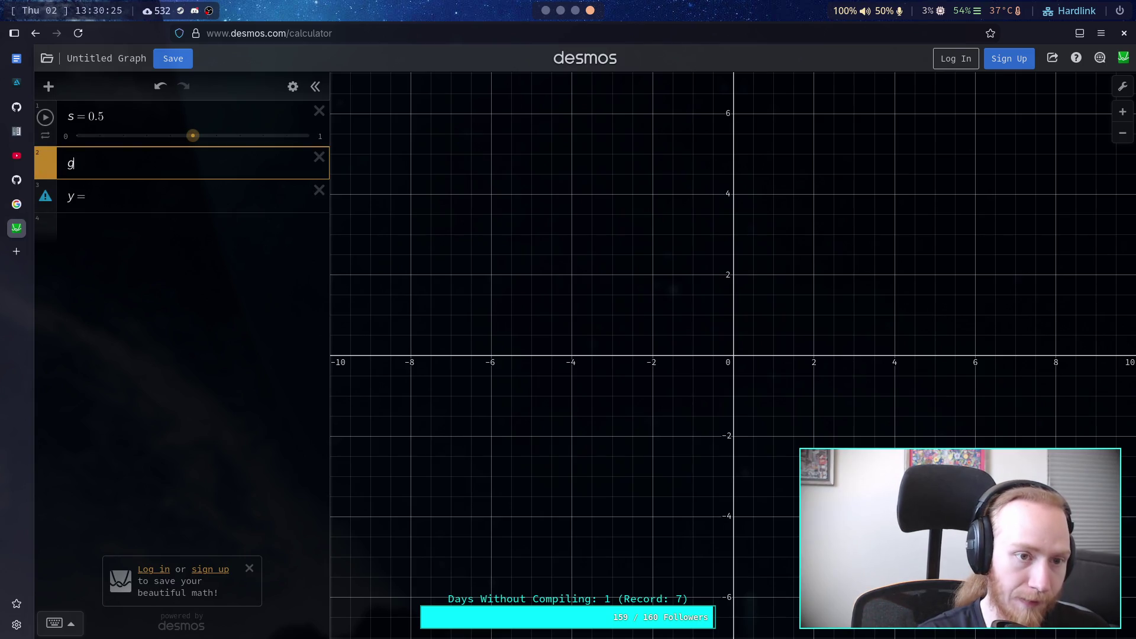
{"action": "key", "text": "BackSpace"}
{"action": "type", "text": "l = 6"}
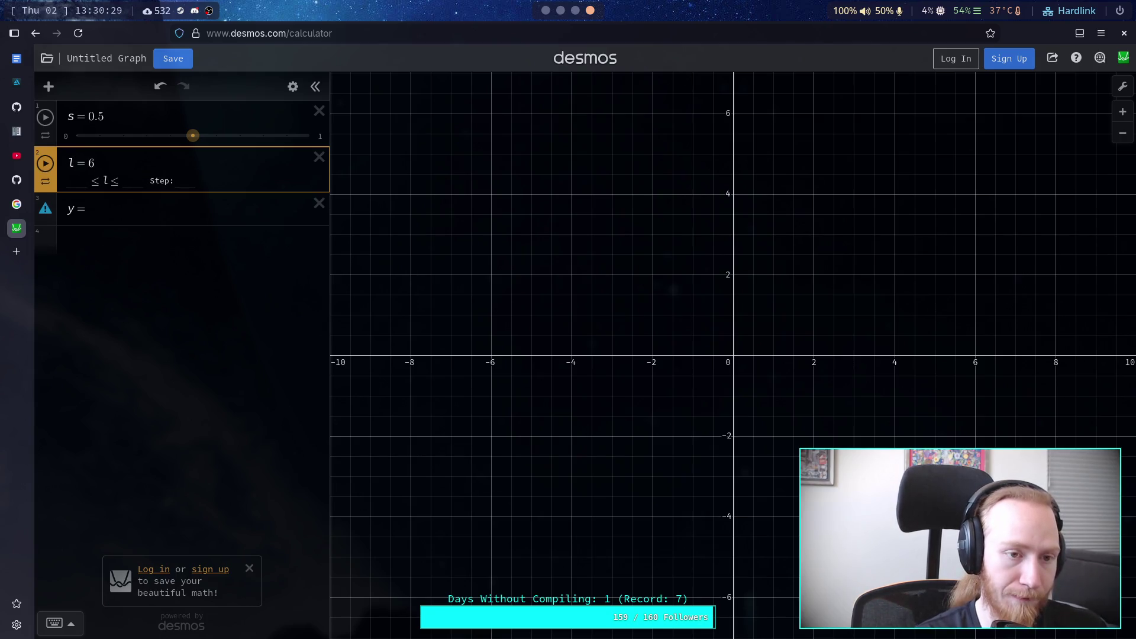
{"action": "key", "text": "Down"}
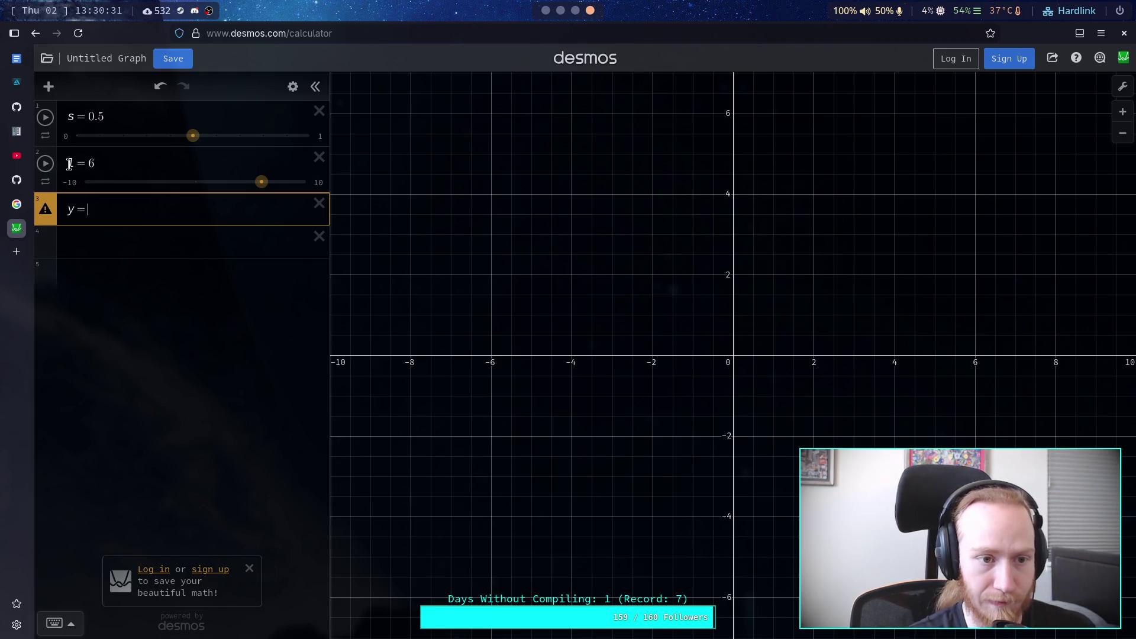
Give l the range 1 to 10, type min( in the y row, and return to Godot
{"action": "left_click", "coordinate": [71, 181]}
{"action": "type", "text": "1"}
{"action": "left_click", "coordinate": [132, 182]}
{"action": "type", "text": "1"}
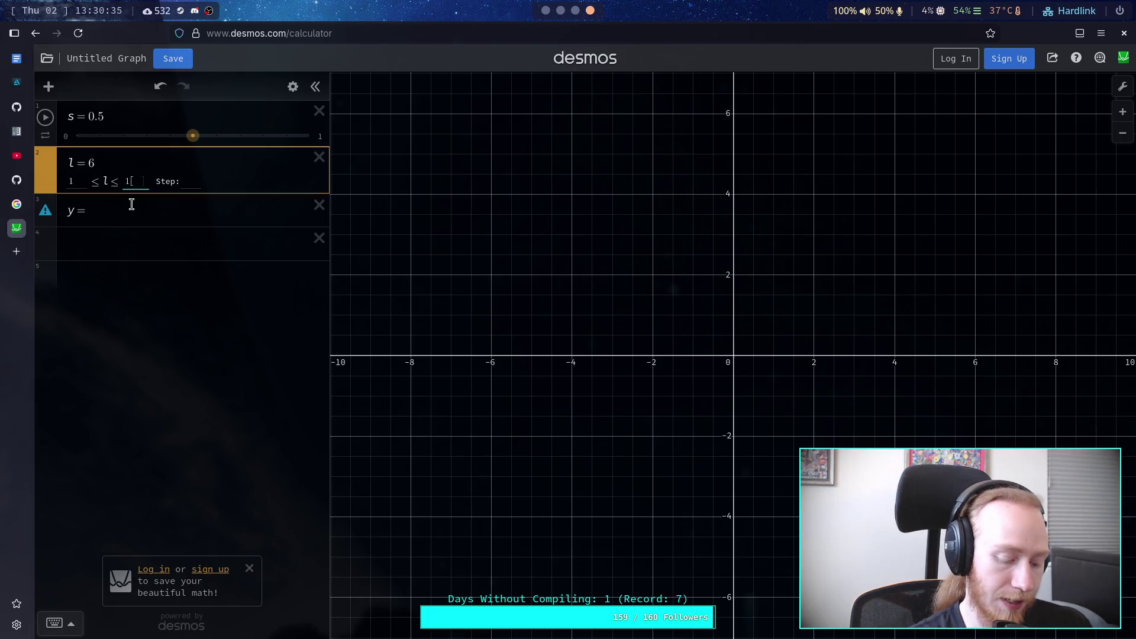
{"action": "type", "text": "0"}
{"action": "left_click", "coordinate": [116, 222]}
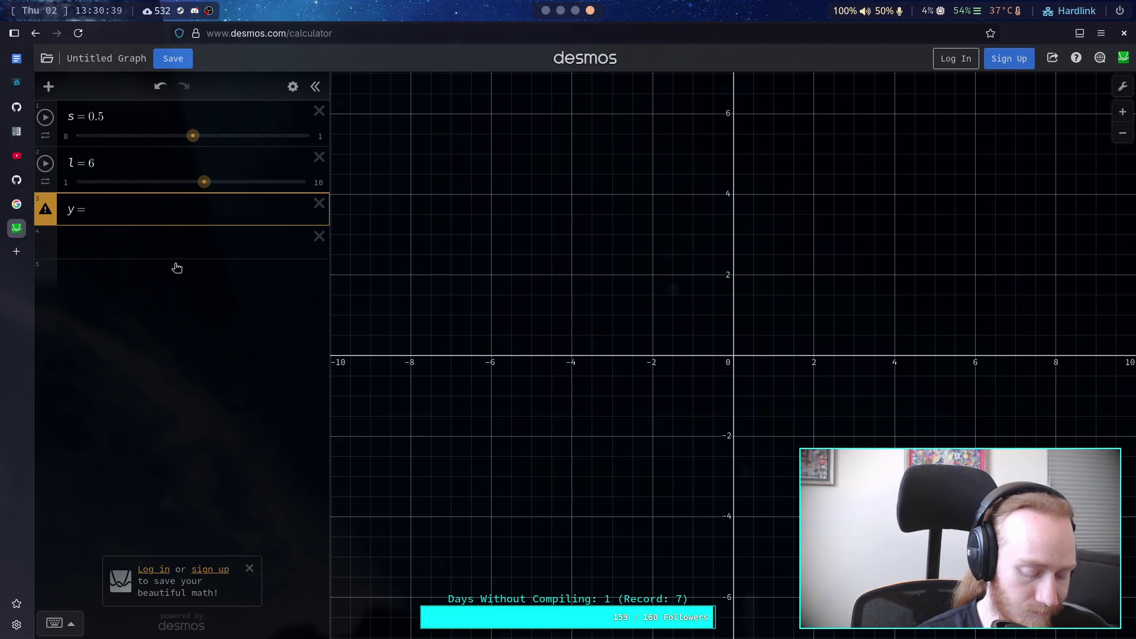
{"action": "type", "text": "min("}
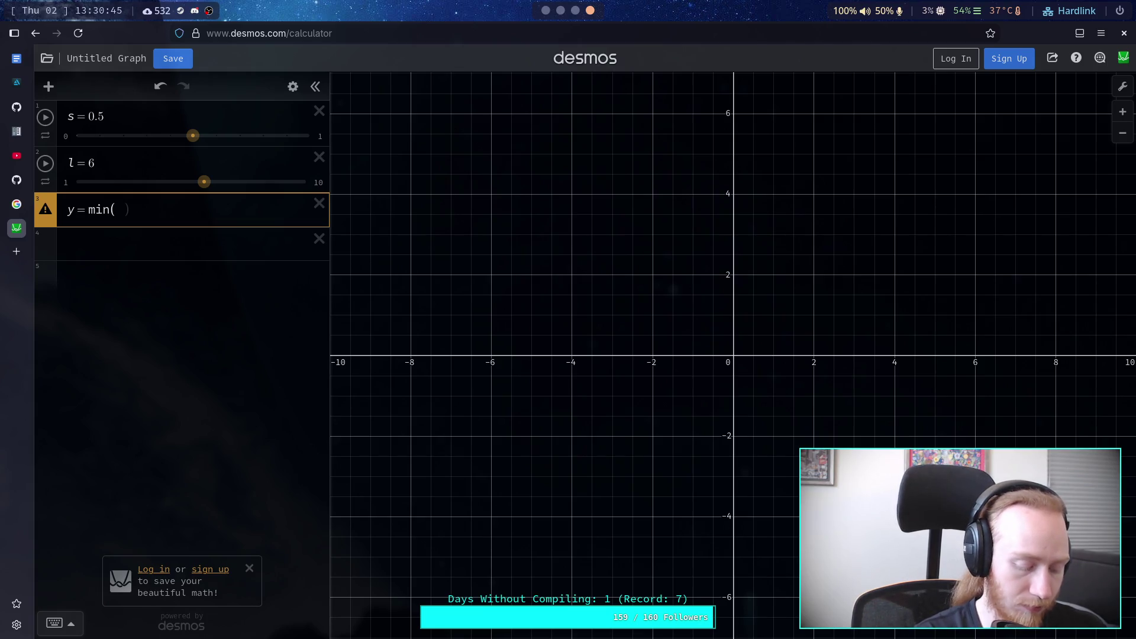
{"action": "key", "text": "super+2"}
{"action": "key", "text": "super+2"}
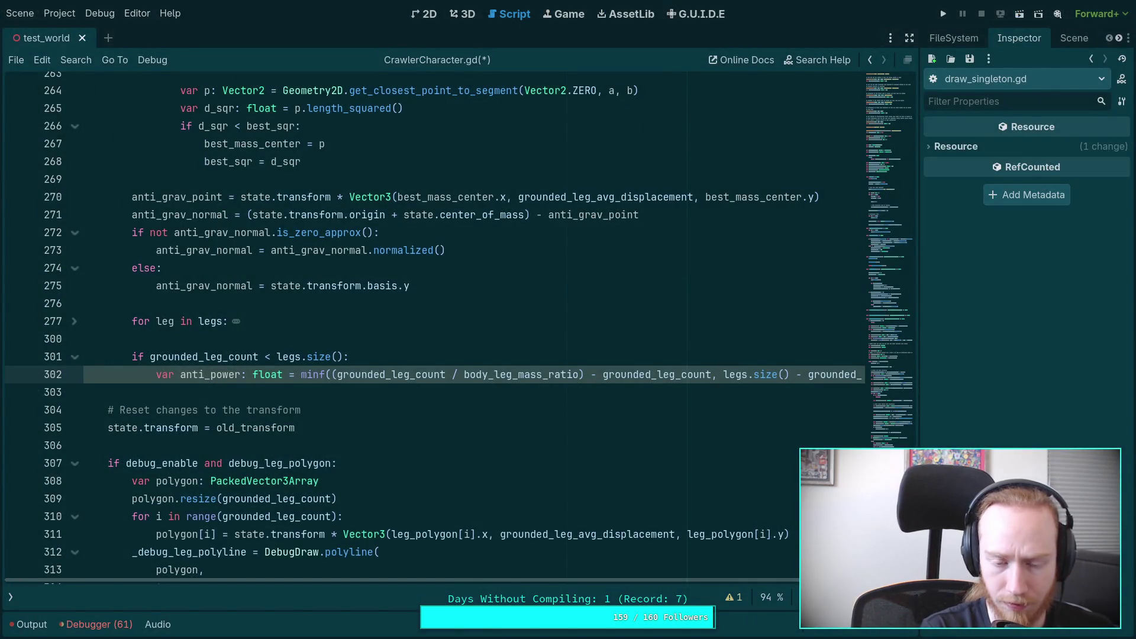
Fill in y = min(x/s-x, l-x) and pan the graph to center the peak
{"action": "key", "text": "super+3"}
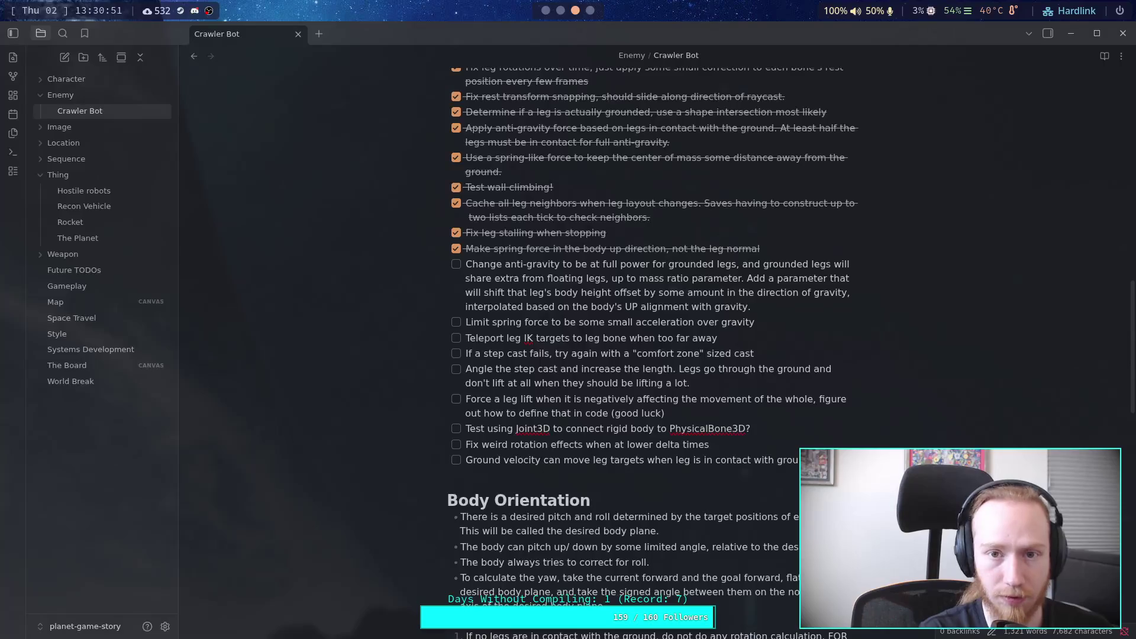
{"action": "key", "text": "super+4"}
{"action": "type", "text": "x/"}
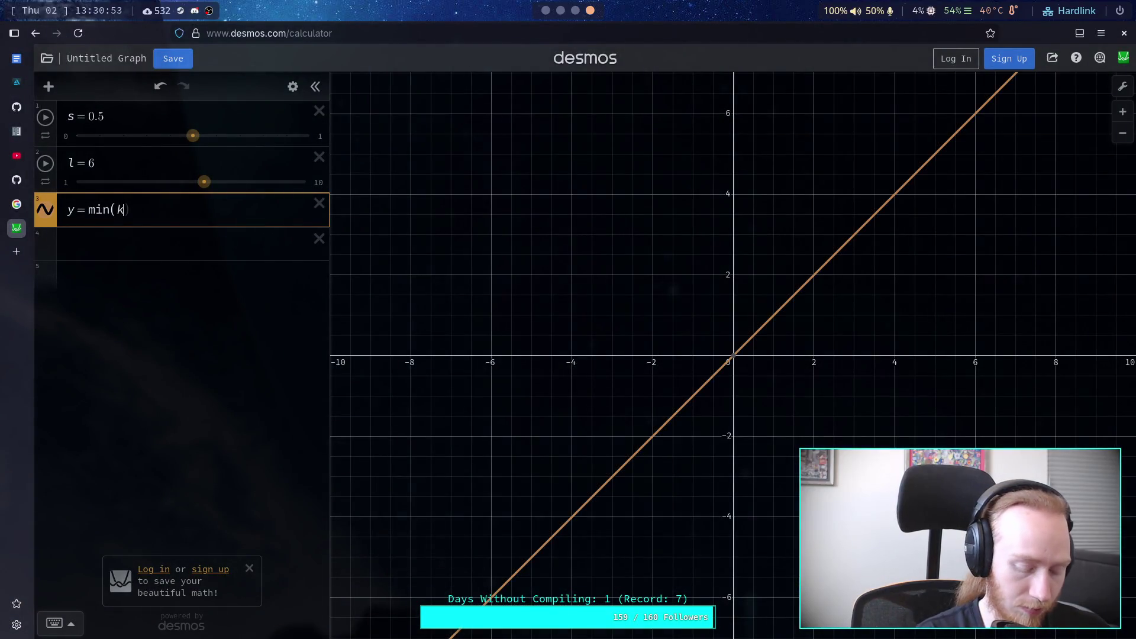
{"action": "type", "text": "s-"}
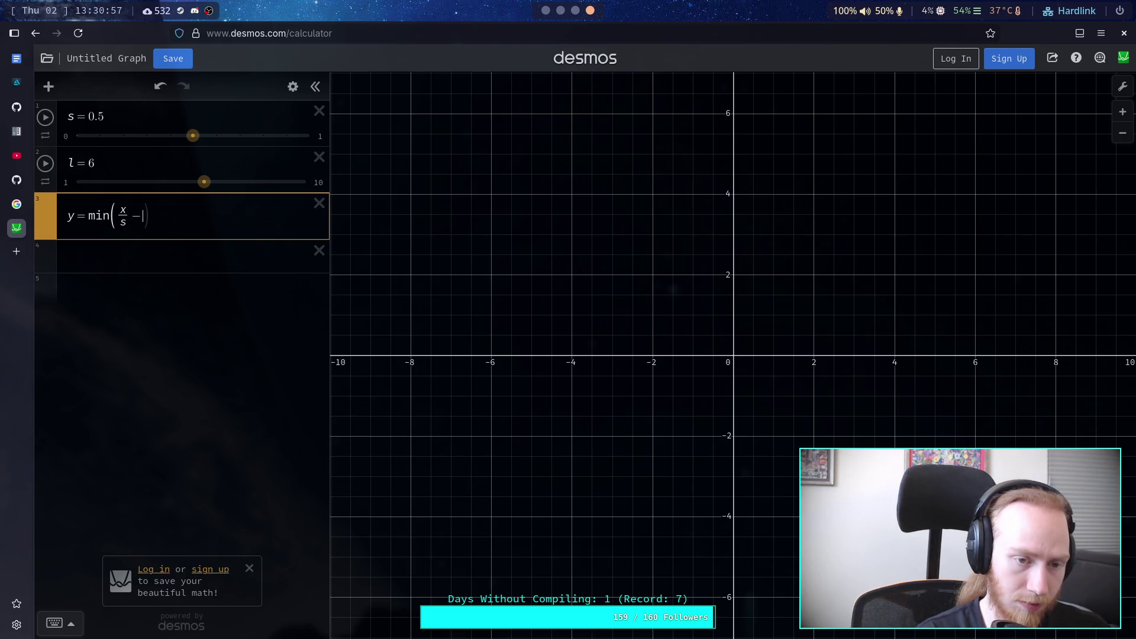
{"action": "type", "text": "x"}
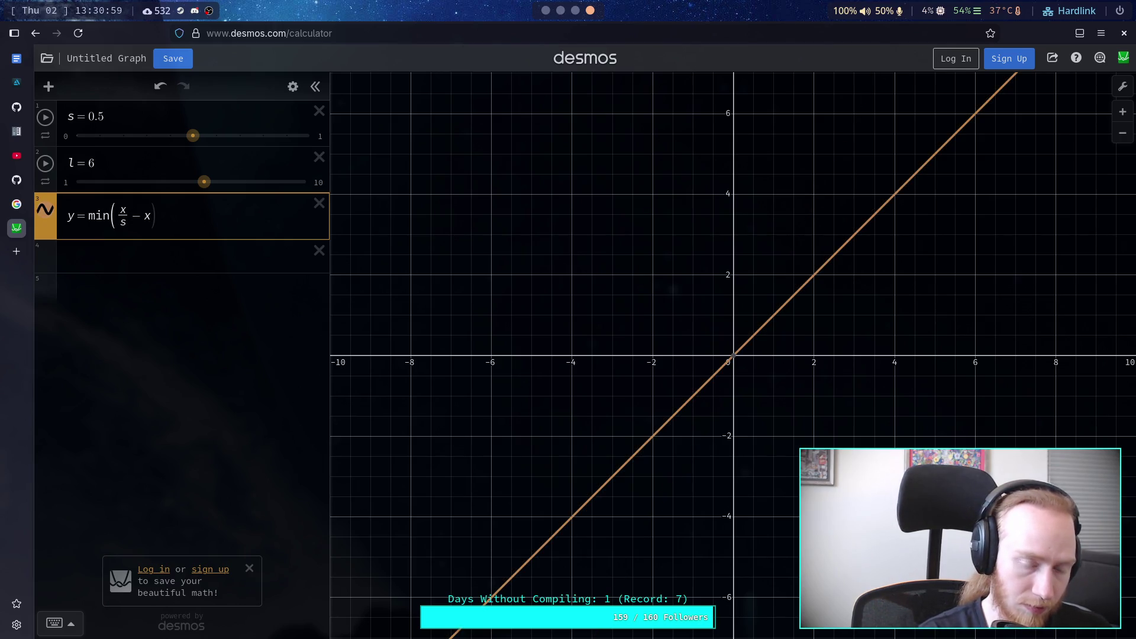
{"action": "key", "text": "alt+Tab"}
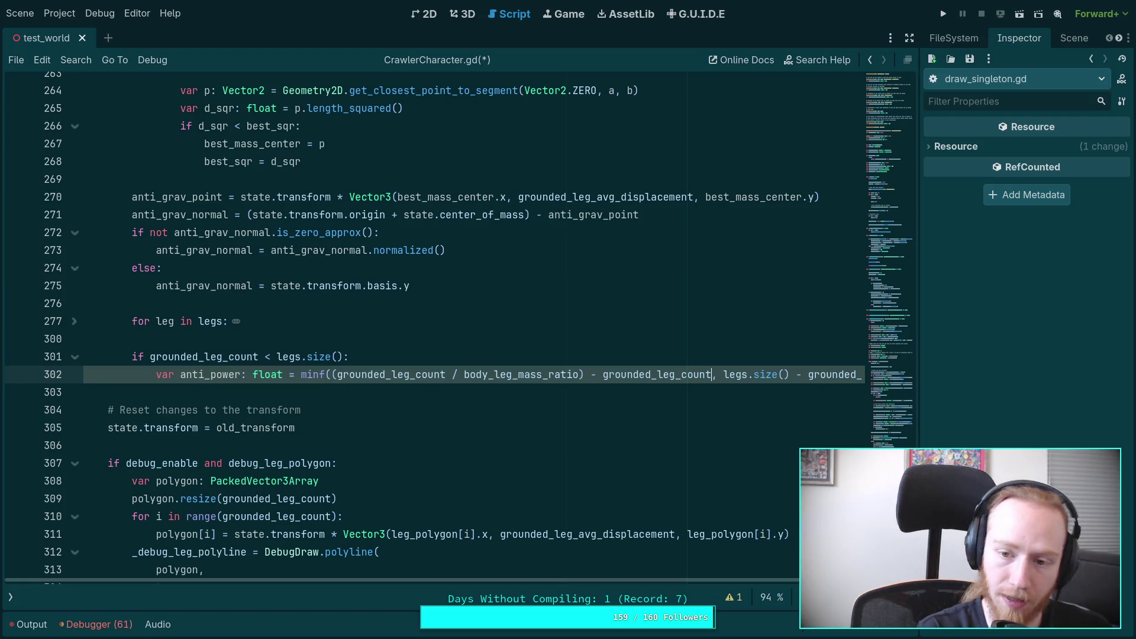
{"action": "key", "text": "alt+Tab"}
{"action": "key", "text": "alt+Tab"}
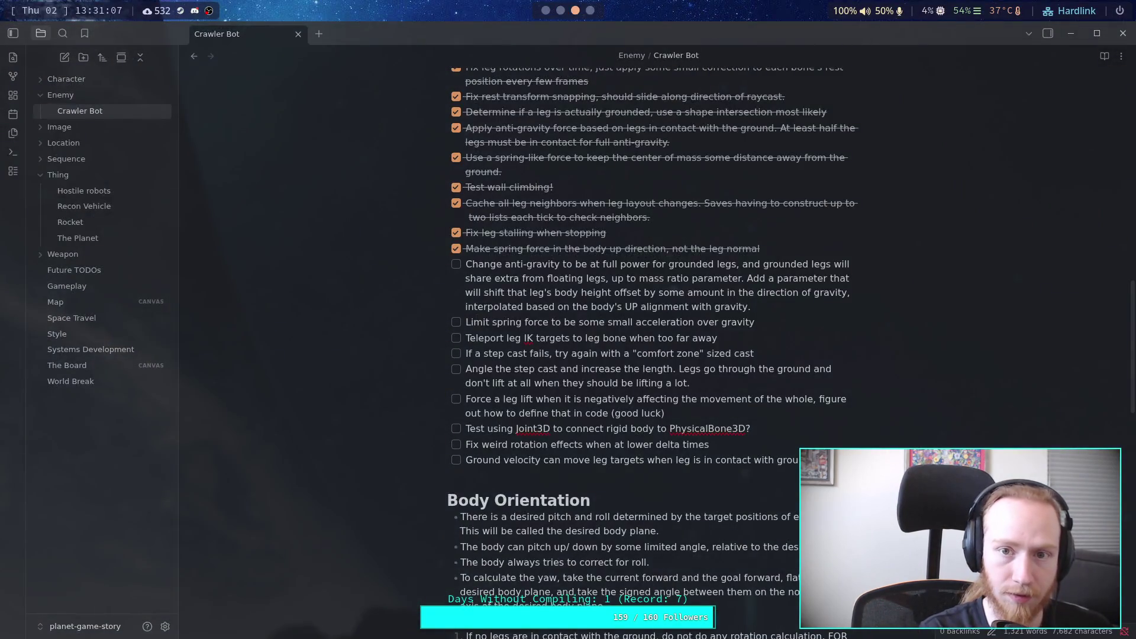
{"action": "key", "text": "alt+Tab"}
{"action": "type", "text": ",l-x"}
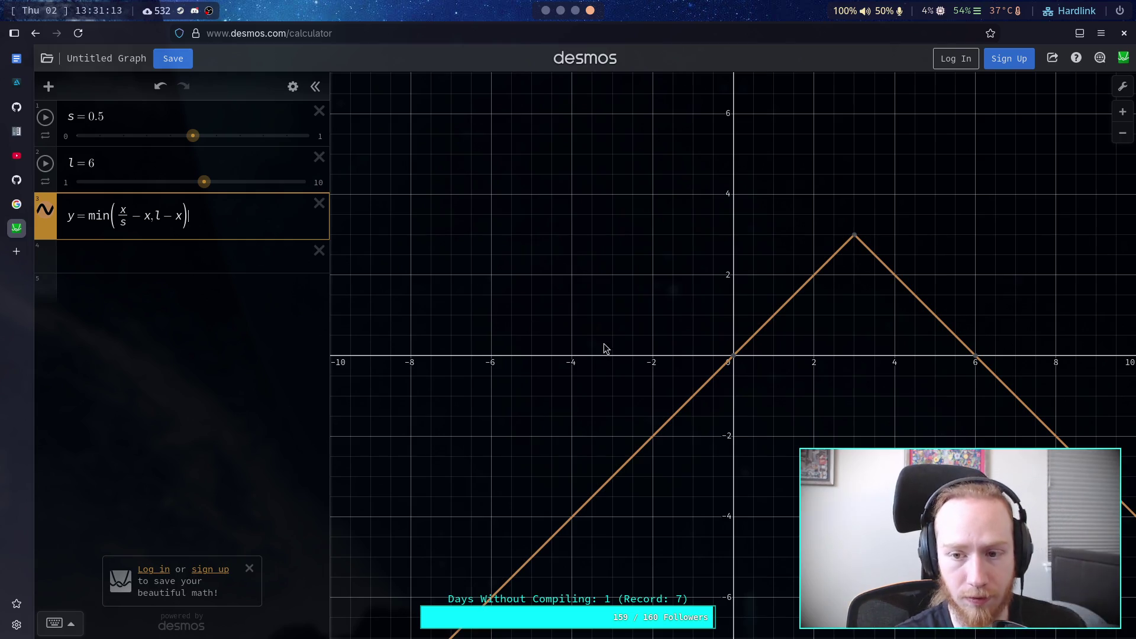
{"action": "left_click_drag", "start_coordinate": [800, 382], "coordinate": [598, 457]}
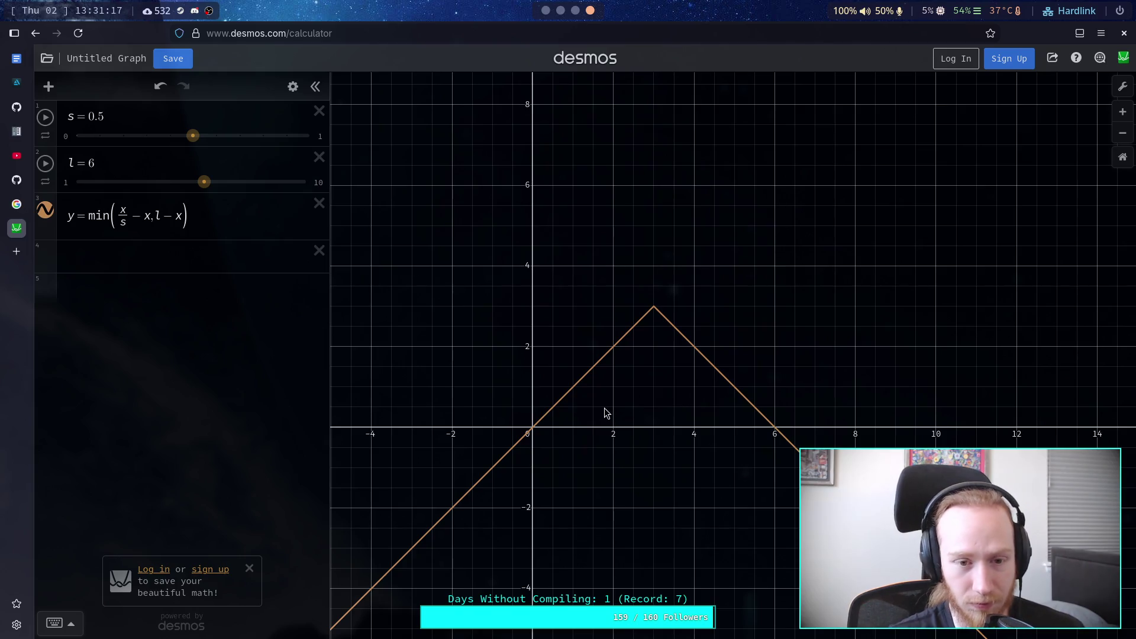
{"action": "left_click", "coordinate": [548, 18]}
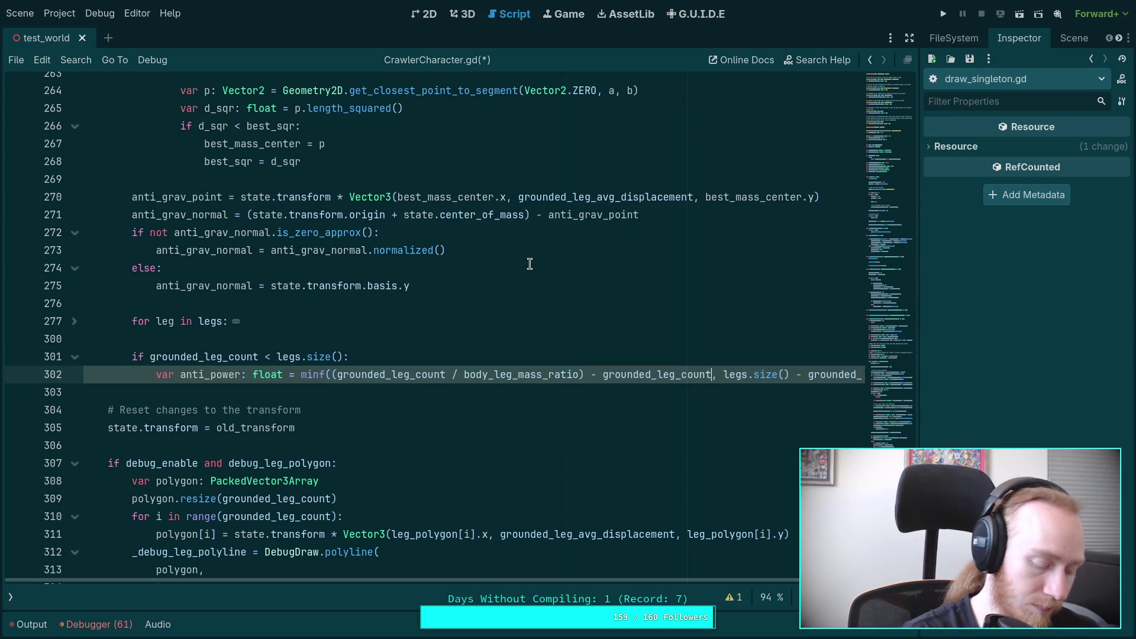
{"action": "key", "text": "super+Right"}
{"action": "key", "text": "super+Right"}
{"action": "key", "text": "super+Right"}
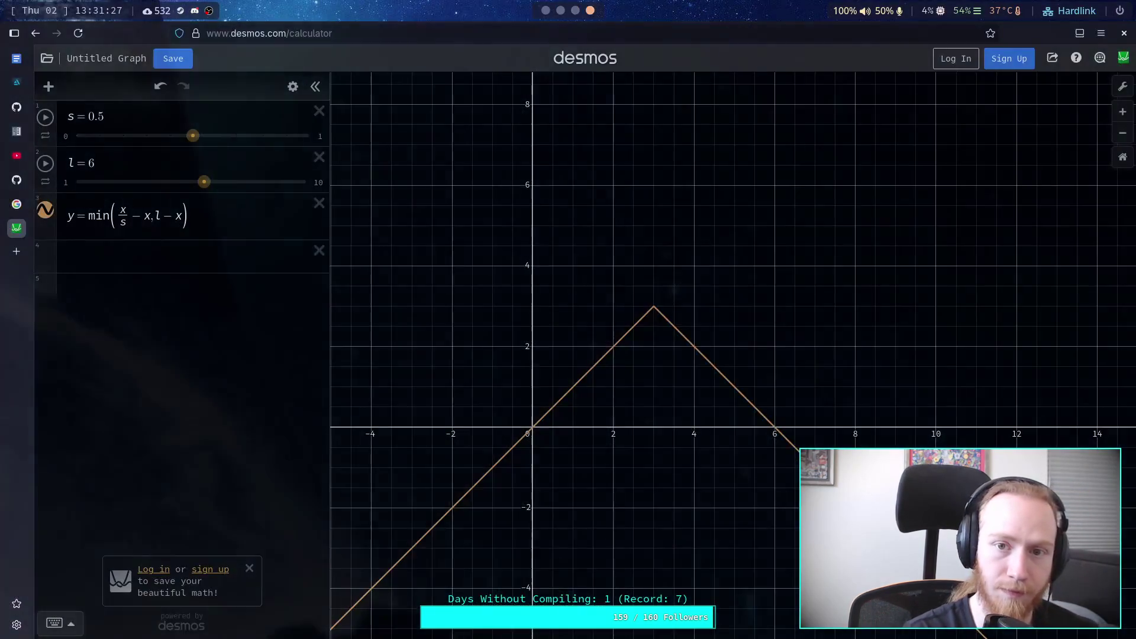
{"action": "left_click", "coordinate": [655, 309]}
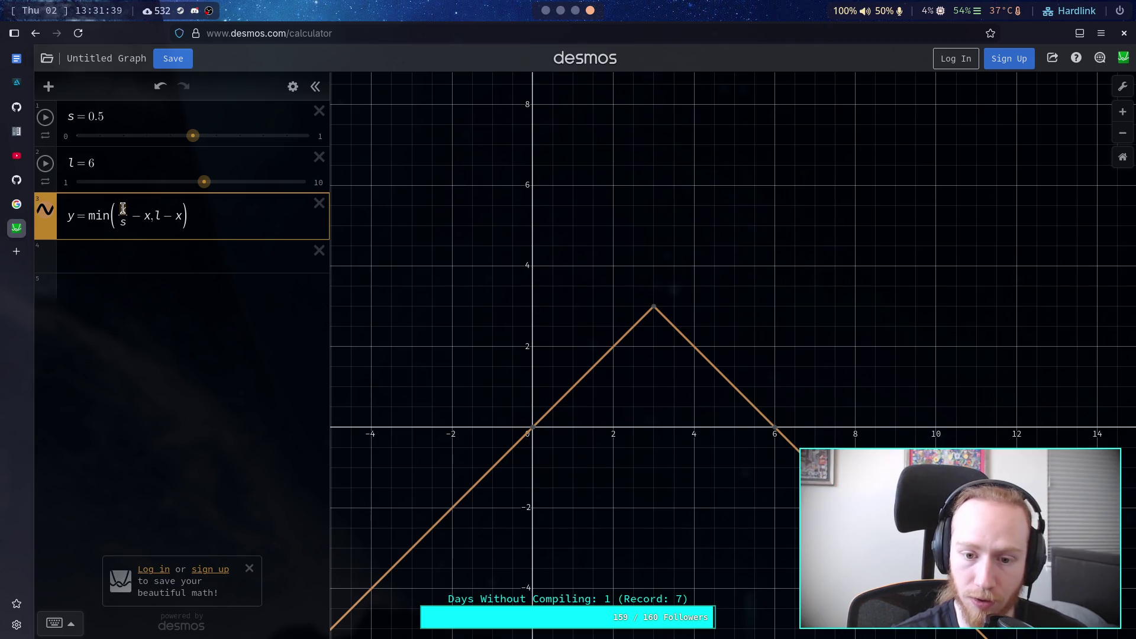
Wrap the numerator x in floor(x) using the keypad's functions list
{"action": "right_click", "coordinate": [123, 208]}
{"action": "key", "text": "Escape"}
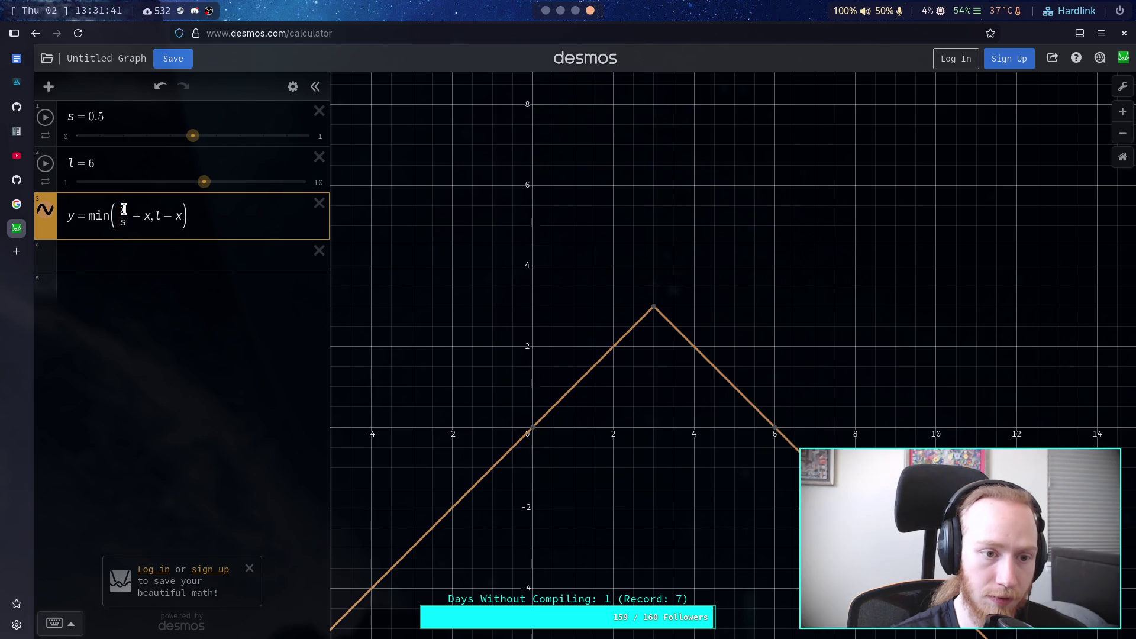
{"action": "left_click", "coordinate": [54, 623]}
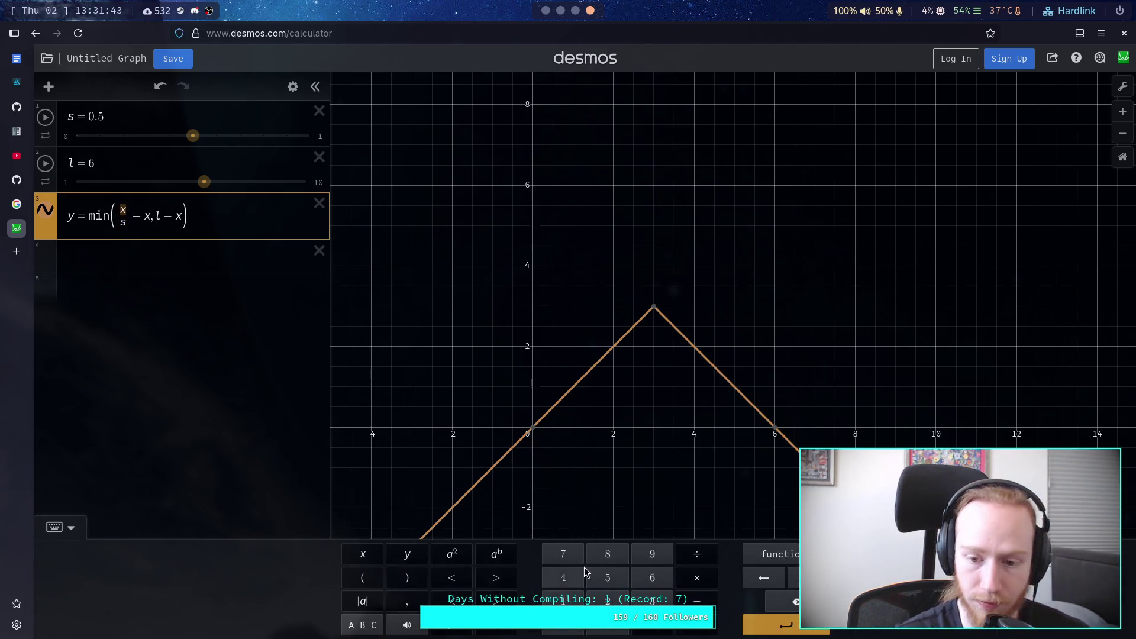
{"action": "left_click", "coordinate": [769, 555]}
{"action": "scroll", "coordinate": [765, 424], "scroll_direction": "down", "scroll_amount": 3}
{"action": "scroll", "coordinate": [767, 431], "scroll_direction": "down", "scroll_amount": 6}
{"action": "scroll", "coordinate": [780, 437], "scroll_direction": "up", "scroll_amount": 2}
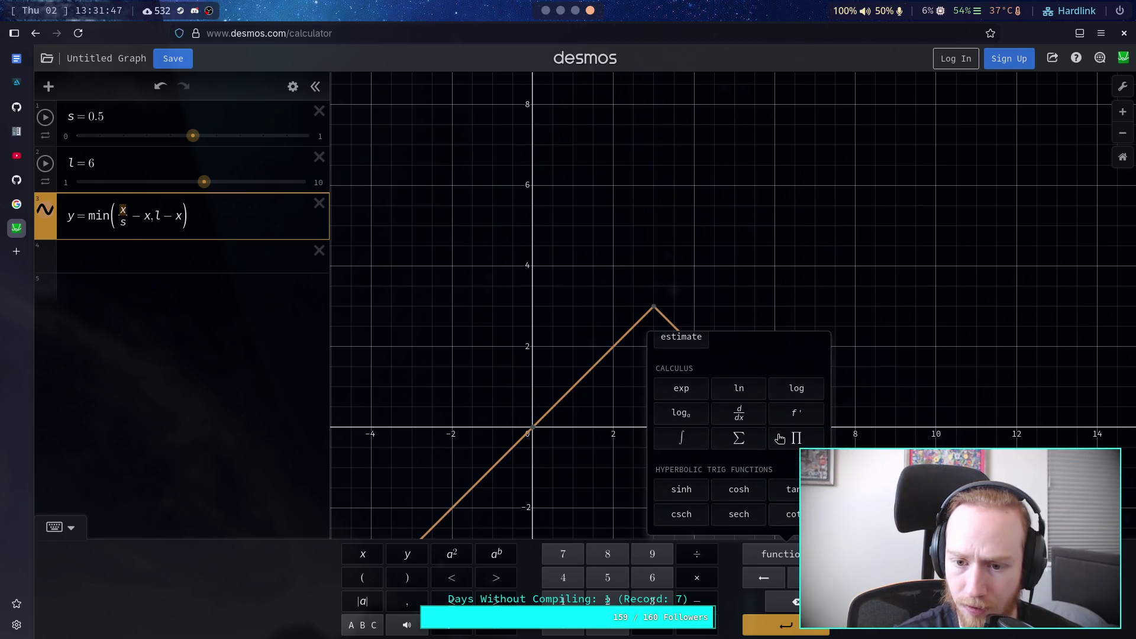
{"action": "scroll", "coordinate": [780, 437], "scroll_direction": "down", "scroll_amount": 3}
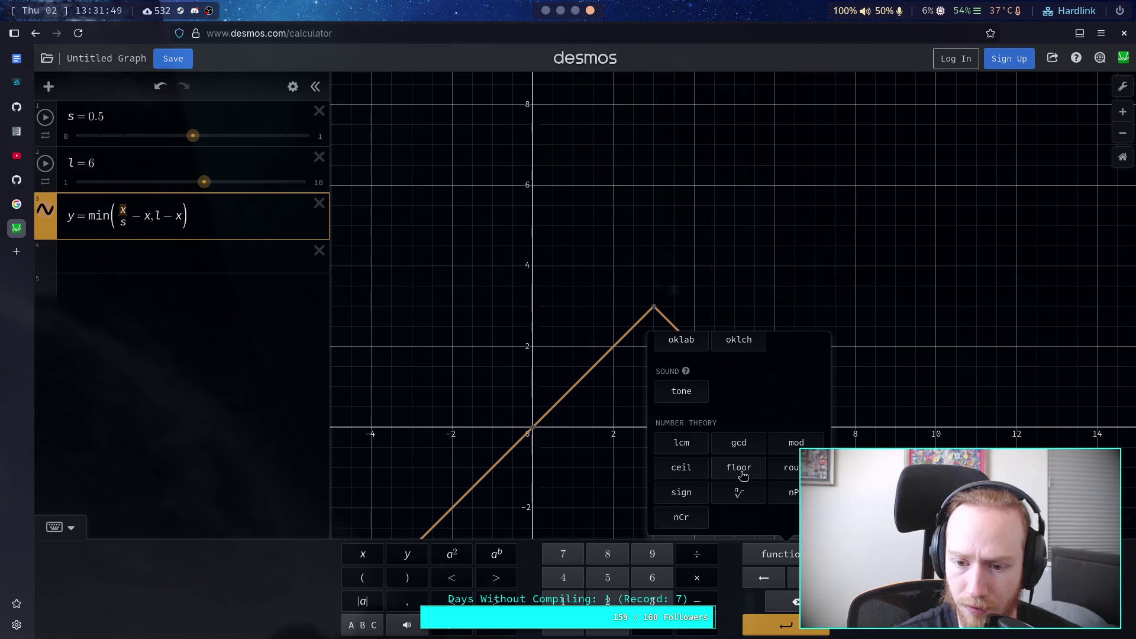
{"action": "left_click", "coordinate": [744, 477]}
{"action": "type", "text": "x"}
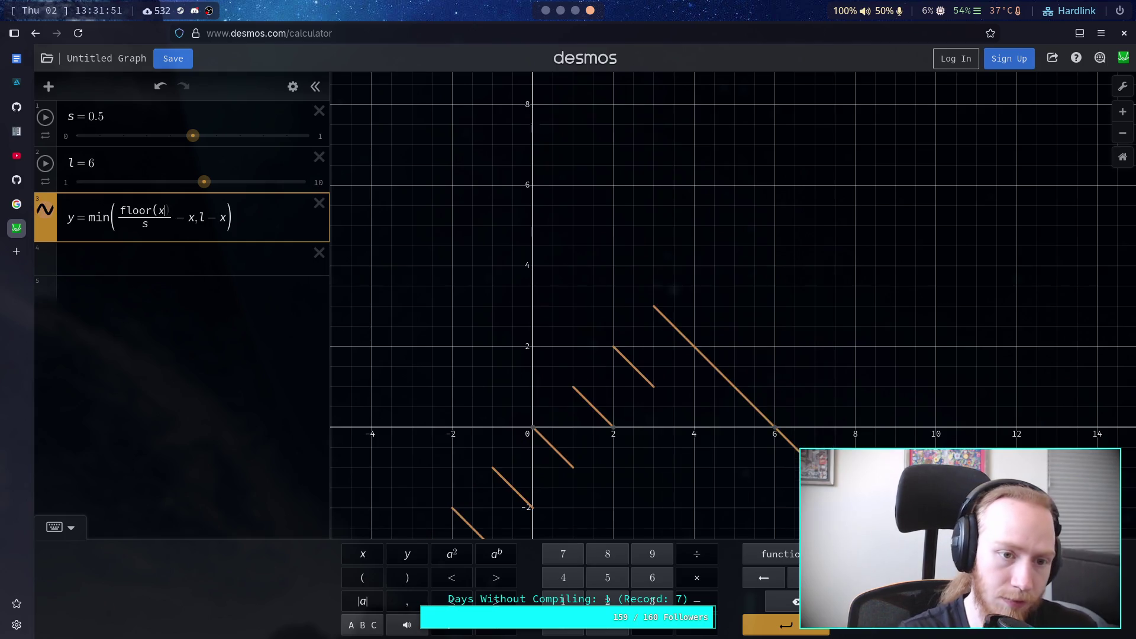
{"action": "key", "text": "Right"}
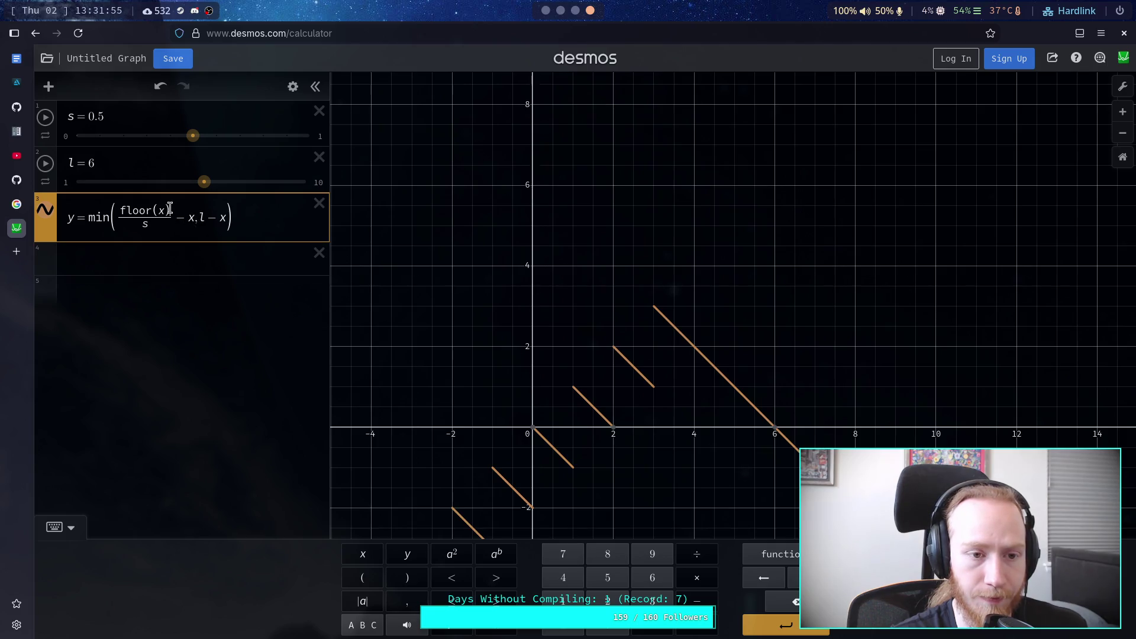
Replace the x after the minus with floor(x), close the keypad, and check step values
{"action": "left_click", "coordinate": [189, 219]}
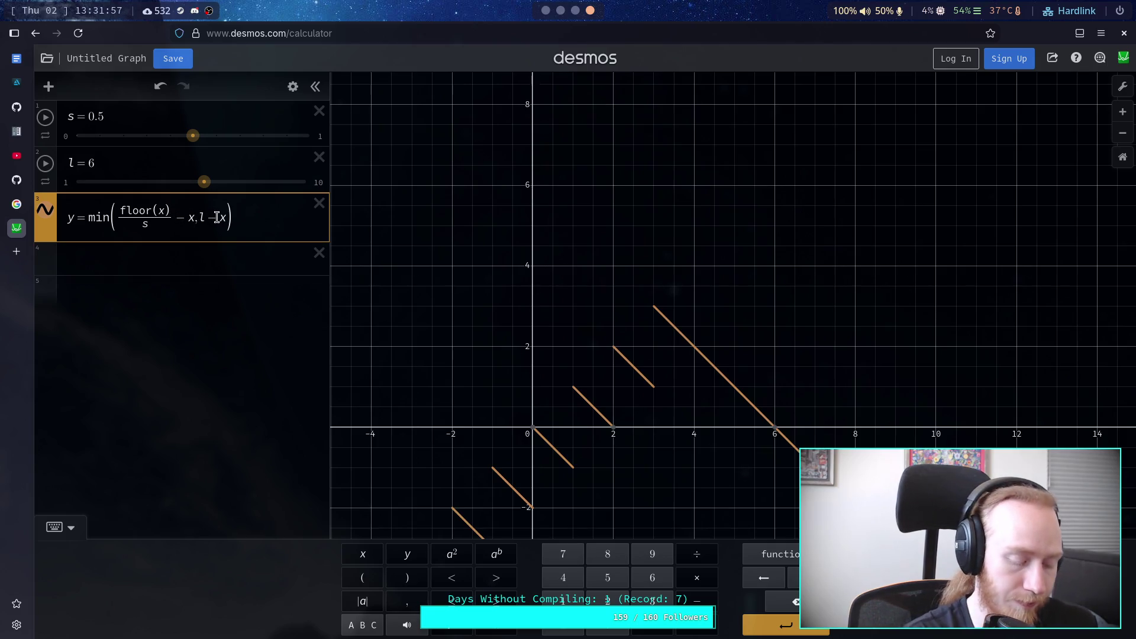
{"action": "type", "text": "floor("}
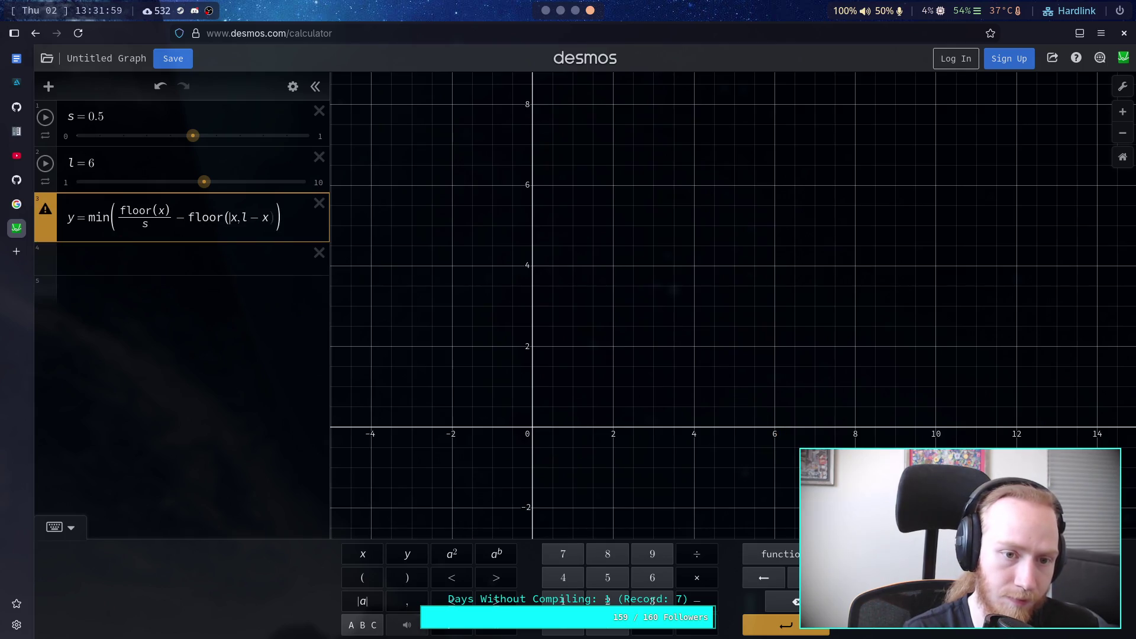
{"action": "type", "text": ")"}
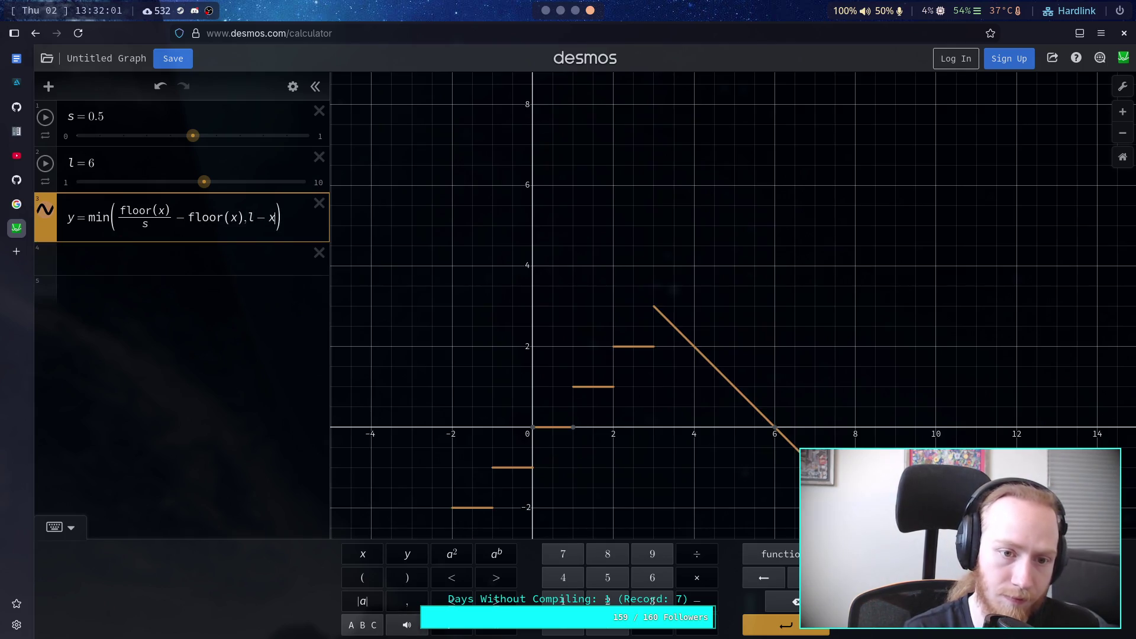
{"action": "type", "text": "g"}
{"action": "key", "text": "BackSpace"}
{"action": "type", "text": "floor(x"}
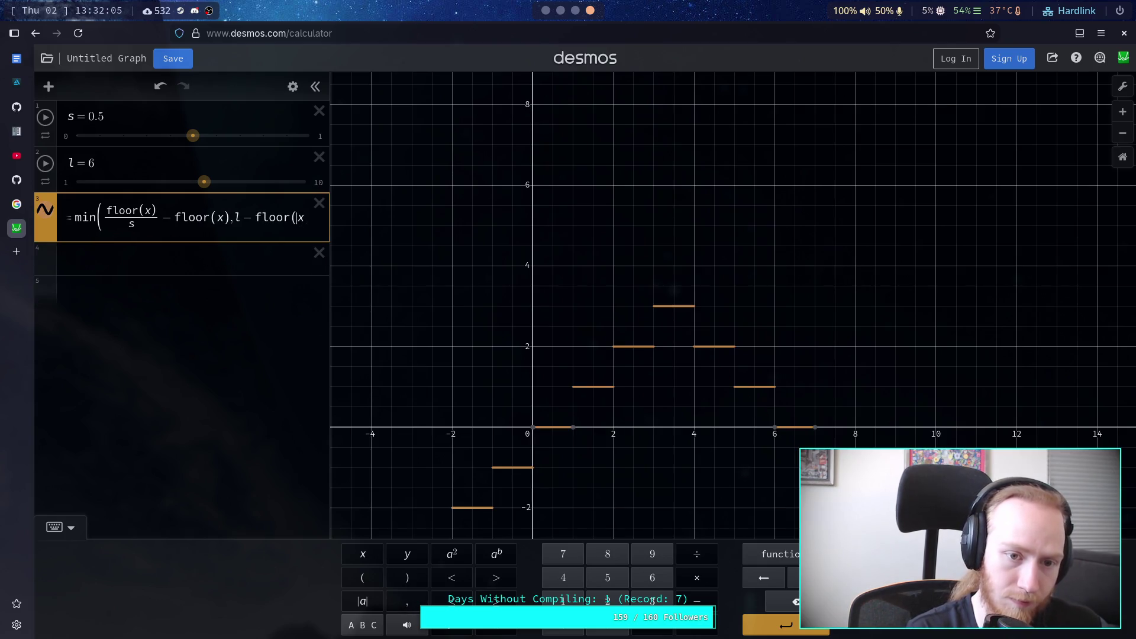
{"action": "type", "text": ")"}
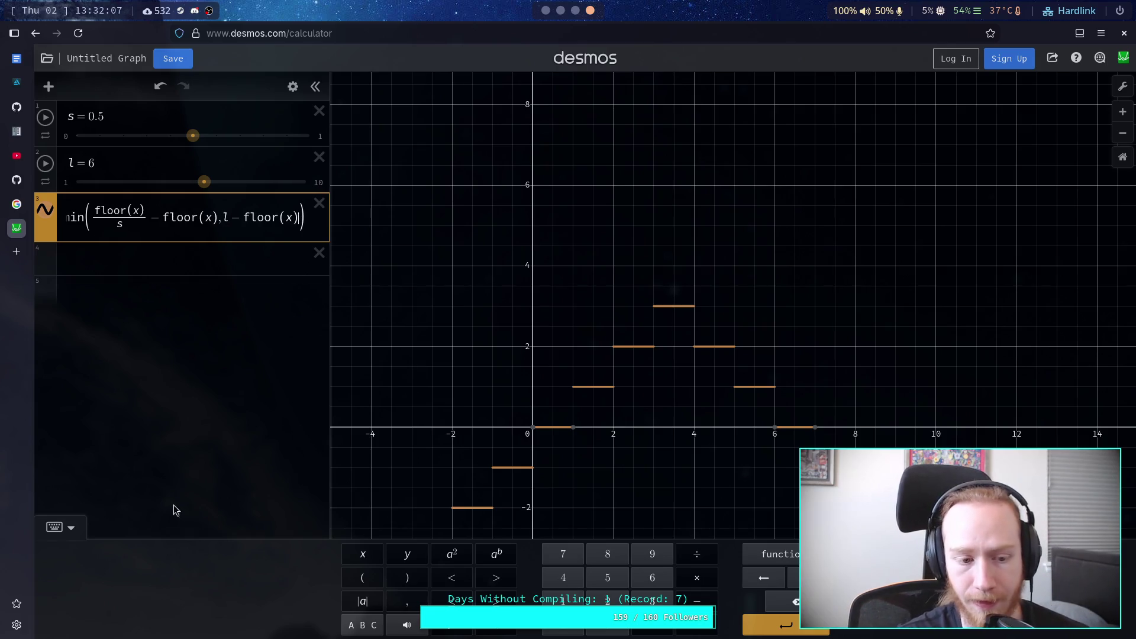
{"action": "left_click", "coordinate": [73, 528]}
{"action": "left_click", "coordinate": [557, 427]}
{"action": "mouse_move", "coordinate": [557, 427]}
{"action": "left_mouse_down"}
{"action": "mouse_move", "coordinate": [545, 428]}
{"action": "mouse_move", "coordinate": [591, 395]}
{"action": "mouse_move", "coordinate": [580, 390]}
{"action": "mouse_move", "coordinate": [603, 392]}
{"action": "left_mouse_up"}
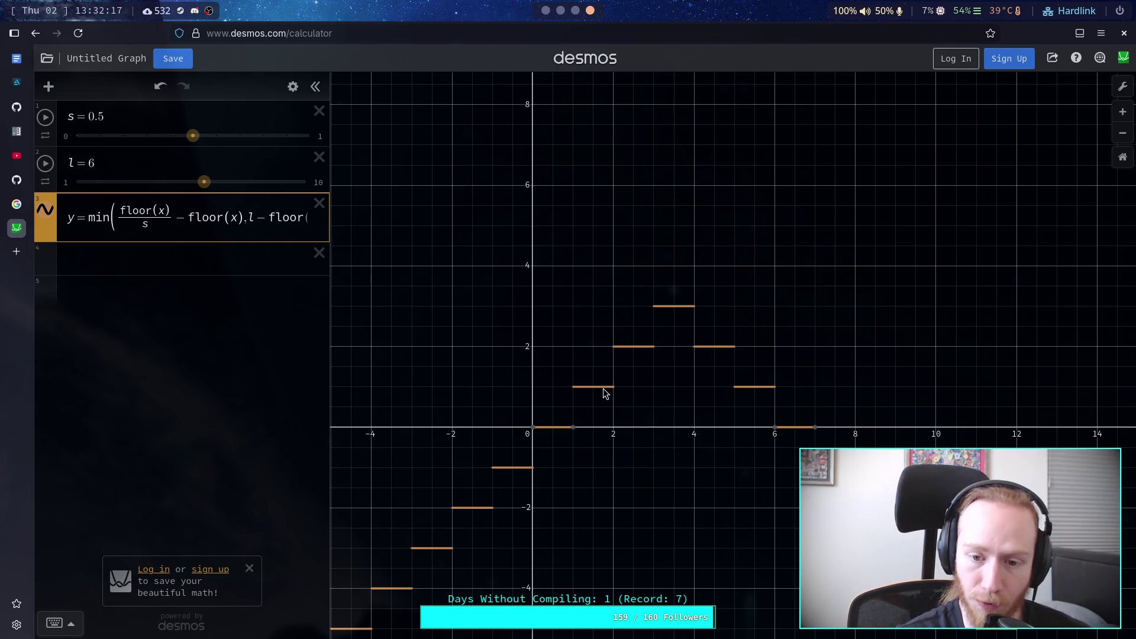
{"action": "left_click", "coordinate": [633, 344]}
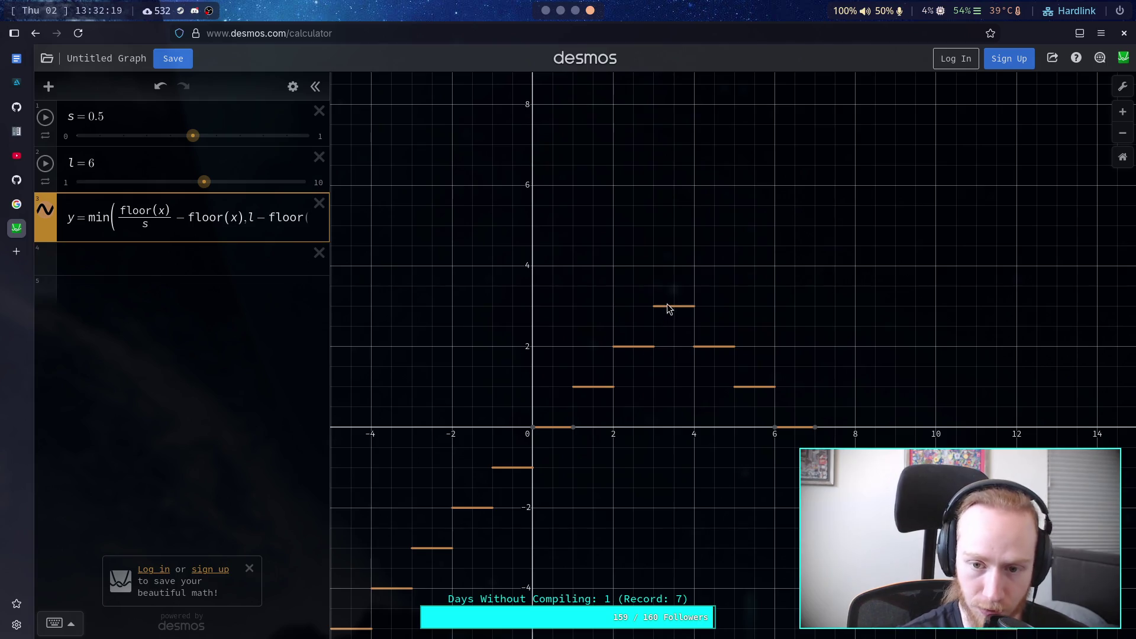
Trace the staircase step values, then drag the s slider from 0.5 to 0.7
{"action": "left_click_drag", "start_coordinate": [666, 305], "coordinate": [681, 314]}
{"action": "left_click_drag", "start_coordinate": [710, 349], "coordinate": [714, 353]}
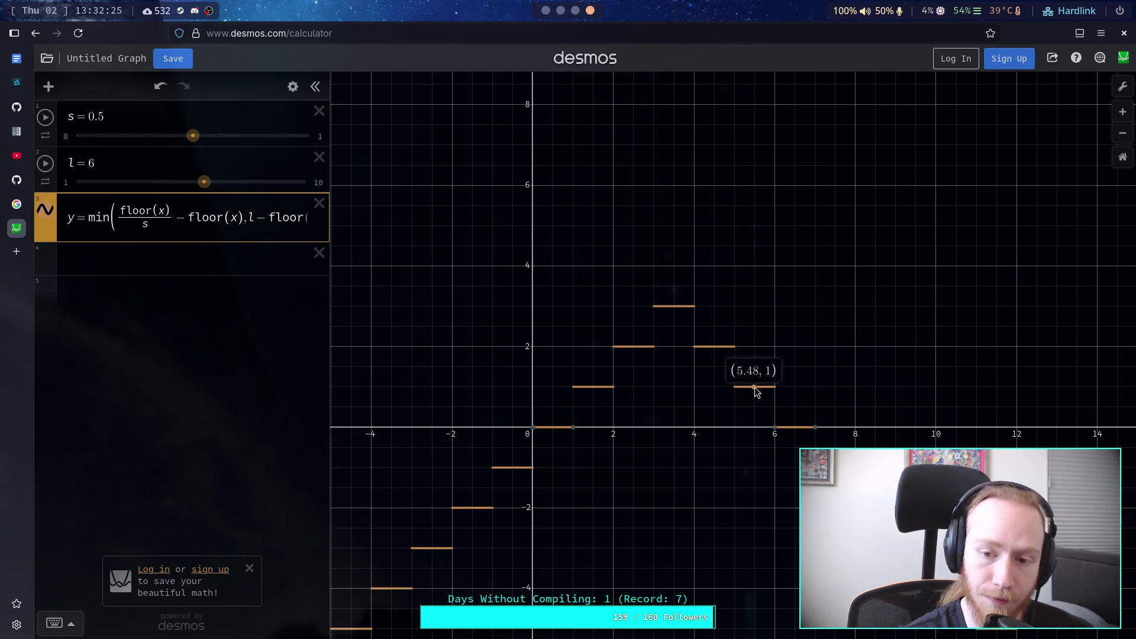
{"action": "left_click_drag", "start_coordinate": [746, 387], "coordinate": [752, 391]}
{"action": "left_click_drag", "start_coordinate": [781, 427], "coordinate": [800, 429]}
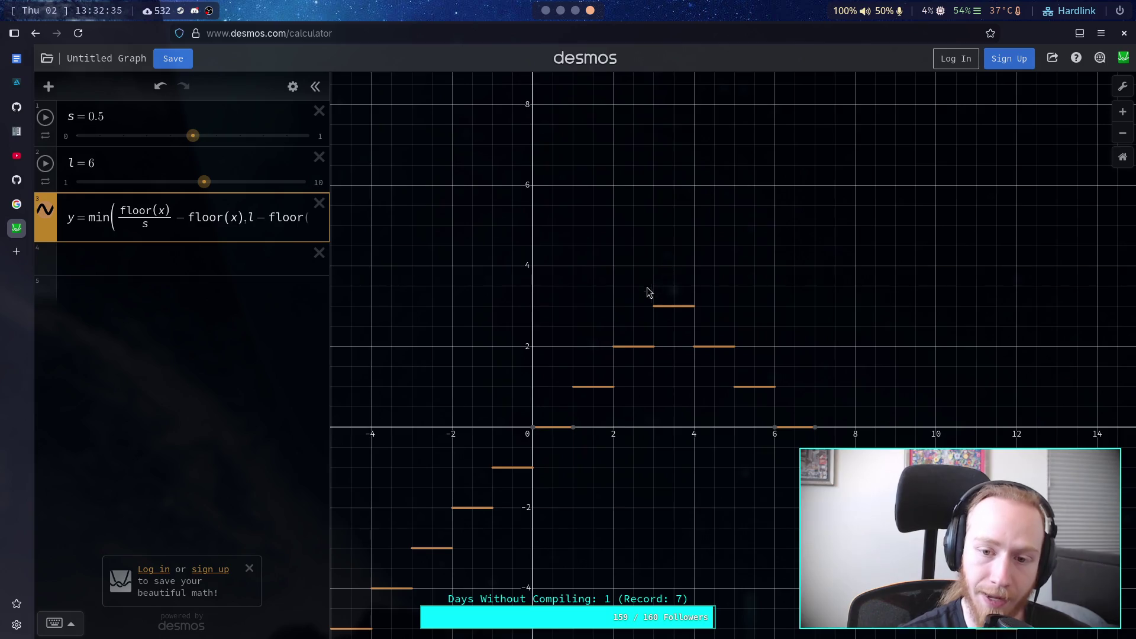
{"action": "left_click_drag", "start_coordinate": [202, 136], "coordinate": [244, 142]}
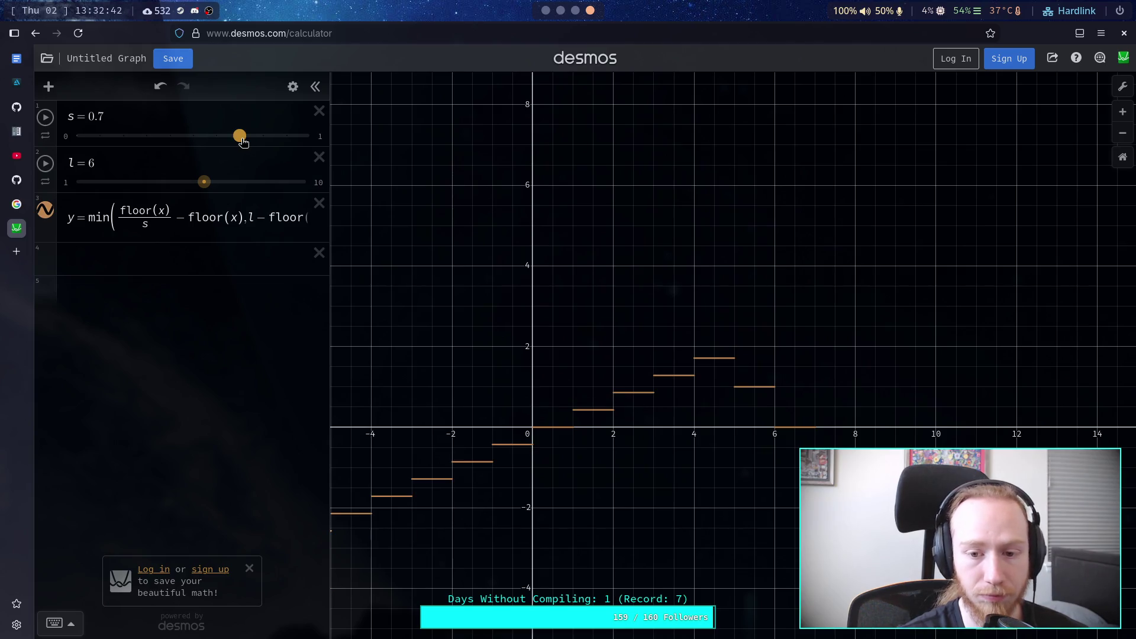
Inspect the staircase near x=1, then edit the s value to 0.75
{"action": "left_click", "coordinate": [550, 426]}
{"action": "left_click", "coordinate": [592, 417]}
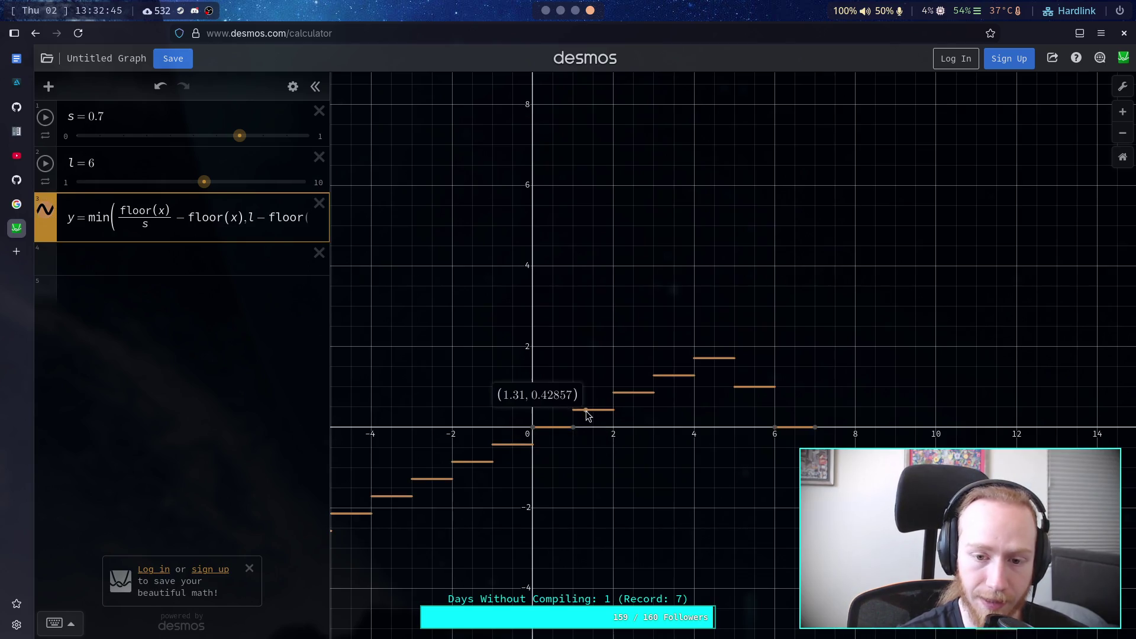
{"action": "mouse_move", "coordinate": [239, 137]}
{"action": "left_mouse_down"}
{"action": "mouse_move", "coordinate": [216, 139]}
{"action": "mouse_move", "coordinate": [240, 139]}
{"action": "left_mouse_up"}
{"action": "left_click", "coordinate": [111, 116]}
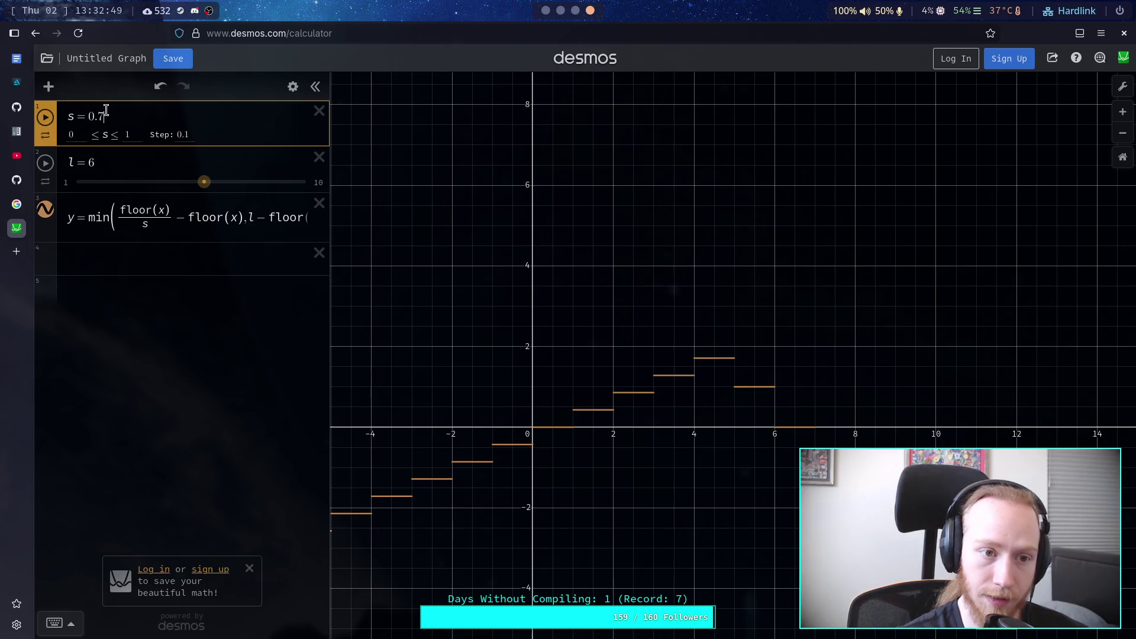
{"action": "type", "text": "6"}
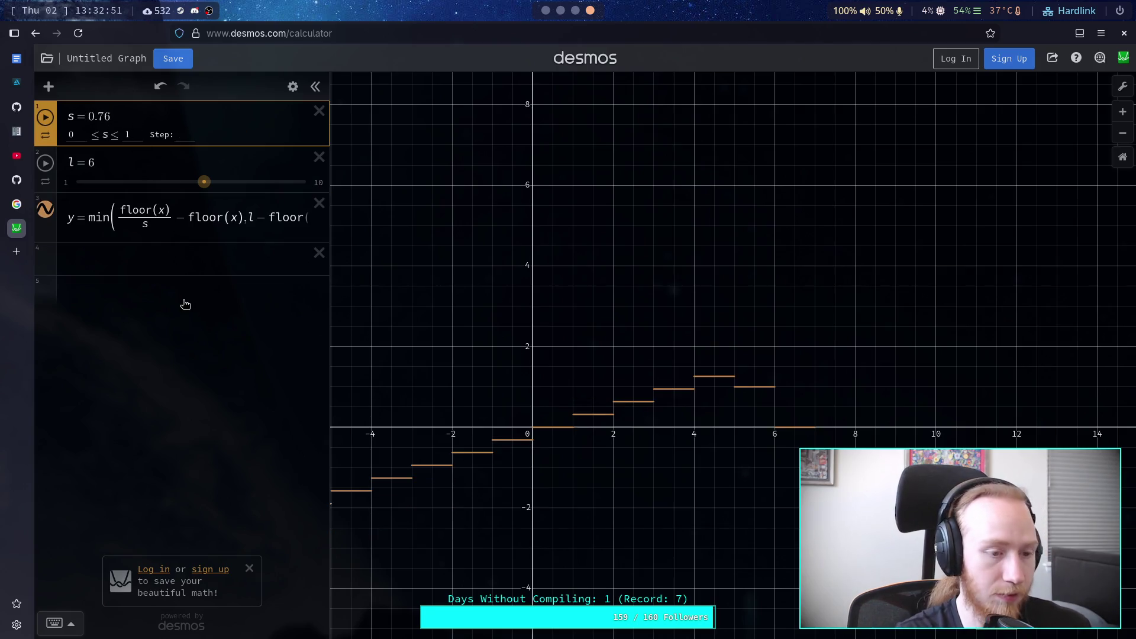
{"action": "key", "text": "BackSpace"}
{"action": "type", "text": "5"}
{"action": "left_click", "coordinate": [203, 332]}
Trace the steps near x=1.5, 4.5 and 5.4, reading heights like 0.33333 and 1.33333
{"action": "left_click_drag", "start_coordinate": [591, 413], "coordinate": [594, 415]}
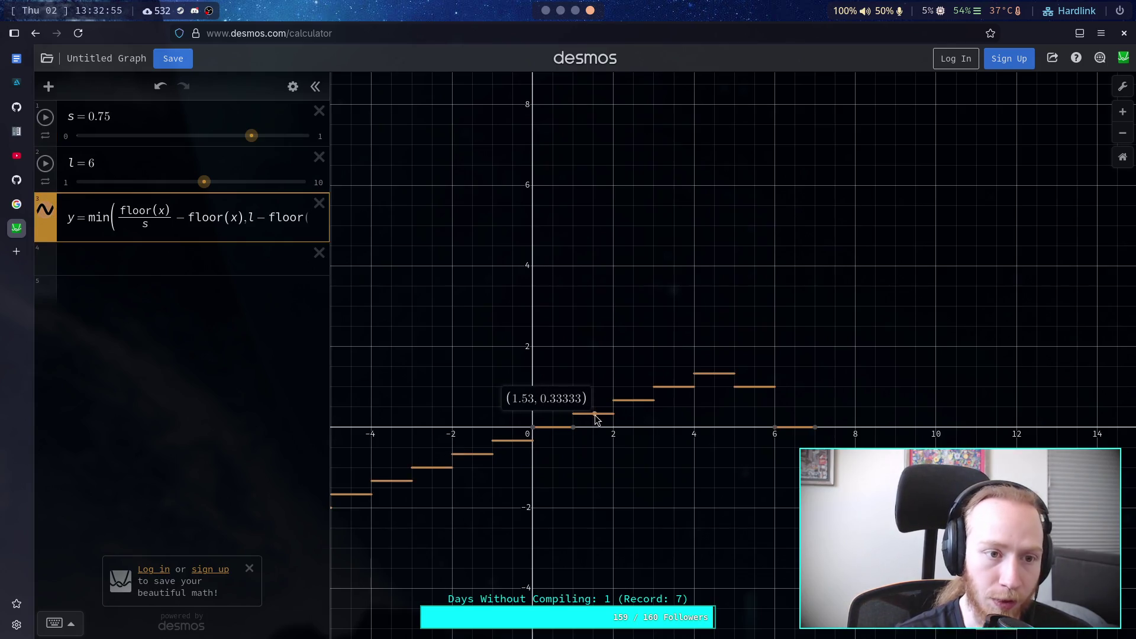
{"action": "left_click_drag", "start_coordinate": [595, 409], "coordinate": [595, 414]}
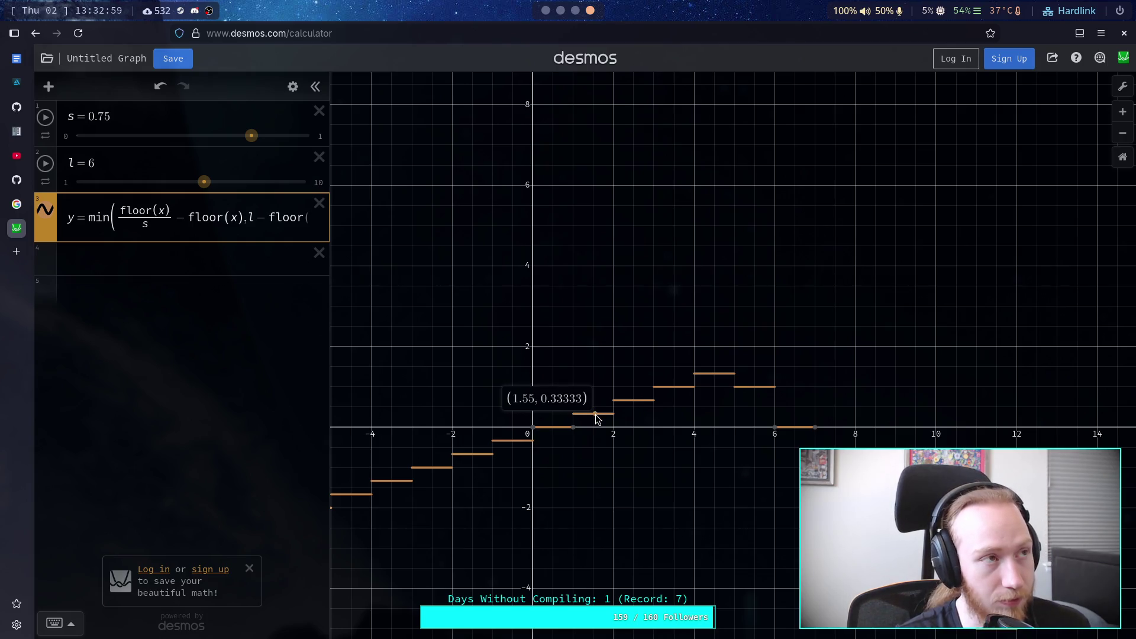
{"action": "mouse_move", "coordinate": [719, 380]}
{"action": "left_click_drag", "start_coordinate": [719, 380], "coordinate": [717, 380]}
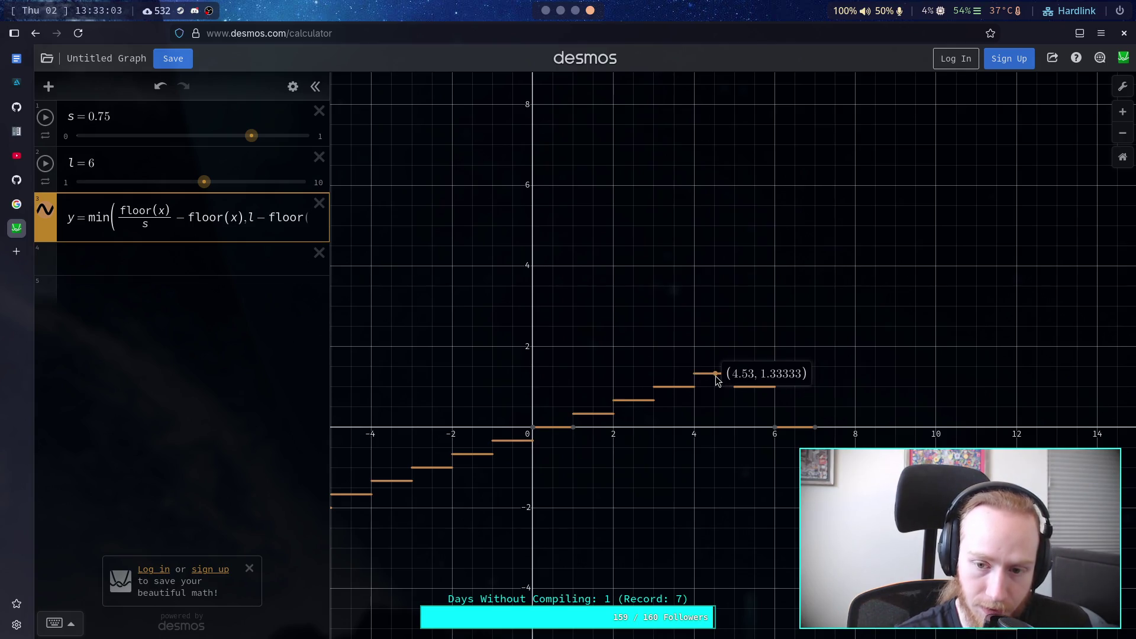
{"action": "left_click", "coordinate": [751, 391]}
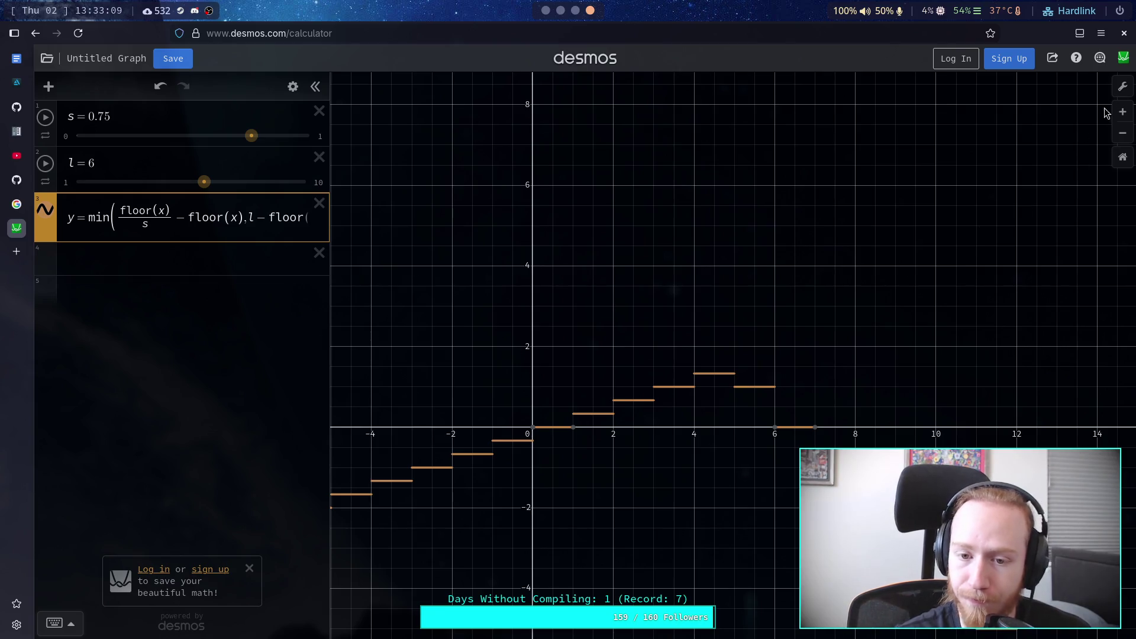
{"action": "scroll", "coordinate": [818, 377], "scroll_direction": "up", "scroll_amount": 3}
Frame the graph from x=0 to 8, then type 10 for l with a slider step of 1
{"action": "scroll", "coordinate": [782, 373], "scroll_direction": "up", "scroll_amount": 2}
{"action": "left_click_drag", "start_coordinate": [782, 373], "coordinate": [844, 340]}
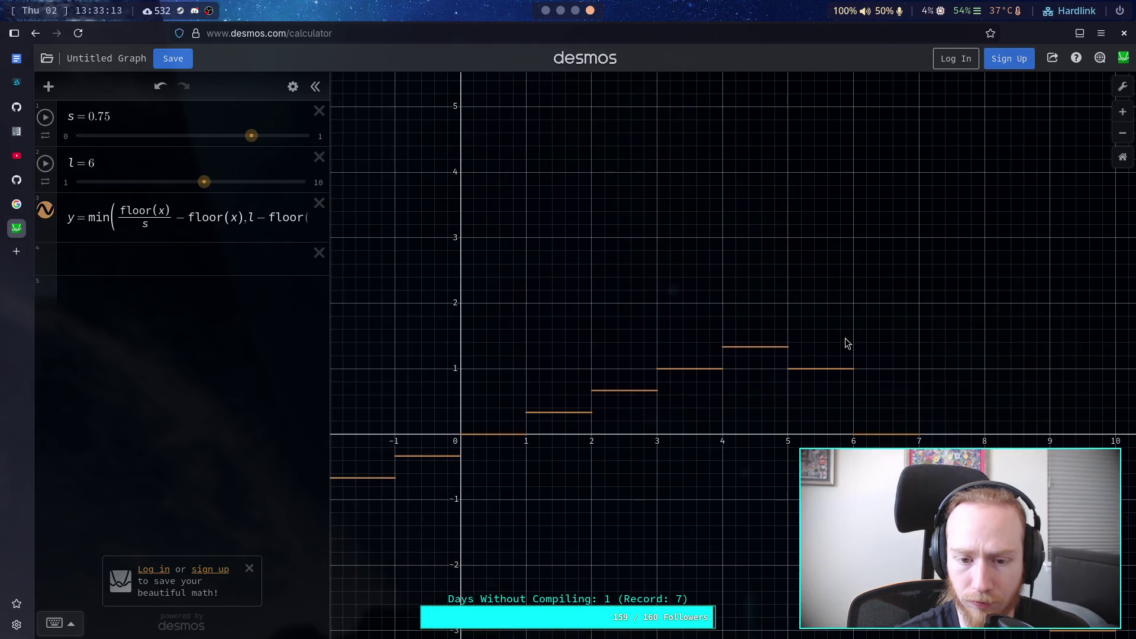
{"action": "scroll", "coordinate": [787, 360], "scroll_direction": "up", "scroll_amount": 3}
{"action": "scroll", "coordinate": [730, 363], "scroll_direction": "down", "scroll_amount": 1}
{"action": "mouse_move", "coordinate": [699, 359]}
{"action": "left_mouse_down"}
{"action": "mouse_move", "coordinate": [761, 358]}
{"action": "mouse_move", "coordinate": [744, 367]}
{"action": "left_mouse_up"}
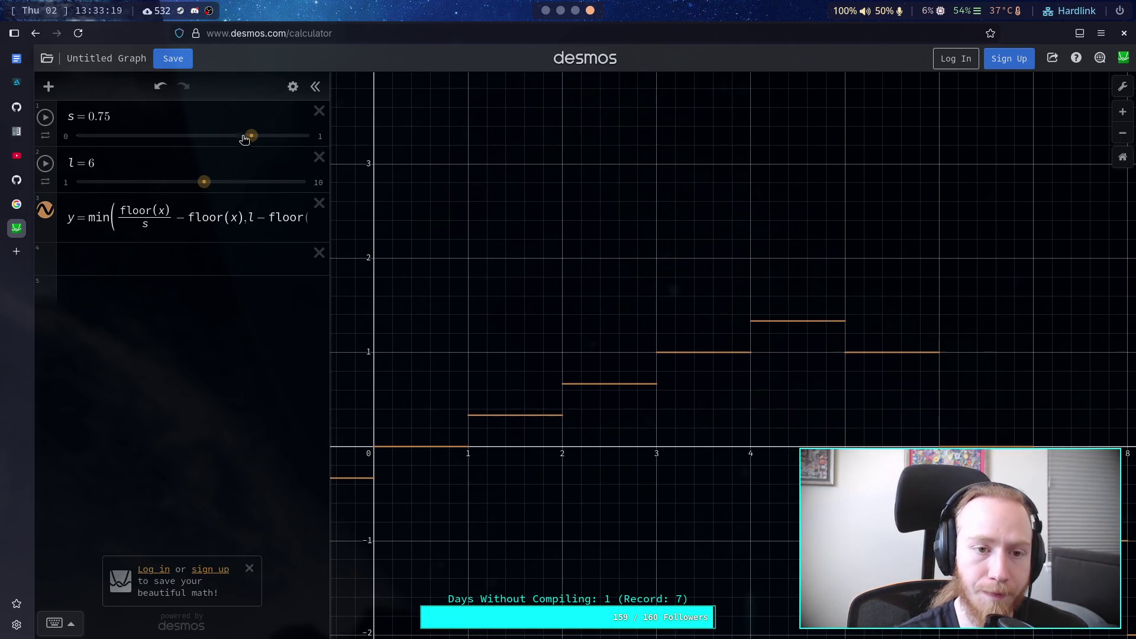
{"action": "left_click_drag", "start_coordinate": [206, 182], "coordinate": [230, 185]}
{"action": "double_click", "coordinate": [104, 162]}
{"action": "type", "text": "10"}
{"action": "left_click", "coordinate": [185, 180]}
{"action": "type", "text": "1"}
{"action": "left_click", "coordinate": [120, 162]}
{"action": "left_click", "coordinate": [165, 278]}
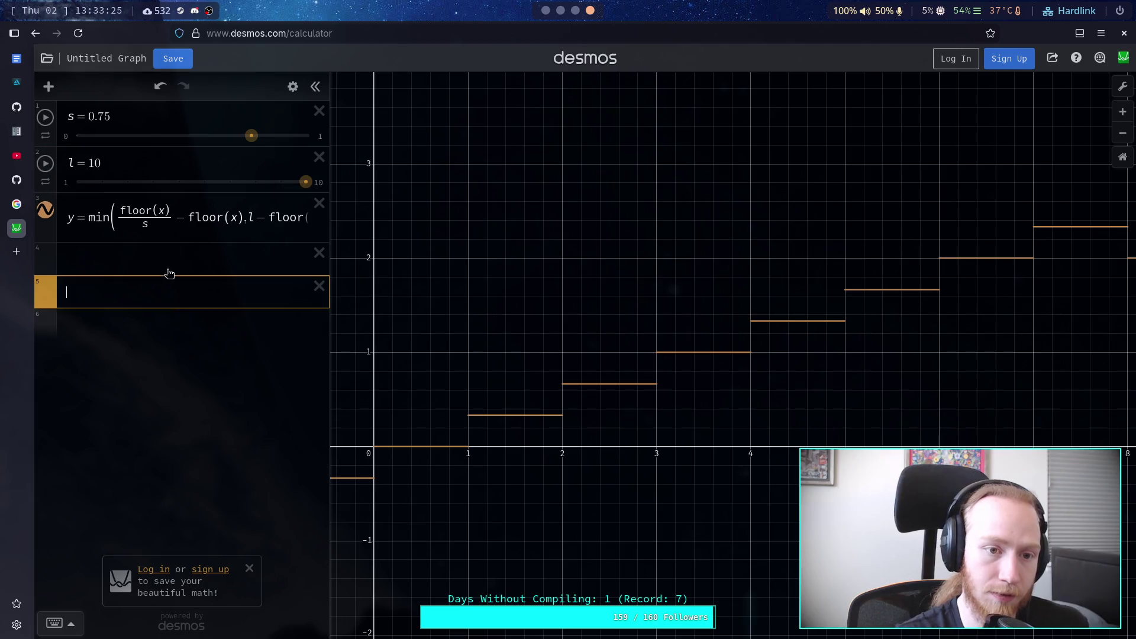
Try l at 7 and 10, settle on 9, and read the 1.66667 and y=2 step heights
{"action": "left_click_drag", "start_coordinate": [305, 182], "coordinate": [226, 191]}
{"action": "scroll", "coordinate": [723, 289], "scroll_direction": "down", "scroll_amount": 5}
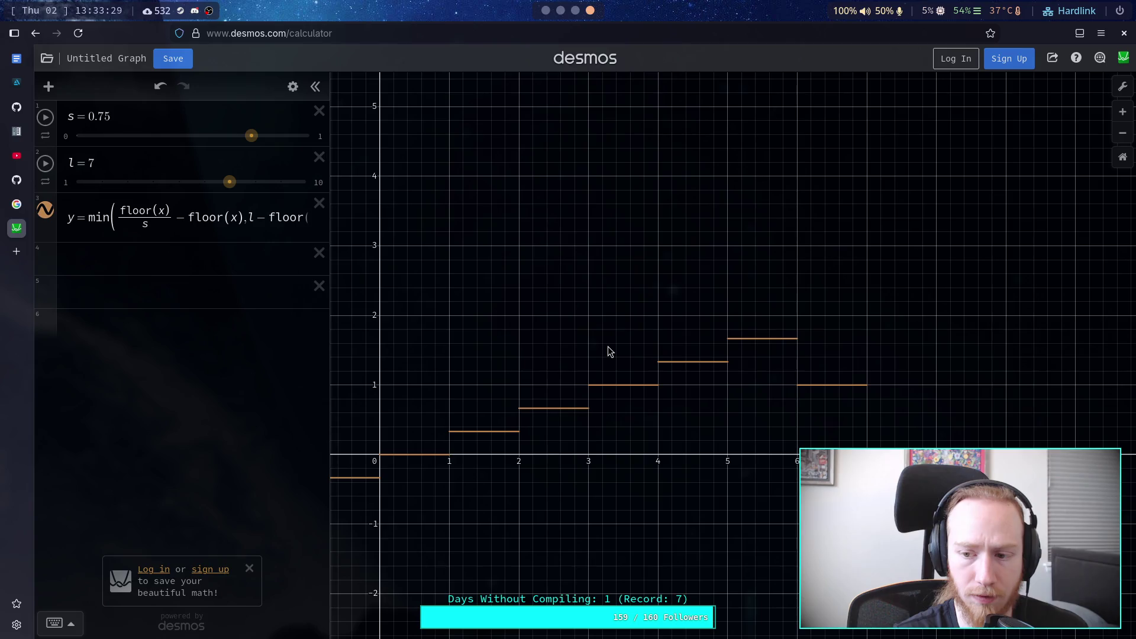
{"action": "left_click_drag", "start_coordinate": [231, 183], "coordinate": [309, 183]}
{"action": "left_click_drag", "start_coordinate": [690, 258], "coordinate": [652, 261]}
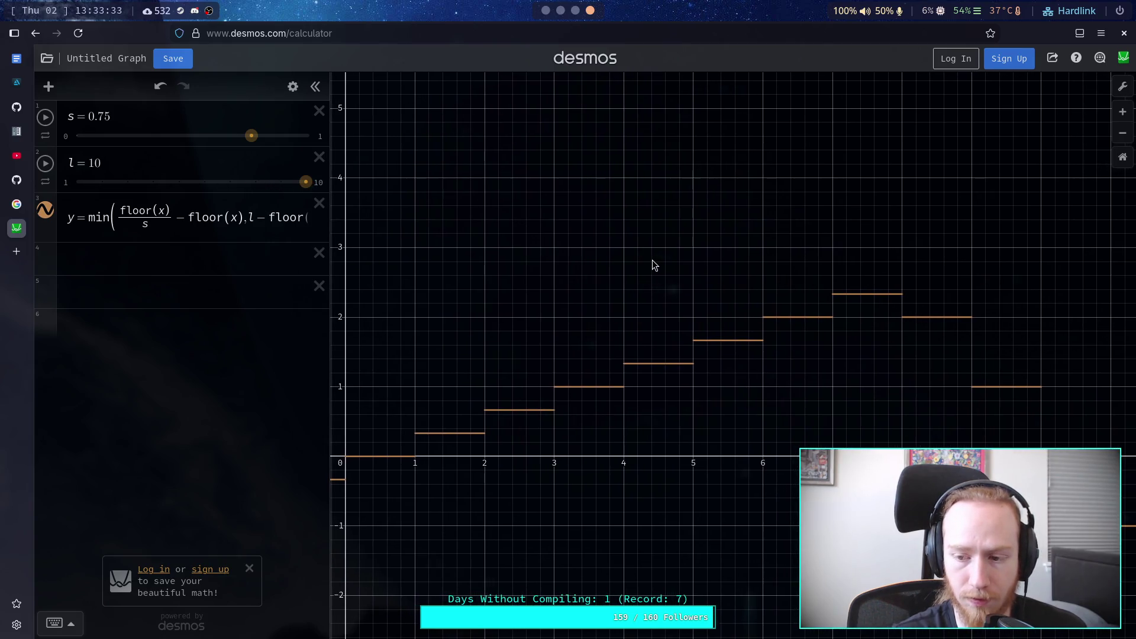
{"action": "left_click_drag", "start_coordinate": [306, 182], "coordinate": [281, 183]}
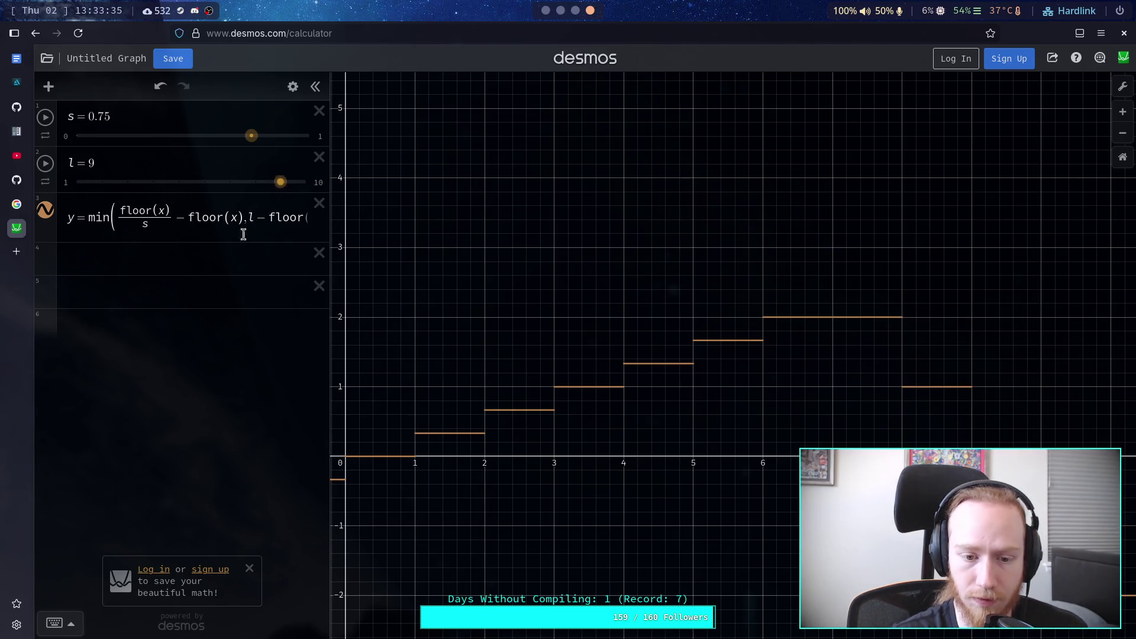
{"action": "left_click_drag", "start_coordinate": [769, 322], "coordinate": [851, 321]}
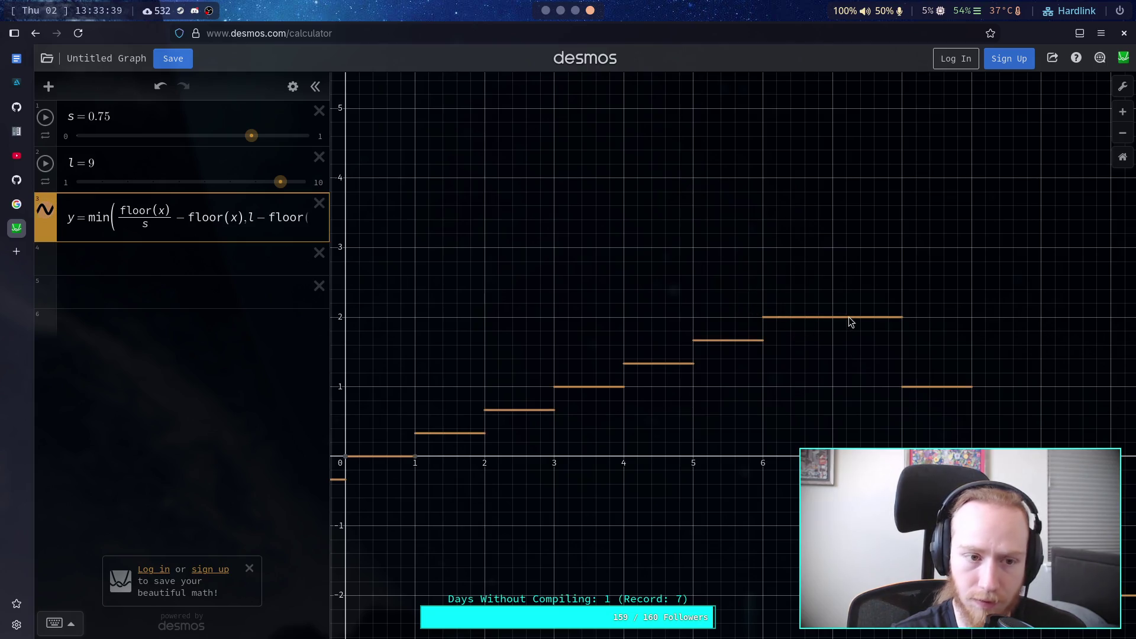
{"action": "left_click_drag", "start_coordinate": [788, 317], "coordinate": [787, 317]}
{"action": "left_click_drag", "start_coordinate": [716, 342], "coordinate": [801, 332]}
{"action": "left_click", "coordinate": [789, 318]}
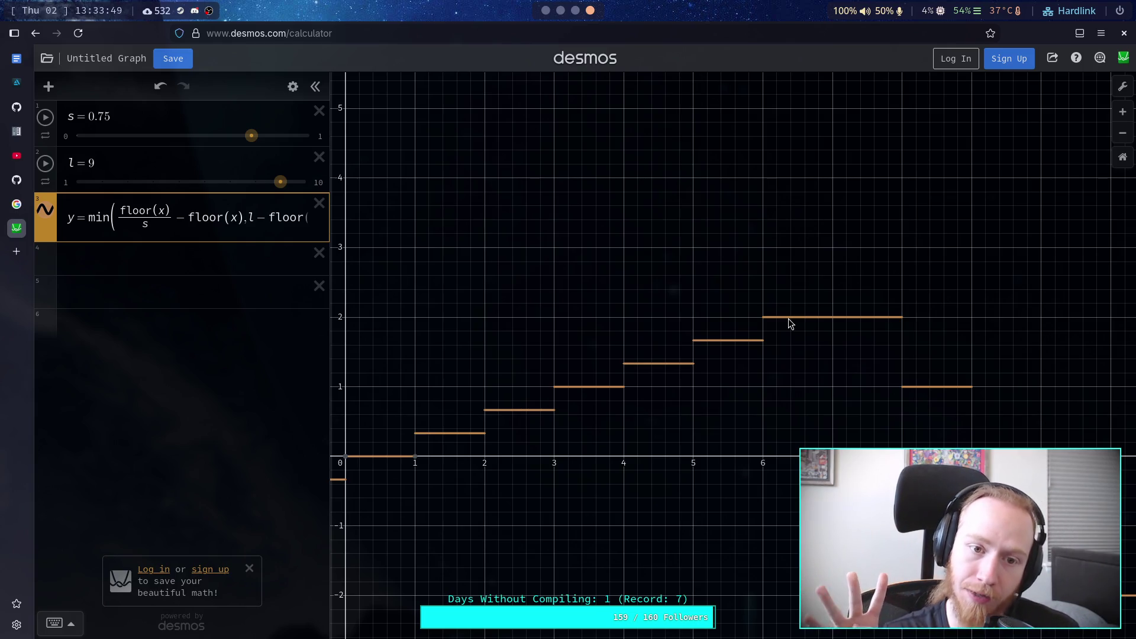
Lower l to 8 and trace the y=2 step and the steps between x=4 and 6
{"action": "left_click", "coordinate": [282, 188]}
{"action": "left_click_drag", "start_coordinate": [282, 188], "coordinate": [266, 194]}
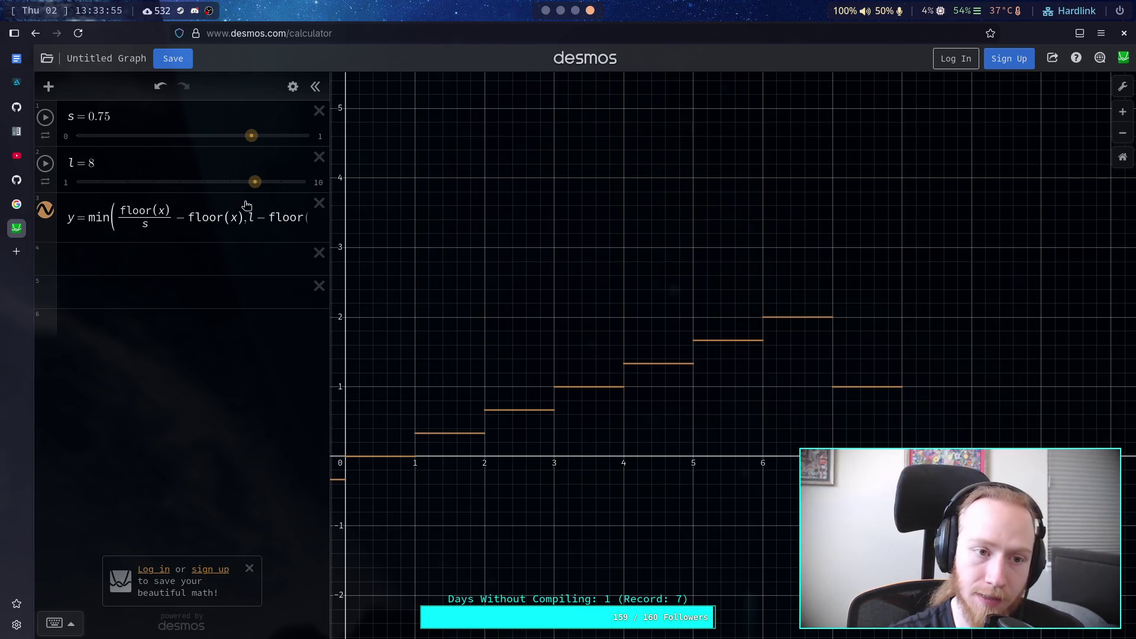
{"action": "left_click_drag", "start_coordinate": [776, 314], "coordinate": [796, 319]}
{"action": "left_click", "coordinate": [719, 341]}
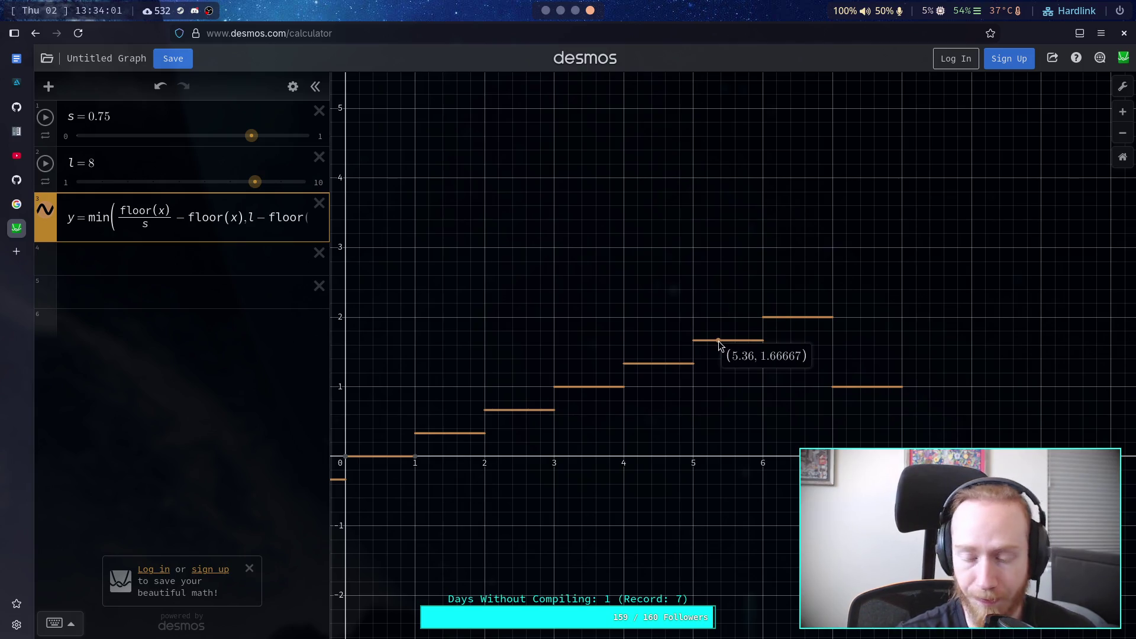
{"action": "left_click_drag", "start_coordinate": [718, 341], "coordinate": [720, 342]}
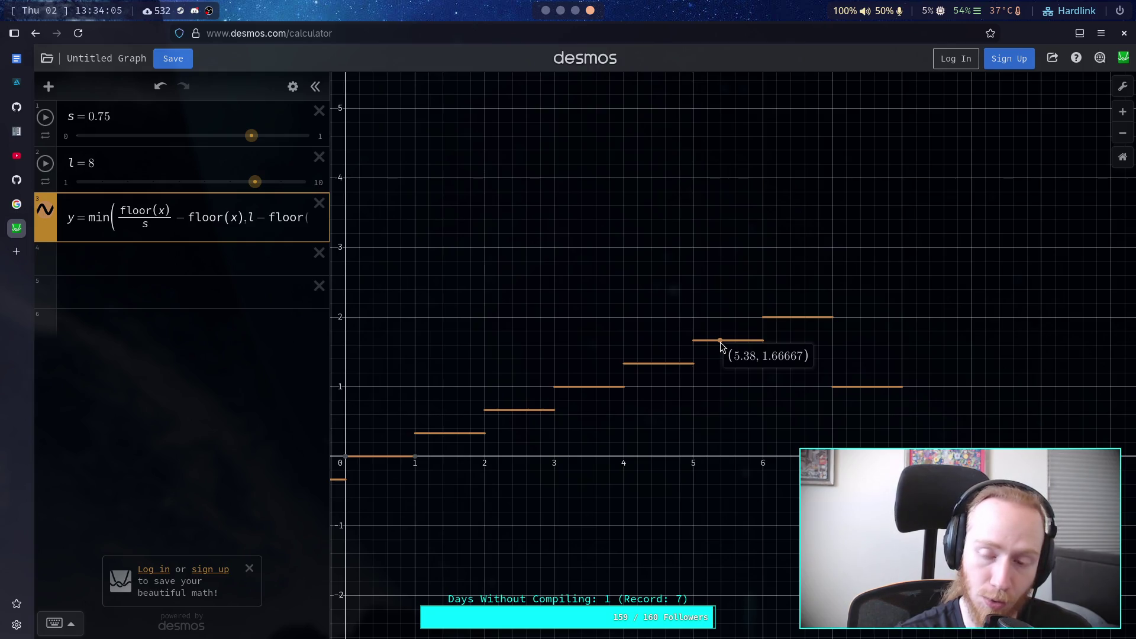
{"action": "left_click", "coordinate": [650, 365]}
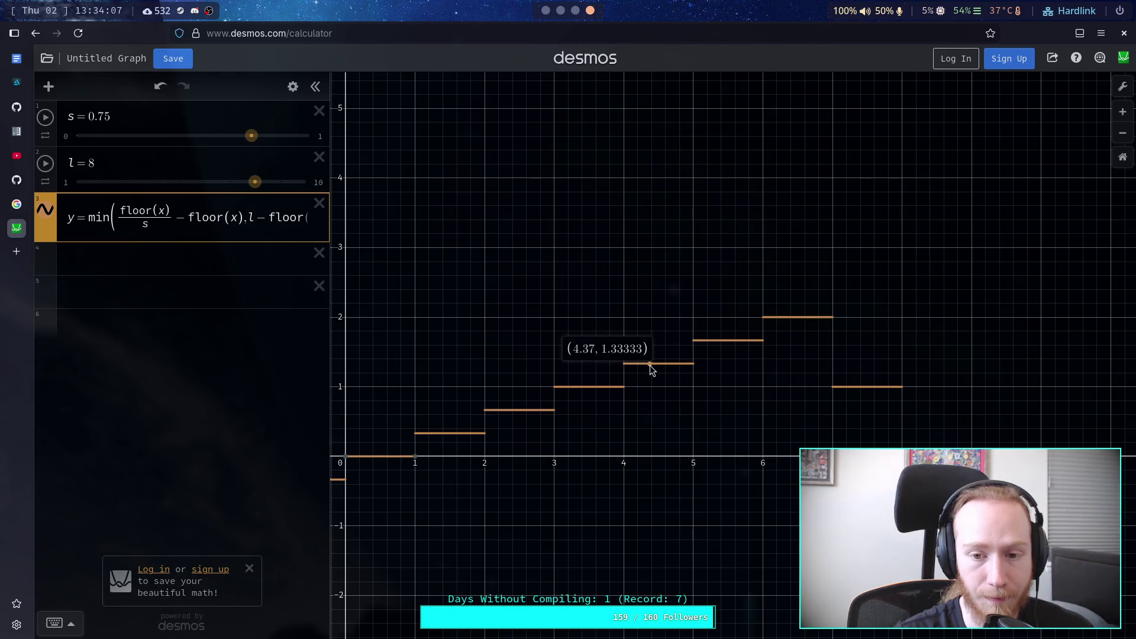
{"action": "left_click_drag", "start_coordinate": [650, 365], "coordinate": [657, 368]}
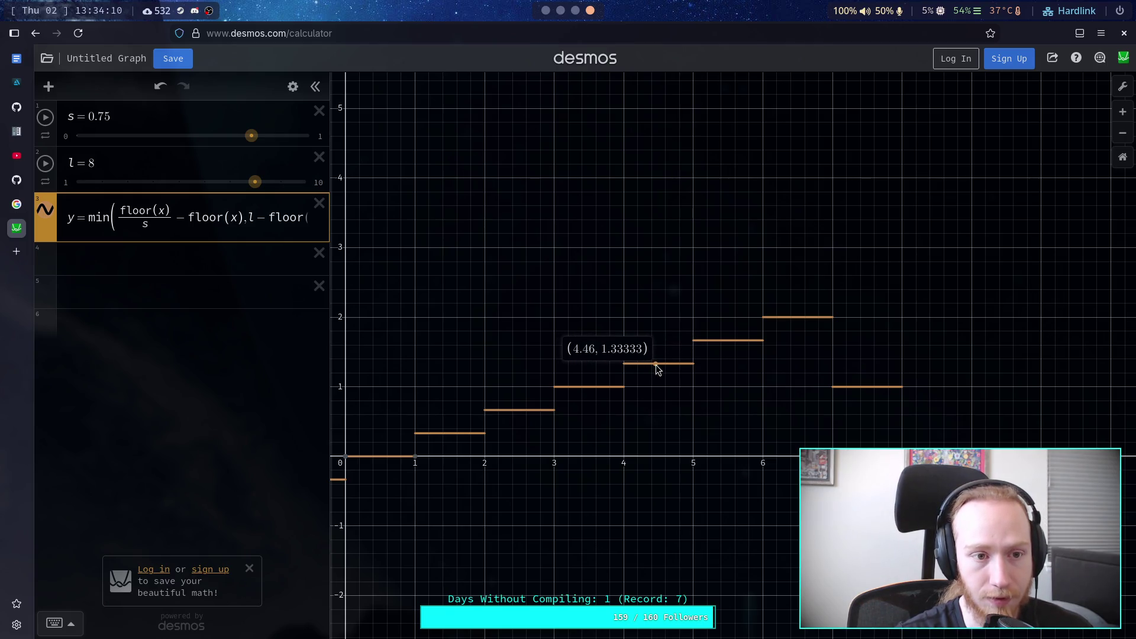
Drag s from 0.75 down to about 0.704 and select its value
{"action": "left_click", "coordinate": [253, 136]}
{"action": "left_click_drag", "start_coordinate": [254, 139], "coordinate": [240, 136]}
{"action": "left_click_drag", "start_coordinate": [134, 114], "coordinate": [91, 116]}
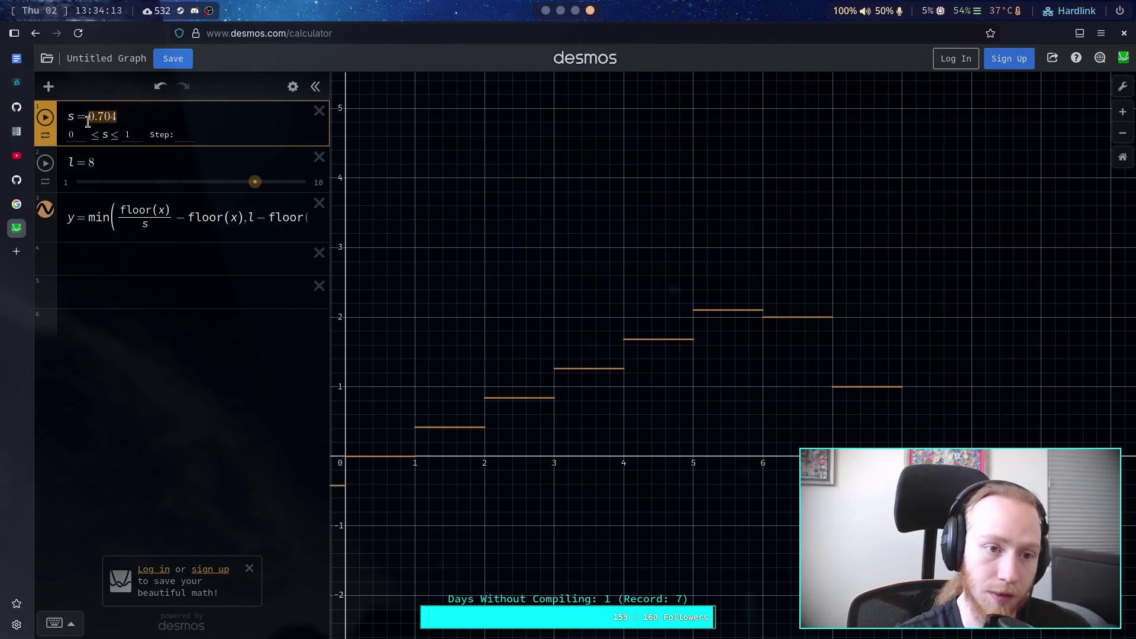
Set s to 2/3, check the steps at 0.5, 1, the 2.5 peak, 2 and 1, then erase s's value
{"action": "type", "text": "2/3"}
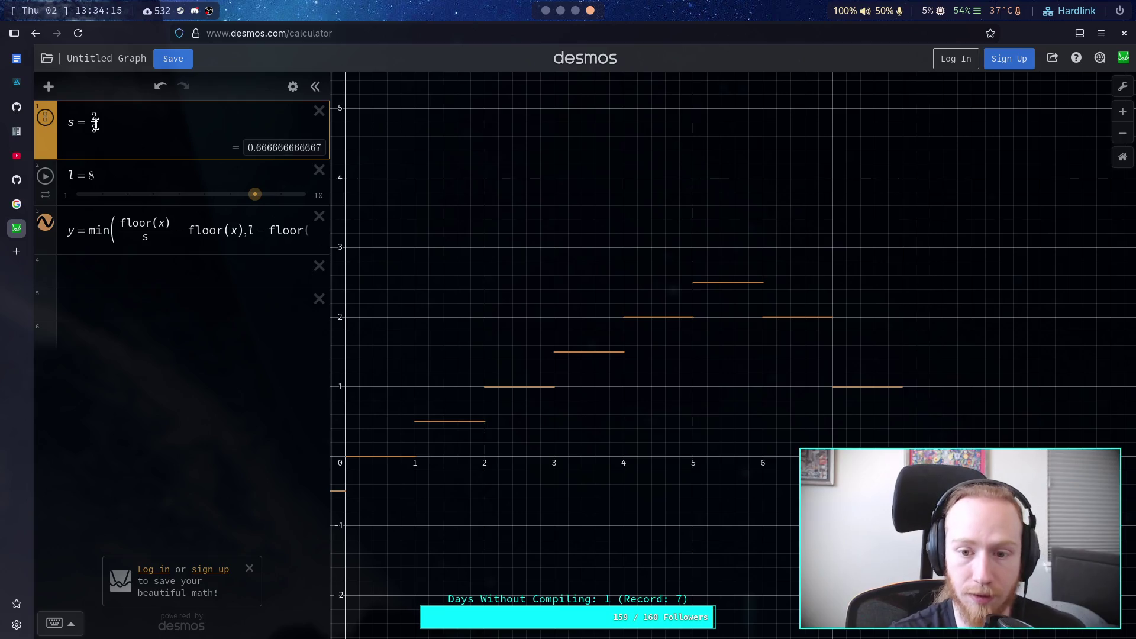
{"action": "left_click_drag", "start_coordinate": [510, 390], "coordinate": [447, 425]}
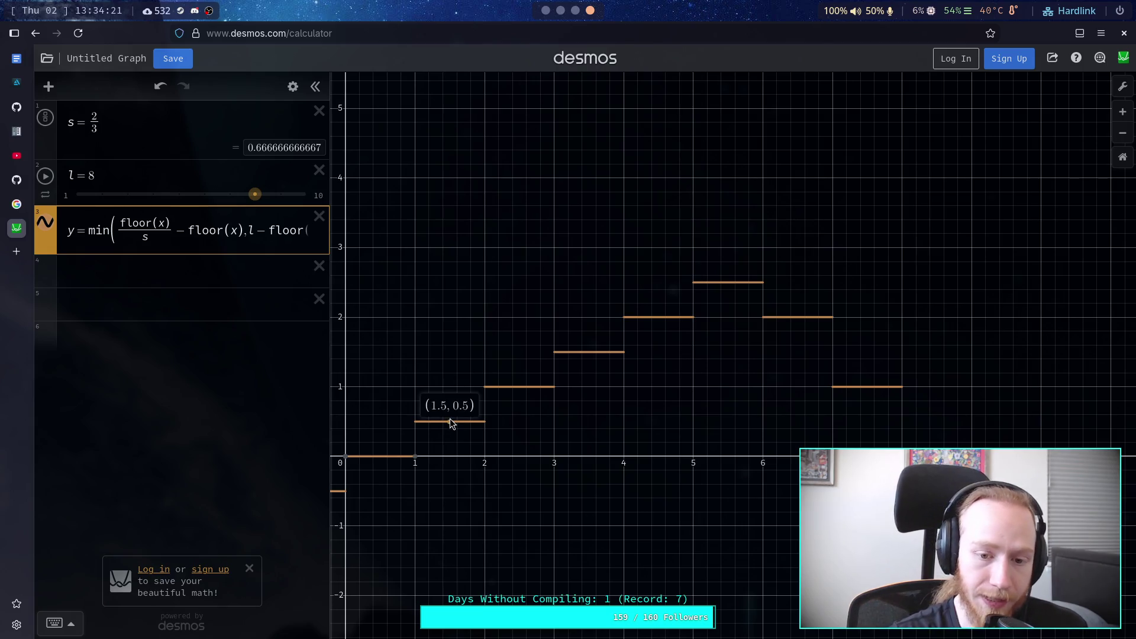
{"action": "left_click_drag", "start_coordinate": [503, 397], "coordinate": [588, 348]}
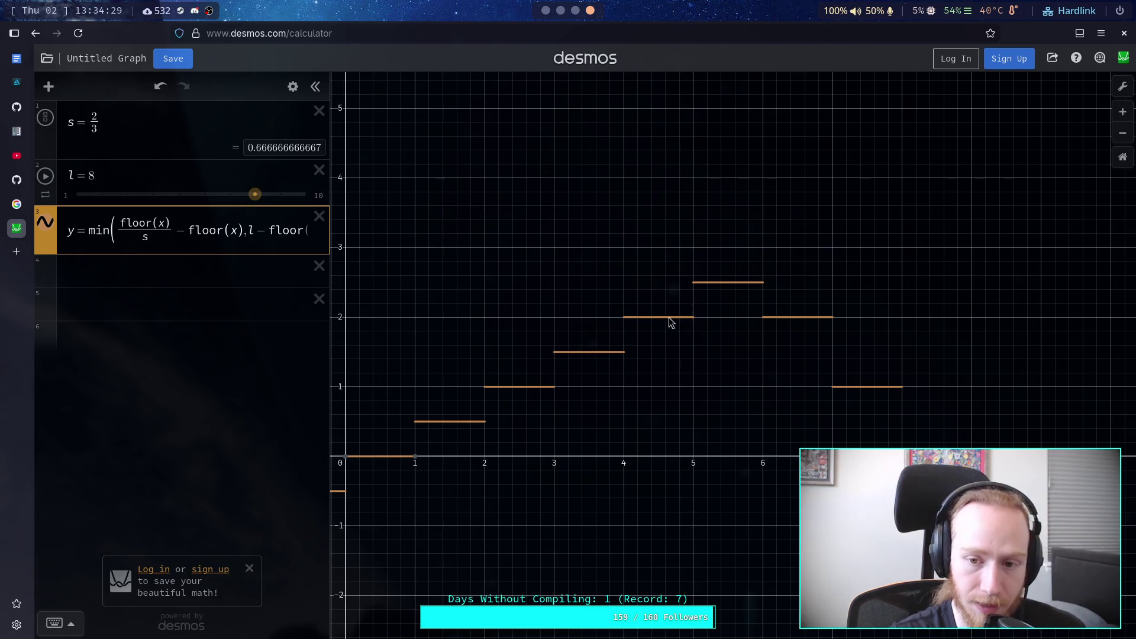
{"action": "mouse_move", "coordinate": [723, 287]}
{"action": "left_mouse_down"}
{"action": "mouse_move", "coordinate": [726, 323]}
{"action": "mouse_move", "coordinate": [724, 289]}
{"action": "mouse_move", "coordinate": [738, 292]}
{"action": "mouse_move", "coordinate": [715, 295]}
{"action": "mouse_move", "coordinate": [735, 301]}
{"action": "left_mouse_up"}
{"action": "left_click", "coordinate": [779, 317]}
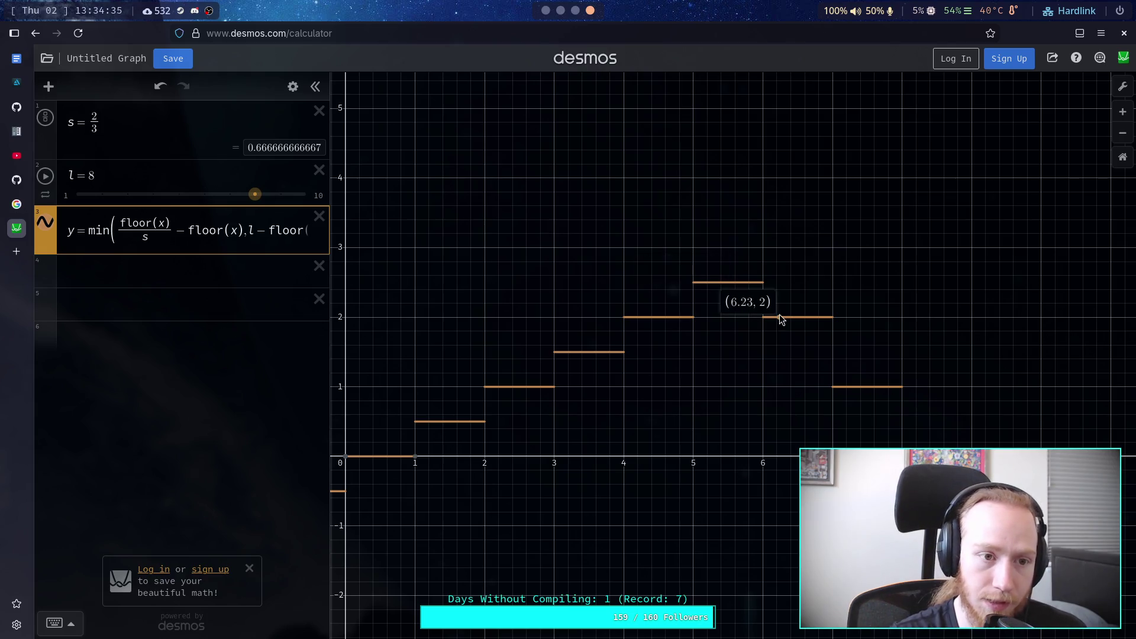
{"action": "left_click", "coordinate": [861, 386]}
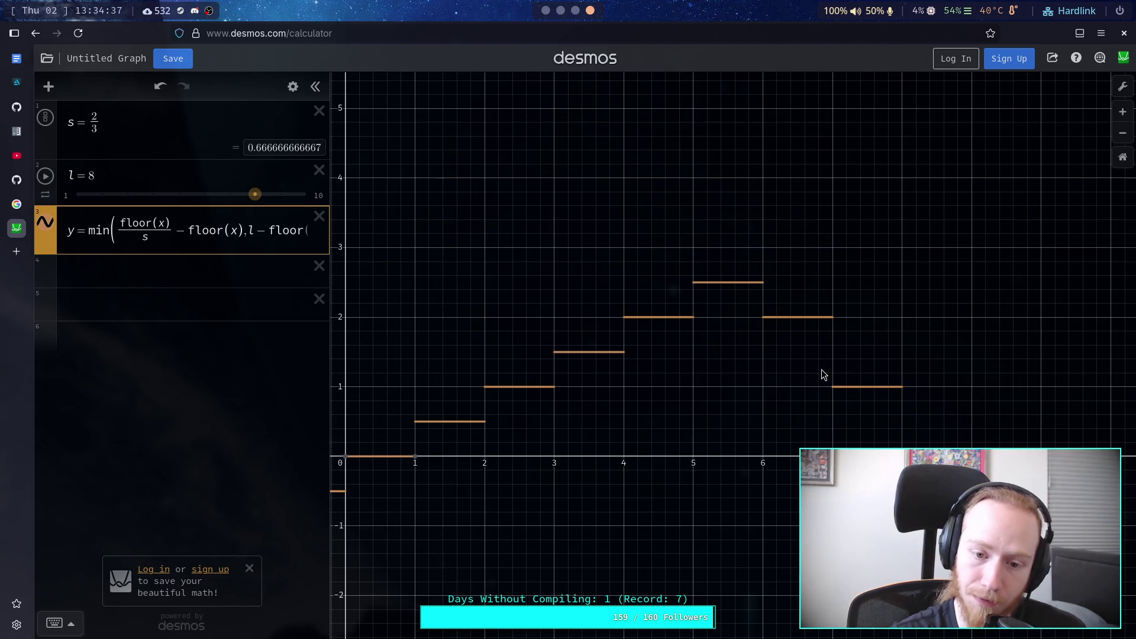
{"action": "left_click_drag", "start_coordinate": [143, 126], "coordinate": [81, 123]}
{"action": "key", "text": "BackSpace"}
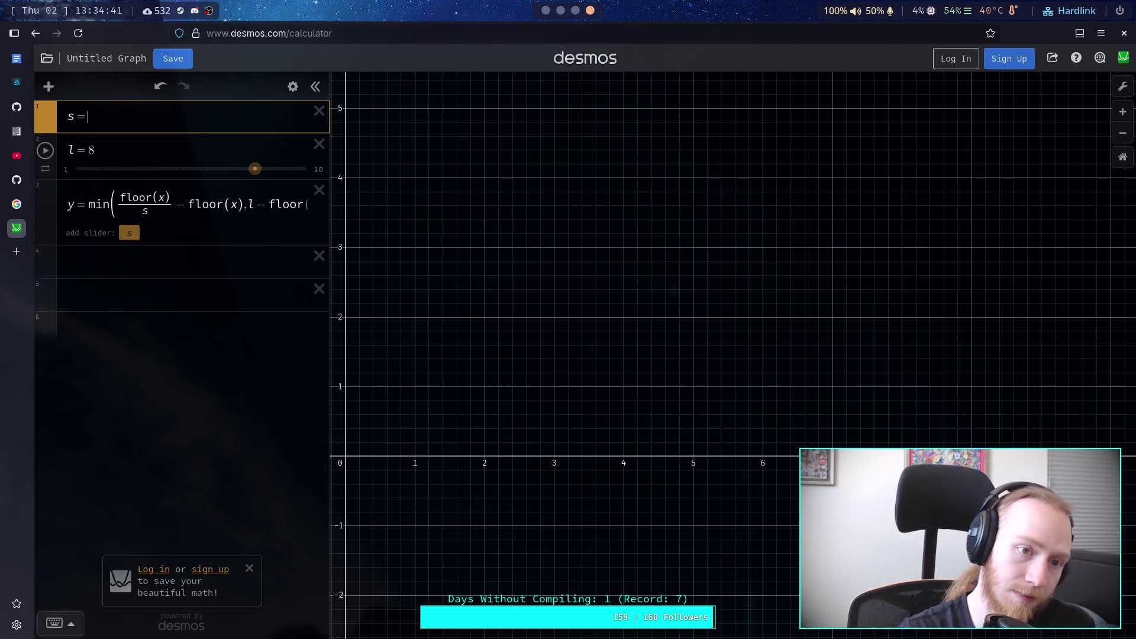
Enter 1 for s and give its slider an upper limit of 1 and step 0
{"action": "type", "text": "1"}
{"action": "left_click", "coordinate": [130, 134]}
{"action": "type", "text": "2"}
{"action": "key", "text": "BackSpace"}
{"action": "type", "text": "1"}
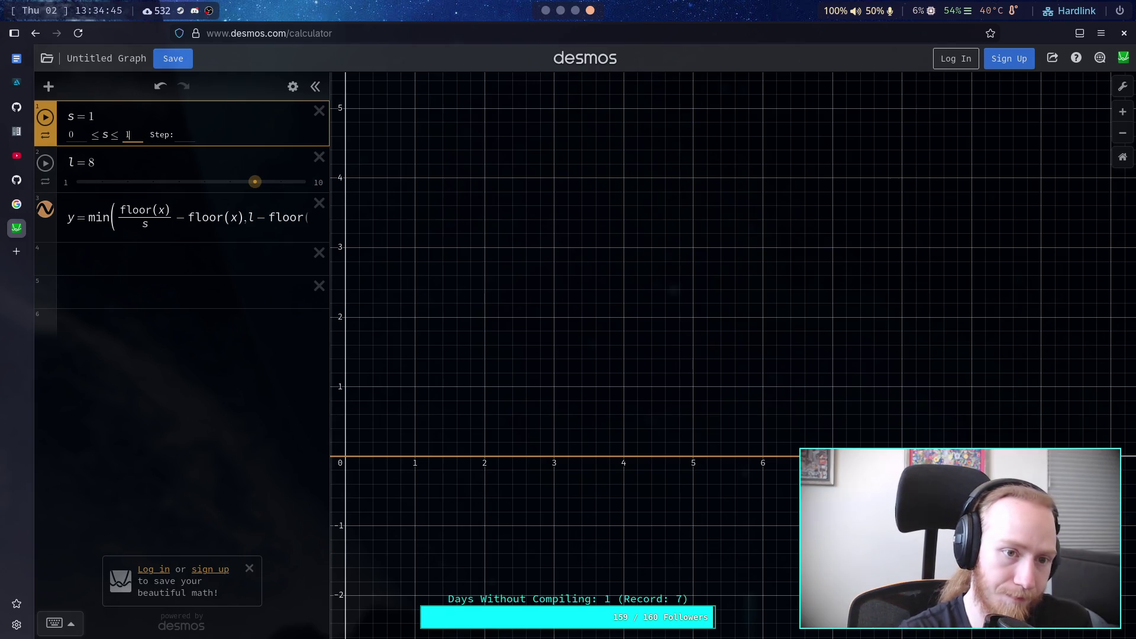
{"action": "left_click", "coordinate": [185, 136]}
{"action": "type", "text": "0"}
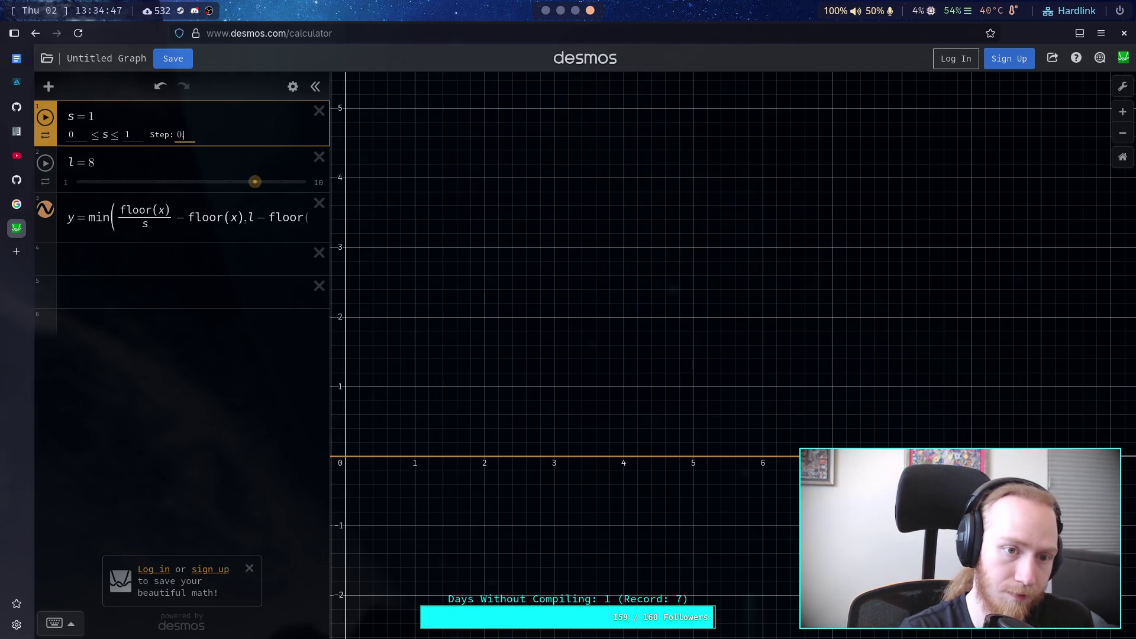
{"action": "key", "text": "Return"}
Delete the empty expression rows 4 and 5, then lower s to about 0.723
{"action": "left_click", "coordinate": [319, 286]}
{"action": "left_click", "coordinate": [319, 253]}
{"action": "left_click_drag", "start_coordinate": [309, 137], "coordinate": [124, 155]}
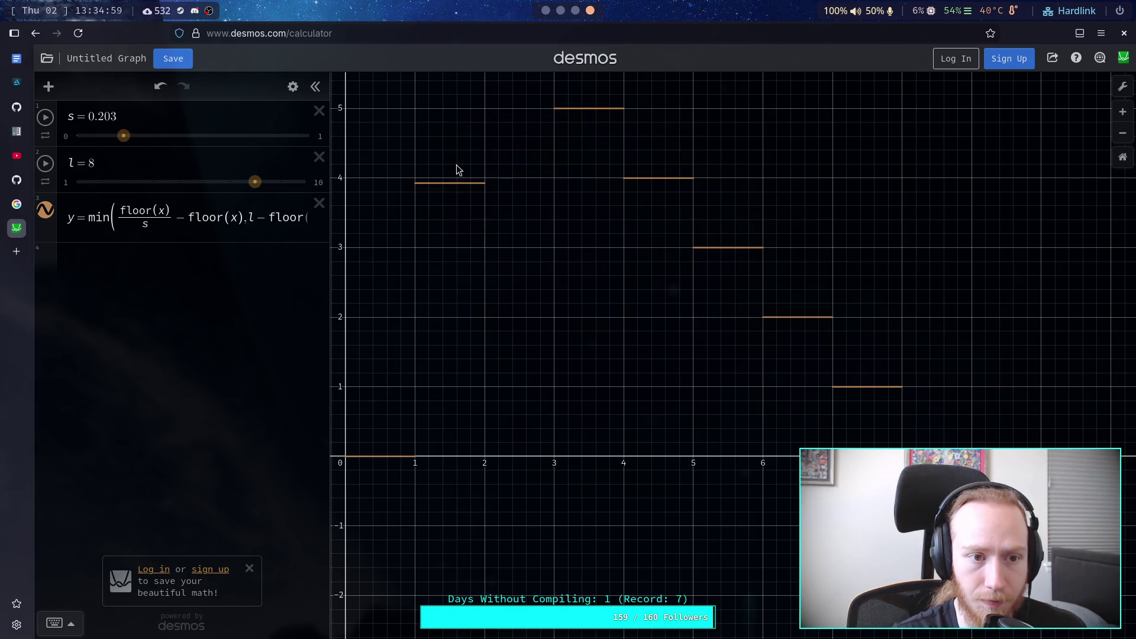
Sweep s through values from about 0.094 to 0.5, reading the step heights
{"action": "left_click_drag", "start_coordinate": [457, 168], "coordinate": [516, 334]}
{"action": "scroll", "coordinate": [514, 319], "scroll_direction": "down", "scroll_amount": 4}
{"action": "left_click_drag", "start_coordinate": [128, 138], "coordinate": [104, 144]}
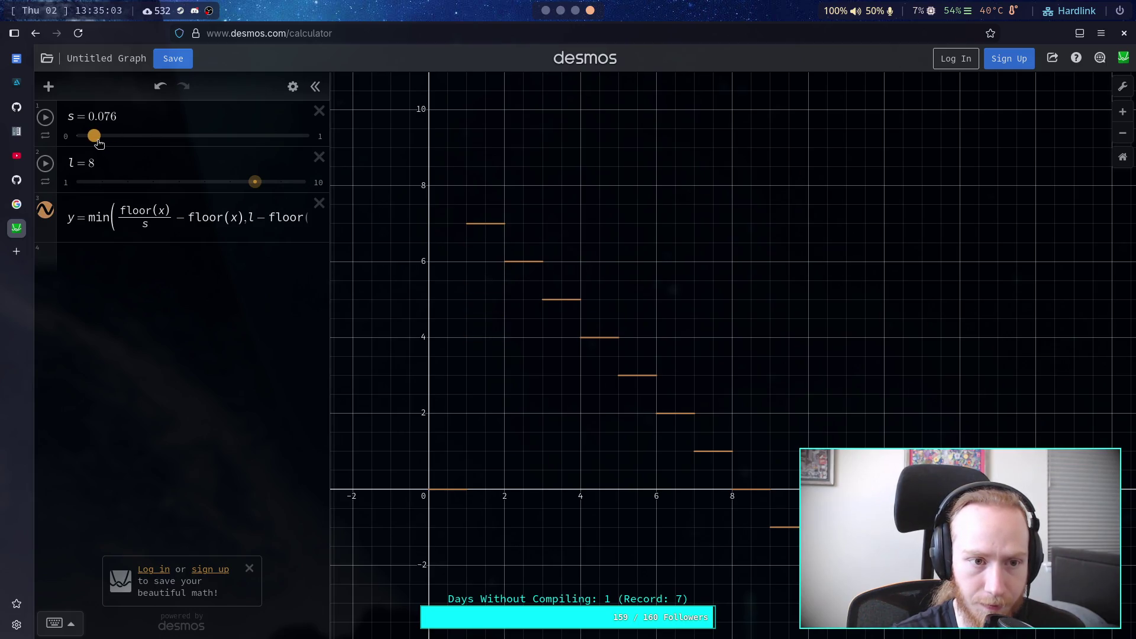
{"action": "left_click_drag", "start_coordinate": [103, 143], "coordinate": [103, 143]}
{"action": "left_click", "coordinate": [485, 224]}
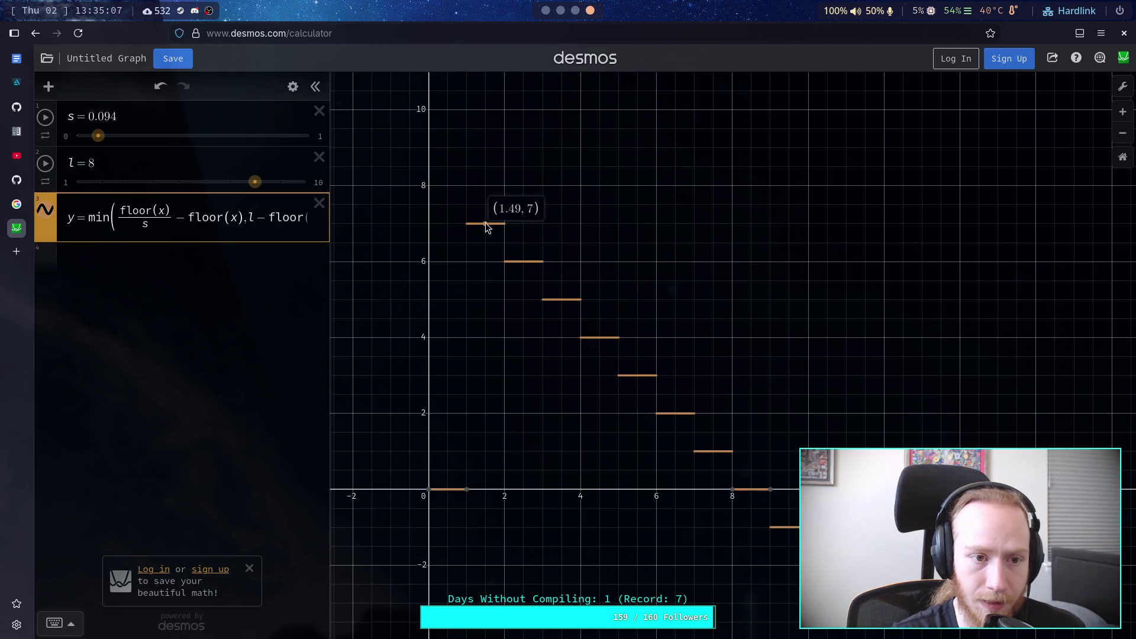
{"action": "left_click_drag", "start_coordinate": [101, 140], "coordinate": [208, 145]}
{"action": "scroll", "coordinate": [539, 184], "scroll_direction": "up", "scroll_amount": 2}
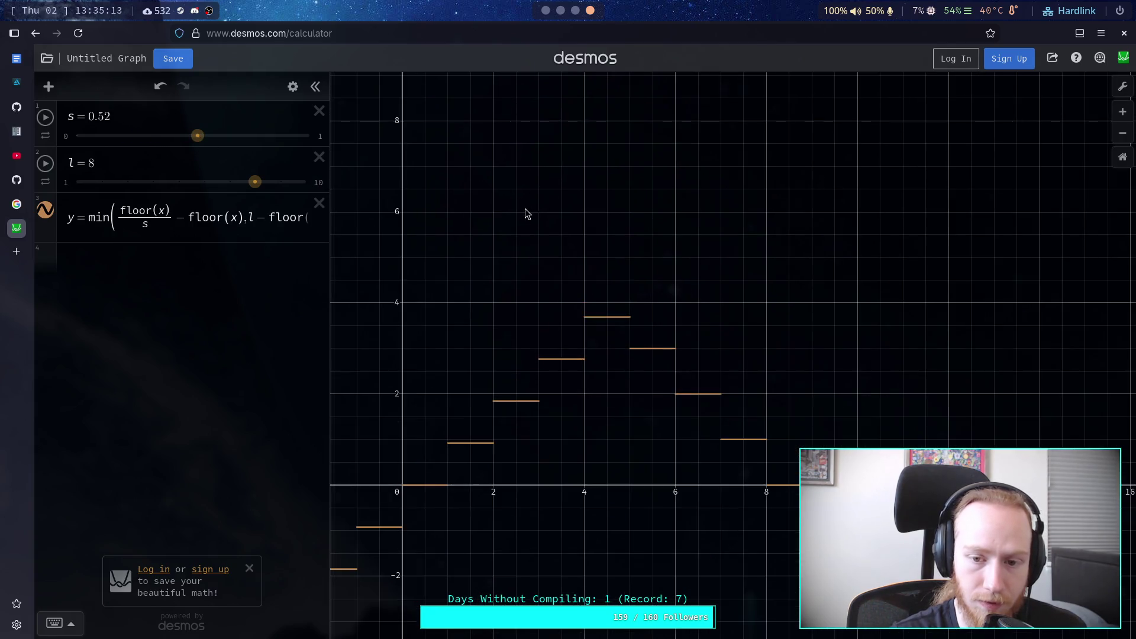
{"action": "left_click_drag", "start_coordinate": [526, 212], "coordinate": [515, 150]}
{"action": "left_click_drag", "start_coordinate": [199, 137], "coordinate": [235, 144]}
{"action": "scroll", "coordinate": [522, 295], "scroll_direction": "up", "scroll_amount": 2}
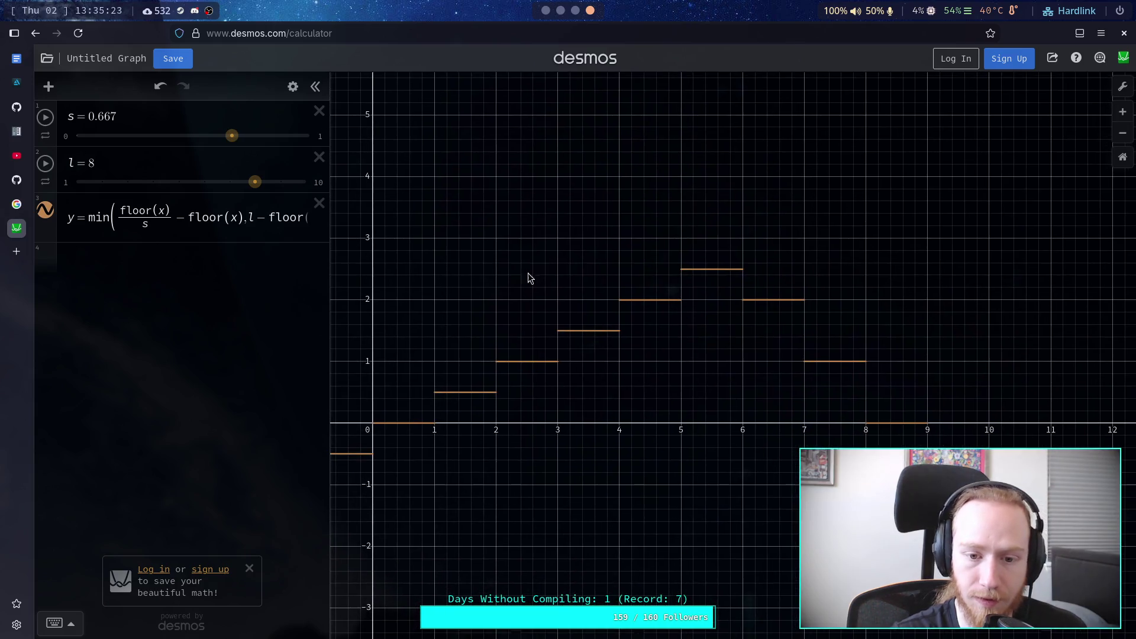
{"action": "left_click", "coordinate": [527, 361]}
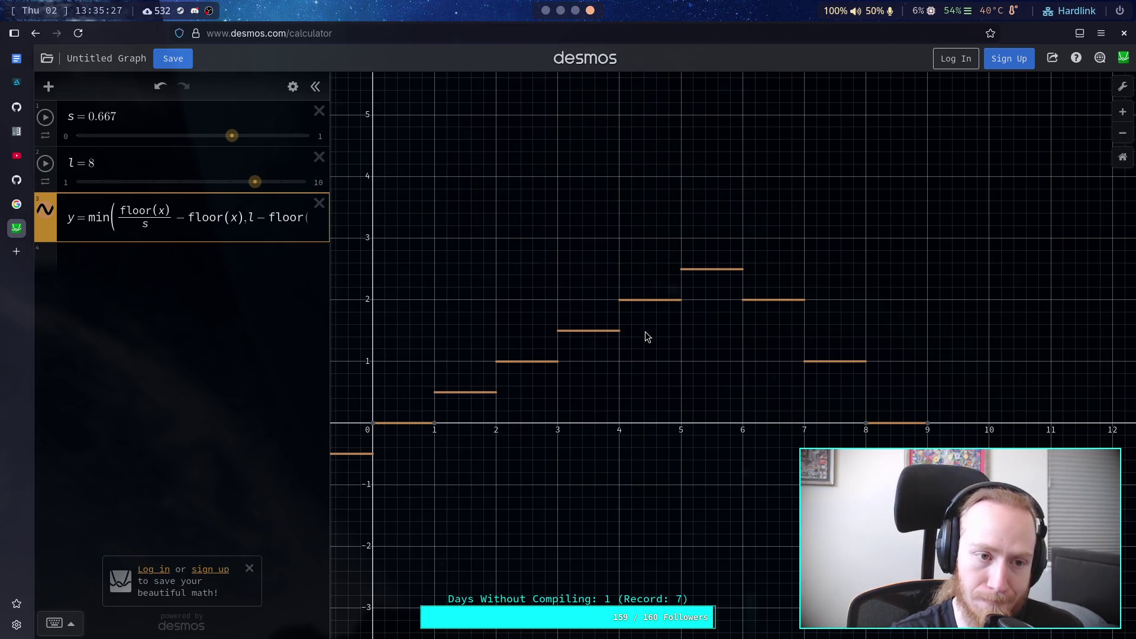
Widen the expression list to show the full formula, set l to 6, and tune s to about 0.334
{"action": "mouse_move", "coordinate": [232, 137]}
{"action": "left_mouse_down"}
{"action": "mouse_move", "coordinate": [244, 142]}
{"action": "mouse_move", "coordinate": [194, 144]}
{"action": "mouse_move", "coordinate": [185, 155]}
{"action": "mouse_move", "coordinate": [218, 158]}
{"action": "left_mouse_up"}
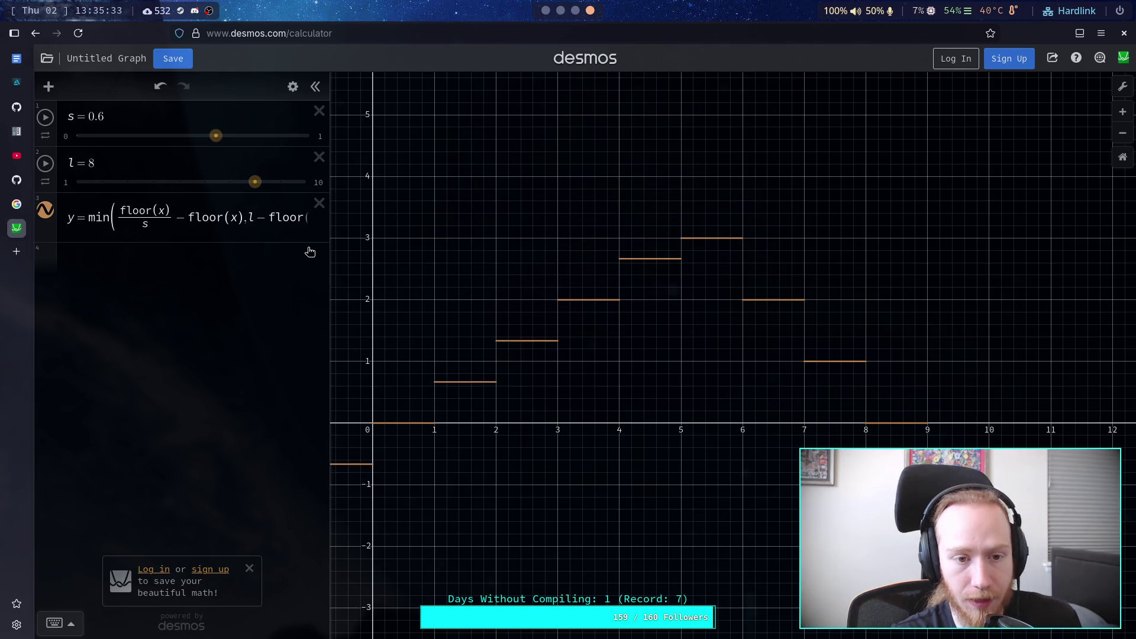
{"action": "left_click_drag", "start_coordinate": [329, 237], "coordinate": [393, 222]}
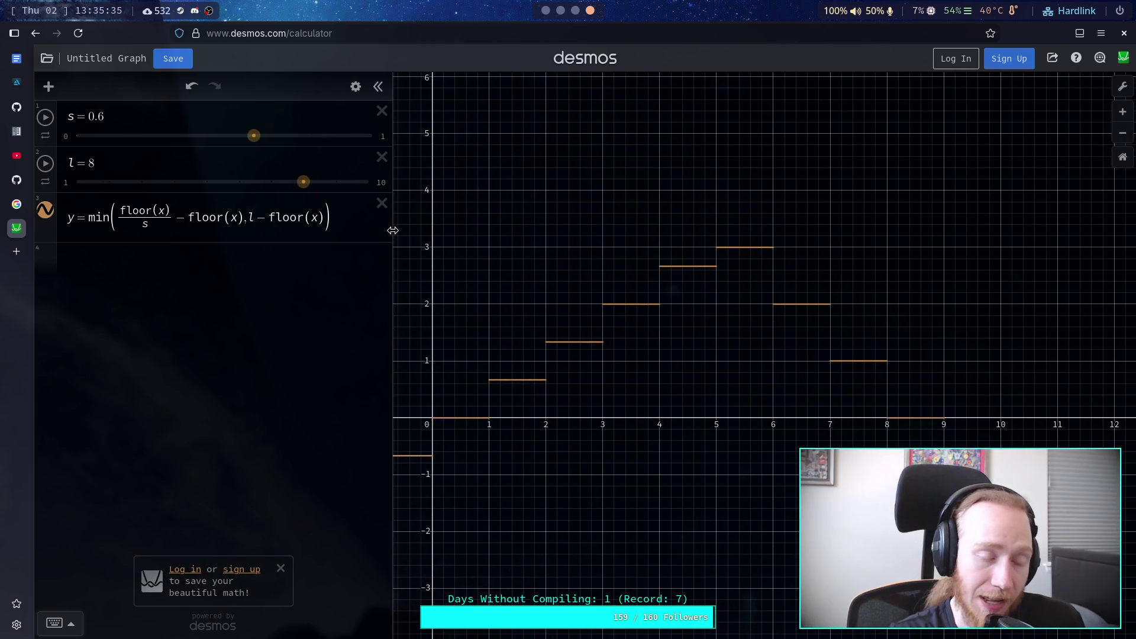
{"action": "left_click_drag", "start_coordinate": [304, 182], "coordinate": [248, 190]}
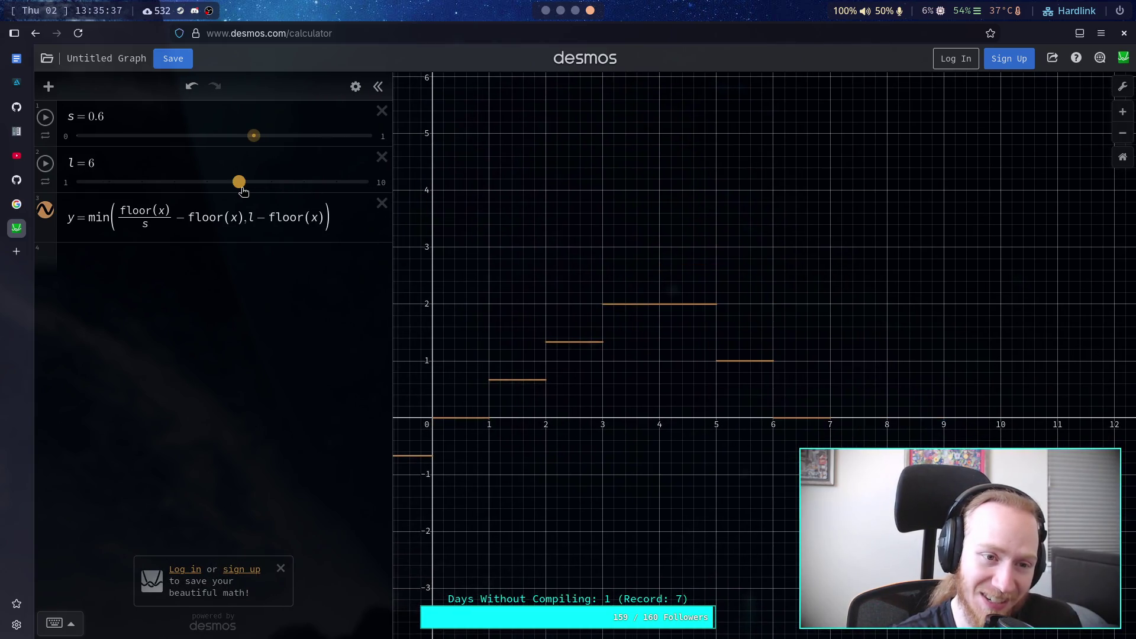
{"action": "mouse_move", "coordinate": [254, 136]}
{"action": "left_mouse_down"}
{"action": "mouse_move", "coordinate": [177, 144]}
{"action": "mouse_move", "coordinate": [288, 150]}
{"action": "mouse_move", "coordinate": [136, 139]}
{"action": "mouse_move", "coordinate": [155, 139]}
{"action": "left_mouse_up"}
{"action": "left_click_drag", "start_coordinate": [509, 261], "coordinate": [515, 265]}
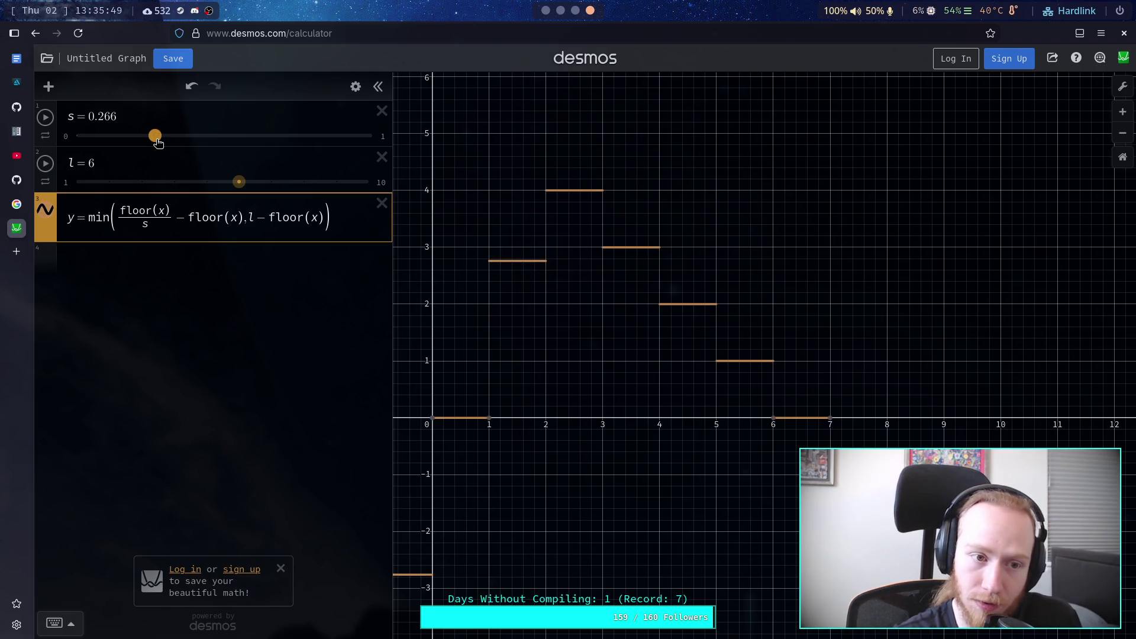
{"action": "left_click_drag", "start_coordinate": [158, 142], "coordinate": [178, 149]}
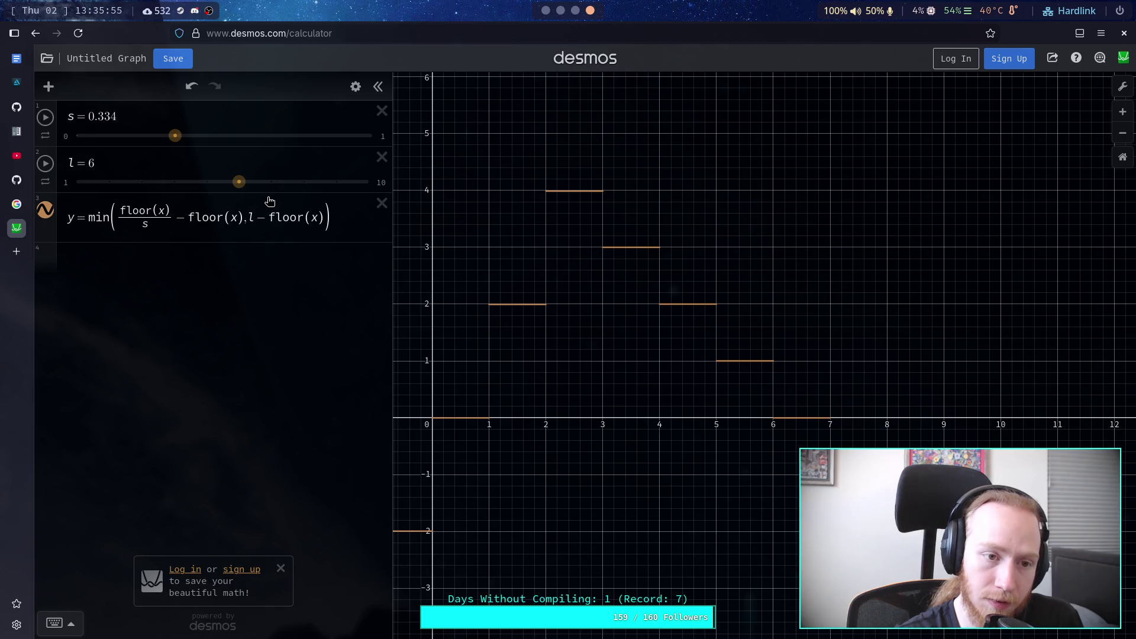
{"action": "left_click", "coordinate": [510, 304]}
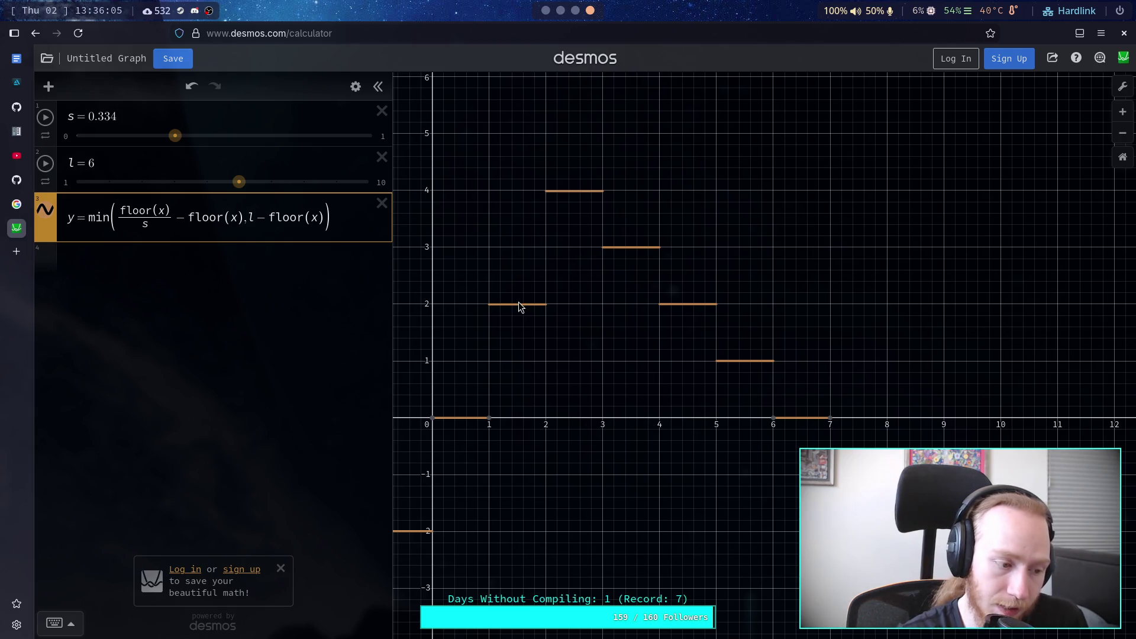
Read the staircase heights 0, 2, about 3.99, 3, 2, 1, 0, then return to Godot's script editor
{"action": "mouse_move", "coordinate": [570, 191]}
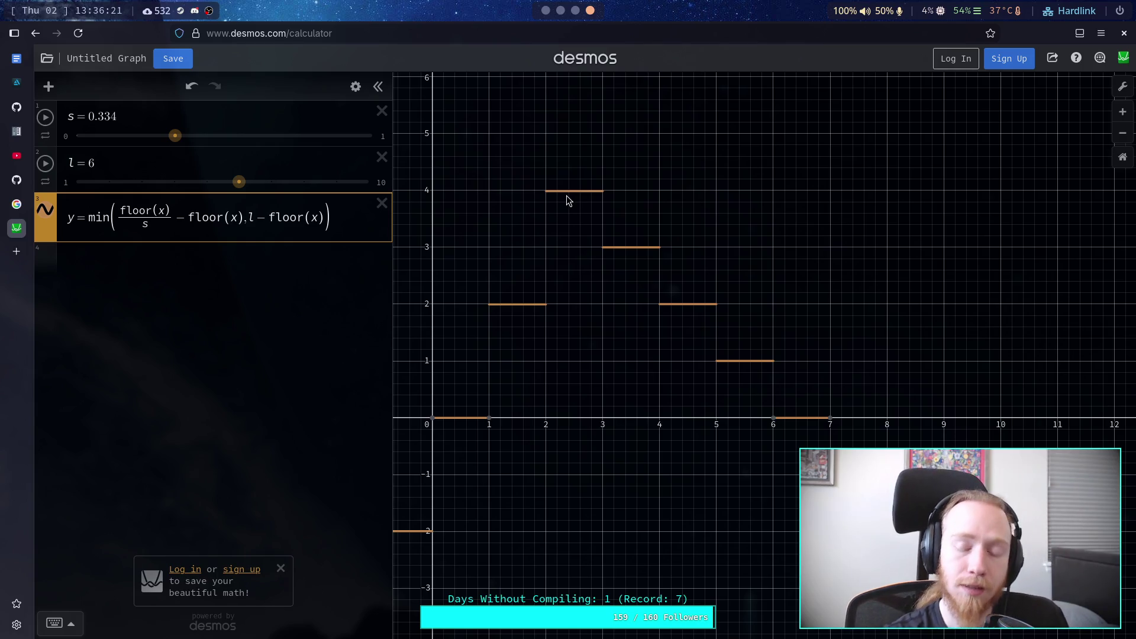
{"action": "left_click", "coordinate": [546, 10]}
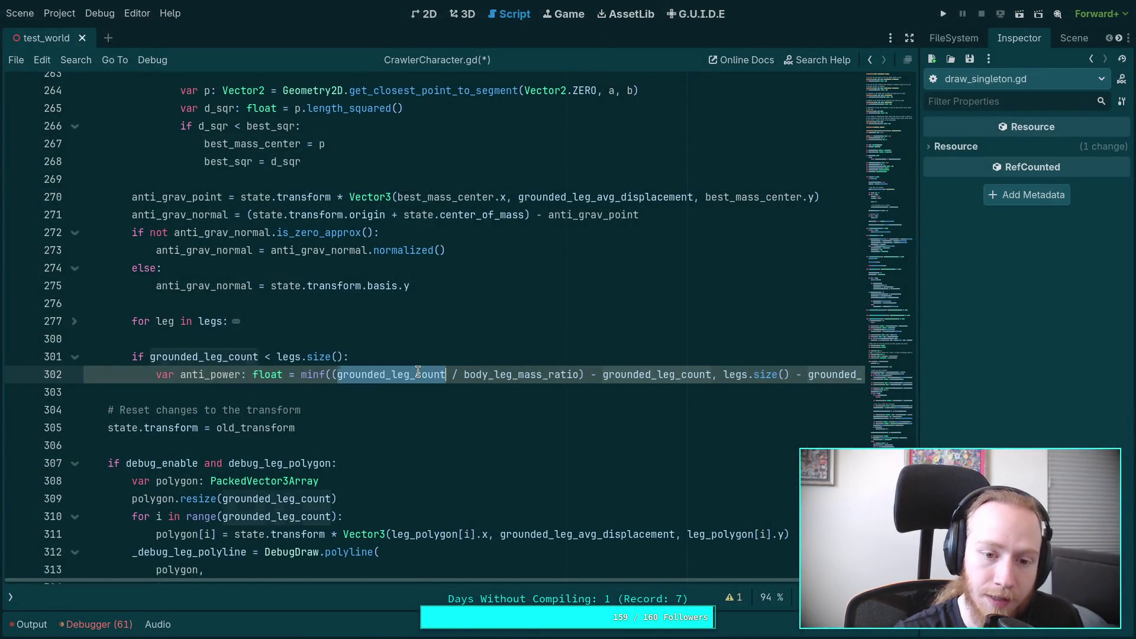
Review the grounded_leg_count and body_leg_mass_ratio terms on line 302, then insert an empty line below anti_power
{"action": "double_click", "coordinate": [414, 374]}
{"action": "double_click", "coordinate": [533, 374]}
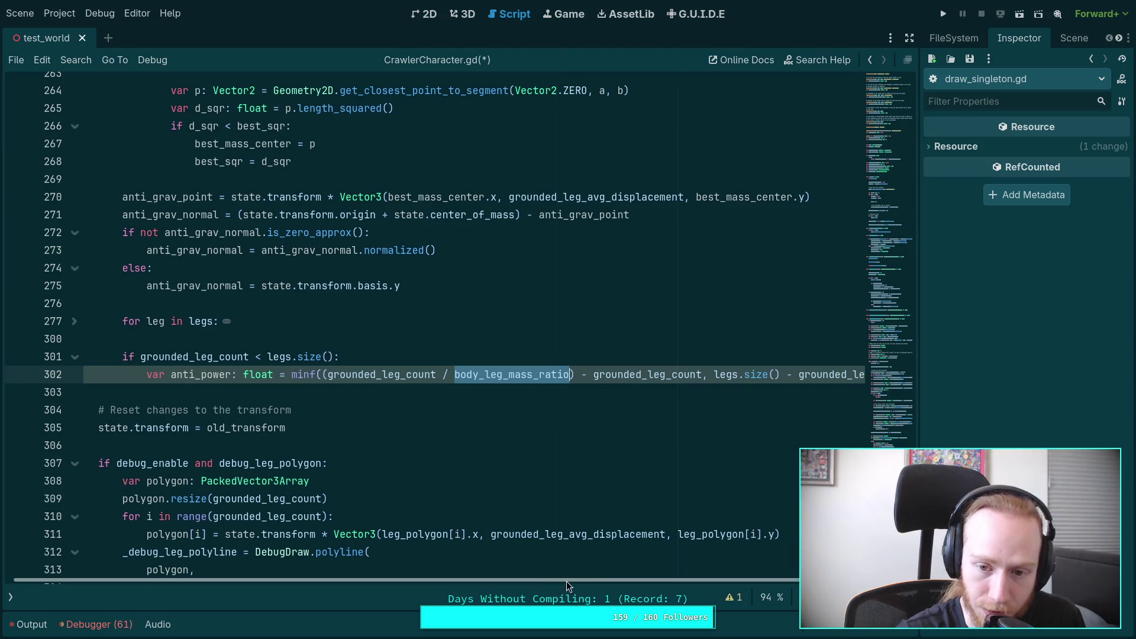
{"action": "left_click_drag", "start_coordinate": [543, 577], "coordinate": [665, 577]}
{"action": "double_click", "coordinate": [595, 374]}
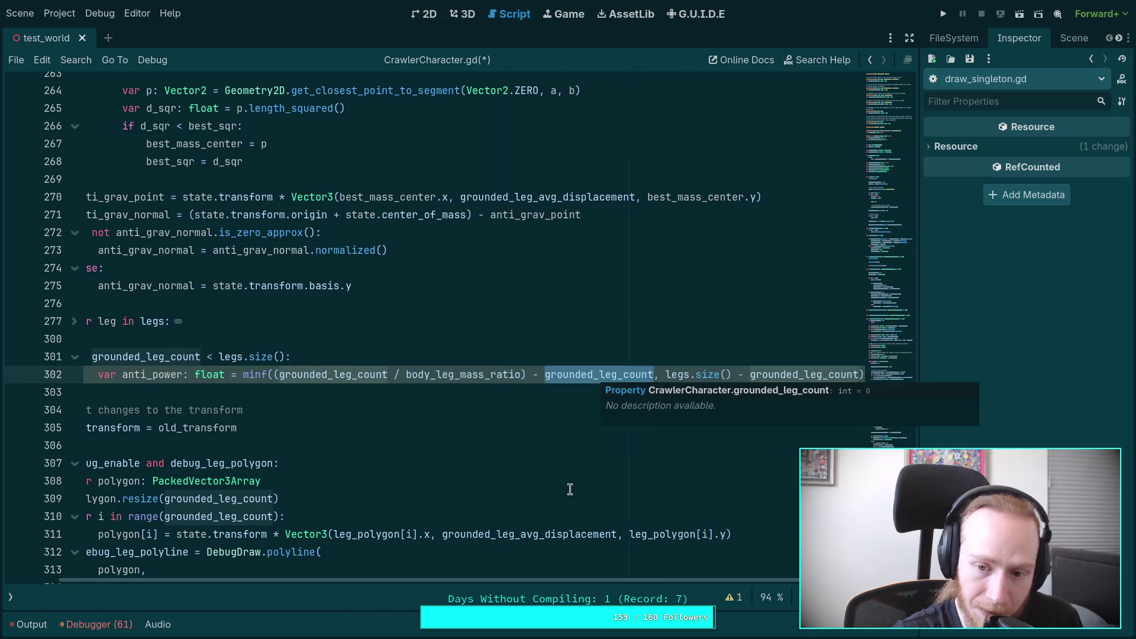
{"action": "double_click", "coordinate": [758, 373]}
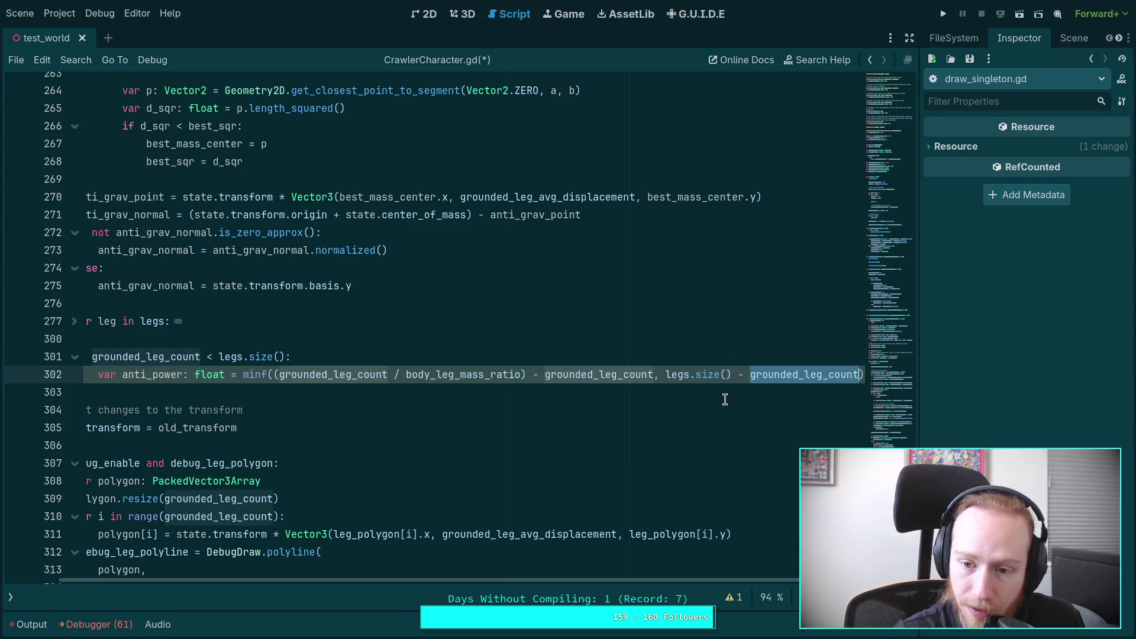
{"action": "left_click_drag", "start_coordinate": [596, 578], "coordinate": [485, 578]}
{"action": "left_click", "coordinate": [396, 393]}
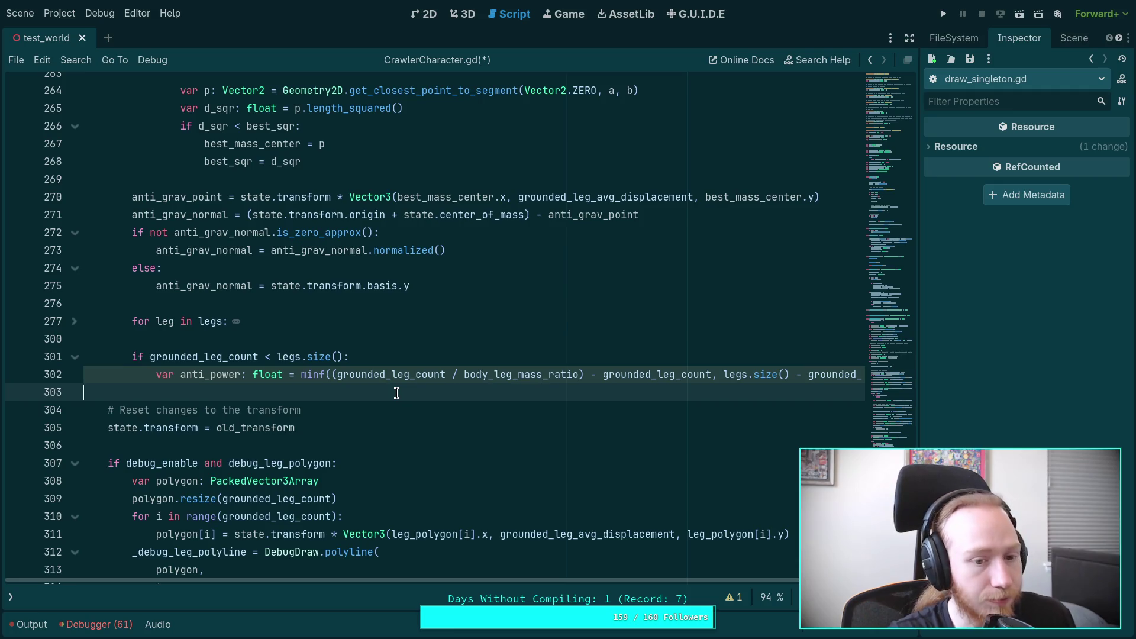
{"action": "key", "text": "Return"}
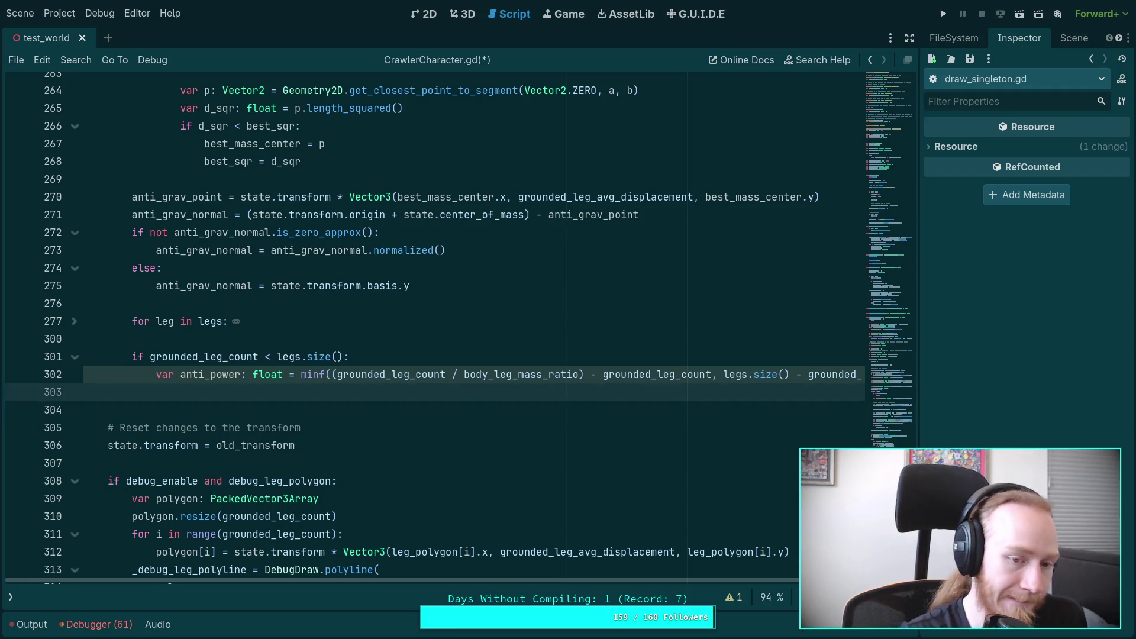
Open a new line at the end of line 301, directly above the anti_power declaration
{"action": "left_click", "coordinate": [229, 376]}
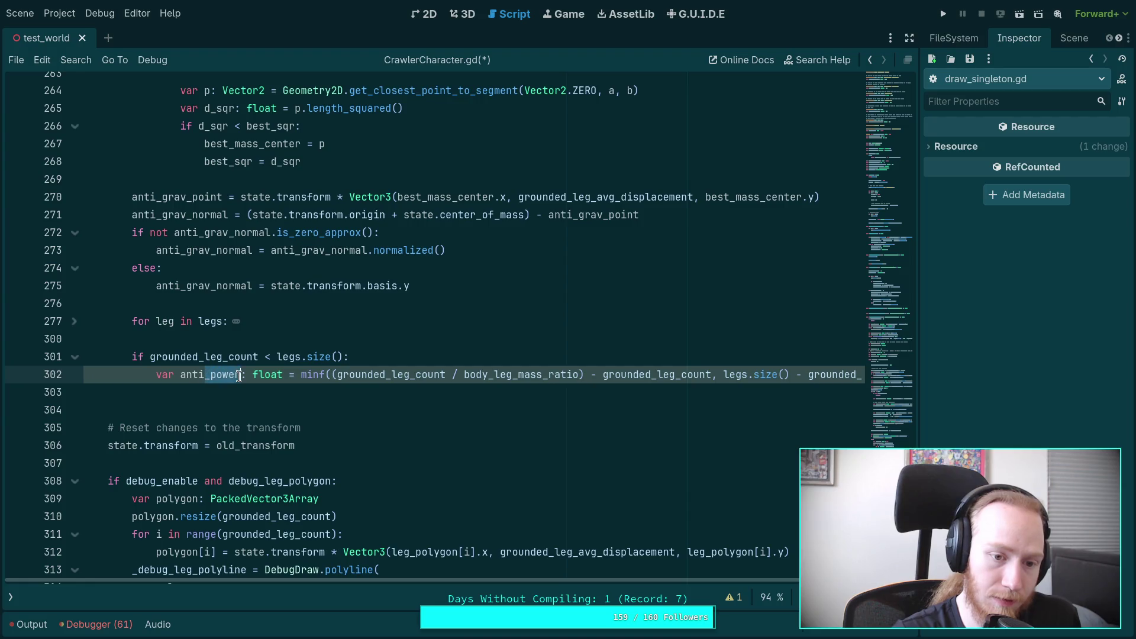
{"action": "left_click_drag", "start_coordinate": [210, 376], "coordinate": [239, 376]}
{"action": "double_click", "coordinate": [237, 377]}
{"action": "left_click", "coordinate": [269, 399]}
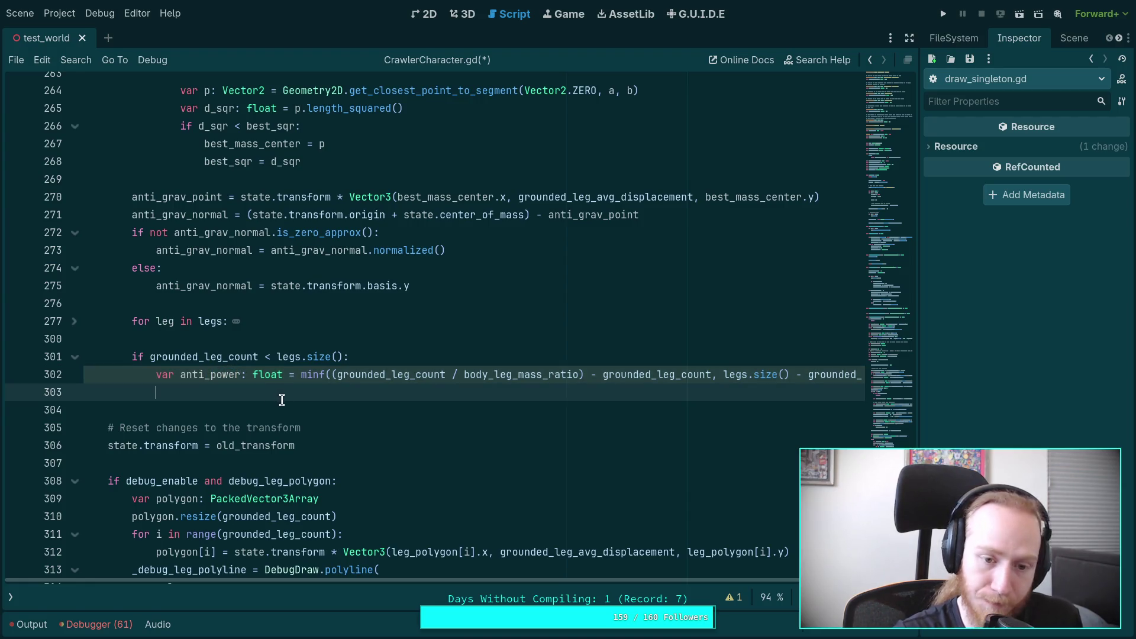
{"action": "left_click", "coordinate": [394, 361]}
{"action": "key", "text": "Return"}
Write the comment '# NOTE: this formula... escapes me', trimming the wording as you type
{"action": "type", "text": "# NOTE: "}
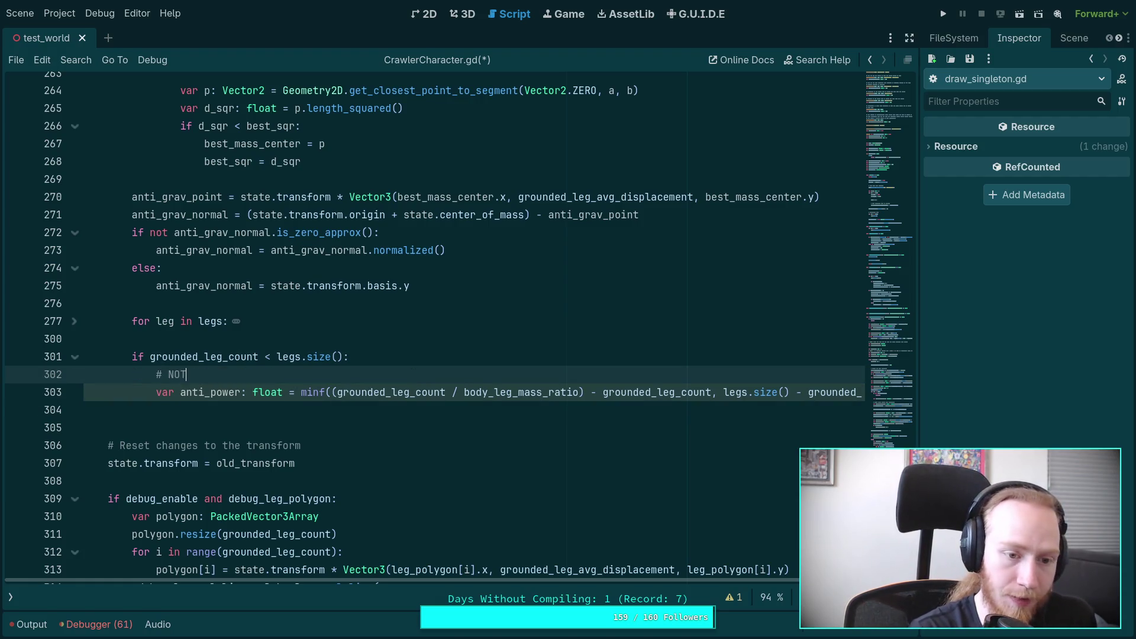
{"action": "type", "text": "this formula"}
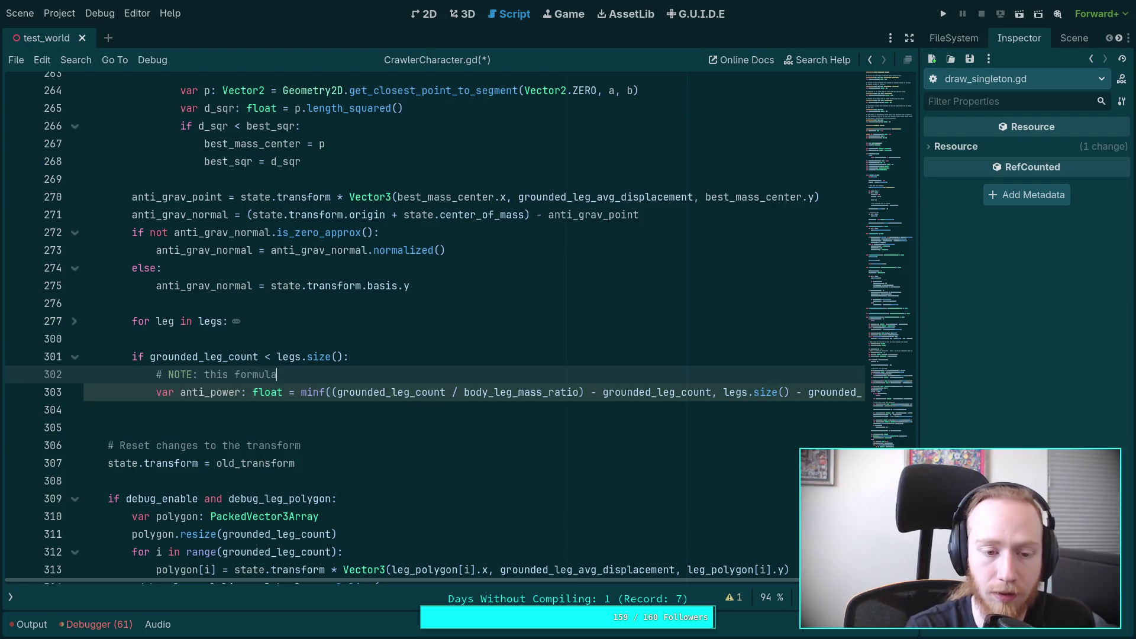
{"action": "key", "text": "BackSpace"}
{"action": "key", "text": "BackSpace"}
{"action": "key", "text": "BackSpace"}
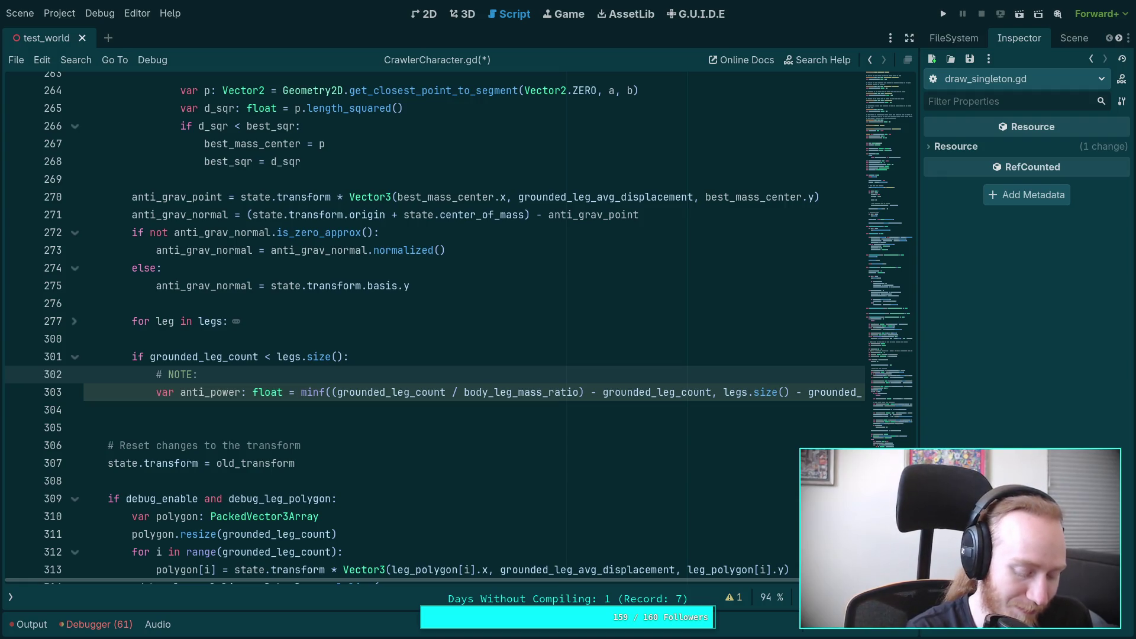
{"action": "type", "text": "this "}
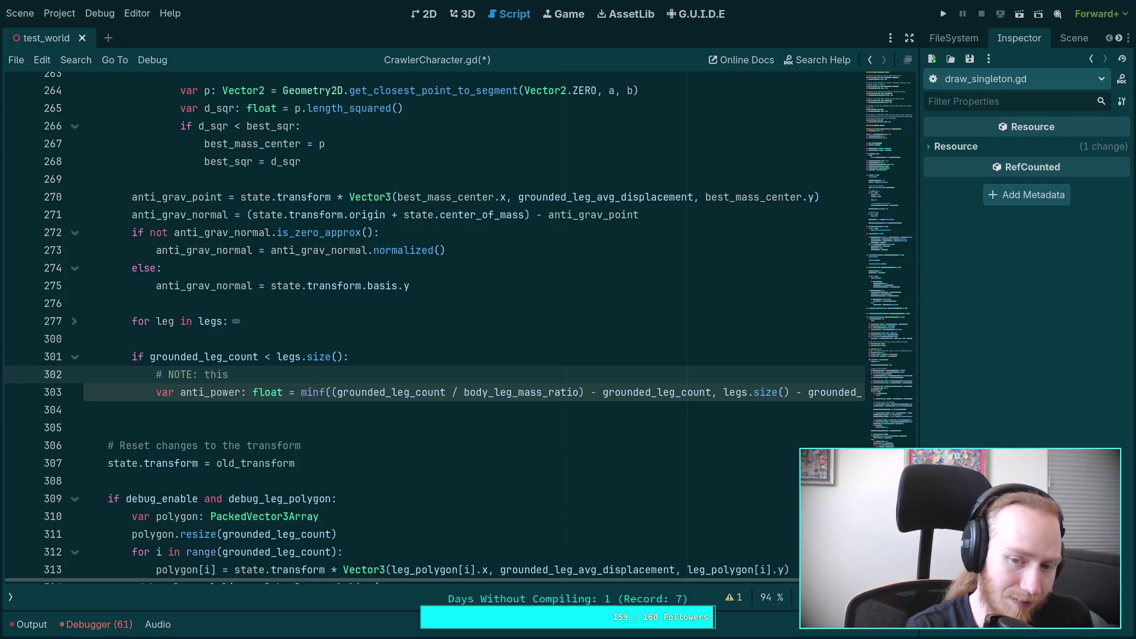
{"action": "type", "text": "formula"}
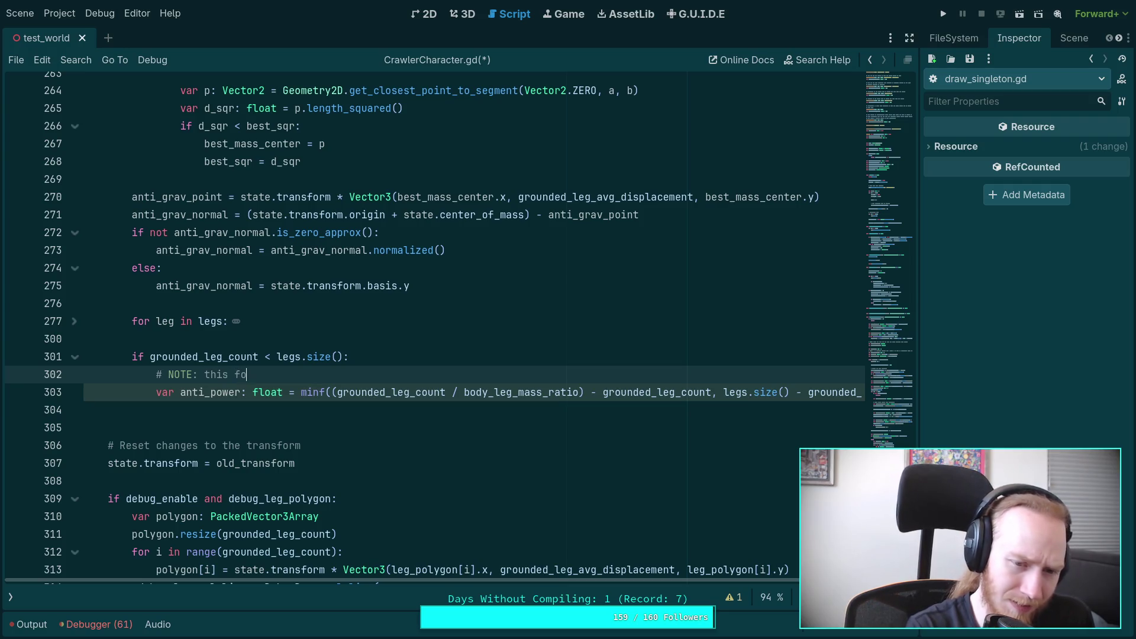
{"action": "type", "text": " was"}
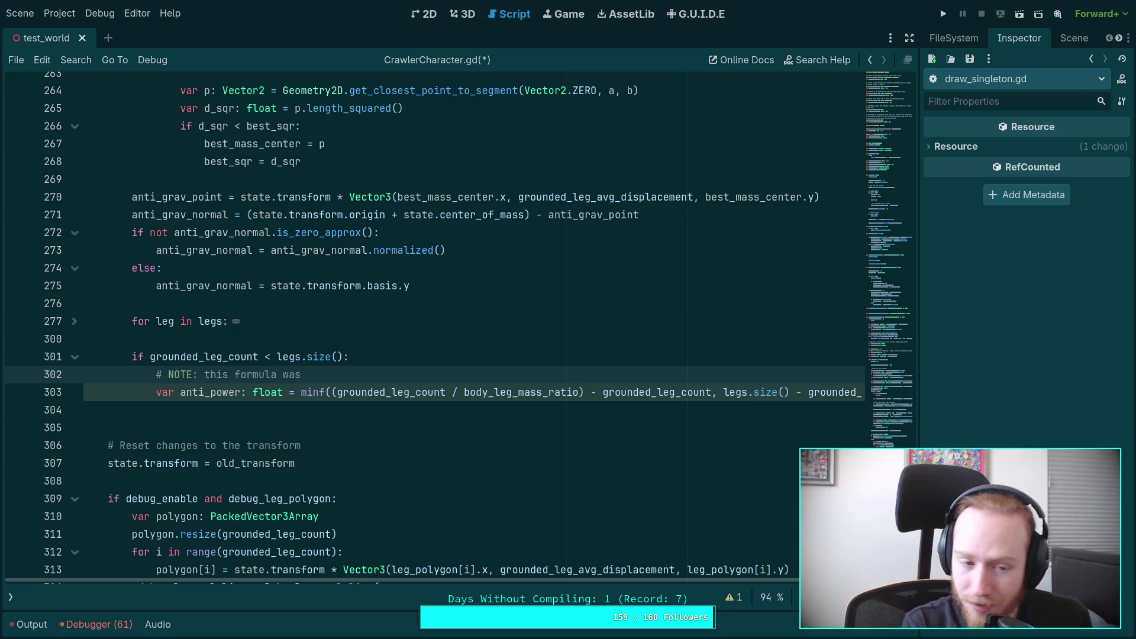
{"action": "key", "text": "ctrl+BackSpace"}
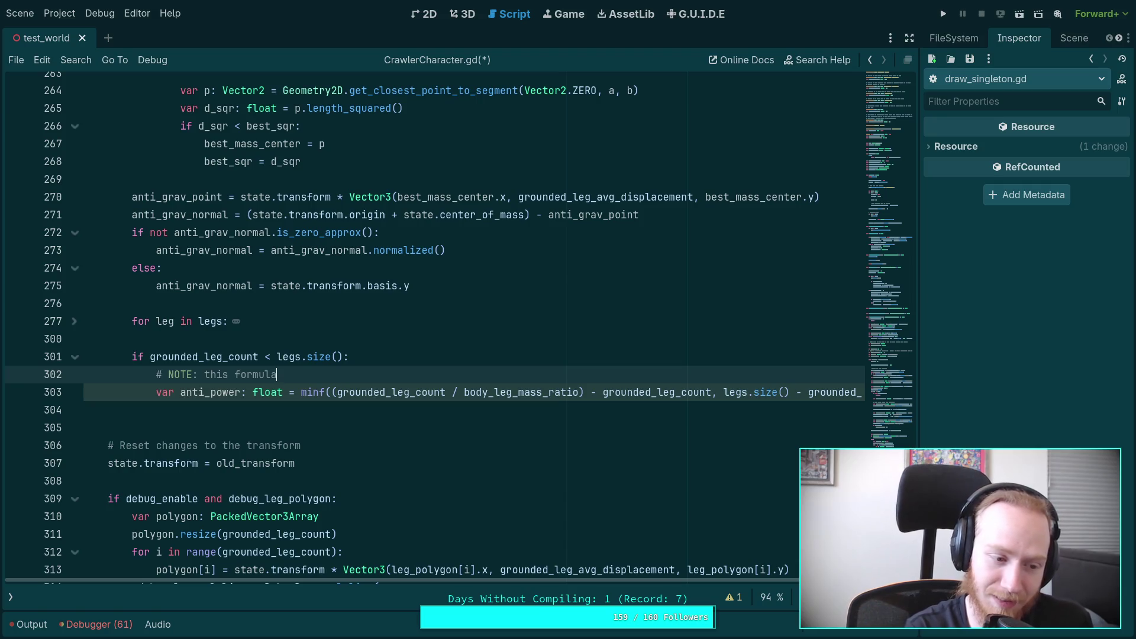
{"action": "type", "text": "escap"}
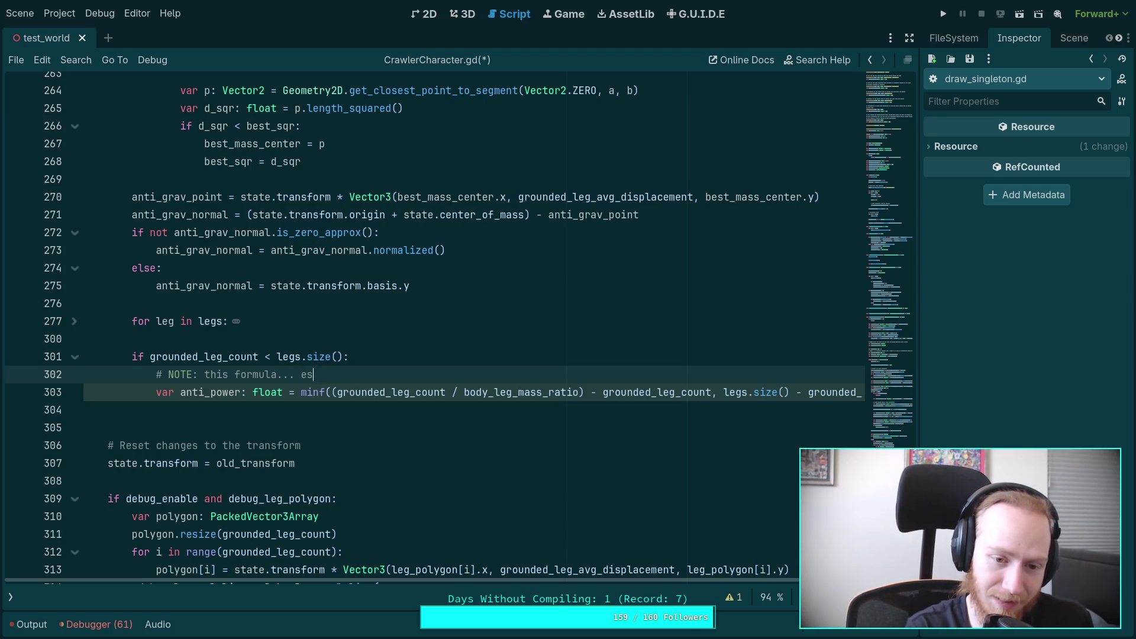
{"action": "type", "text": "es me"}
{"action": "key", "text": "Down"}
{"action": "key", "text": "Down"}
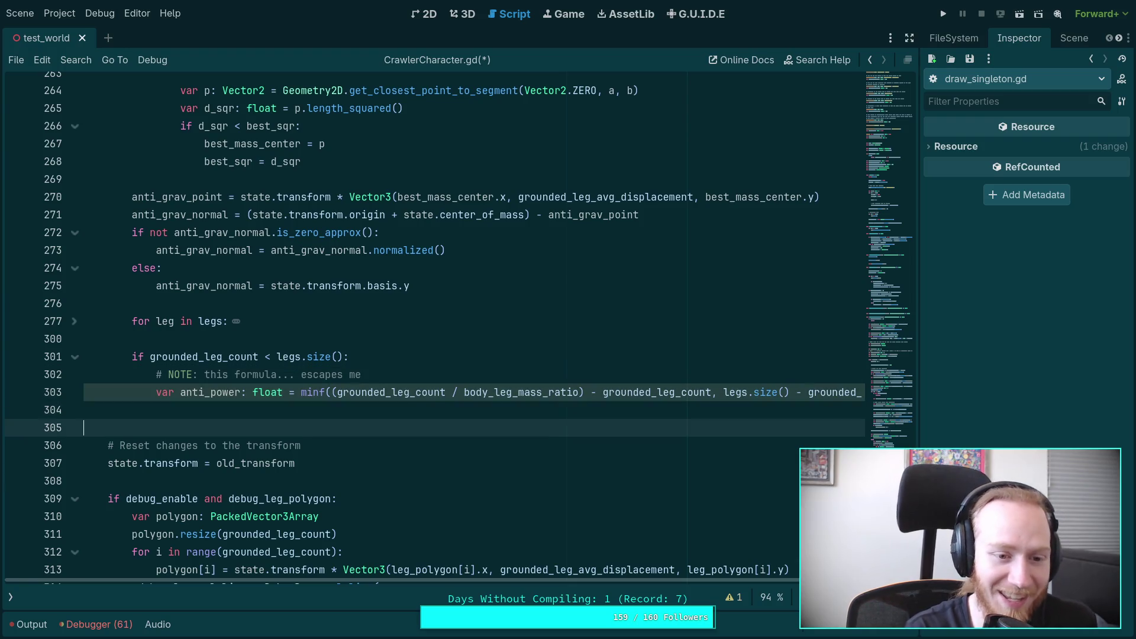
{"action": "scroll", "coordinate": [477, 429], "scroll_direction": "down", "scroll_amount": 1}
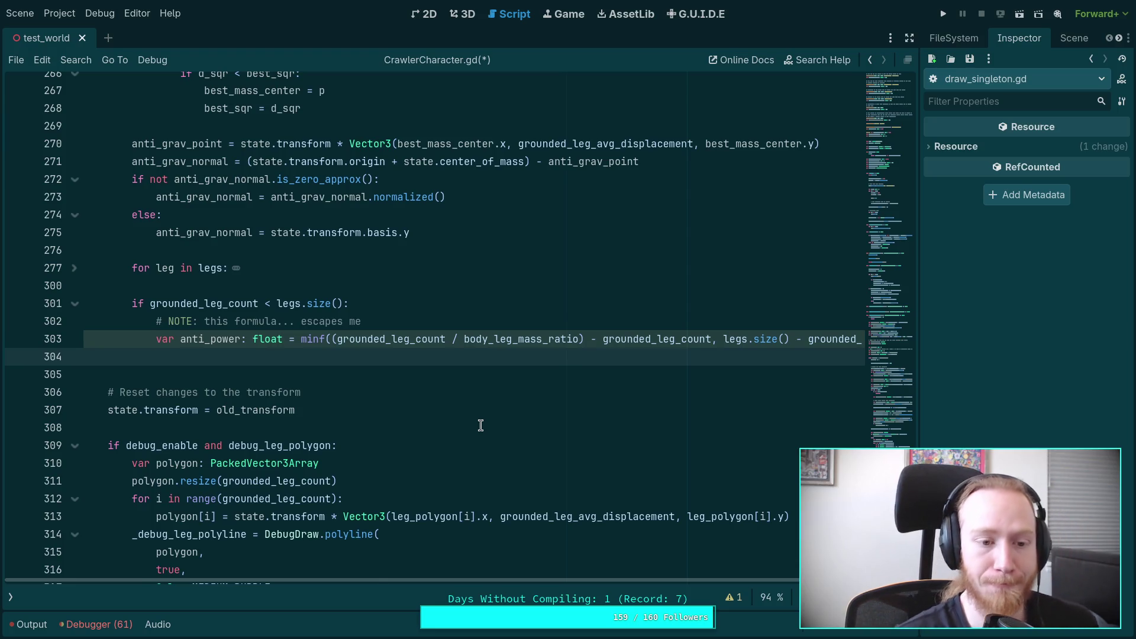
Check leg_gravity_mass's definition near line 197, then add a blank line below anti_power for the impulse call
{"action": "scroll", "coordinate": [480, 425], "scroll_direction": "up", "scroll_amount": 2}
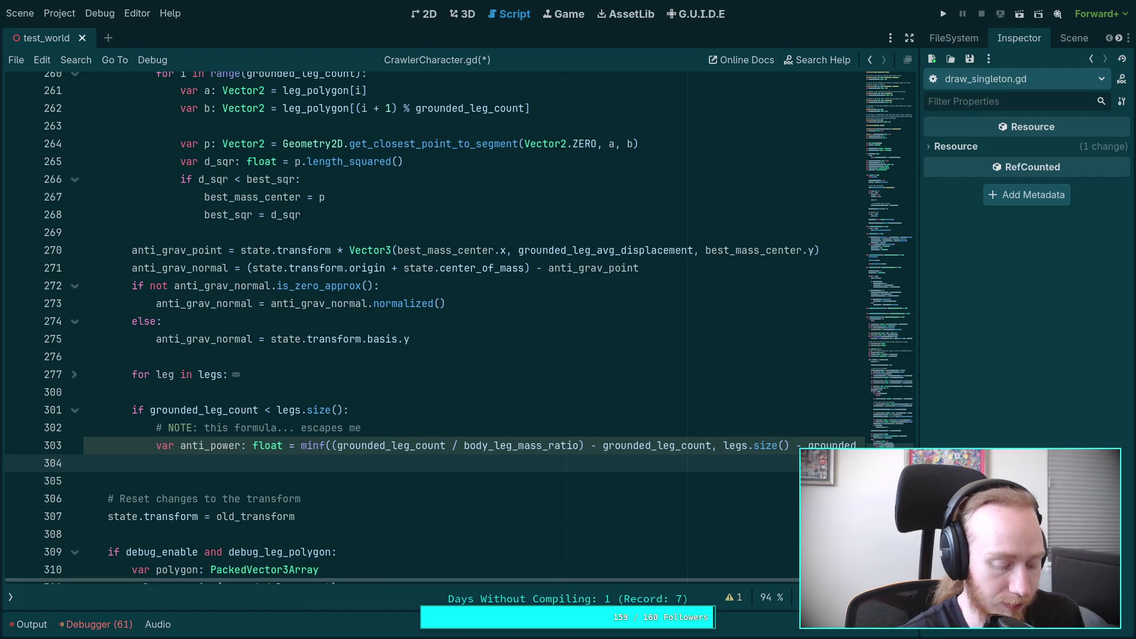
{"action": "scroll", "coordinate": [417, 462], "scroll_direction": "up", "scroll_amount": 11}
{"action": "scroll", "coordinate": [367, 390], "scroll_direction": "up", "scroll_amount": 11}
{"action": "double_click", "coordinate": [190, 132]}
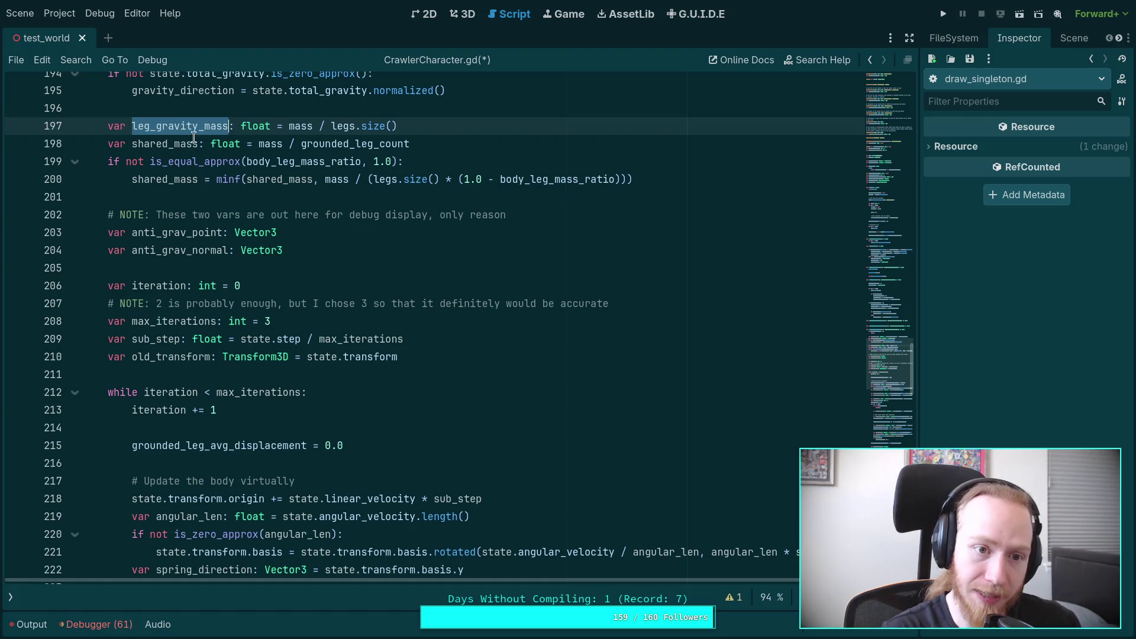
{"action": "scroll", "coordinate": [463, 313], "scroll_direction": "down", "scroll_amount": 17}
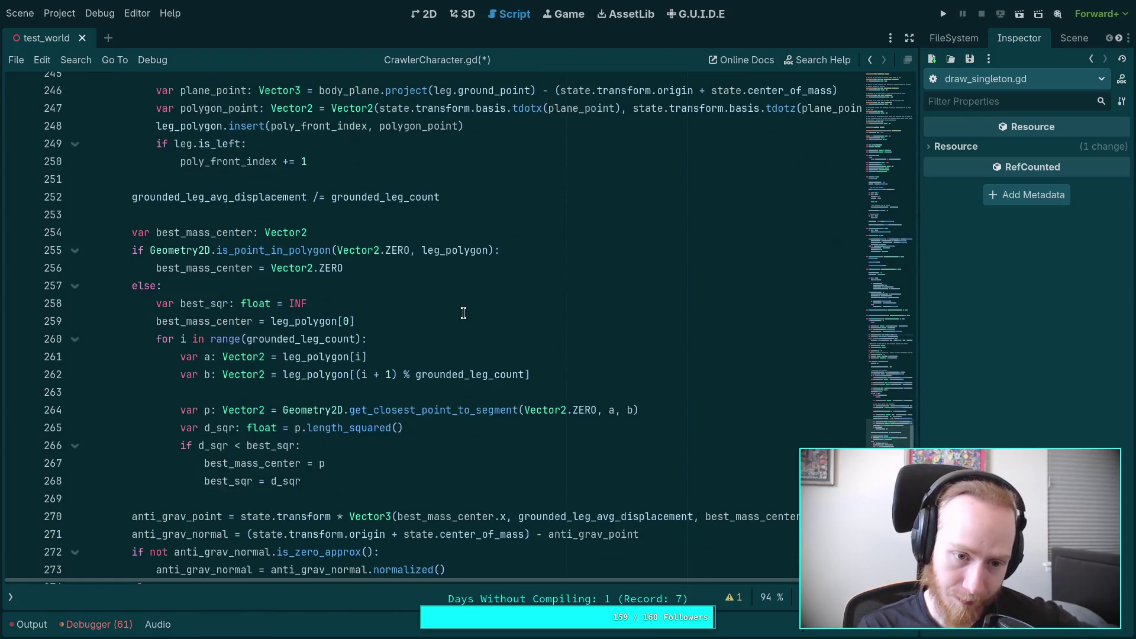
{"action": "scroll", "coordinate": [463, 313], "scroll_direction": "down", "scroll_amount": 5}
{"action": "left_click", "coordinate": [405, 412]}
{"action": "scroll", "coordinate": [467, 418], "scroll_direction": "down", "scroll_amount": 1}
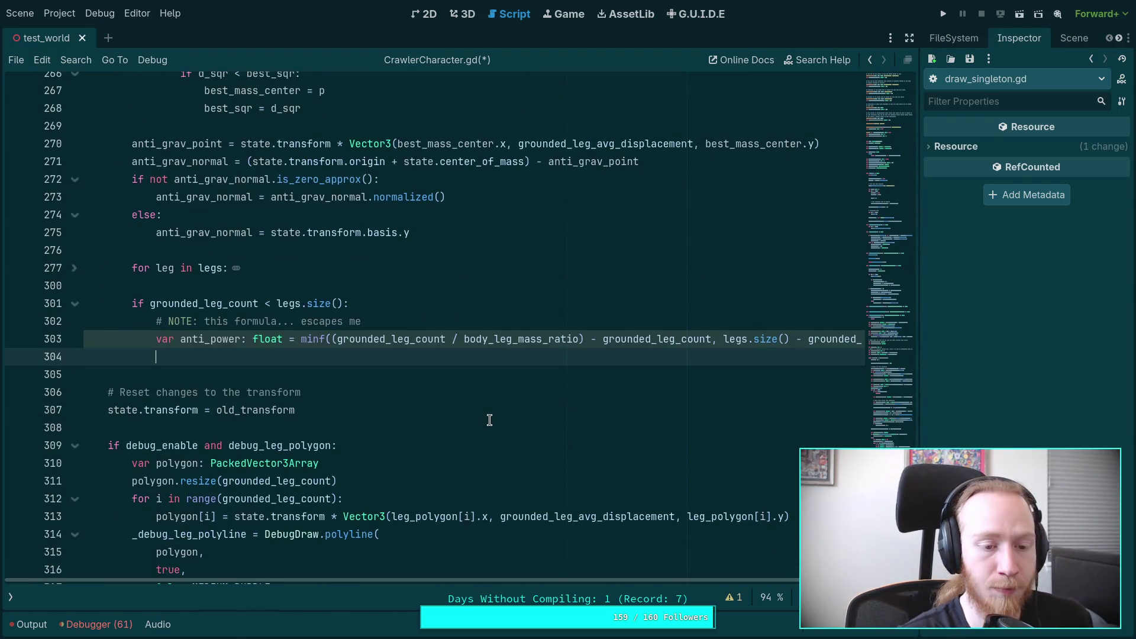
{"action": "scroll", "coordinate": [489, 420], "scroll_direction": "up", "scroll_amount": 1}
{"action": "key", "text": "Return"}
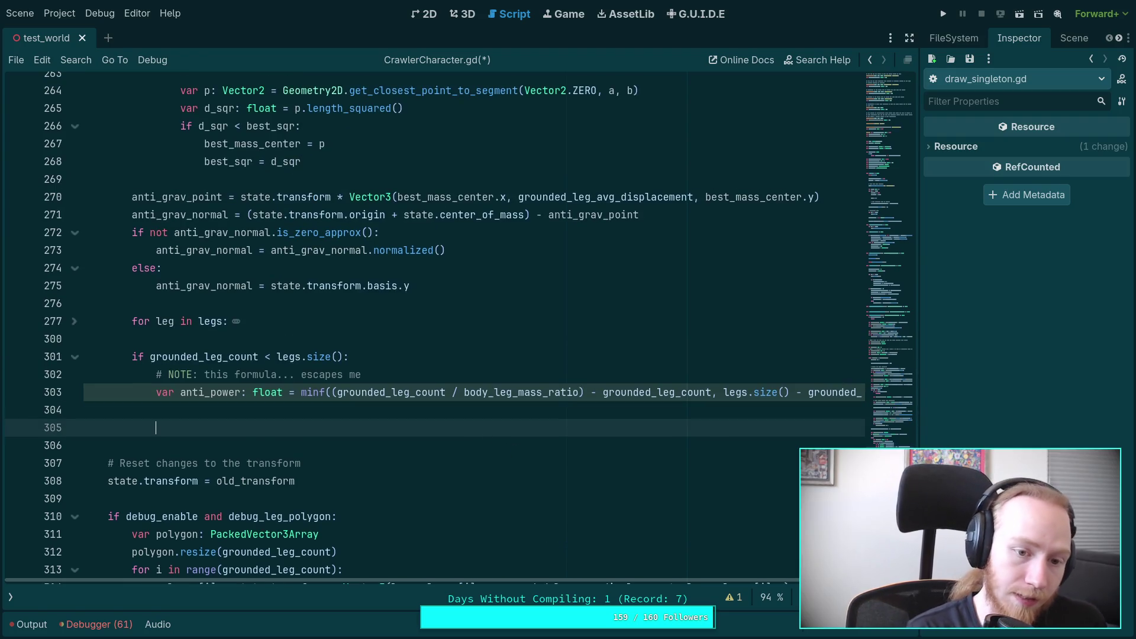
Start a state.apply_impulse call on the line below the anti_power declaration
{"action": "type", "text": "state."}
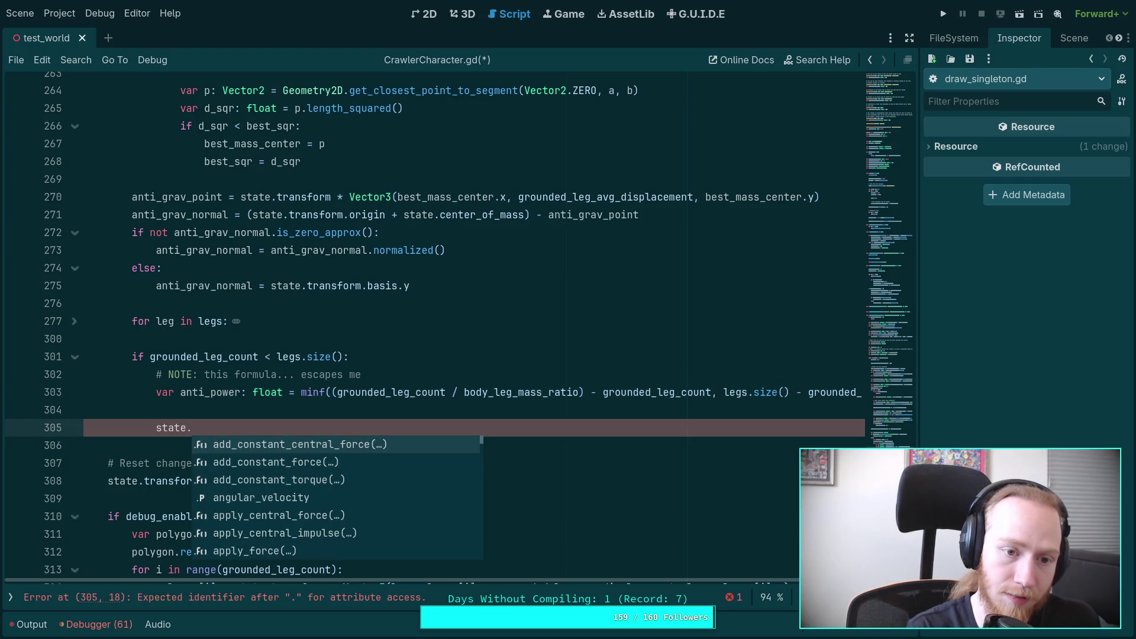
{"action": "type", "text": "appl"}
{"action": "key", "text": "Down"}
{"action": "key", "text": "Return"}
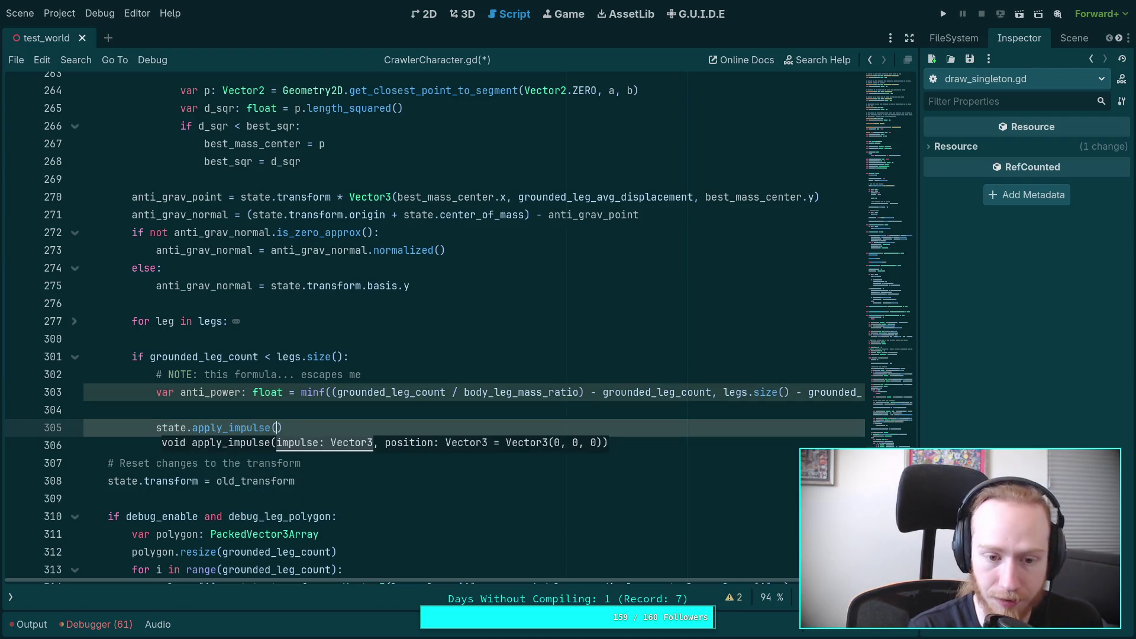
{"action": "key", "text": "Return"}
Fill in the impulse argument as anti_power * leg_gravity_mass * anti_grav_normal
{"action": "type", "text": "anti_po"}
{"action": "key", "text": "Return"}
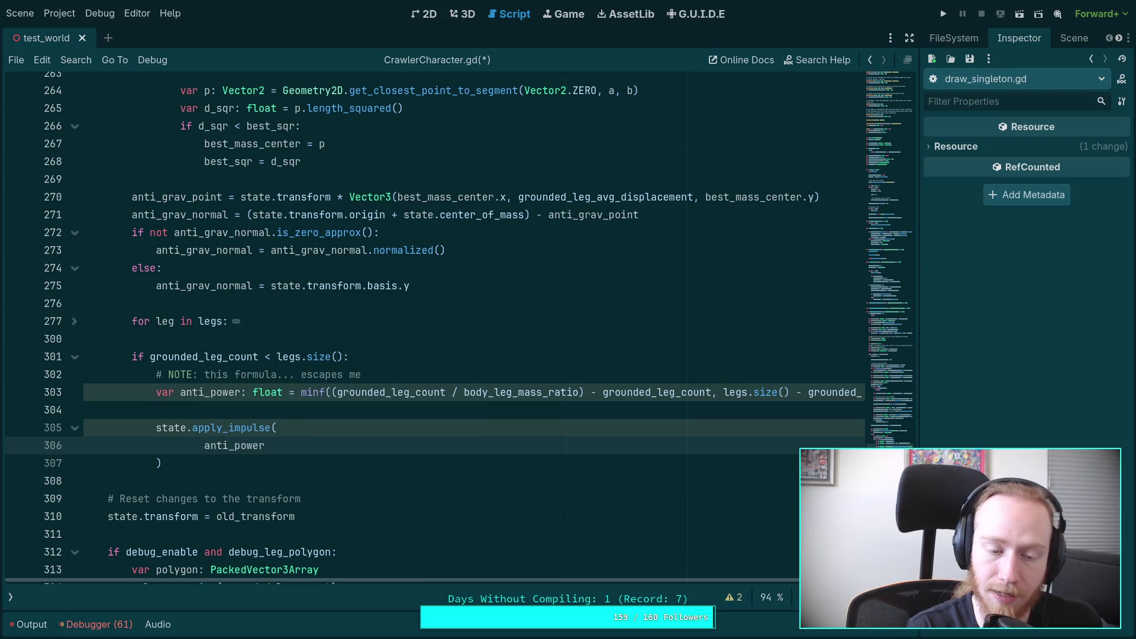
{"action": "type", "text": "* "}
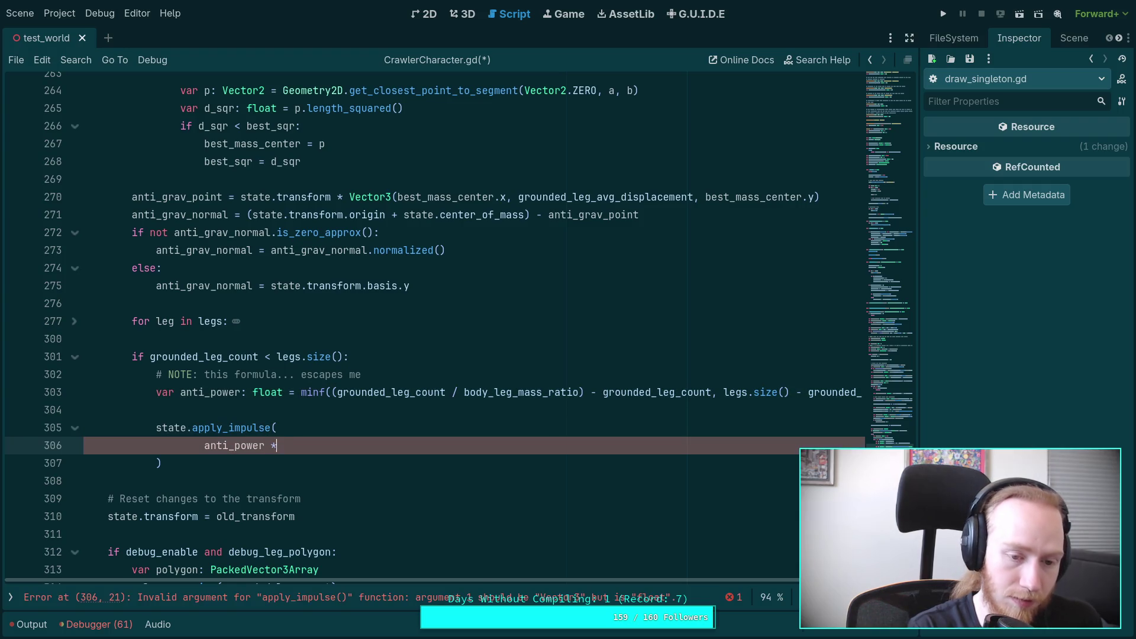
{"action": "type", "text": "leg_m"}
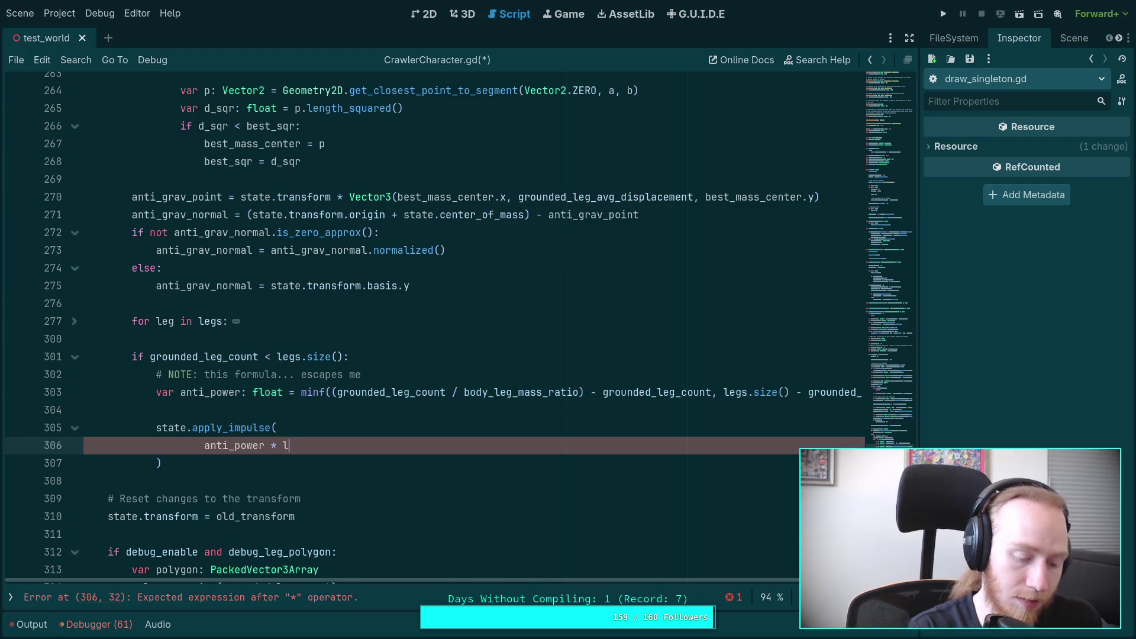
{"action": "key", "text": "Down"}
{"action": "key", "text": "Down"}
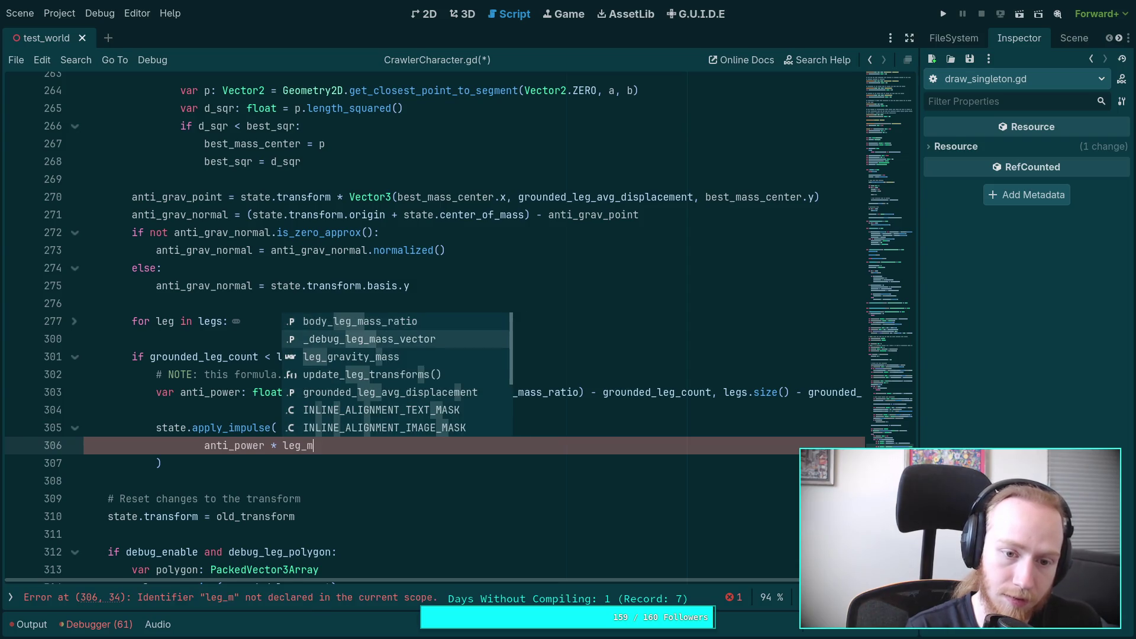
{"action": "key", "text": "Return"}
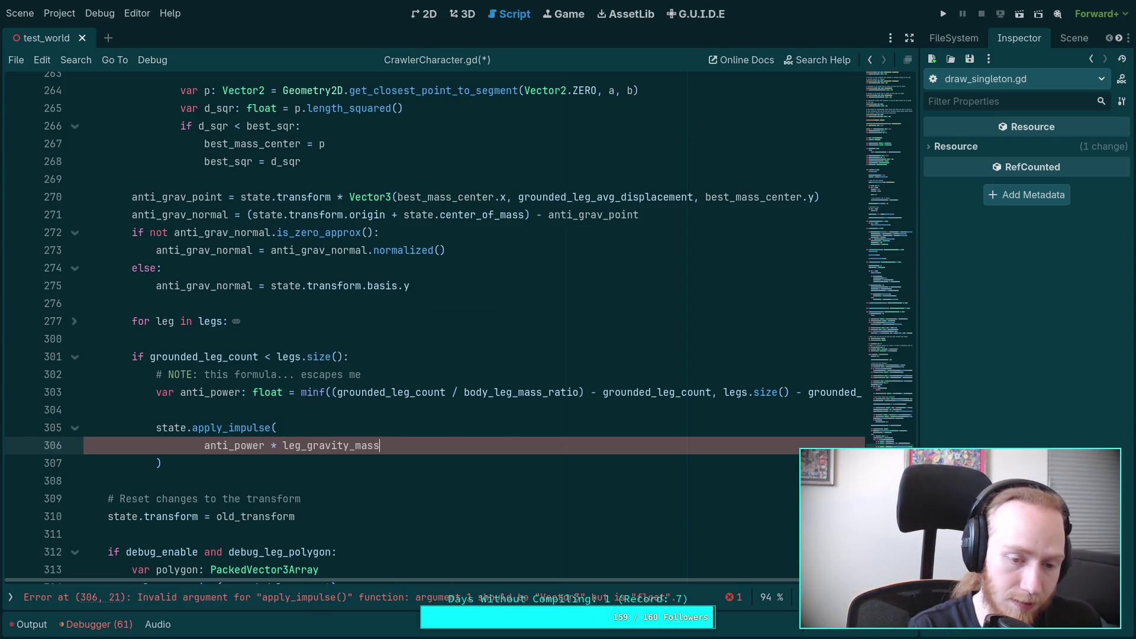
{"action": "type", "text": "*"}
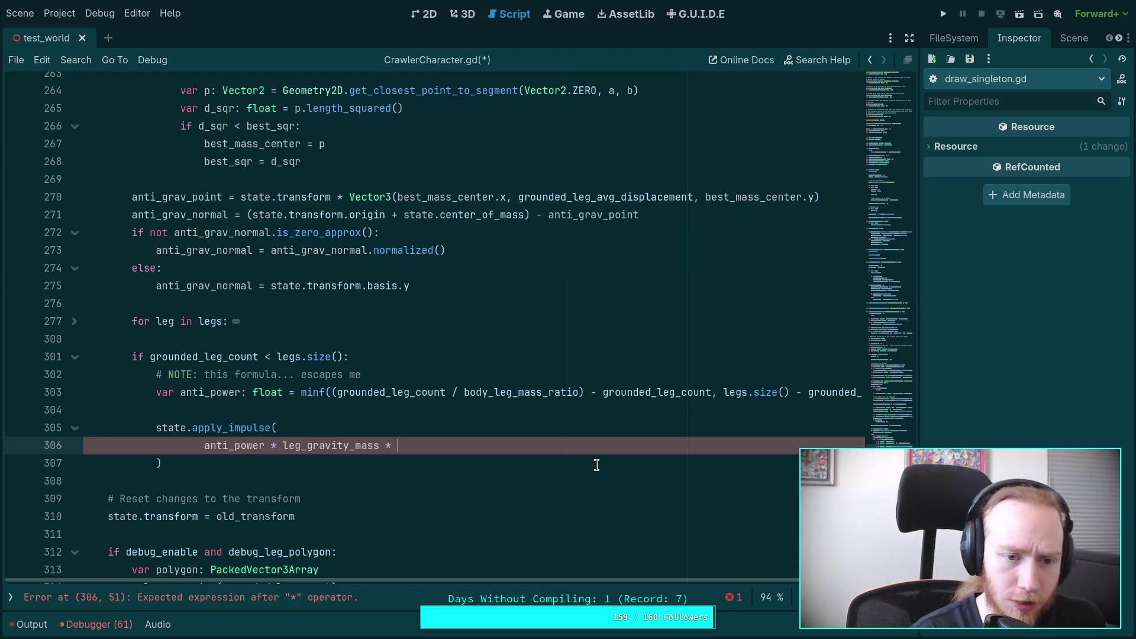
{"action": "type", "text": "ant"}
{"action": "key", "text": "Down"}
{"action": "key", "text": "Down"}
{"action": "key", "text": "Up"}
{"action": "key", "text": "Return"}
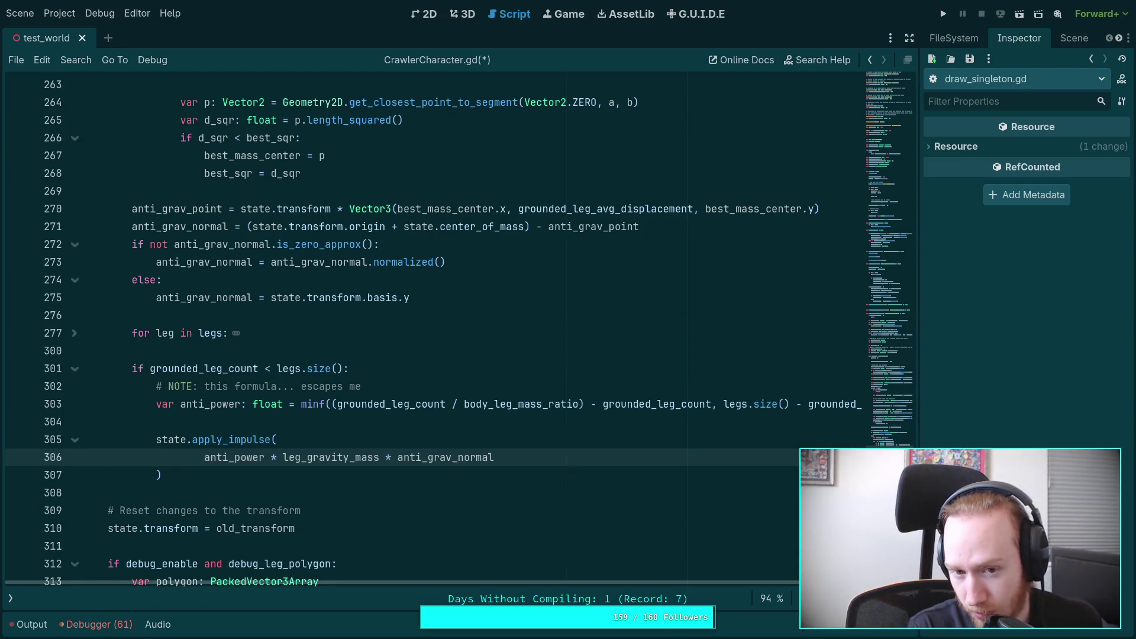